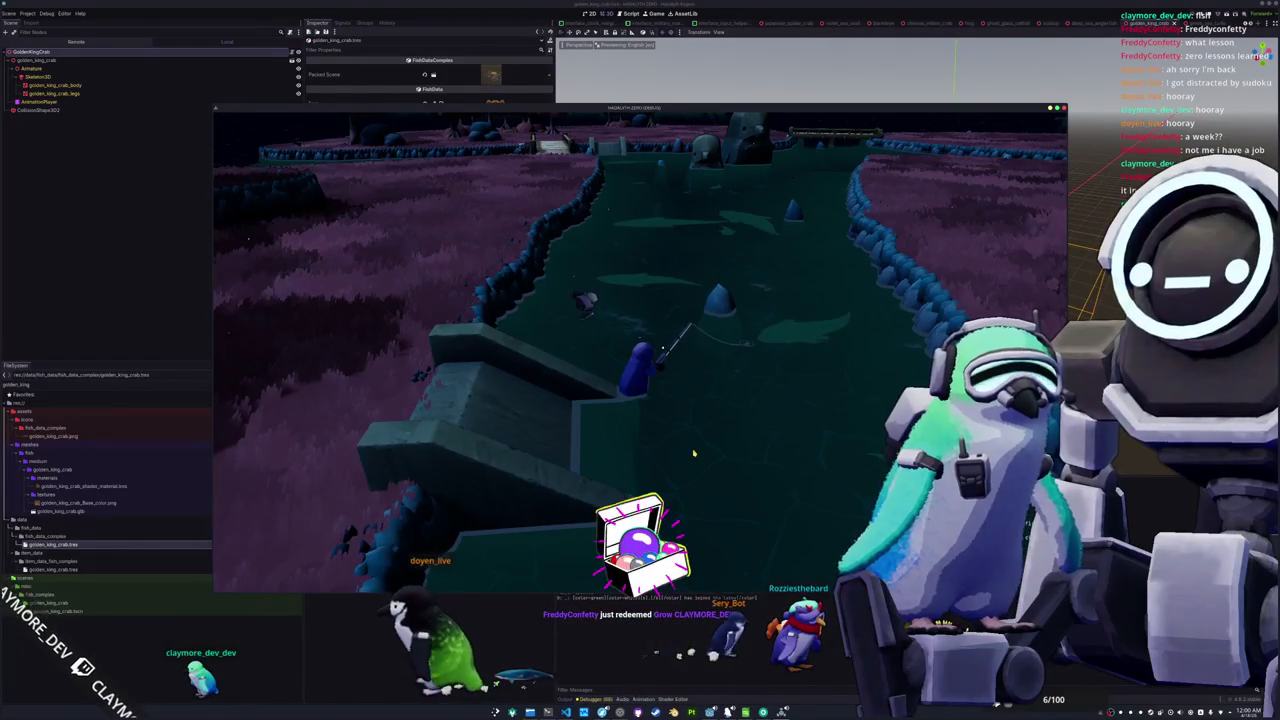
Start the fishing minigame on the cast line and enter the arrow prompts to land a fish
click(693, 453)
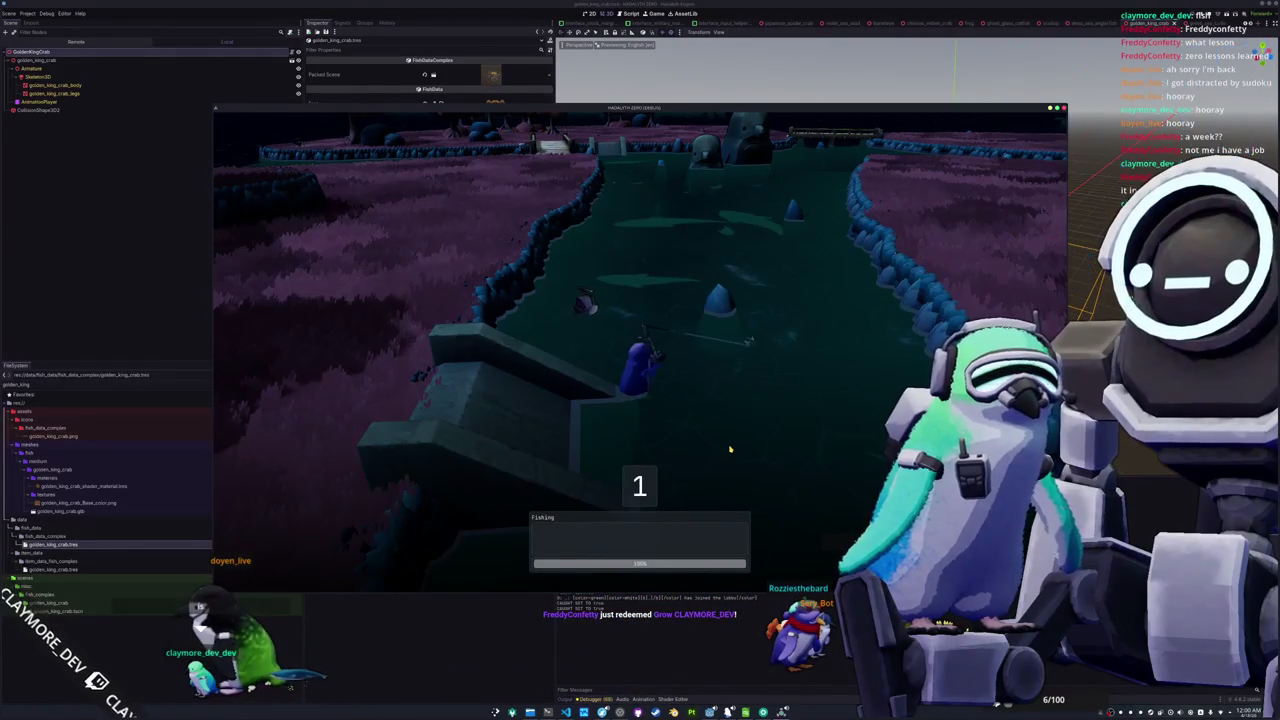
key(Right)
key(Down)
key(Right)
key(Right)
key(Left)
key(Right)
key(Up)
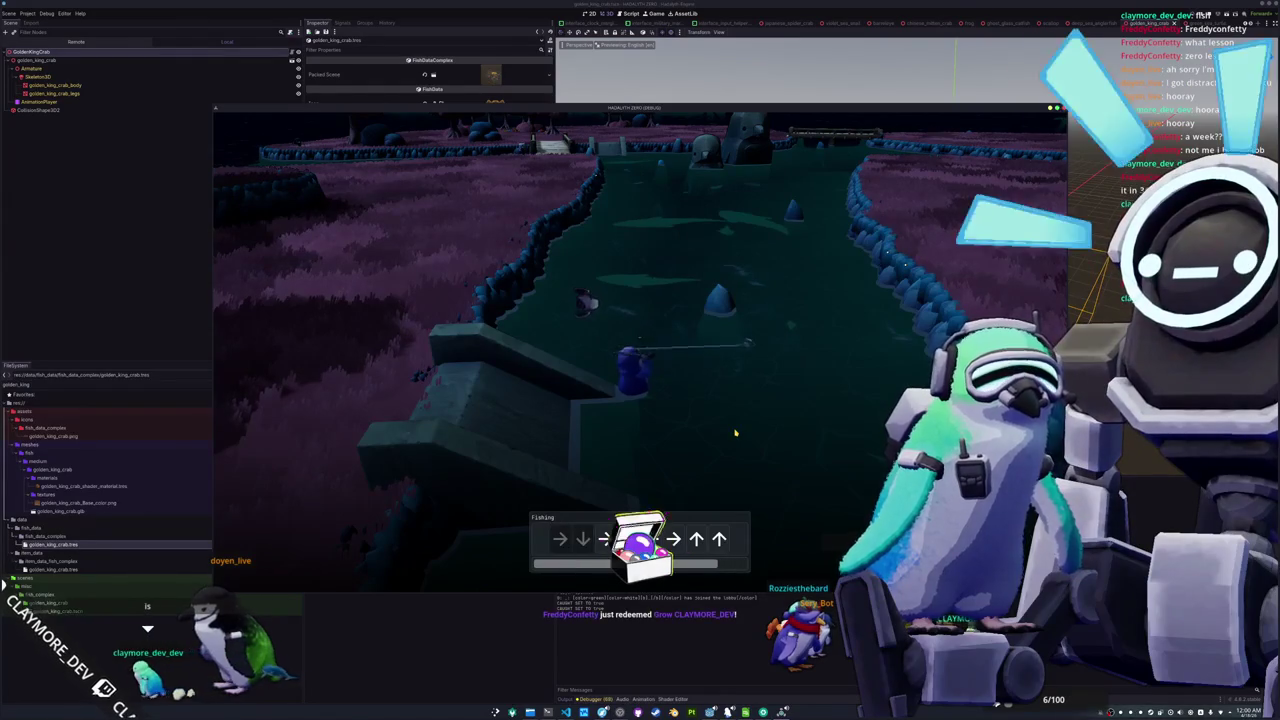
key(Up)
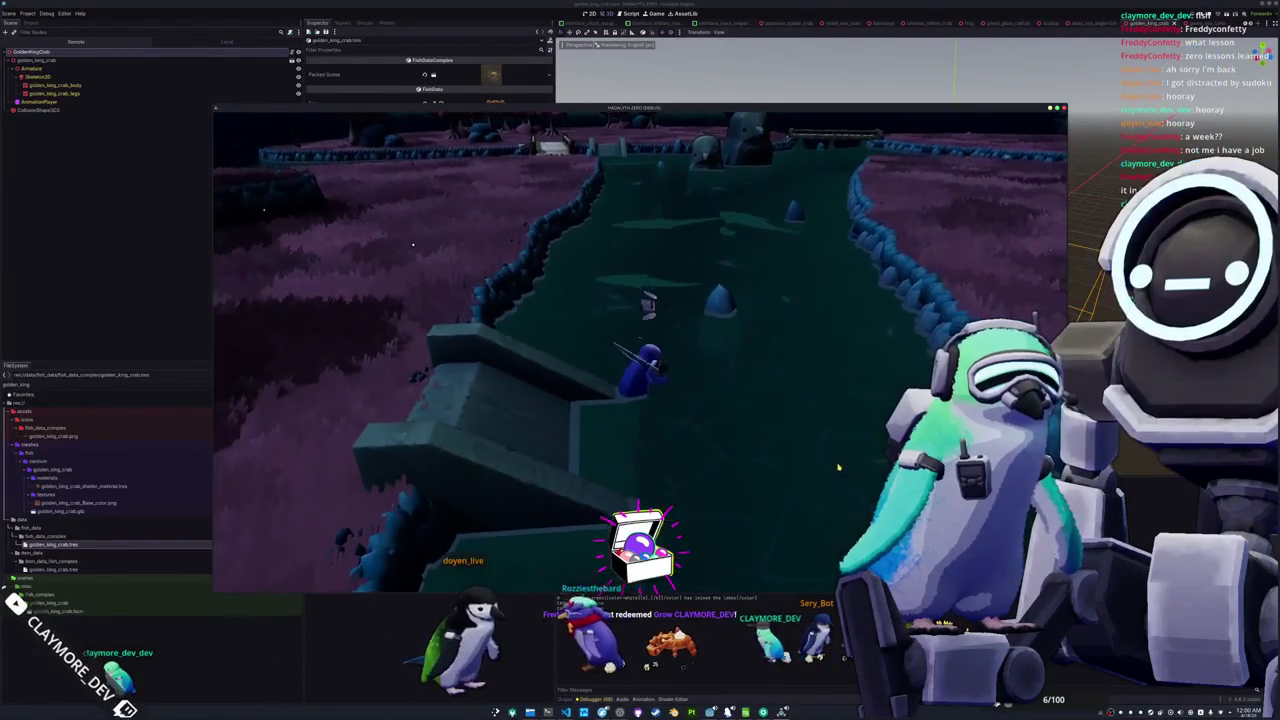
Open the inventory's fish journal and scroll down to the Large fish section
key(i)
click(575, 125)
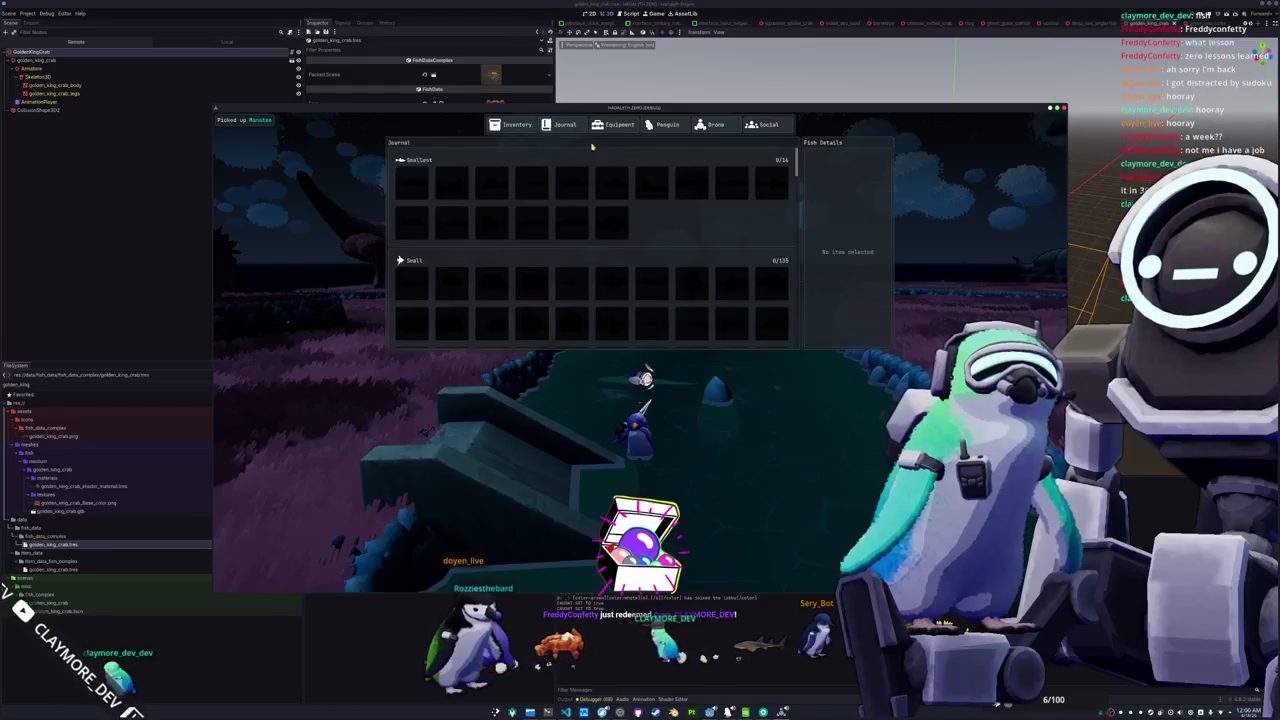
scroll(660, 270, down, 5)
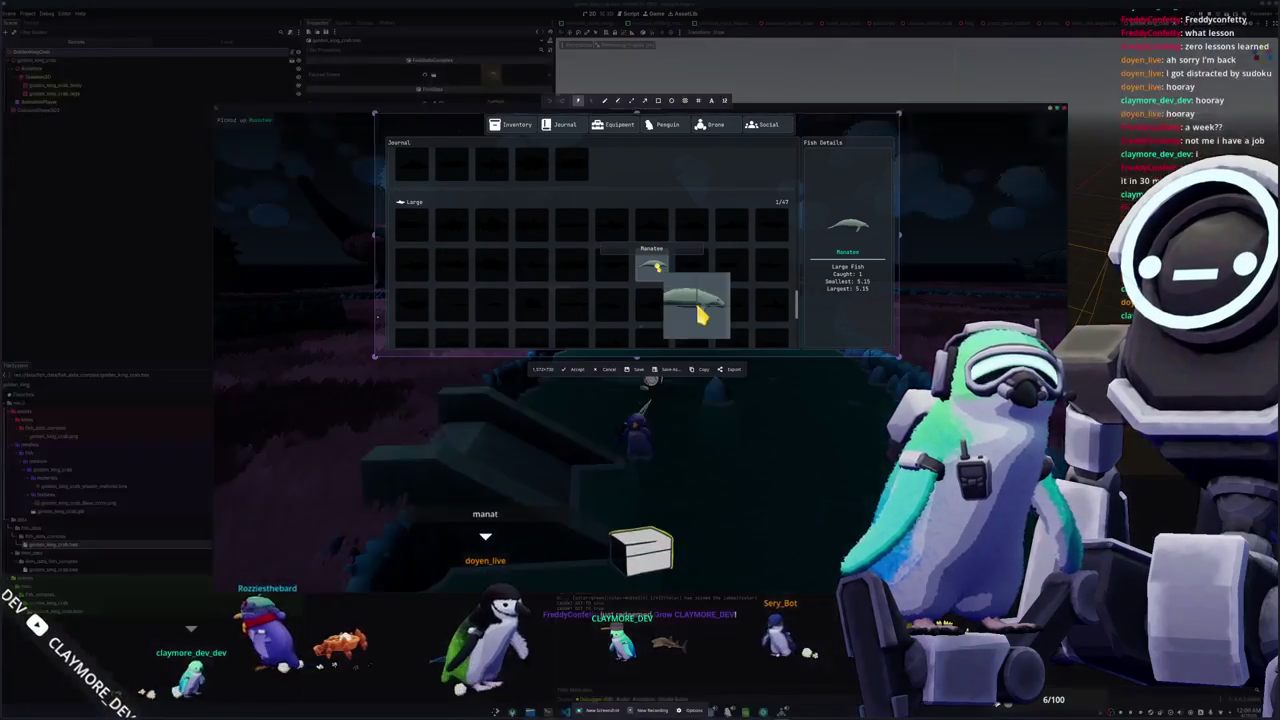
scroll(660, 314, down, 1)
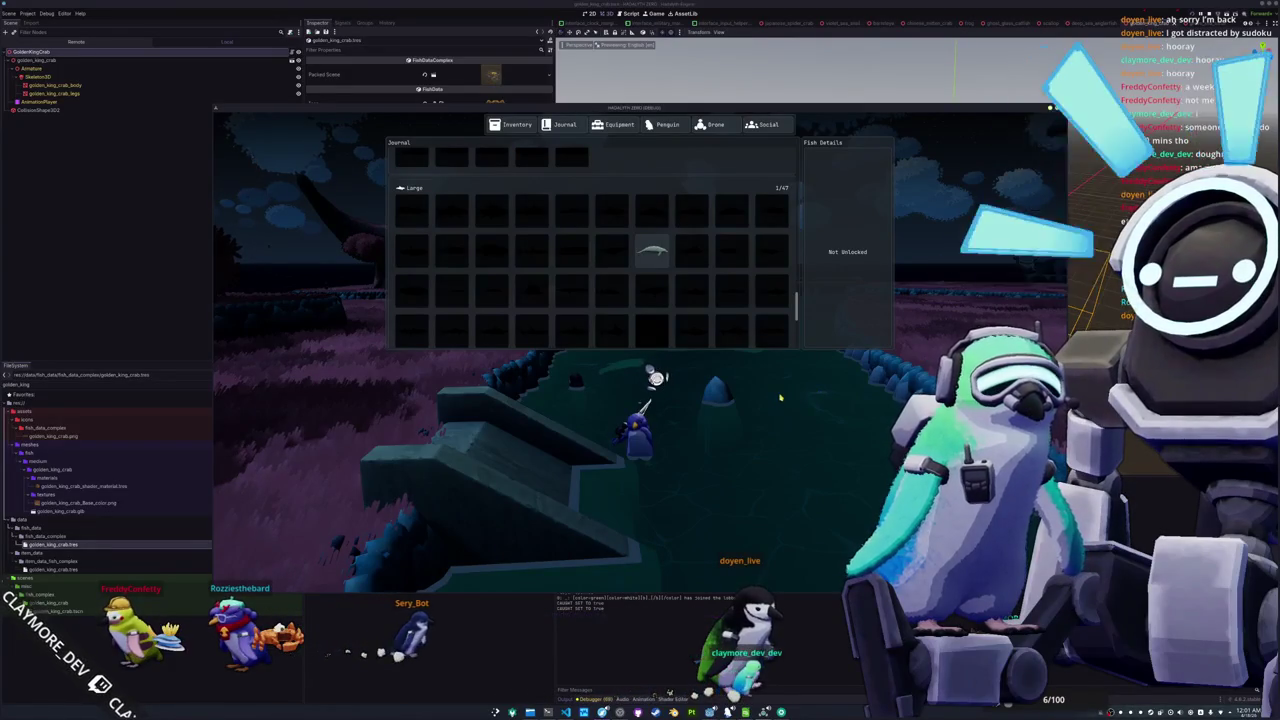
Close the journal, run the penguin to the cliff edge and catch a Leatherback Sea Turtle
key(Escape)
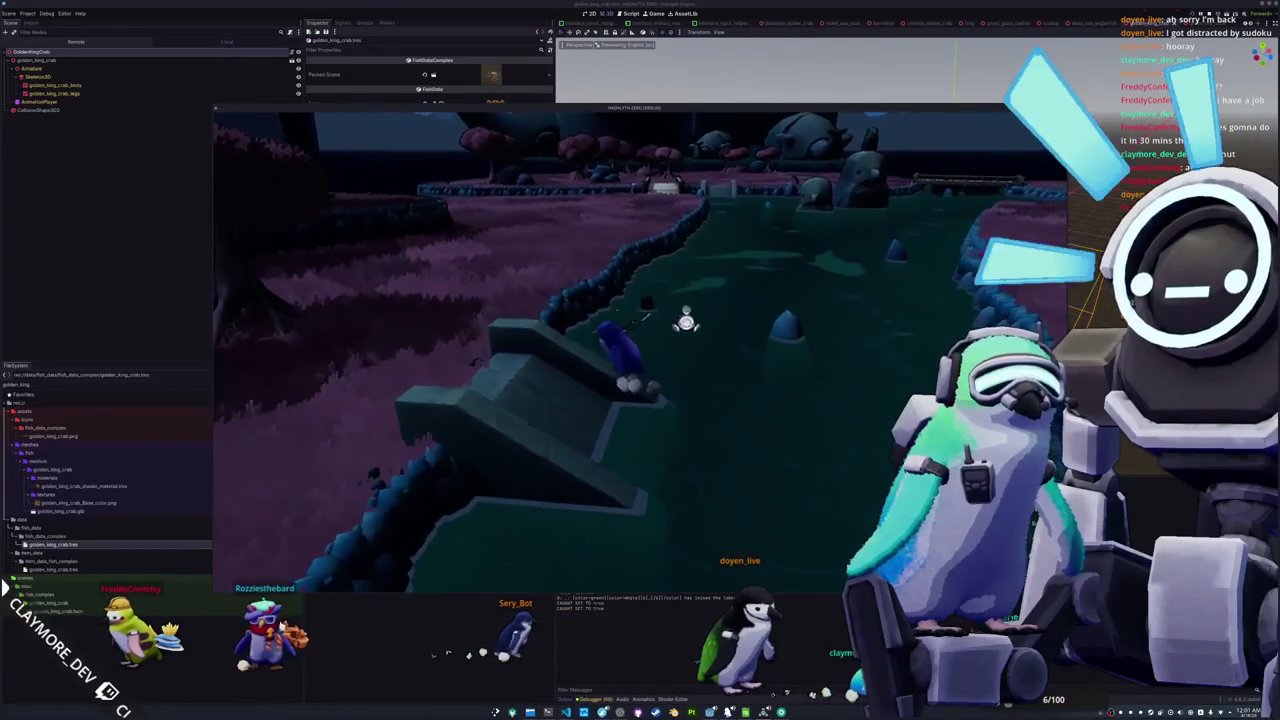
key(w)
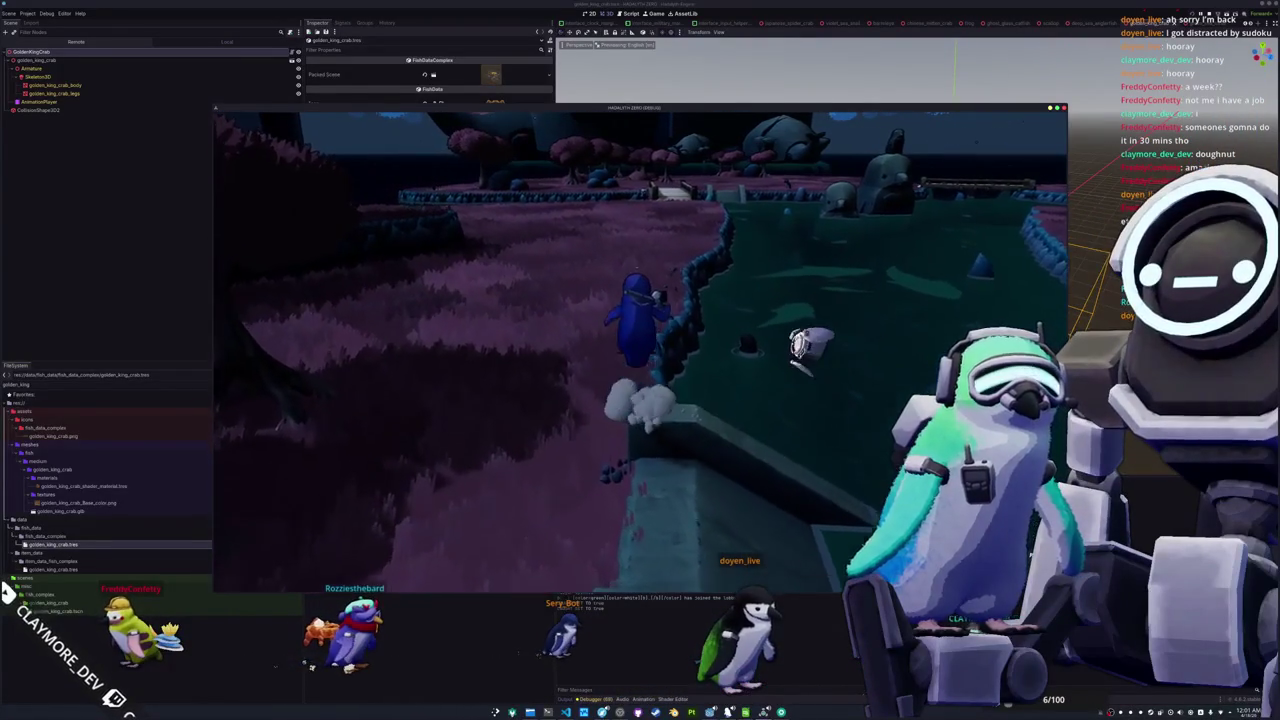
key(w)
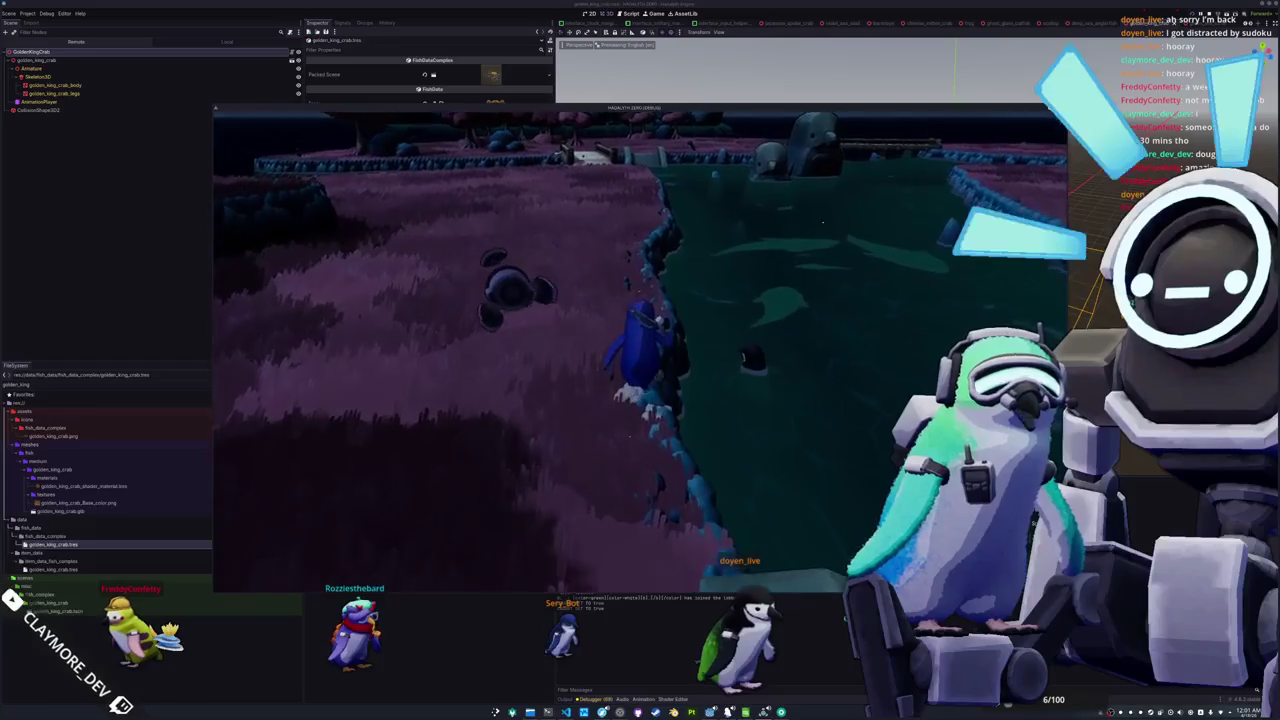
key(w)
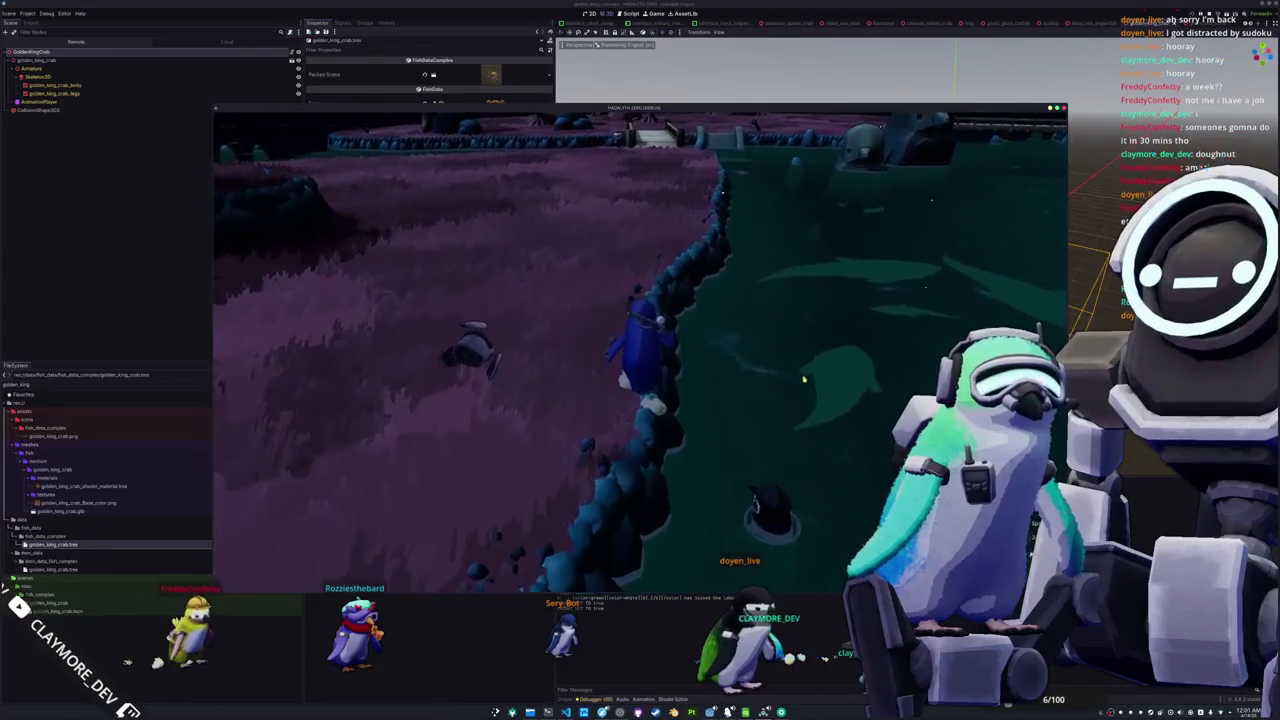
key(1)
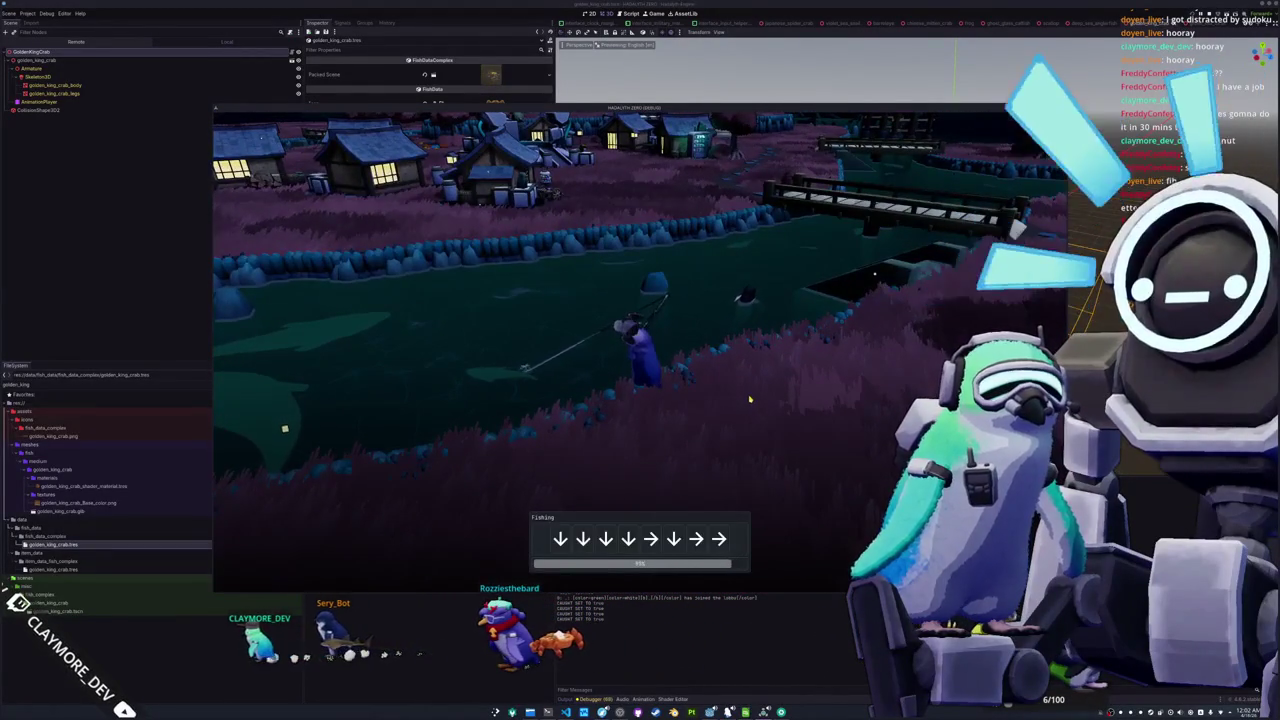
key(Down)
key(Down)
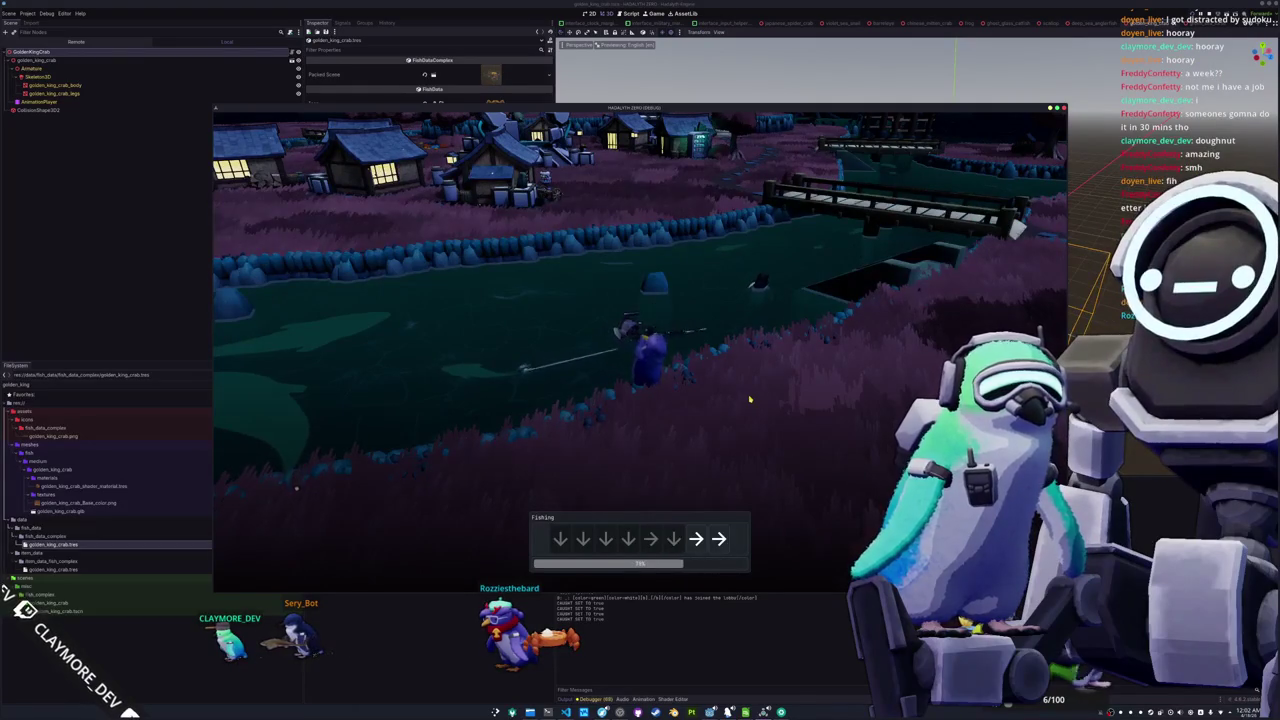
key(Right)
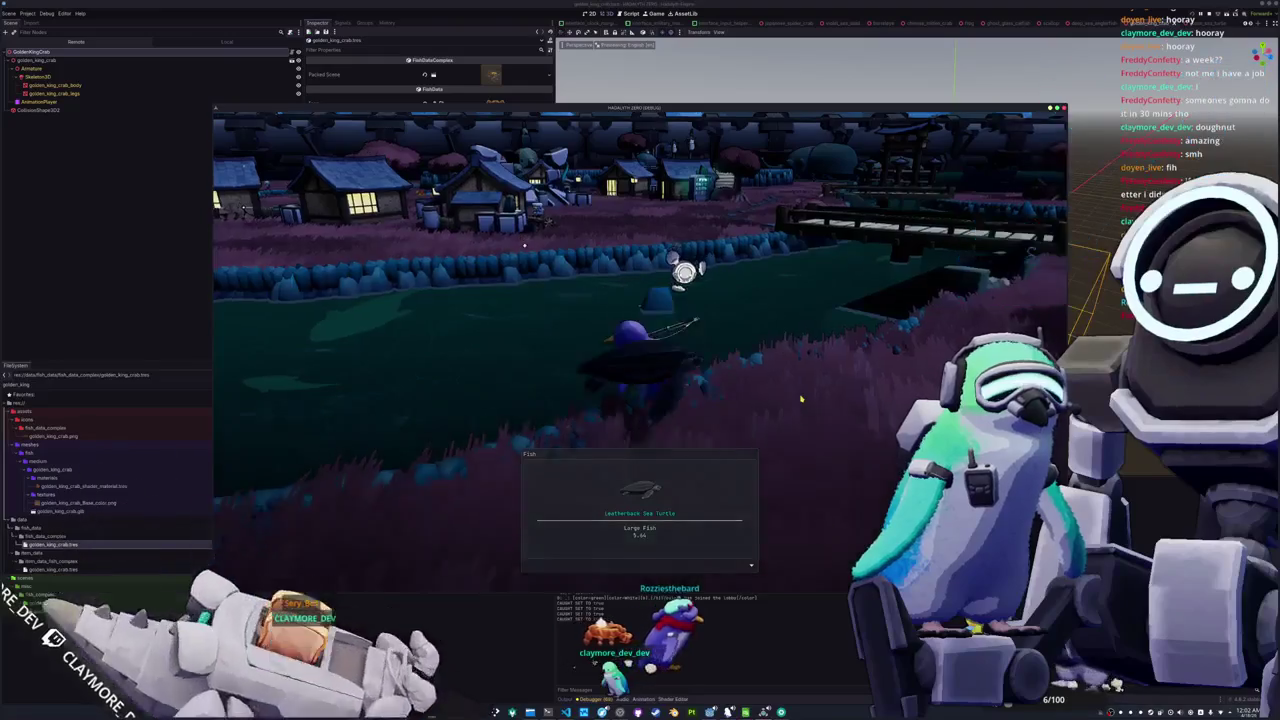
Dismiss the catch card and hold the Leatherback Sea Turtle from the inventory
key(Tab)
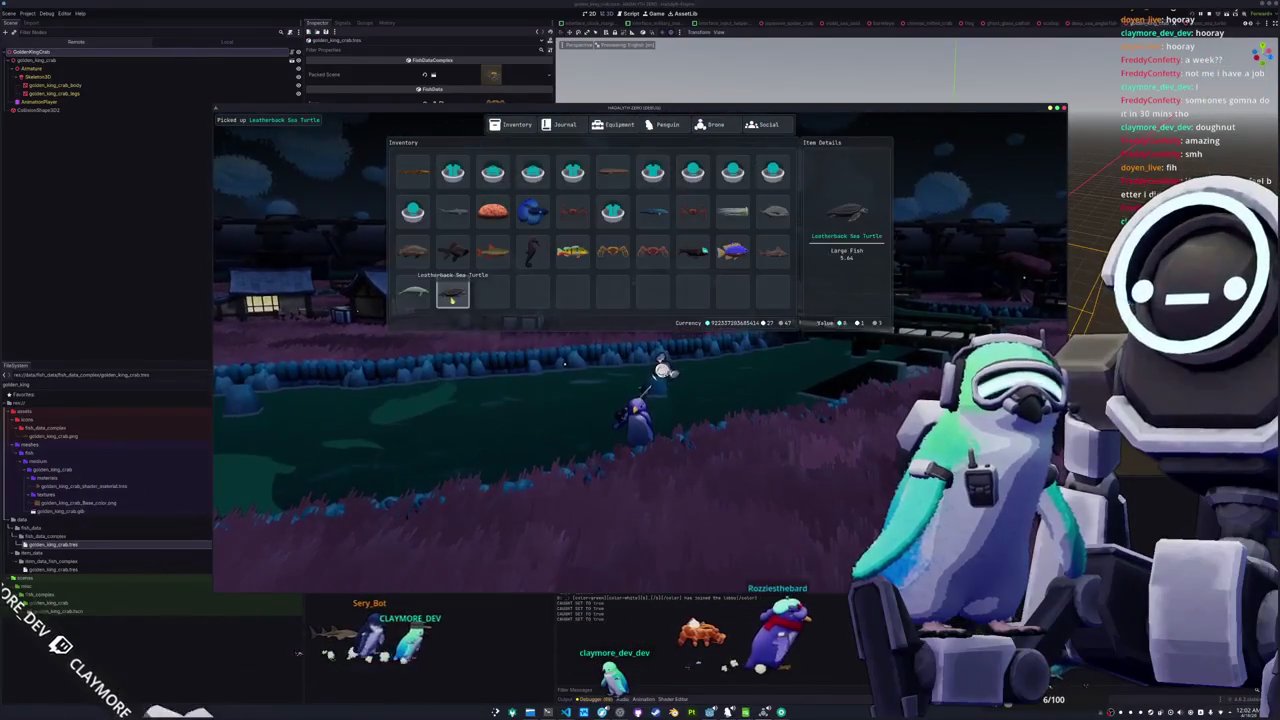
click(452, 296)
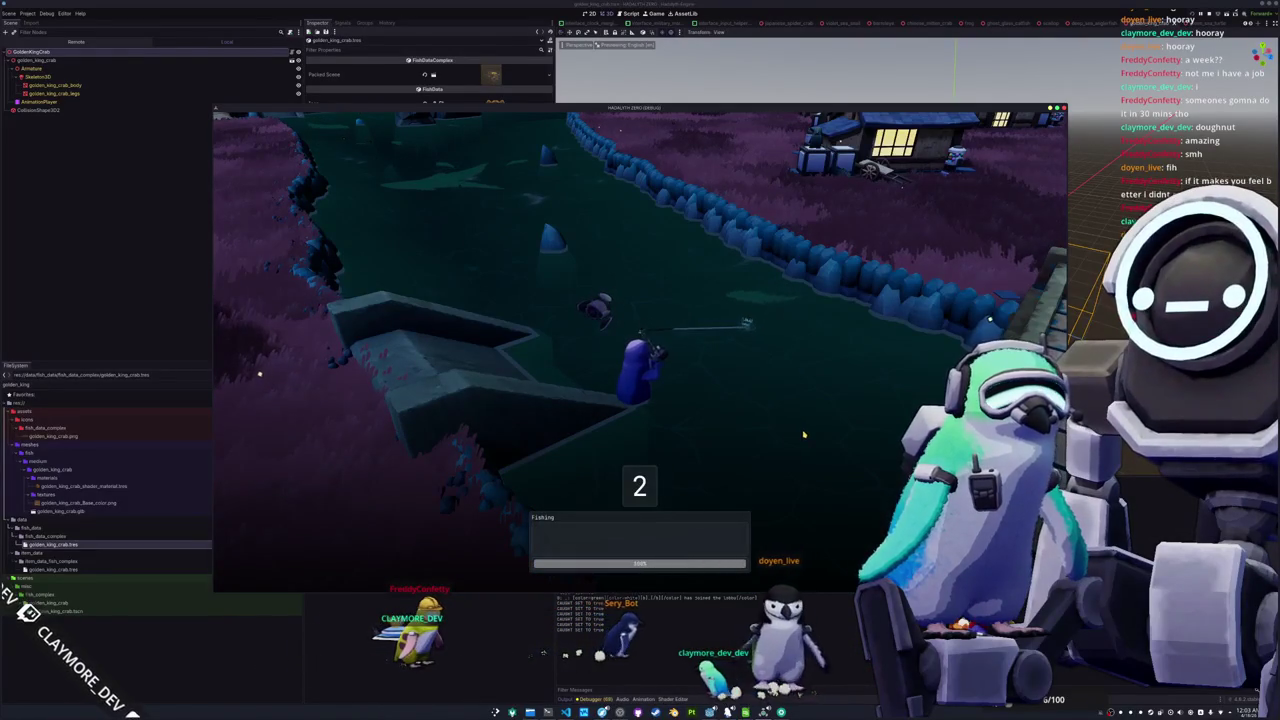
Finish the fishing prompts, recast, and reel in a Frasers Dolphin, dismissing its catch card
key(Left)
key(Left)
key(Left)
key(Left)
key(Up)
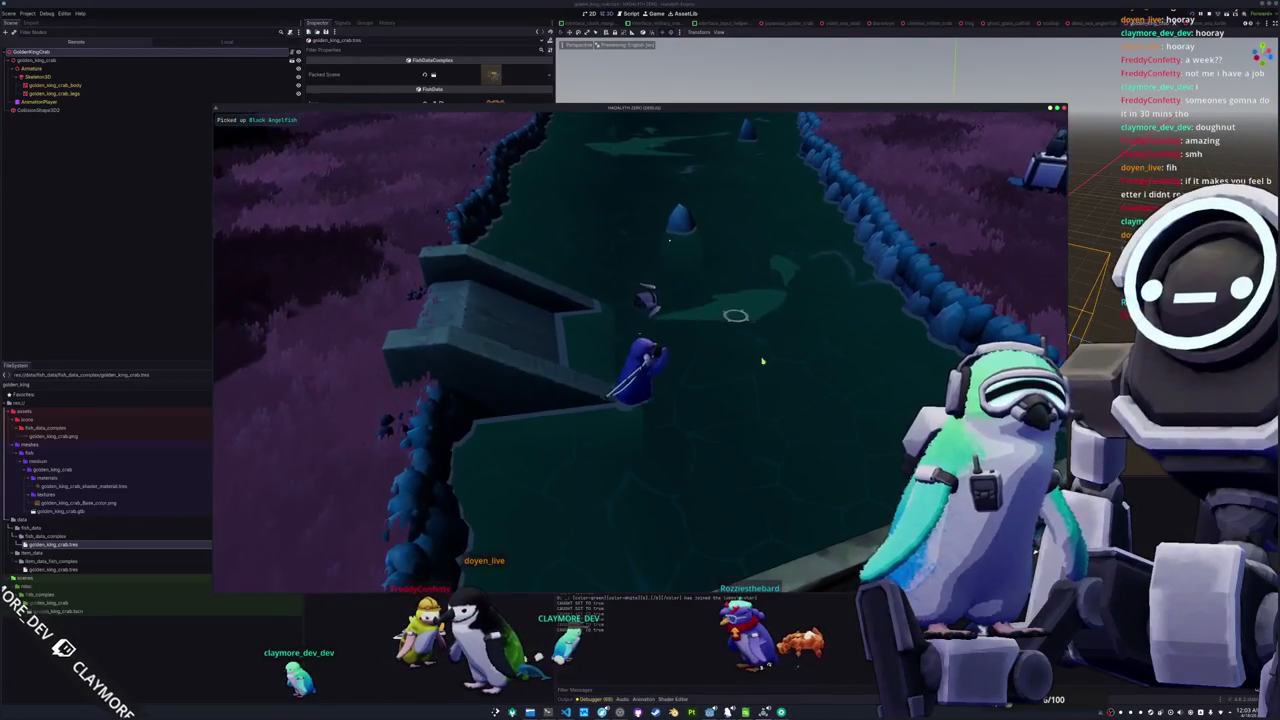
click(670, 240)
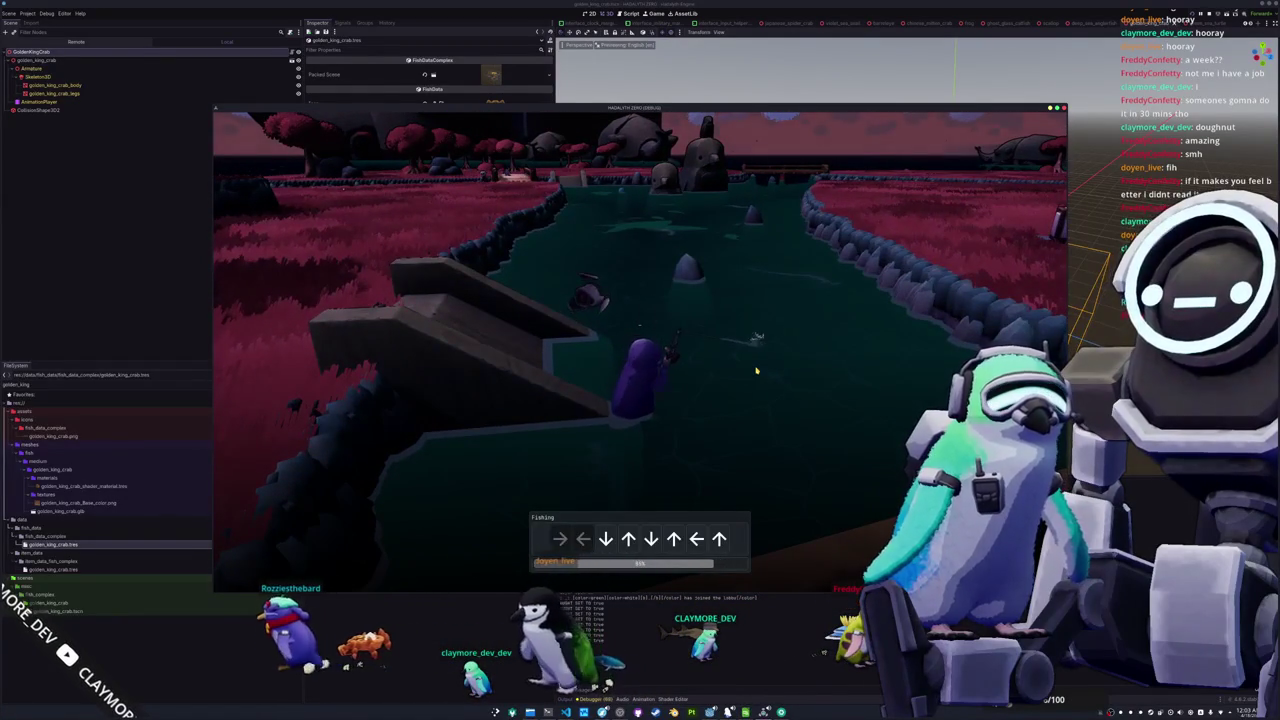
key(Down)
key(Up)
key(Left)
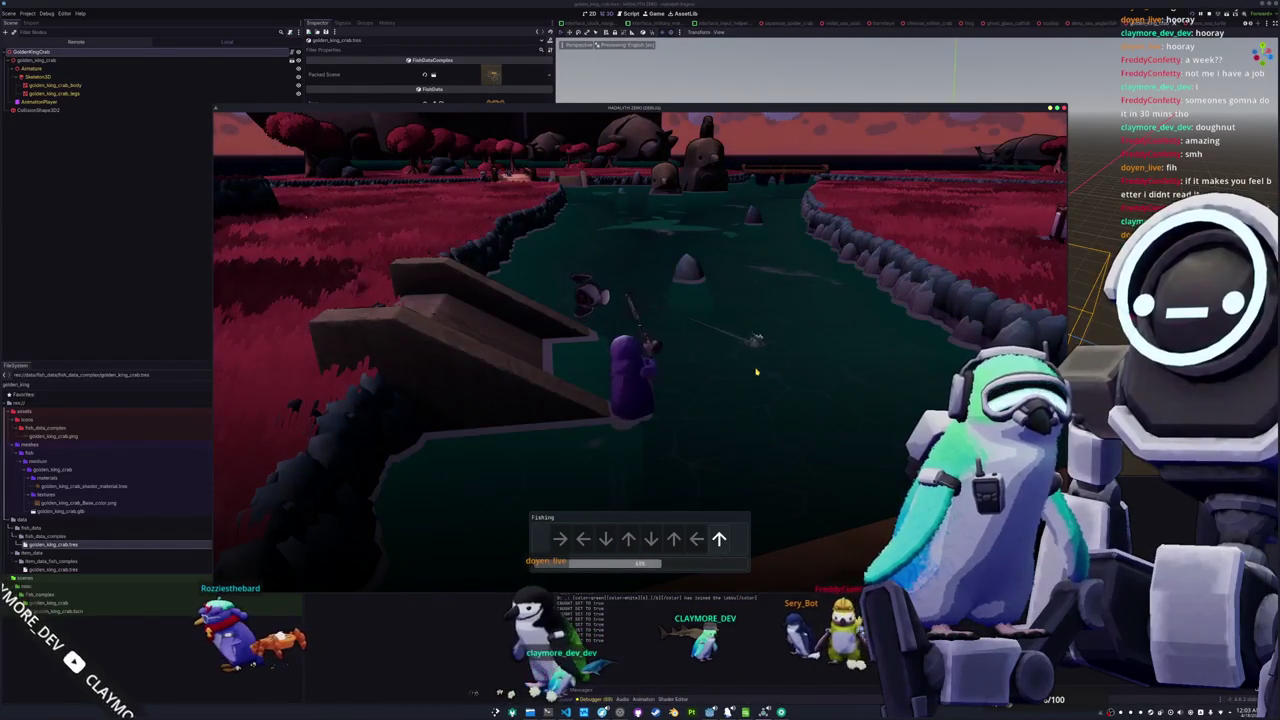
key(Up)
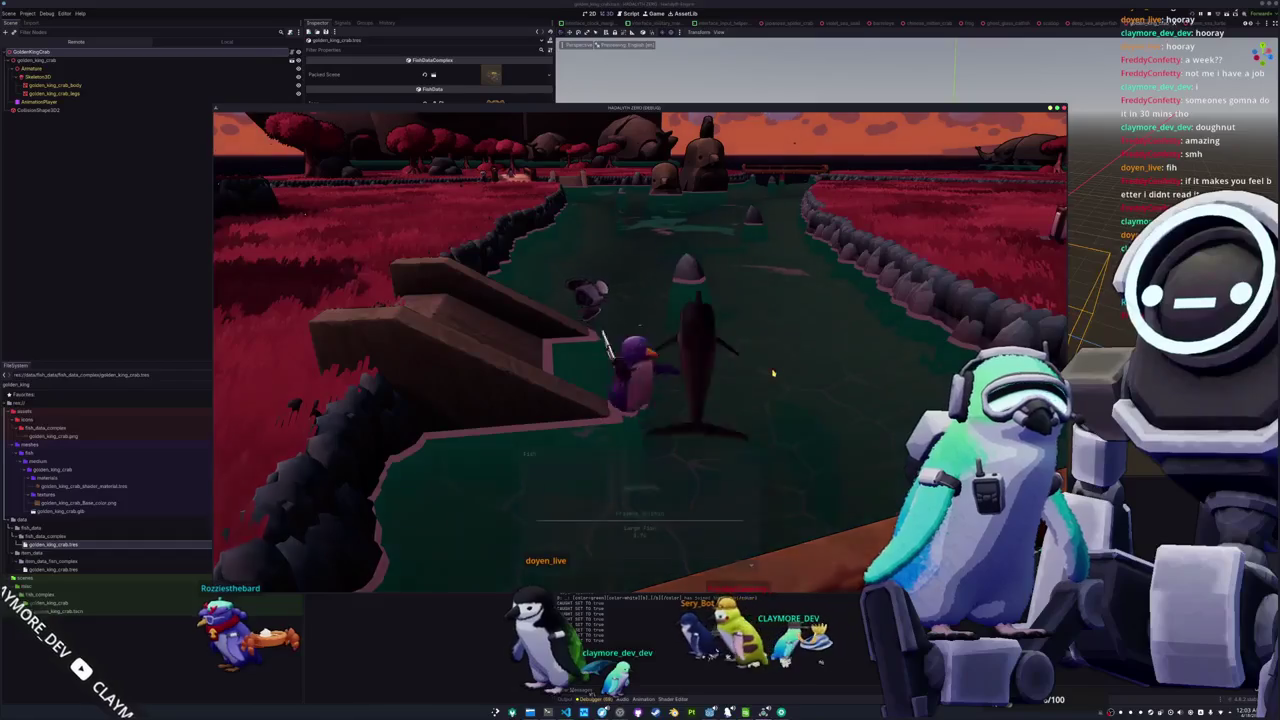
click(840, 376)
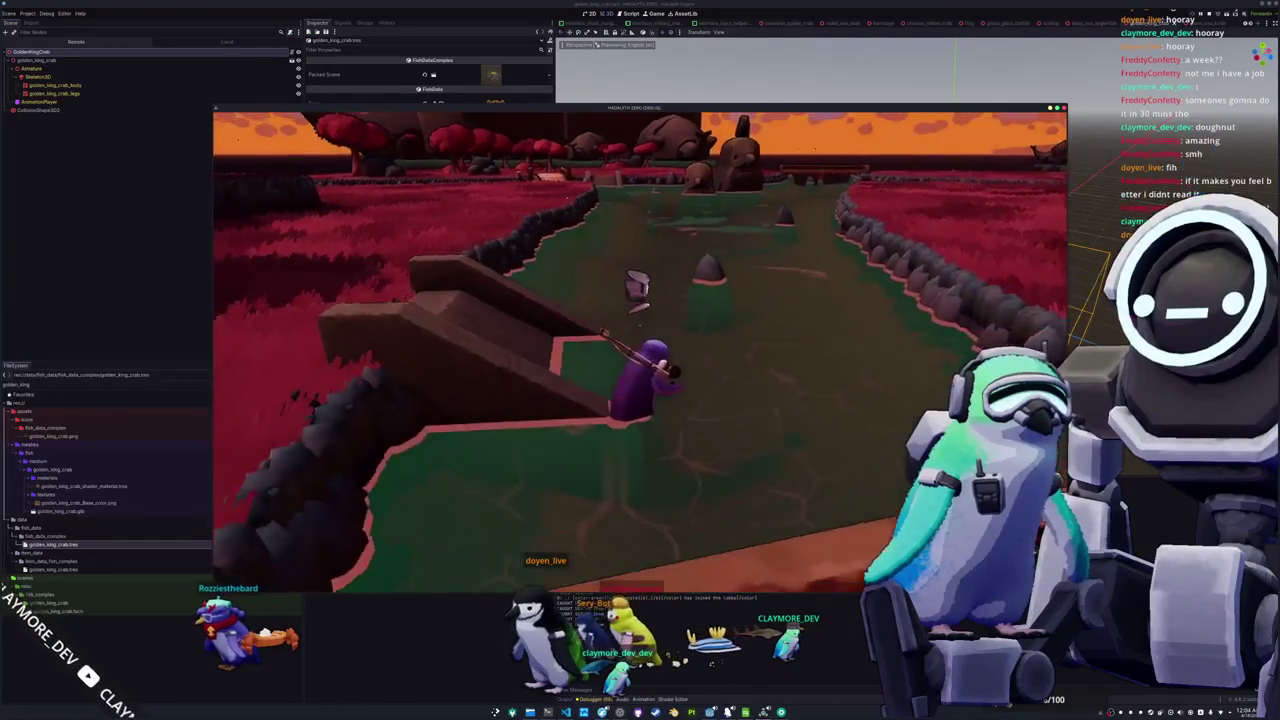
Walk the penguin out of the ditch and along the grassy riverbank
key(w)
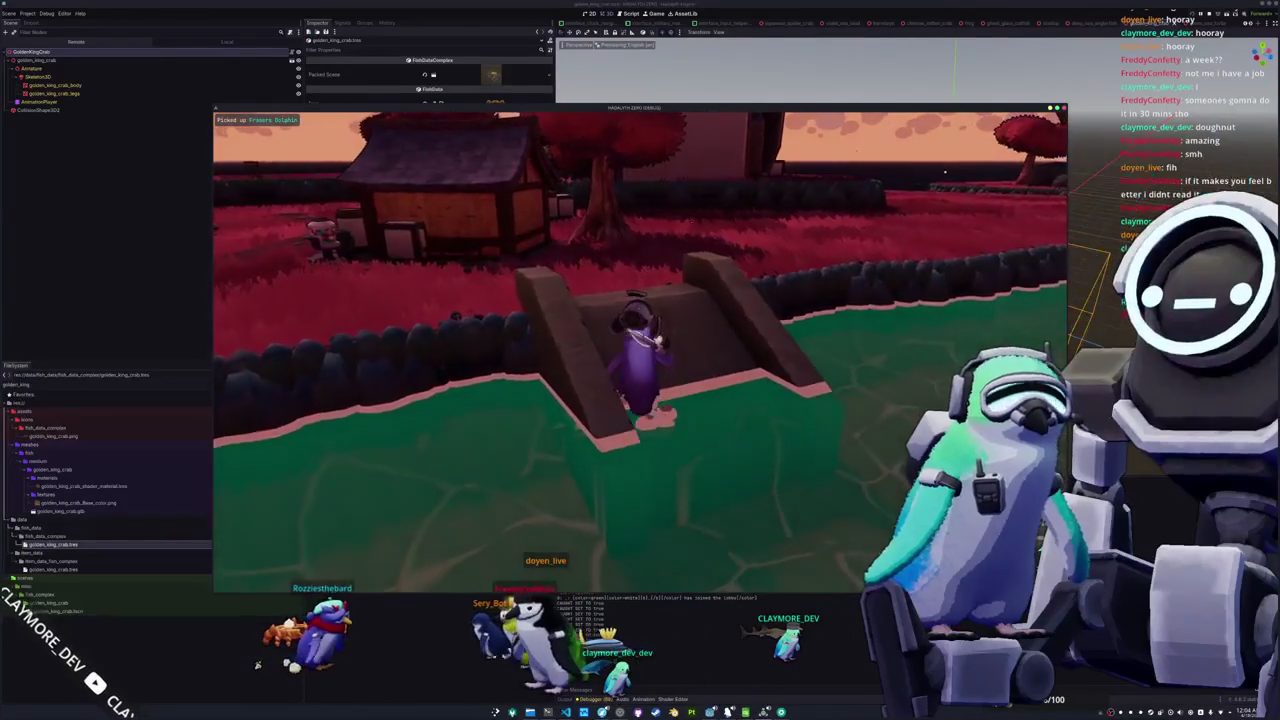
key(w)
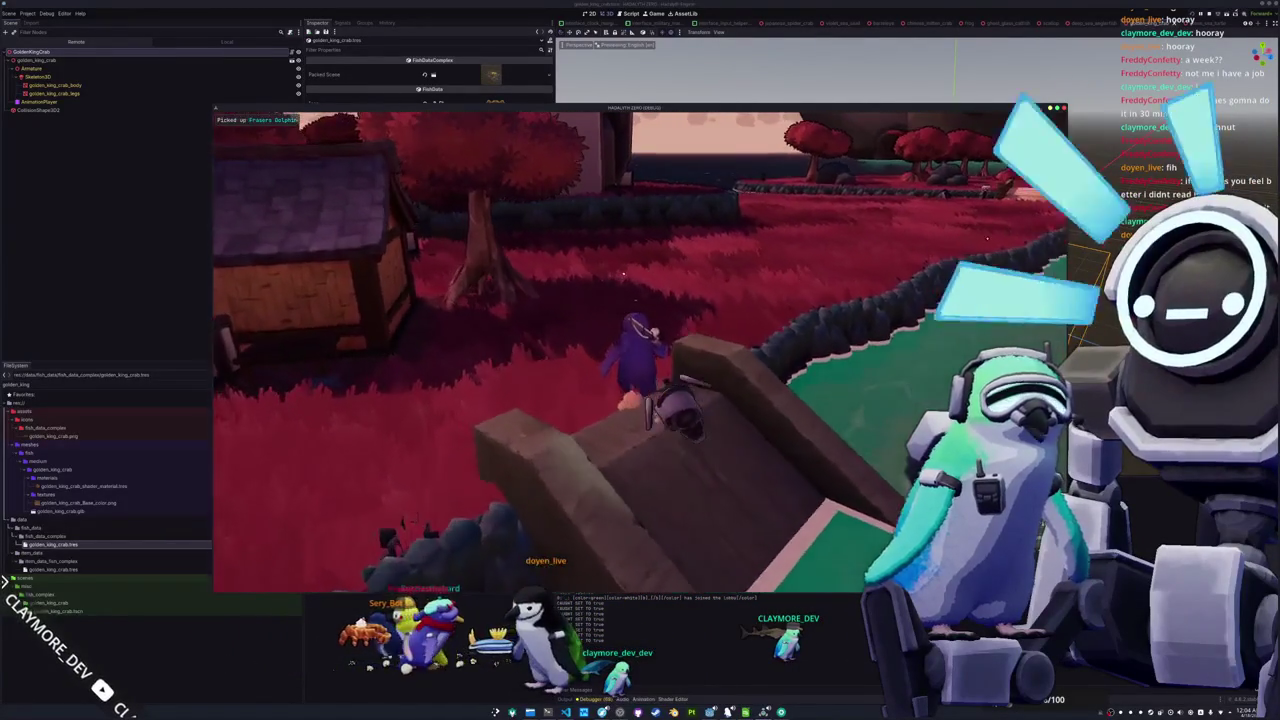
key(w)
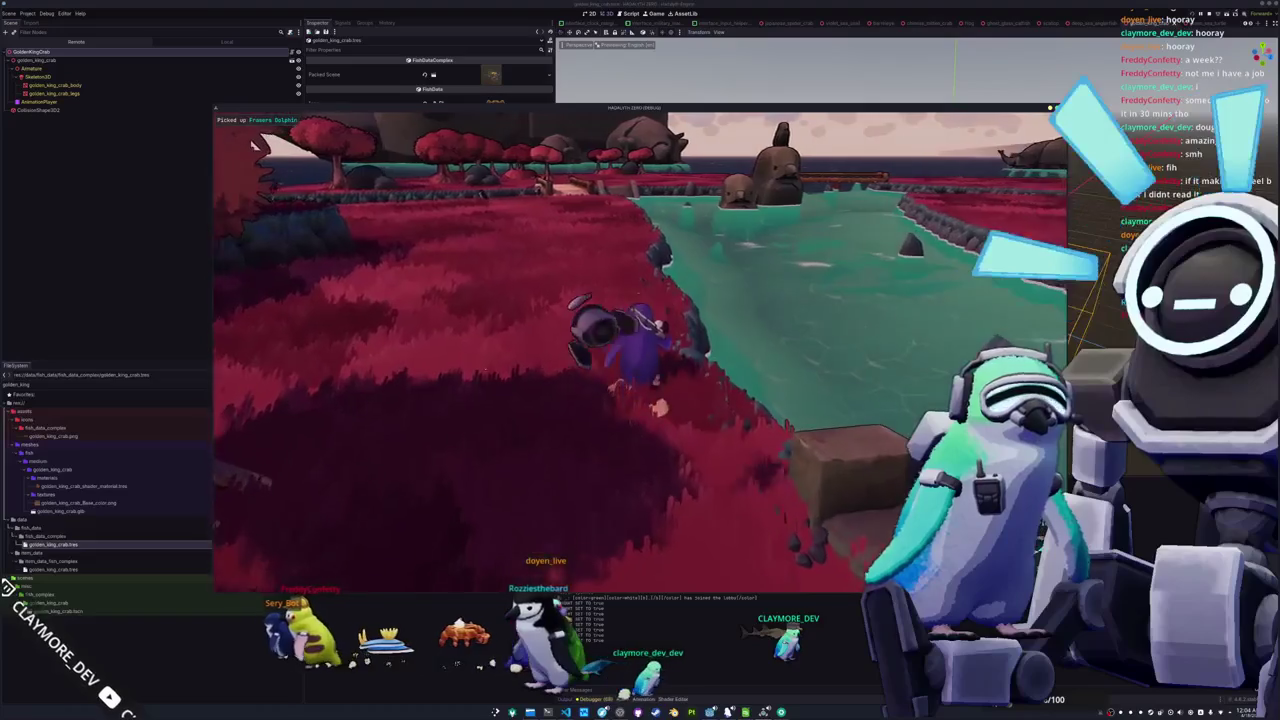
key(w)
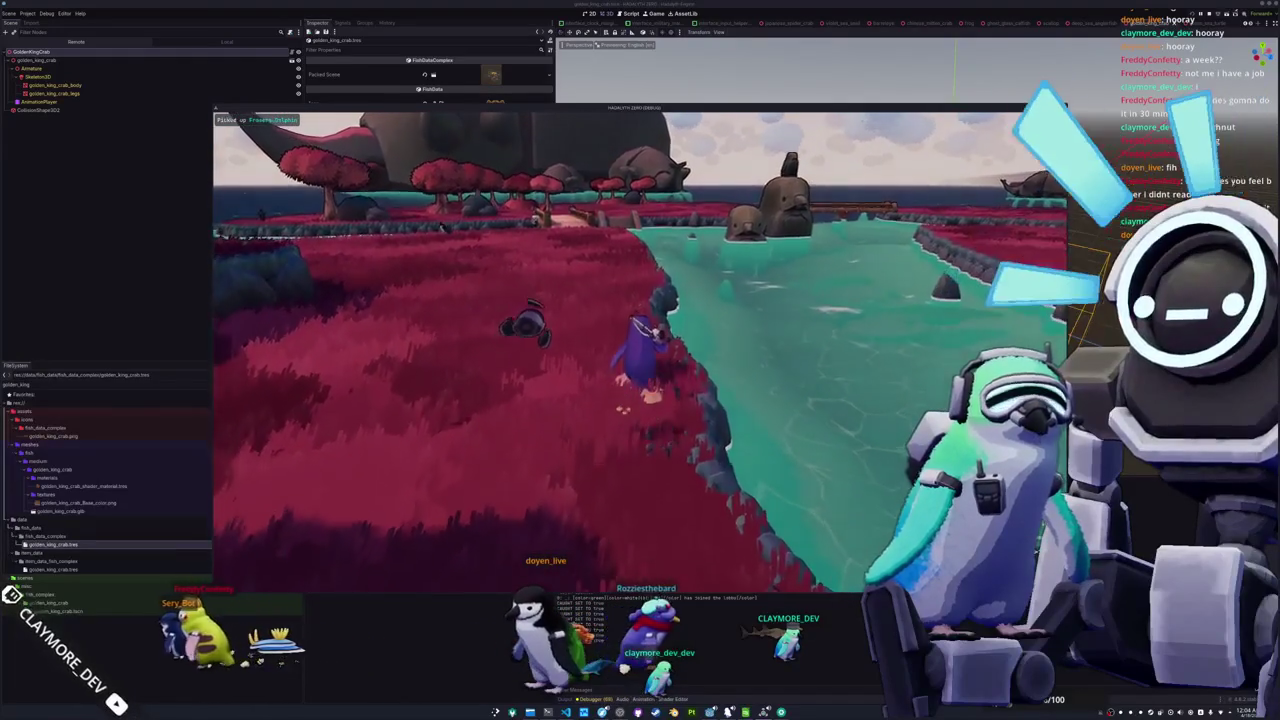
key(w)
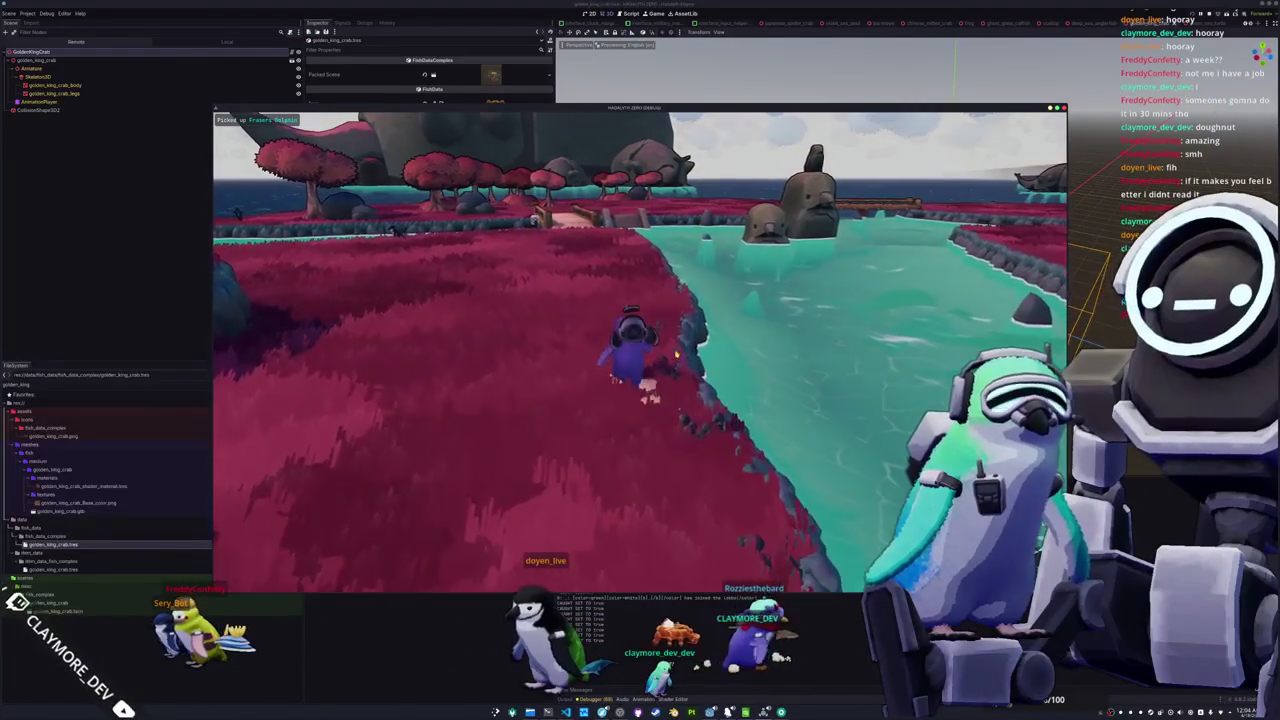
Check the catch in the inventory's fish journal, then stop the running game
key(Tab)
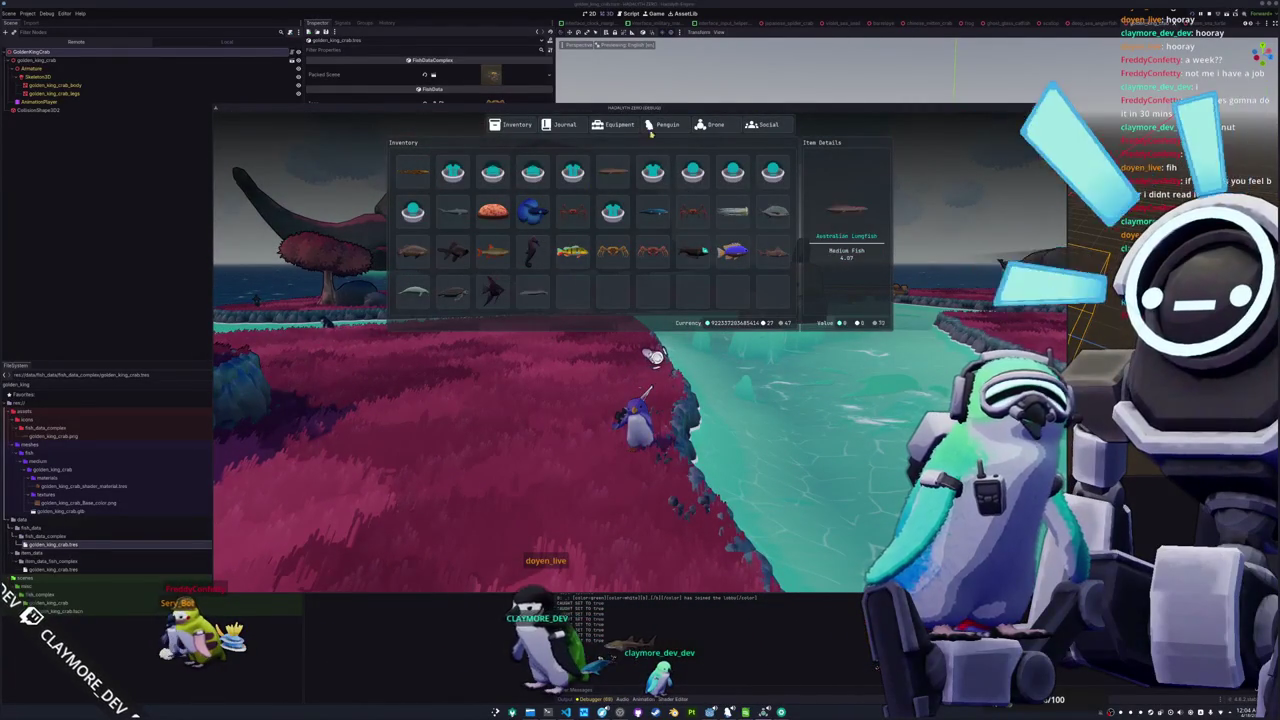
click(563, 125)
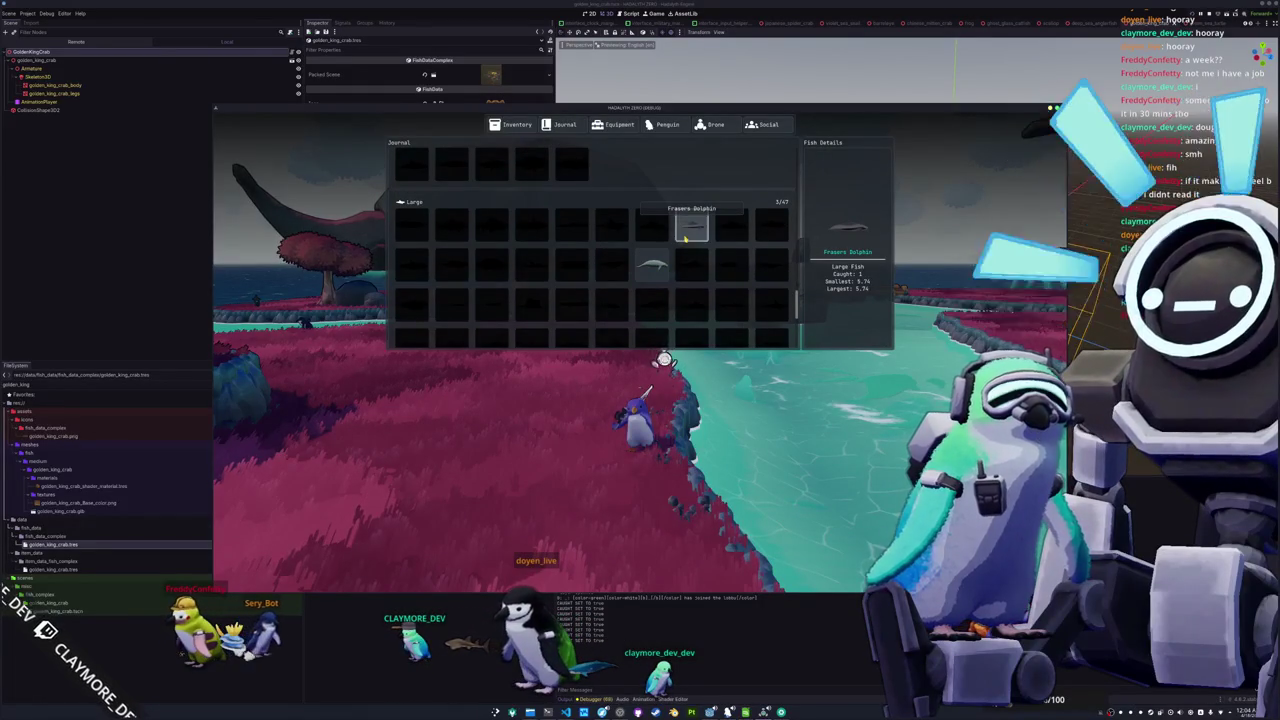
key(F8)
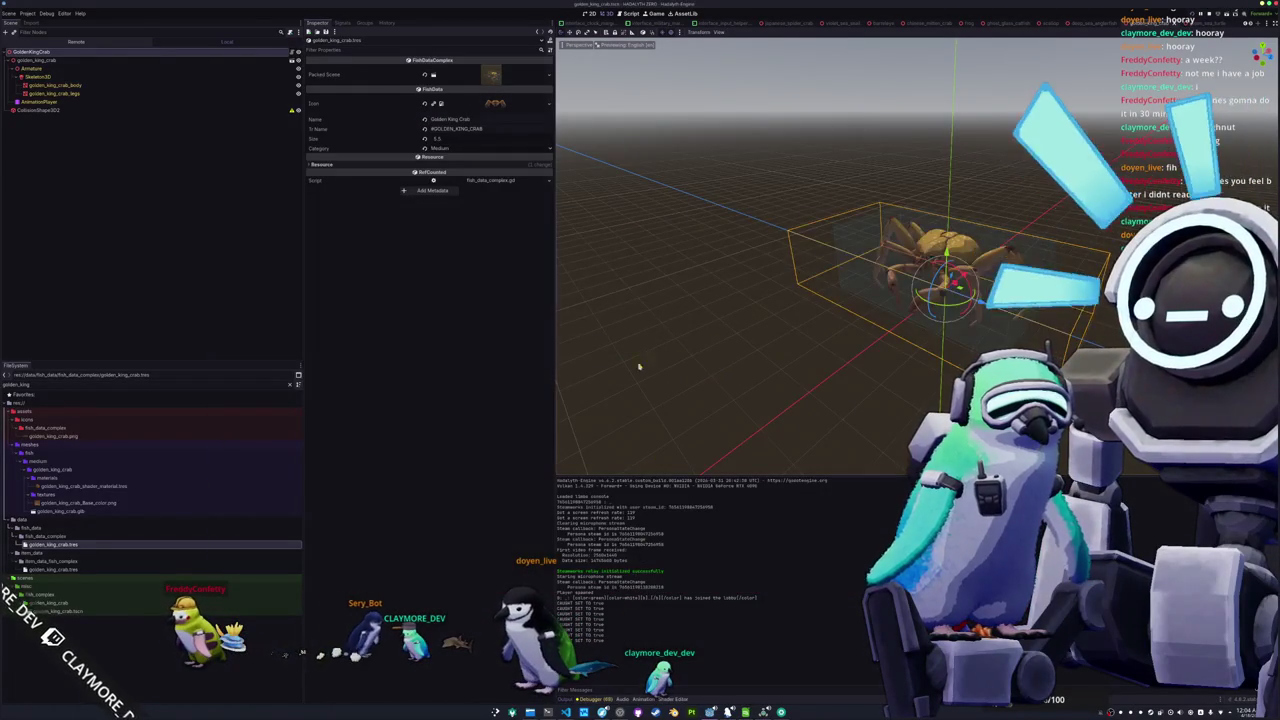
In user_interface, give FishIconDetailsTextureRect a 256×256 custom minimum size and run the project
scroll(690, 24, down, 3)
scroll(705, 22, down, 2)
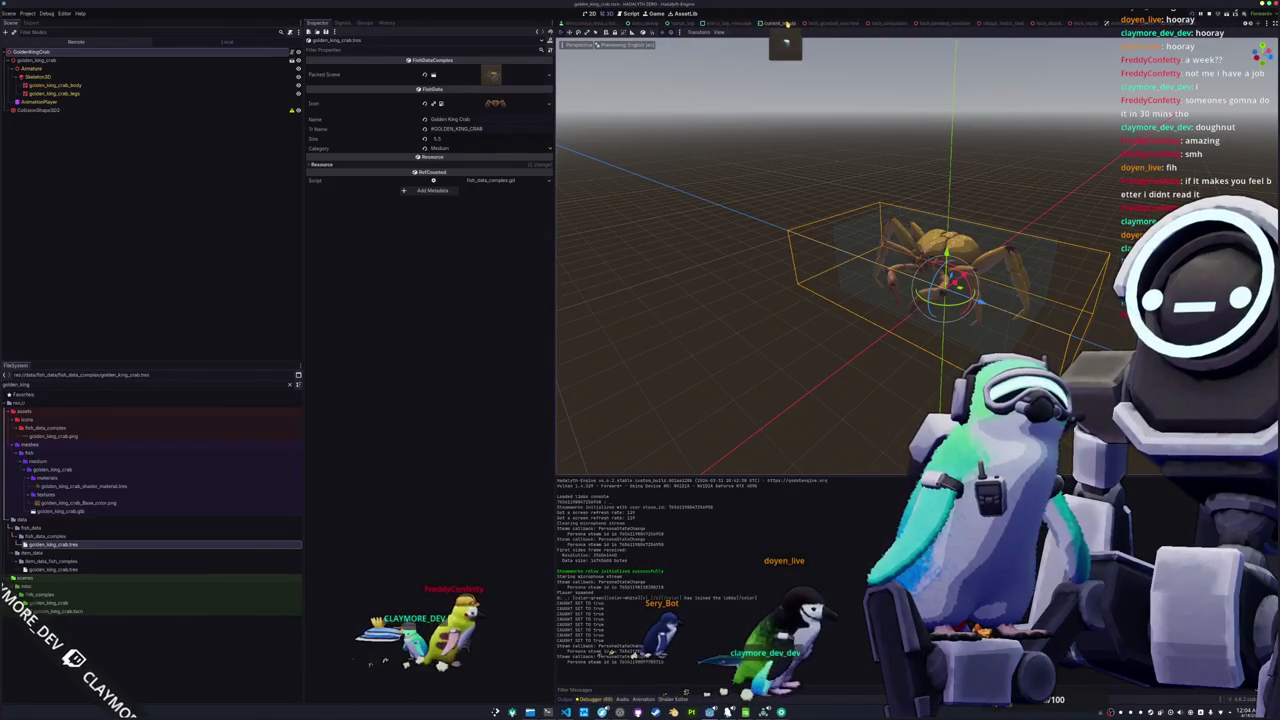
scroll(790, 22, down, 2)
scroll(795, 24, down, 2)
scroll(795, 24, down, 2)
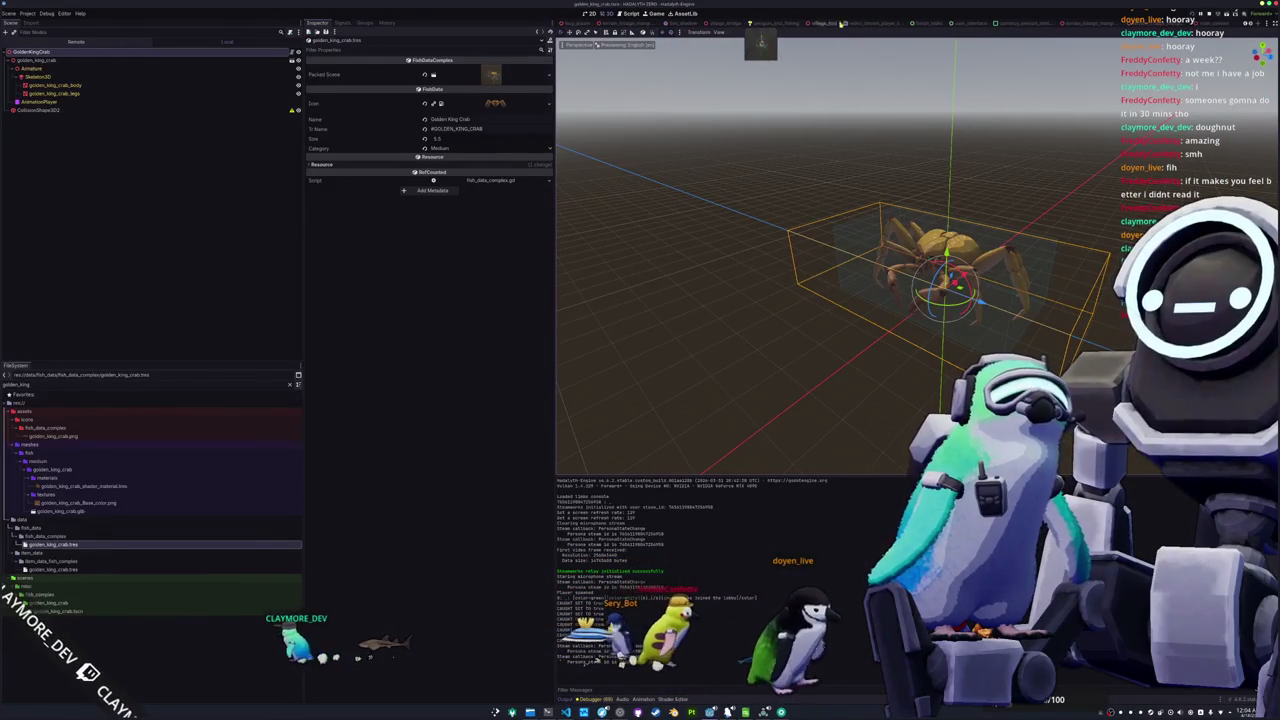
click(968, 22)
click(1080, 218)
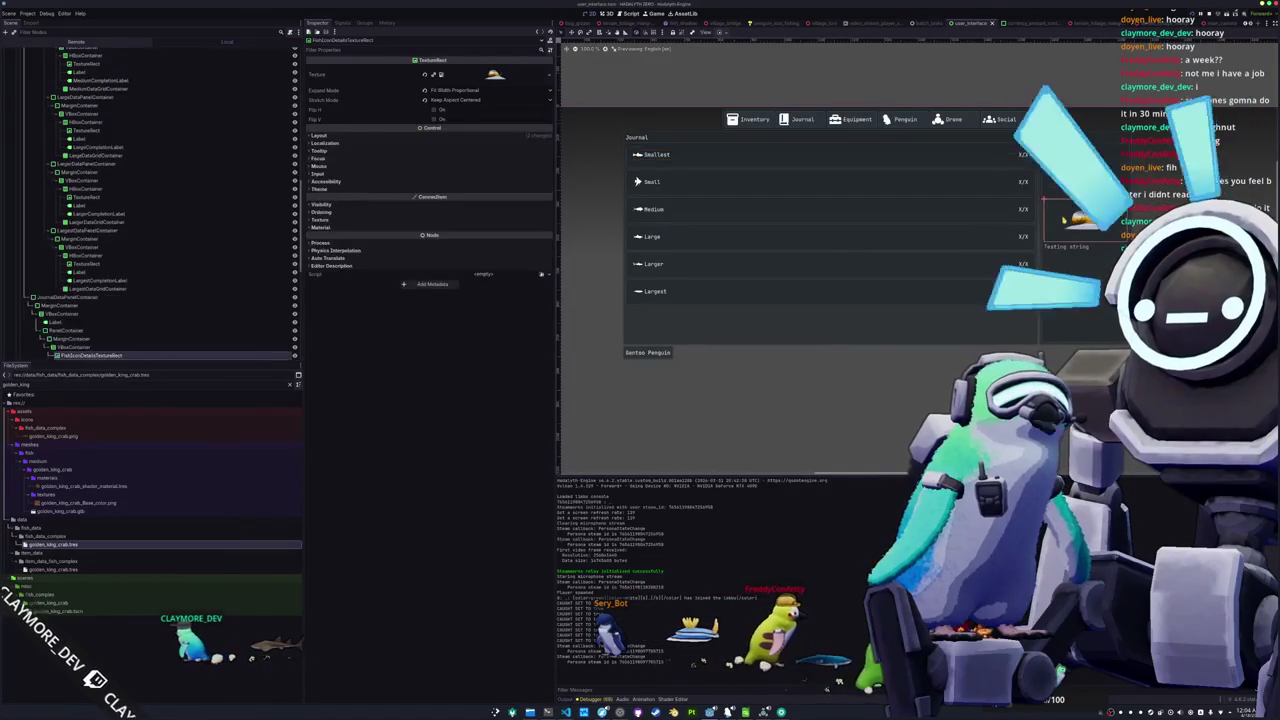
click(489, 136)
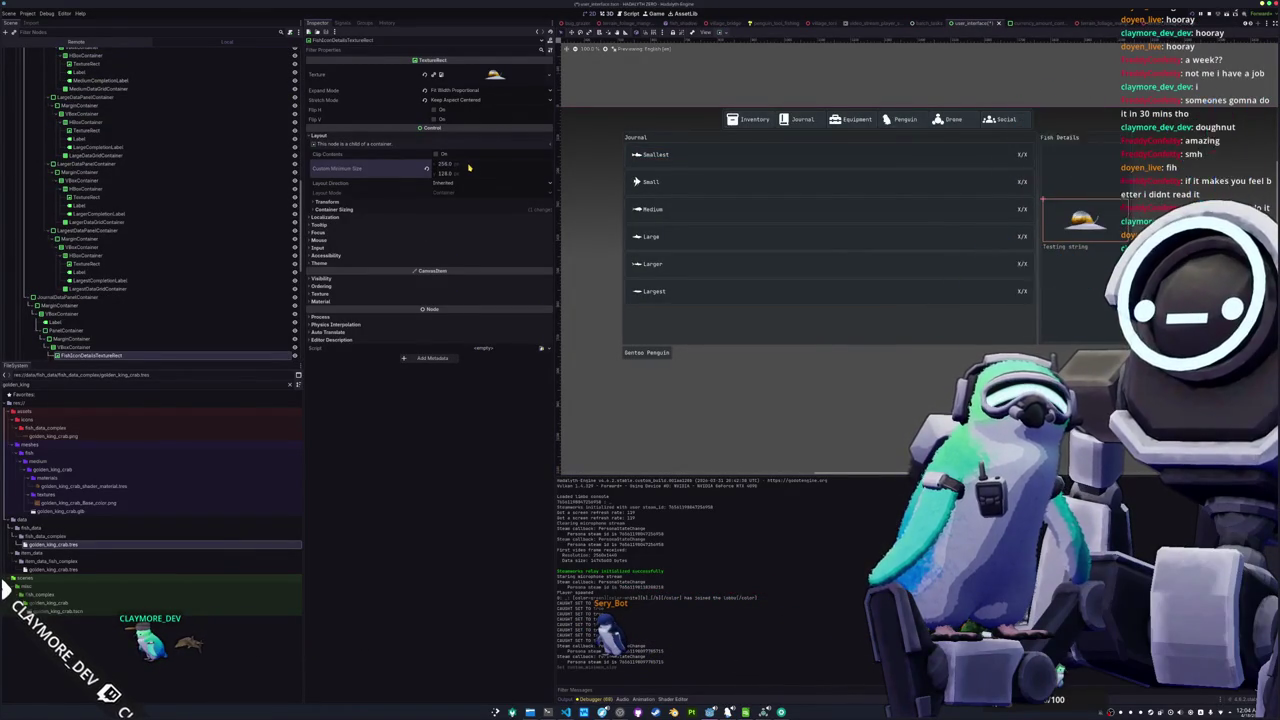
key(Return)
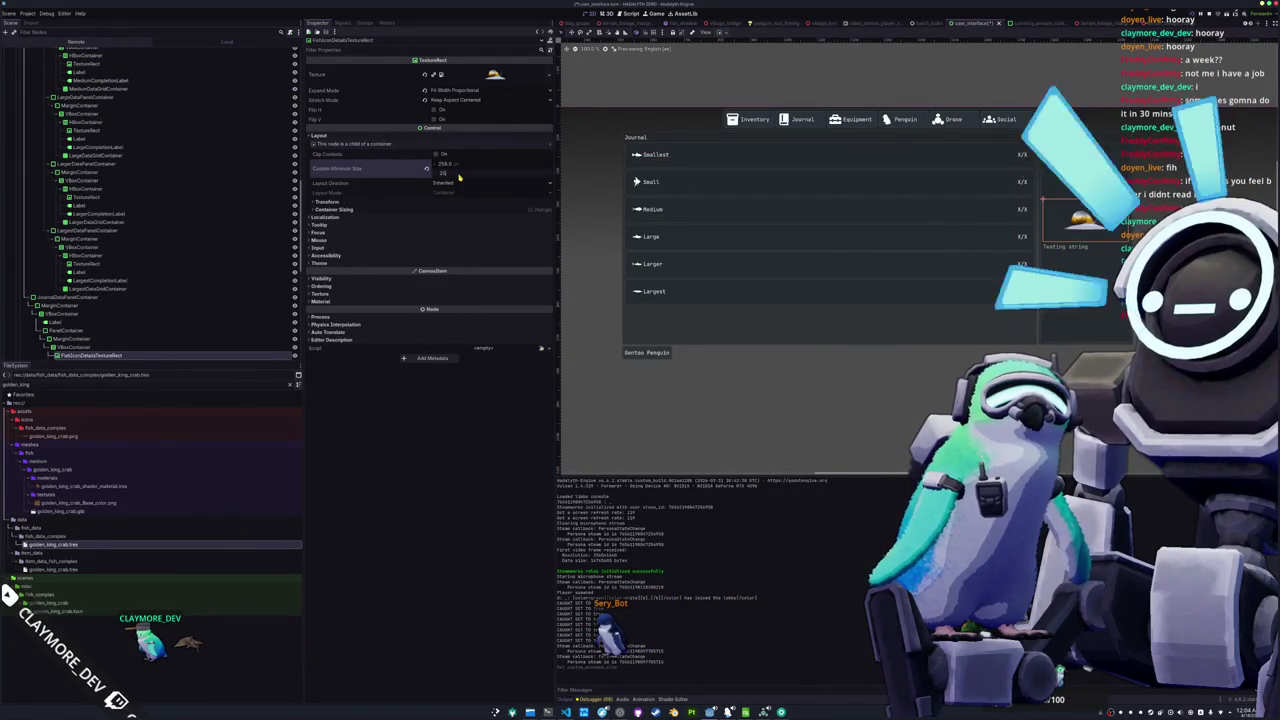
key(F5)
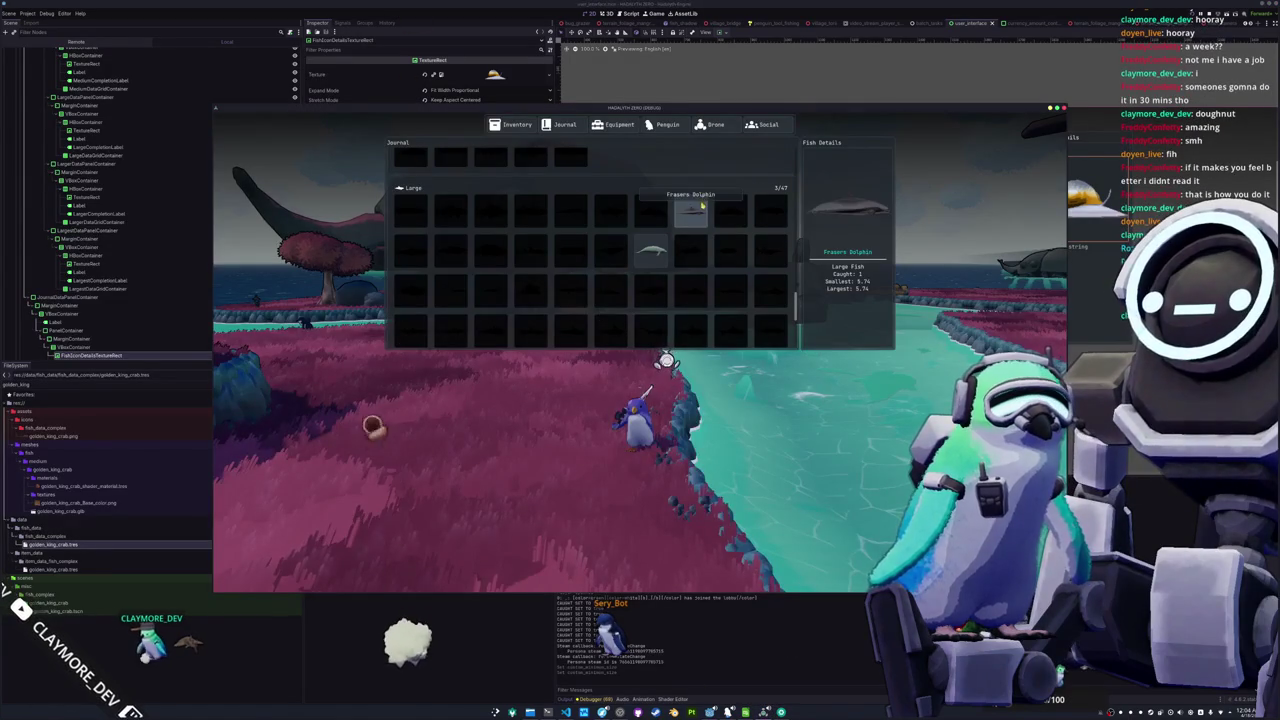
Stop the running game and relaunch it to test the icon change
mouse_move(655, 250)
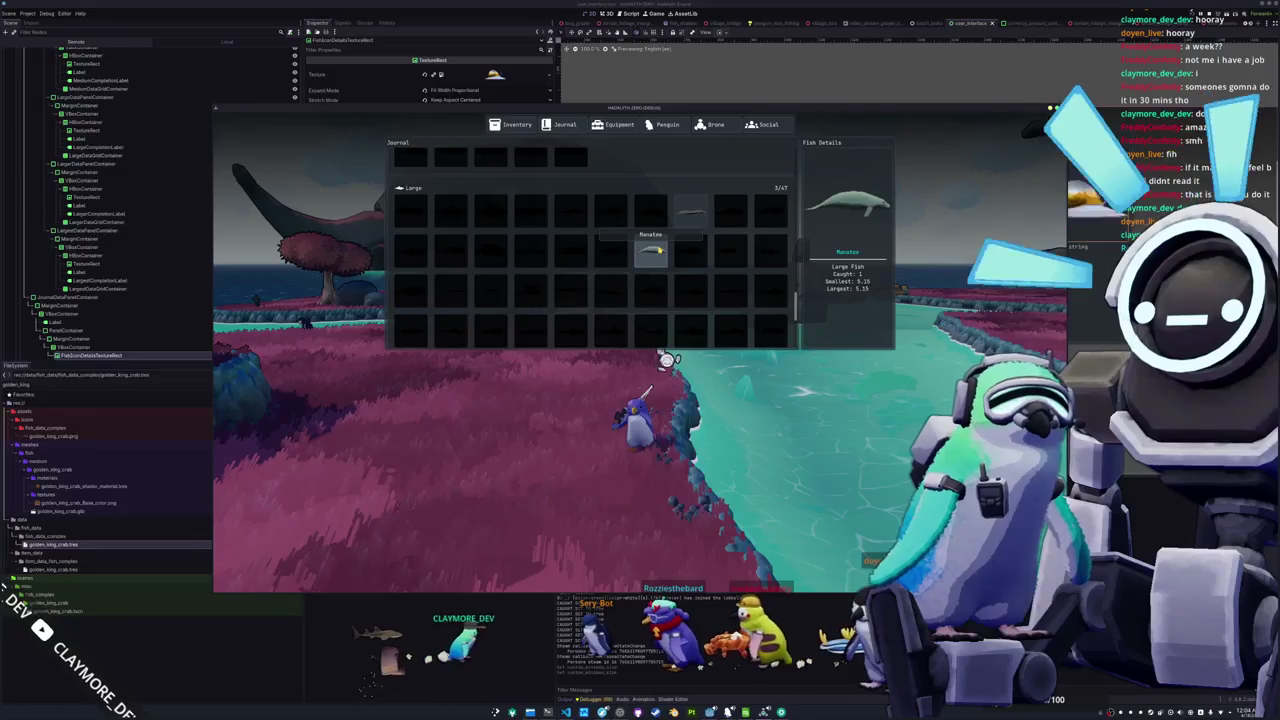
key(F8)
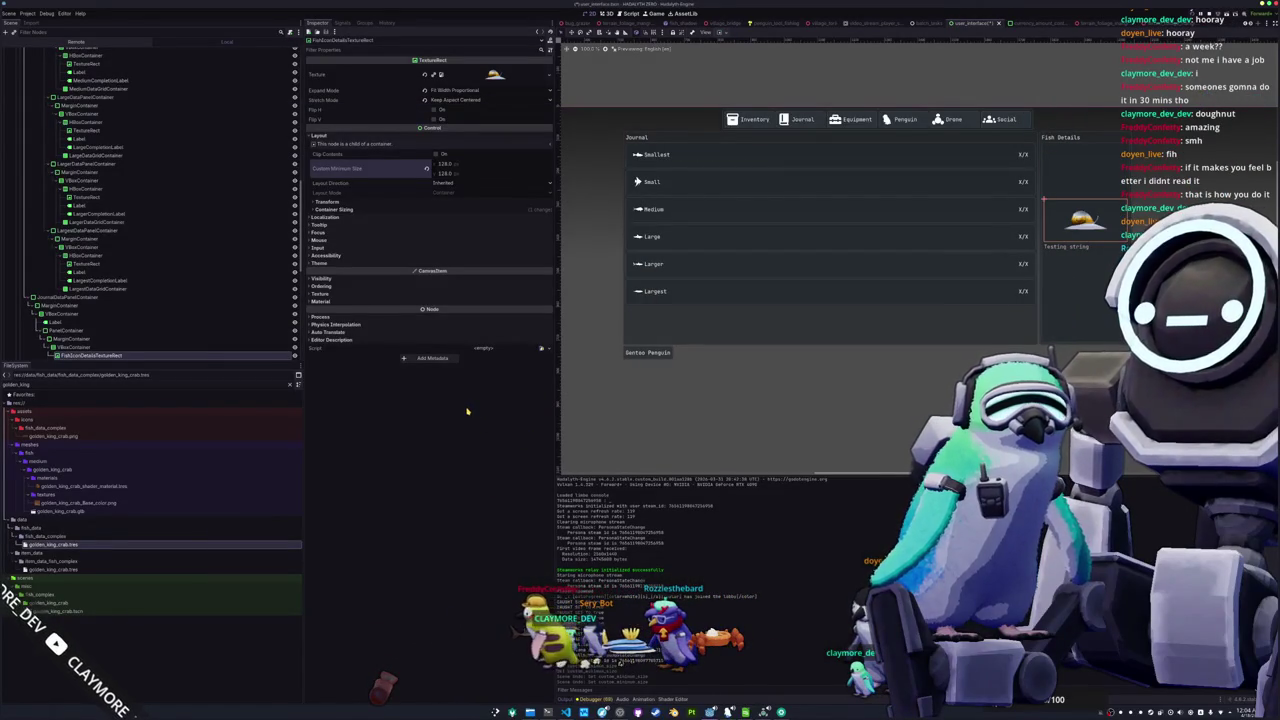
key(alt+Tab)
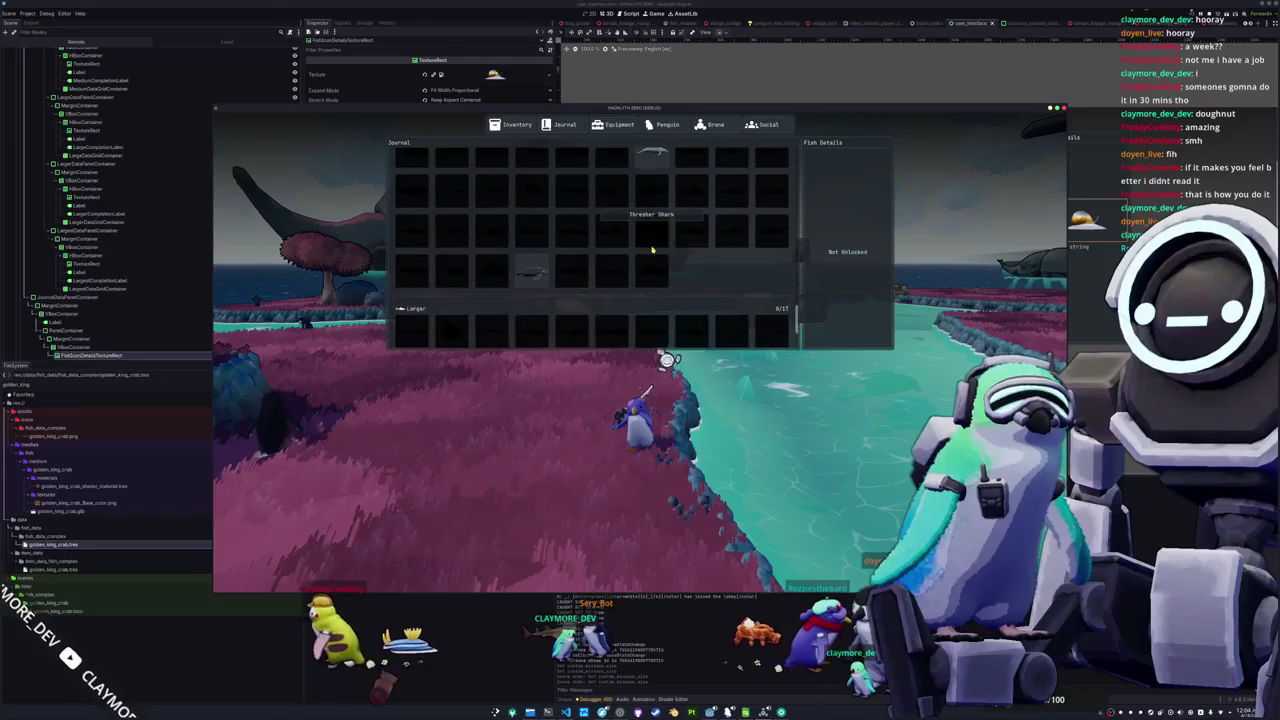
Browse the journal's fish grid, then switch to the Penguin cosmetics page
scroll(560, 225, down, 5)
scroll(551, 218, up, 2)
mouse_move(540, 265)
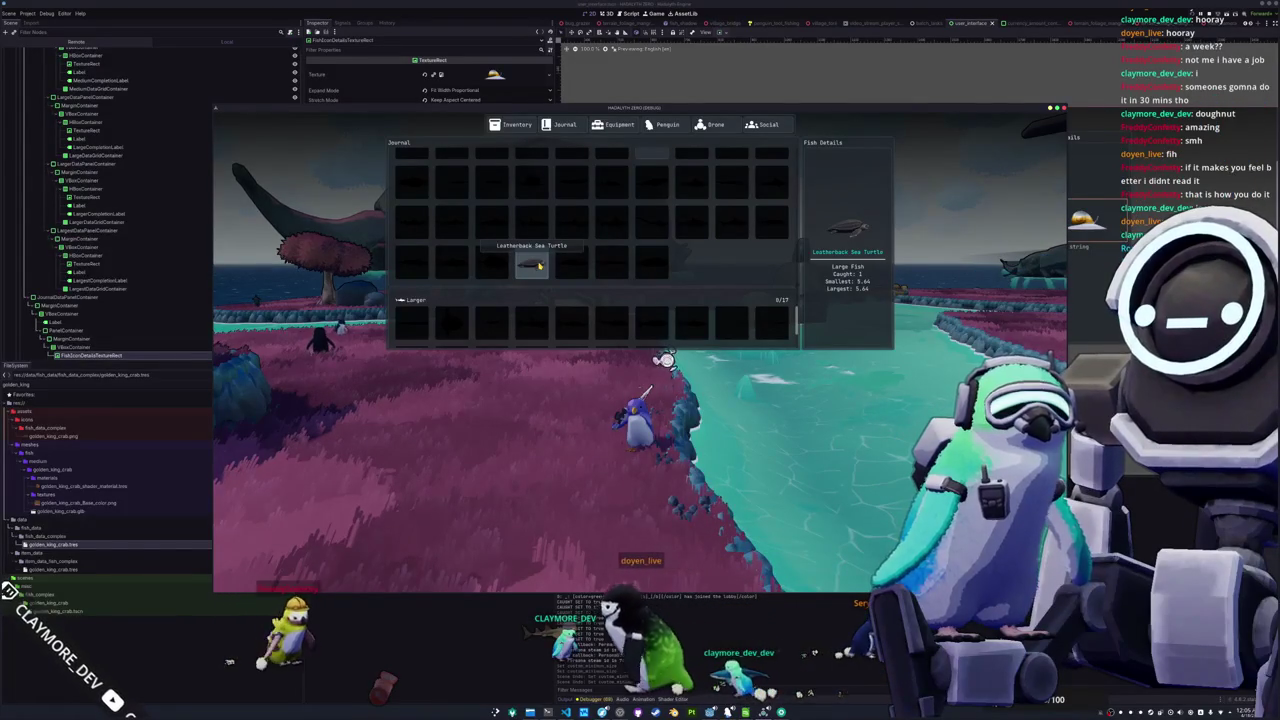
scroll(650, 245, down, 3)
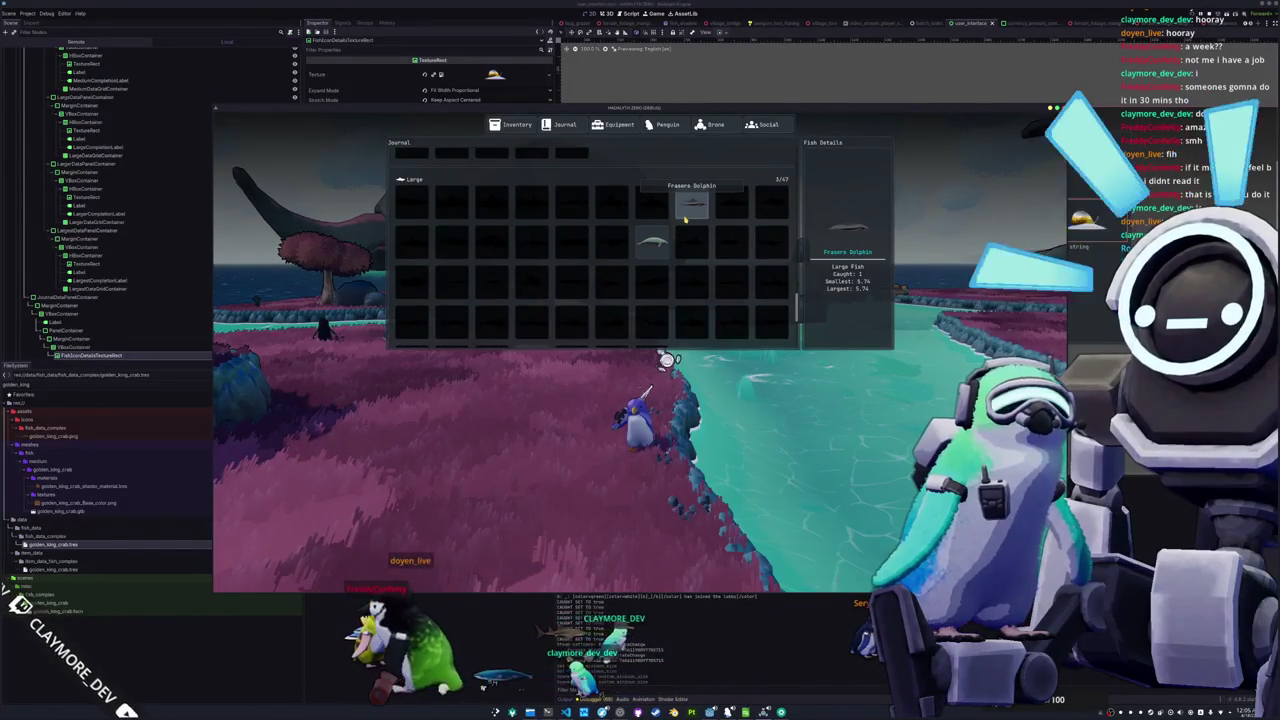
scroll(689, 213, up, 2)
scroll(689, 213, up, 3)
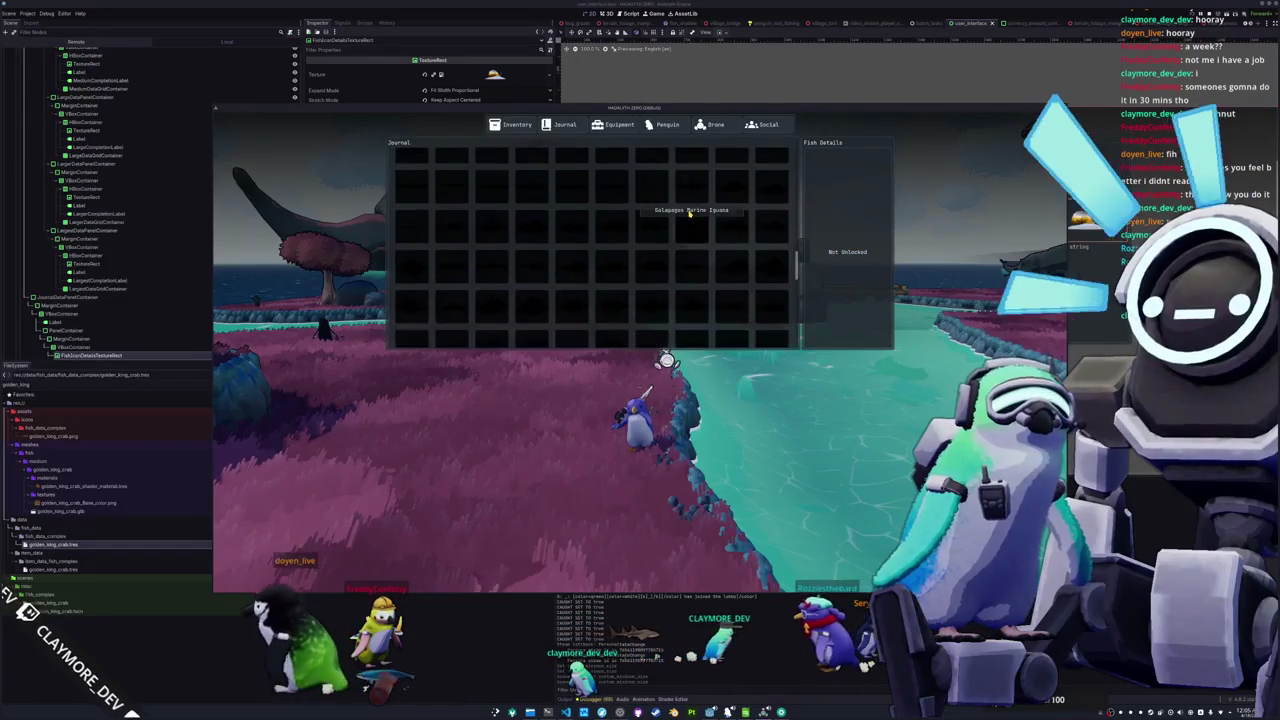
scroll(689, 213, up, 3)
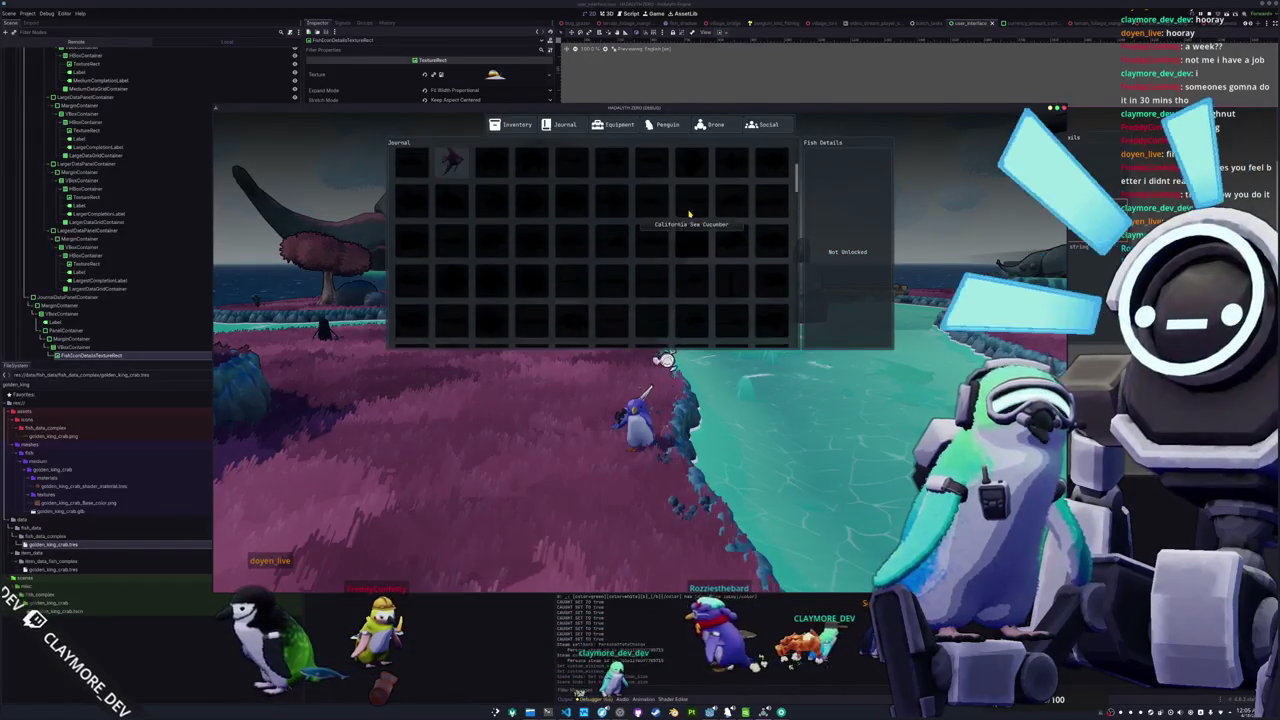
scroll(610, 220, up, 1)
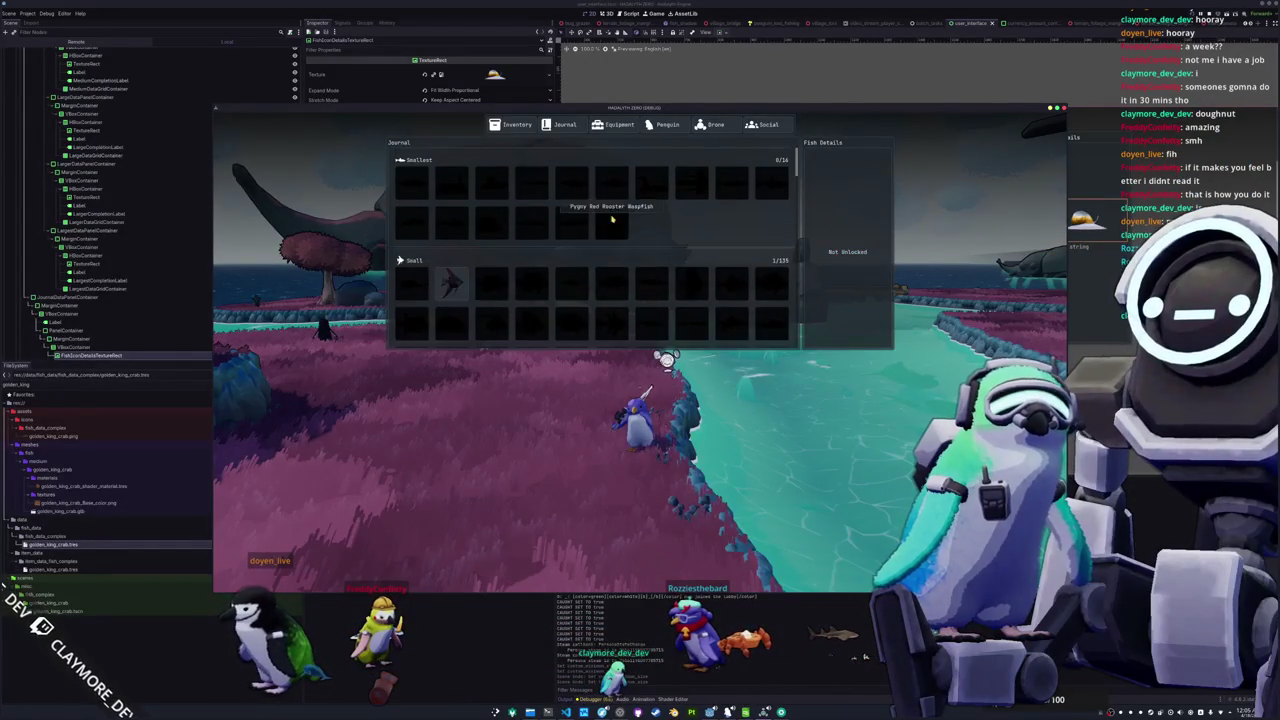
scroll(608, 195, down, 5)
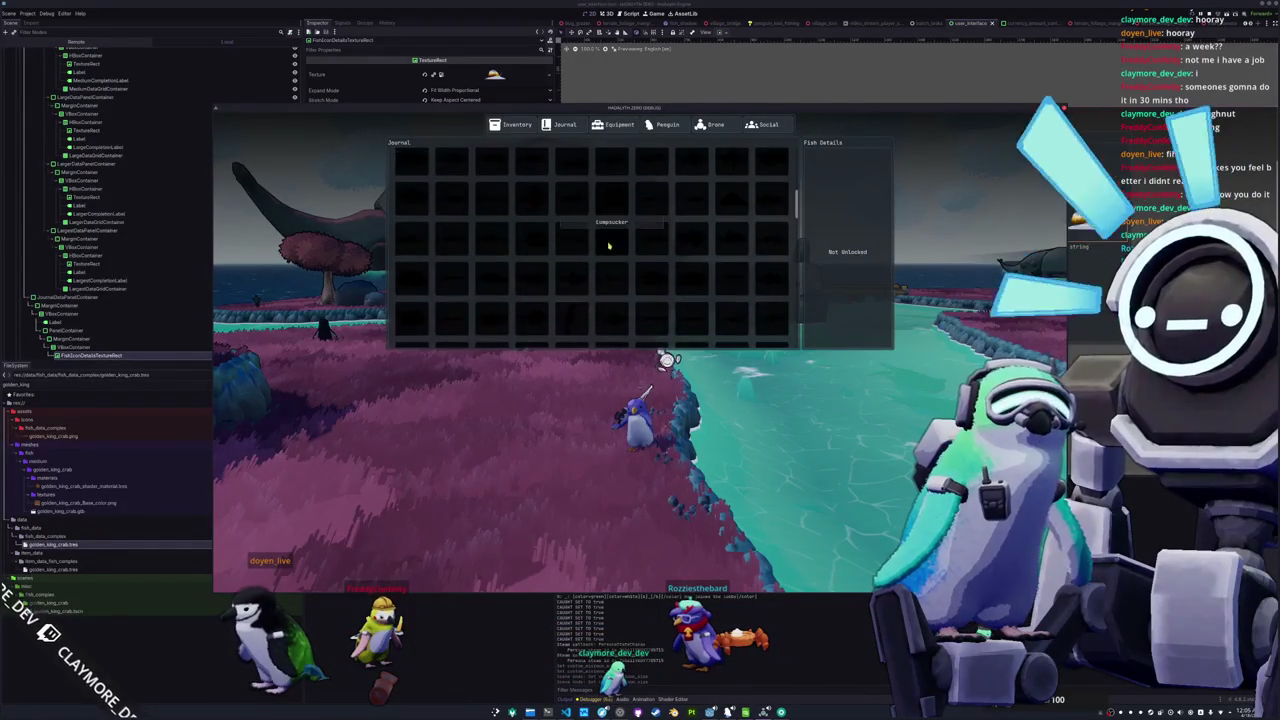
scroll(613, 253, down, 8)
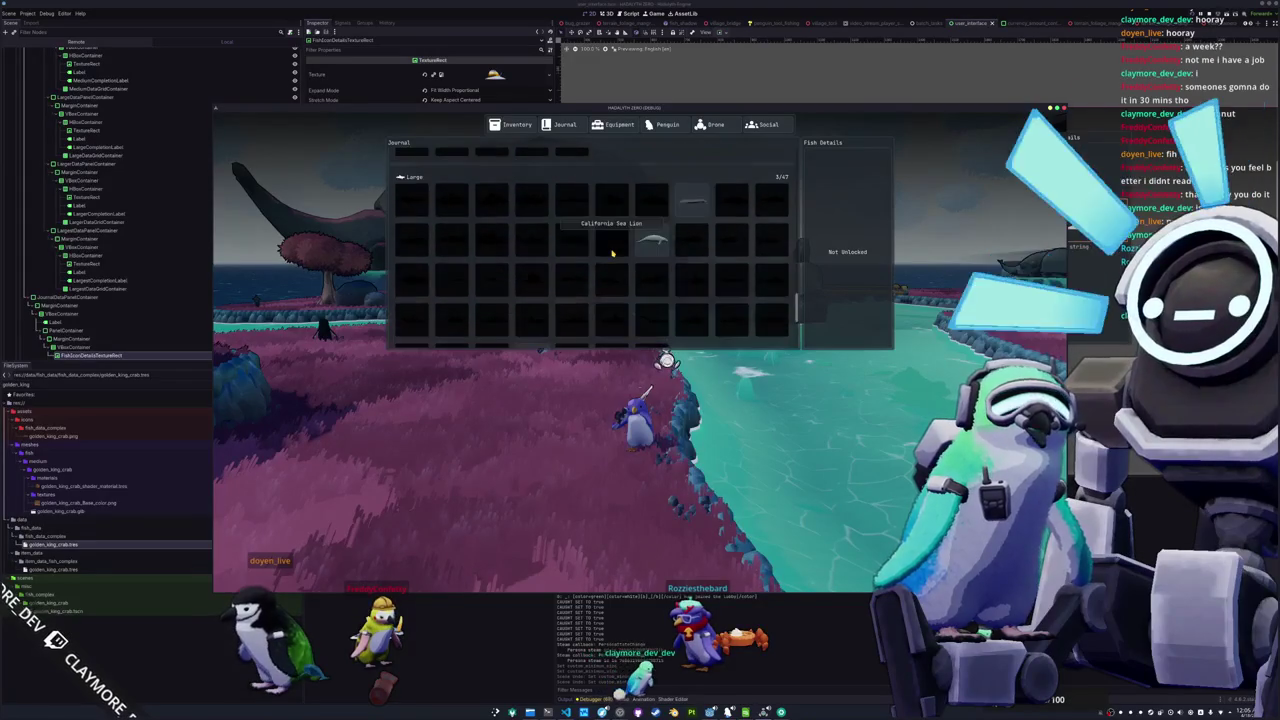
scroll(605, 255, up, 3)
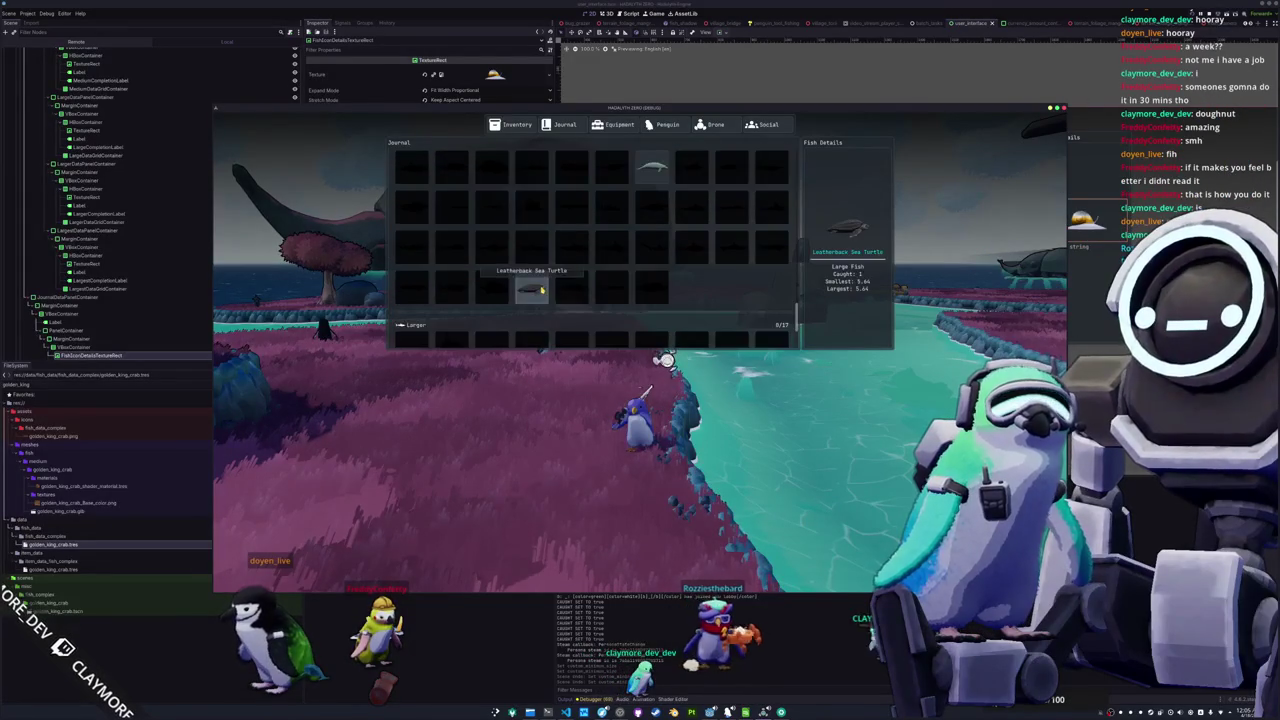
click(681, 128)
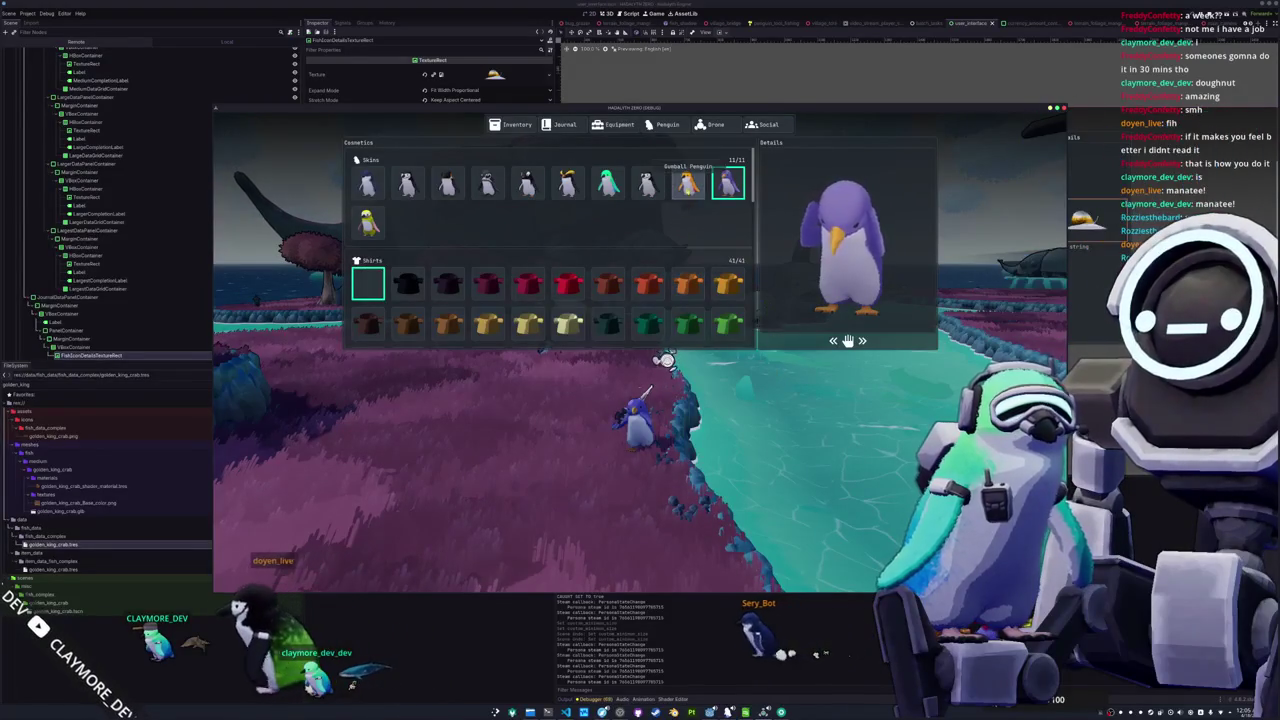
Equip the yellow penguin skin, close the menu, and walk the penguin toward the bridge
click(688, 184)
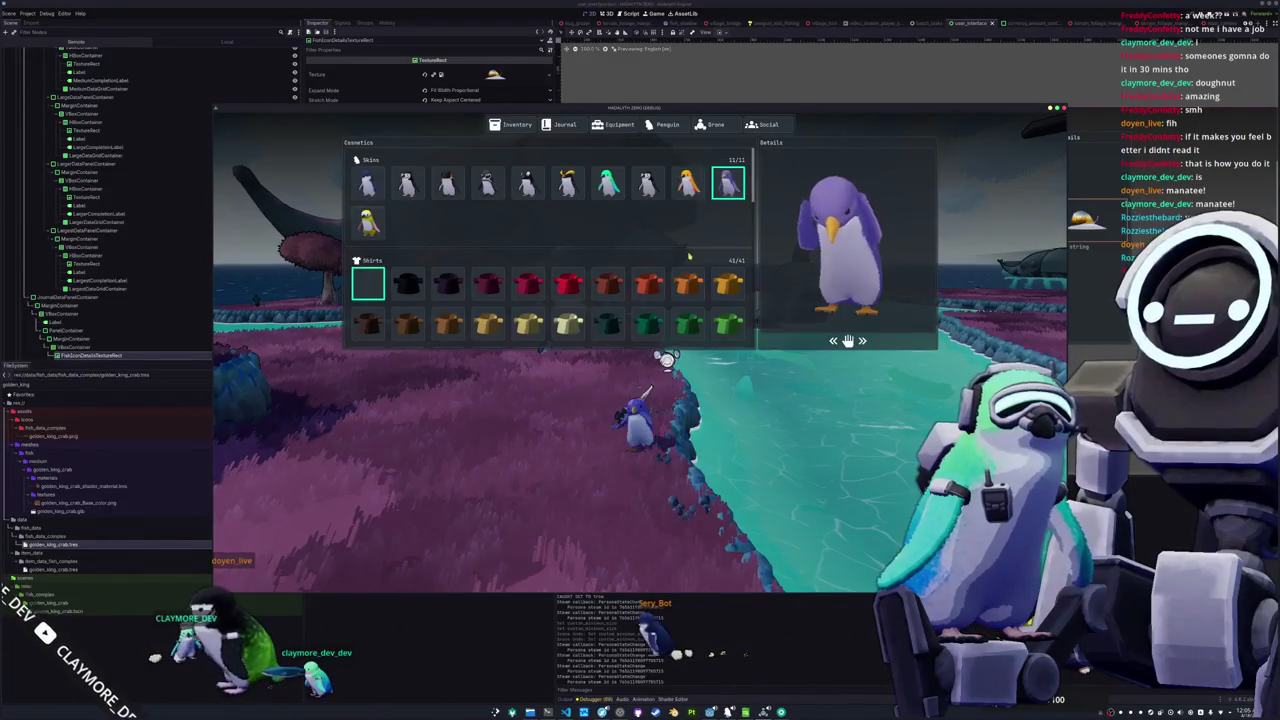
key(Escape)
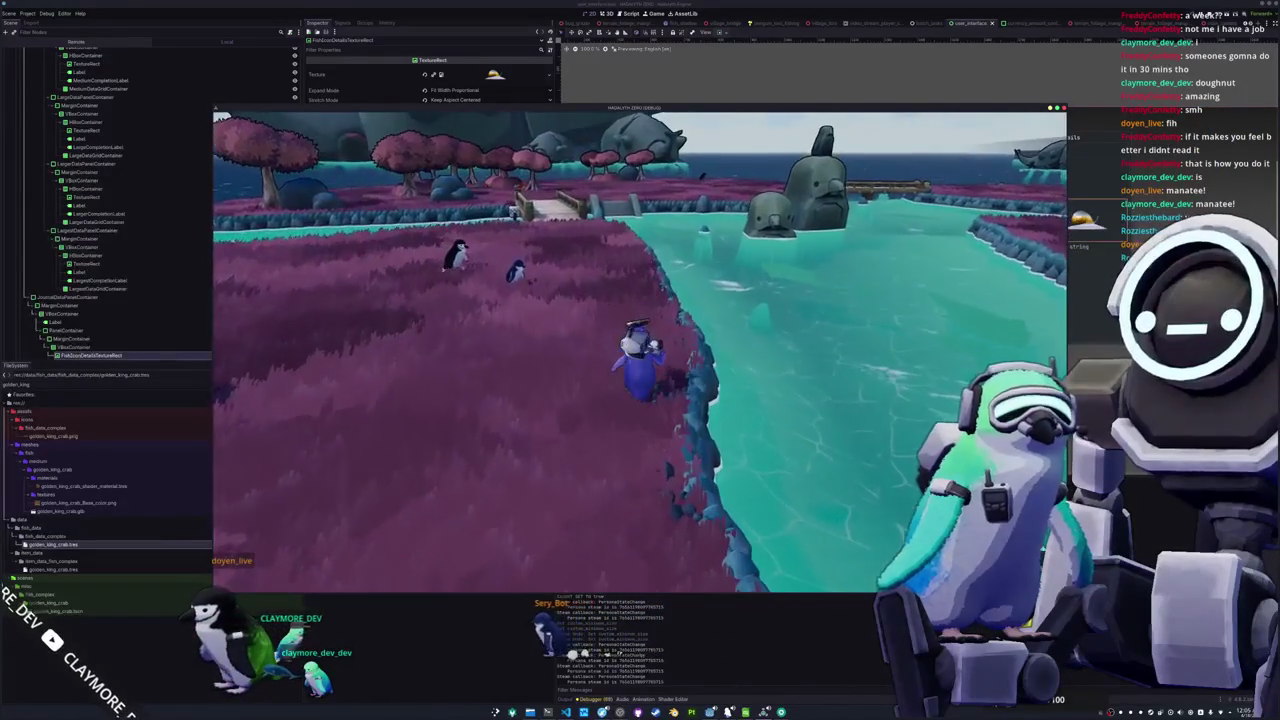
key(w)
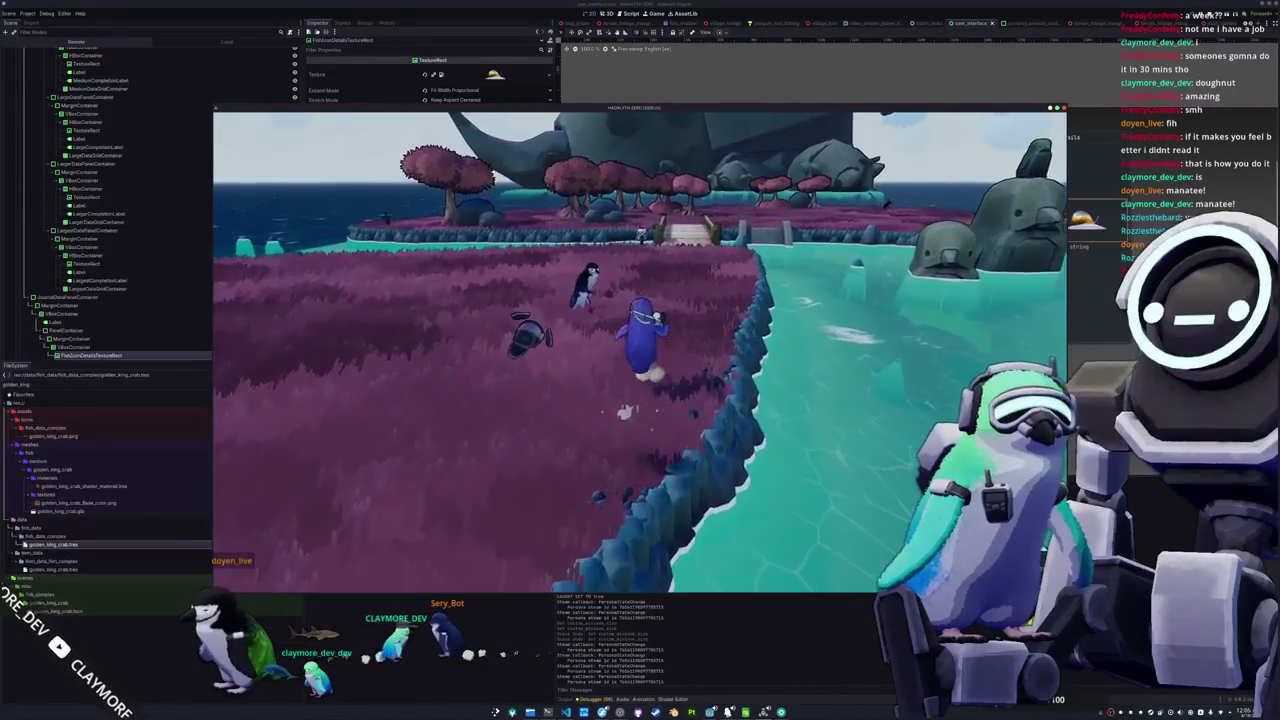
key(w)
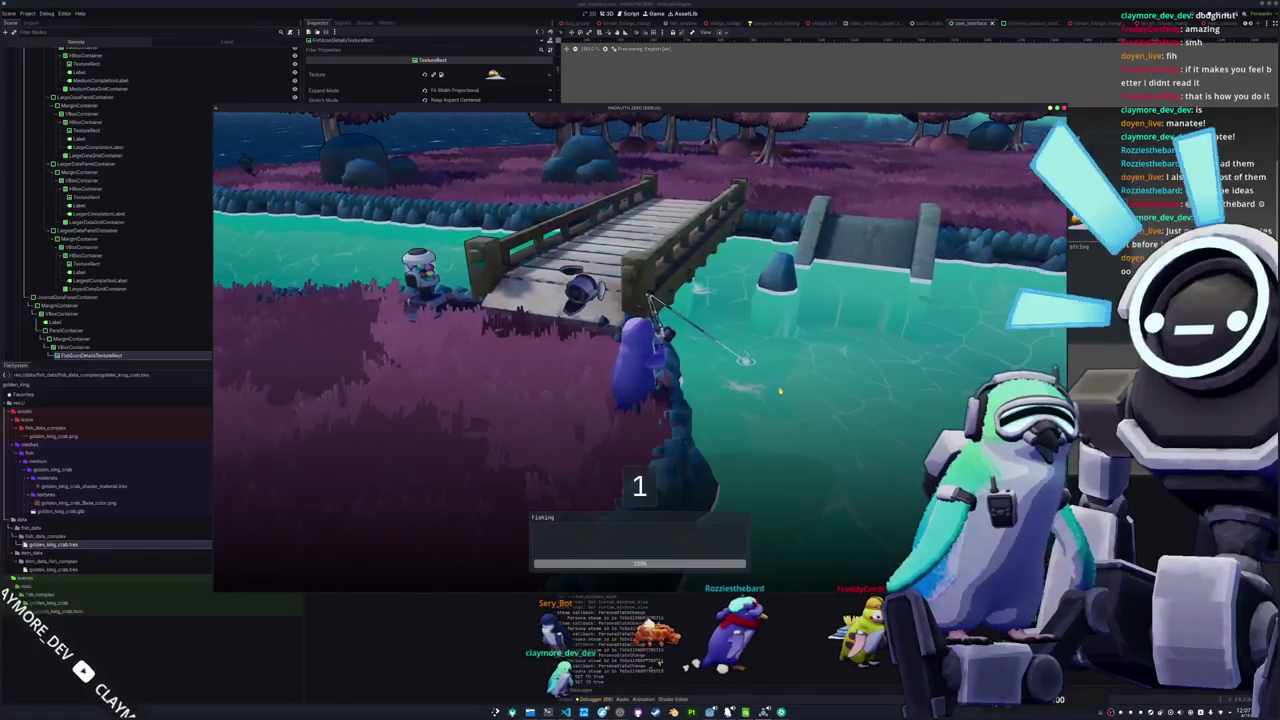
Complete the arrow sequence to catch a Sea Otter and dismiss its result
key(Right)
key(Up)
key(Down)
key(Left)
key(Down)
key(Up)
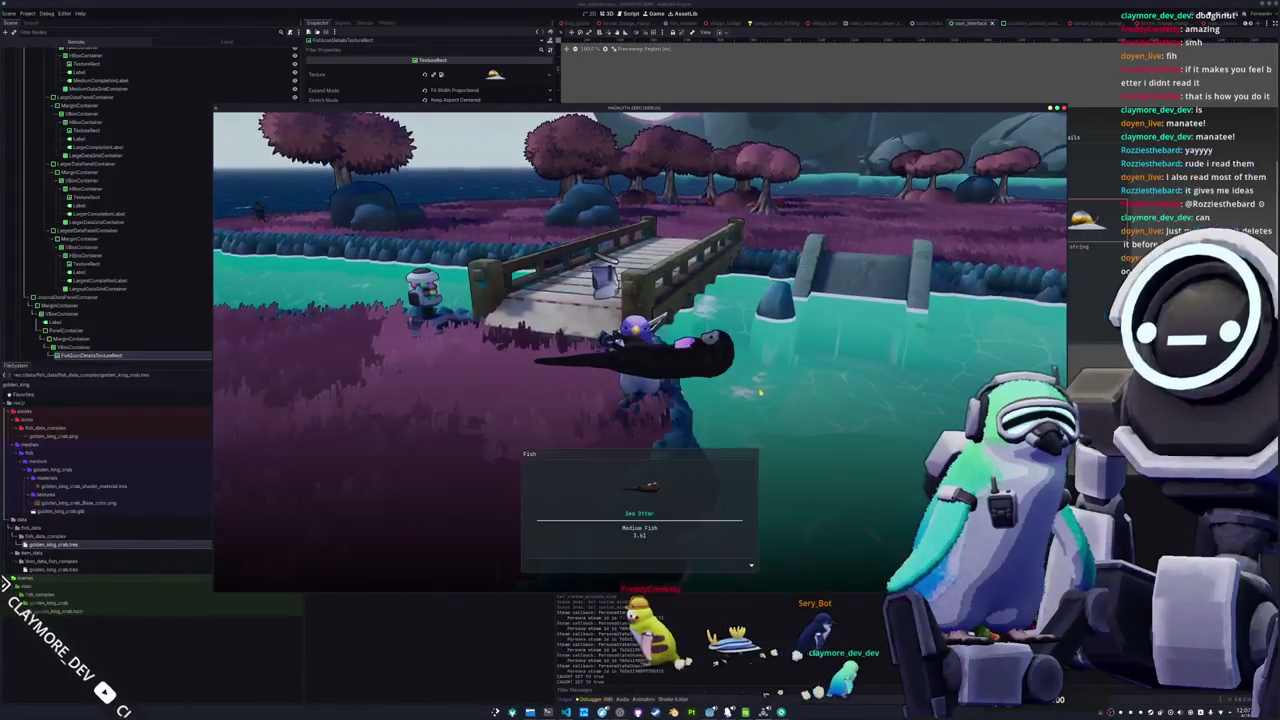
click(733, 398)
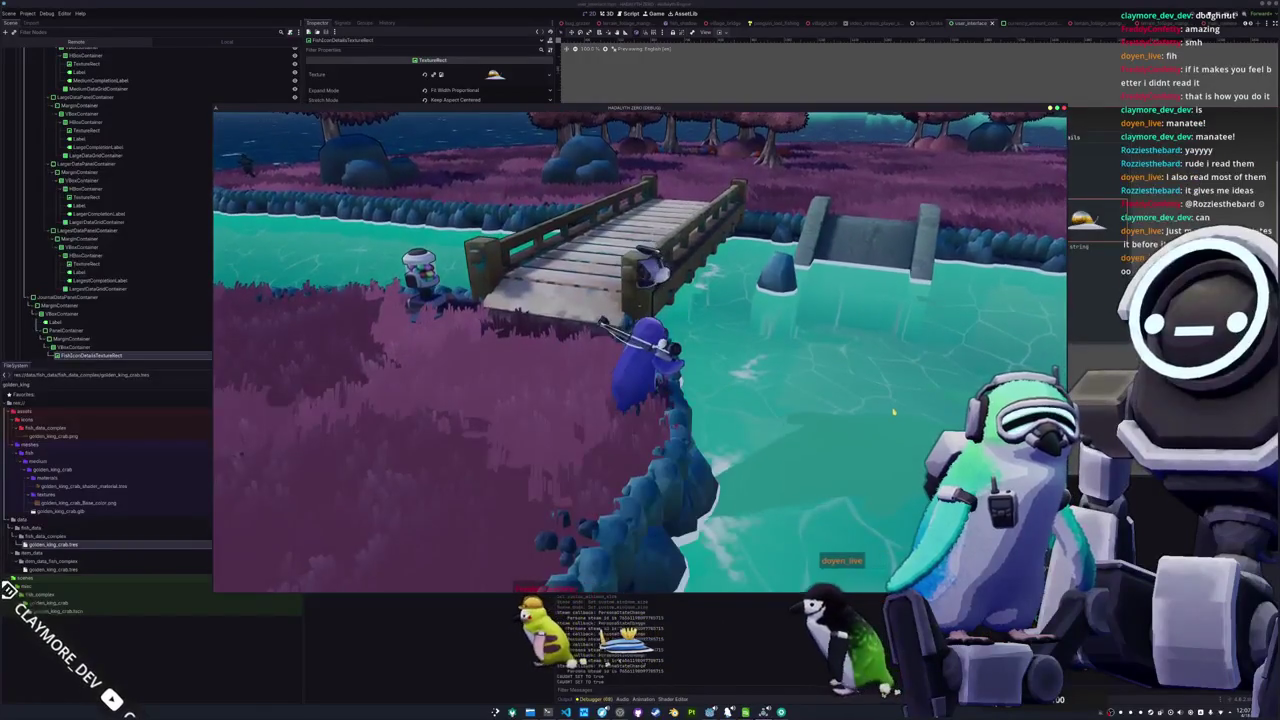
Cast and reel the line back in, then walk the penguin onto the bridge
click(893, 410)
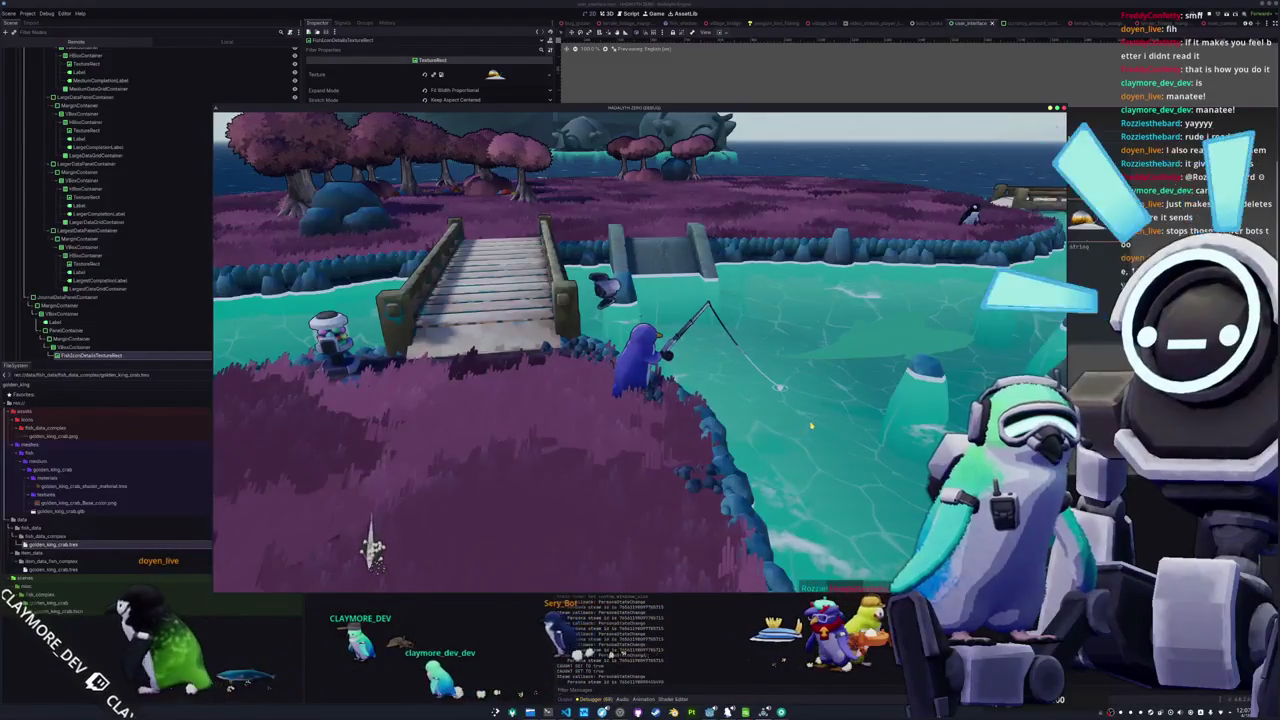
click(805, 428)
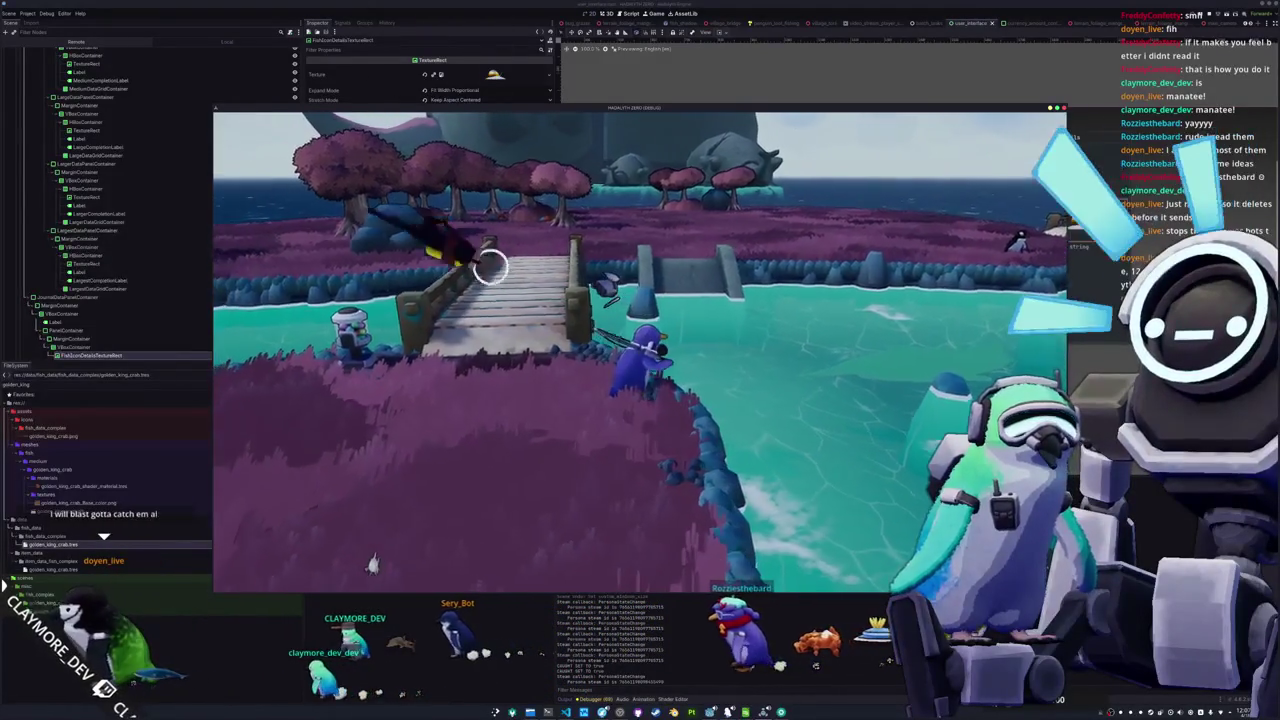
key(w)
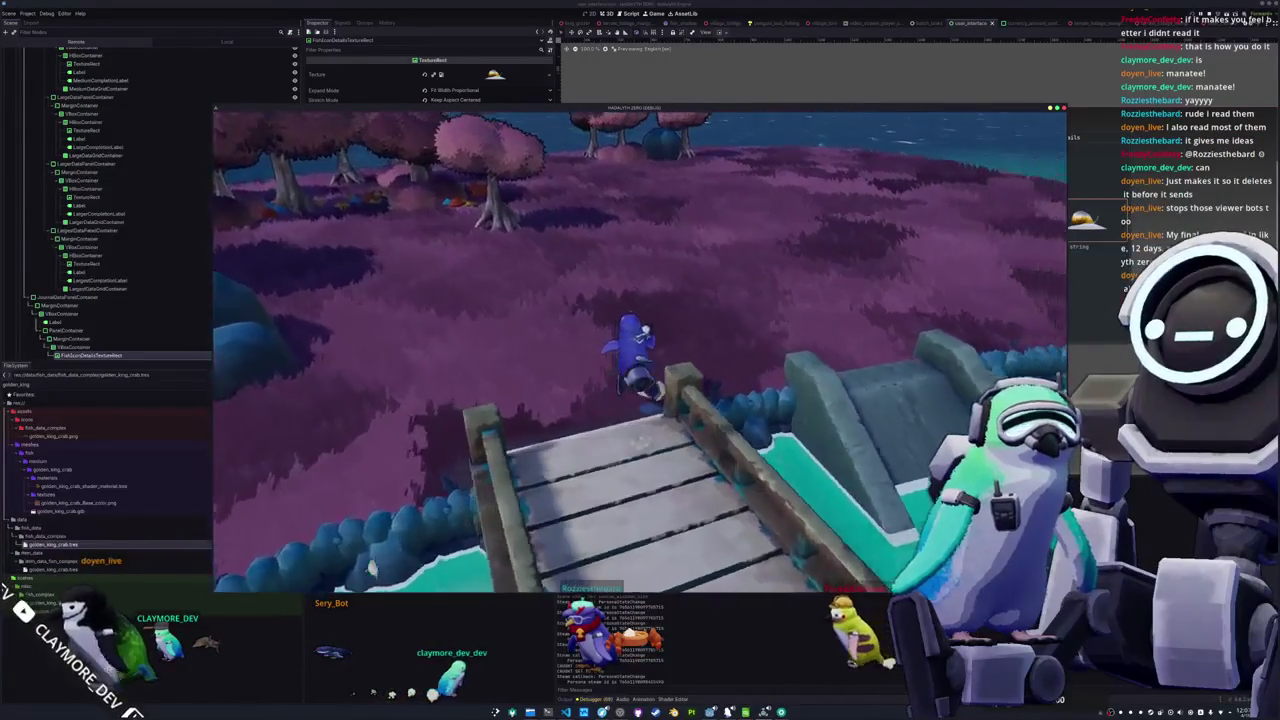
Walk the penguin to the water's edge, cast, and complete the fishing arrows
key(a)
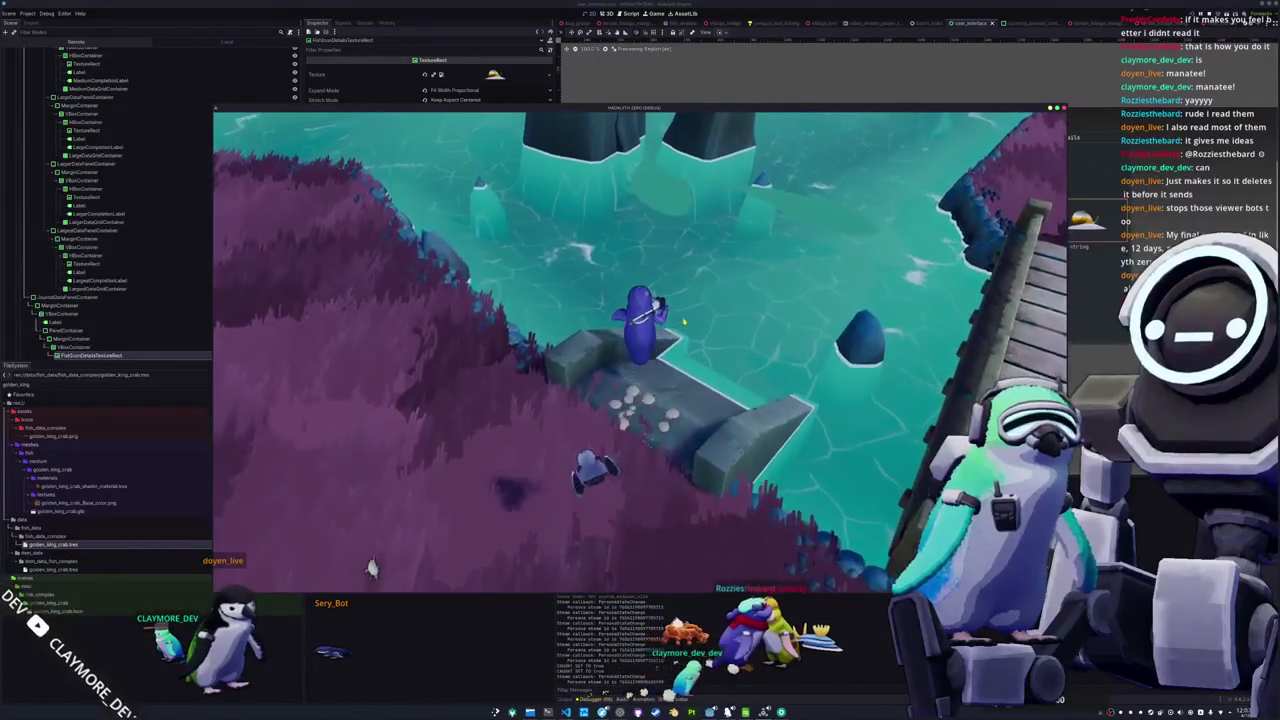
key(a)
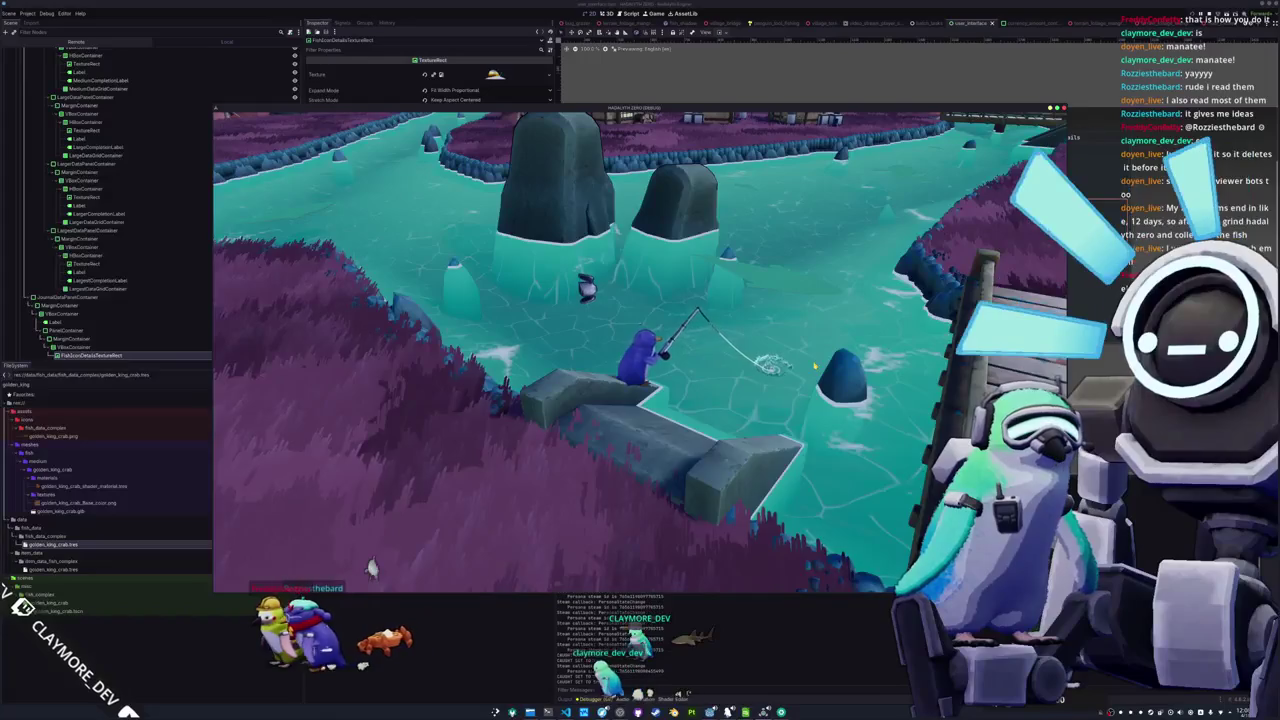
click(372, 567)
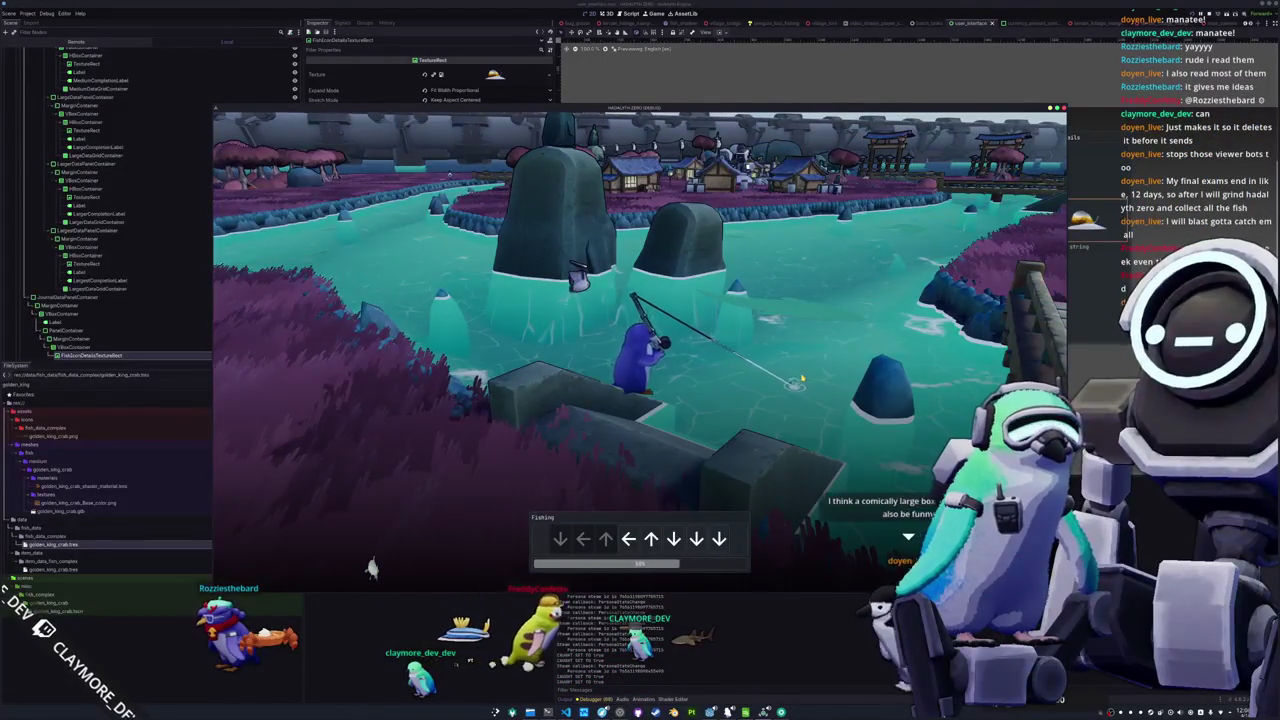
key(Left)
key(Up)
key(Down)
key(Down)
key(Down)
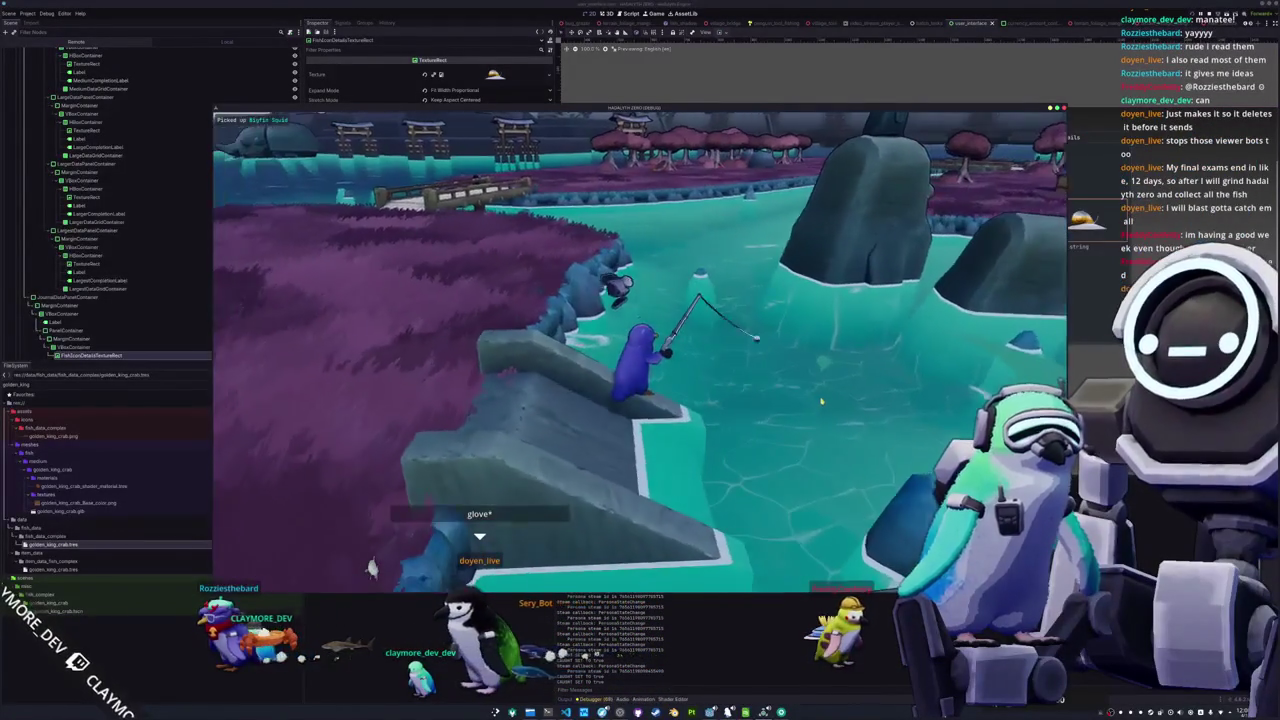
Recast to land a Man Of War Fish, then open the inventory
click(800, 402)
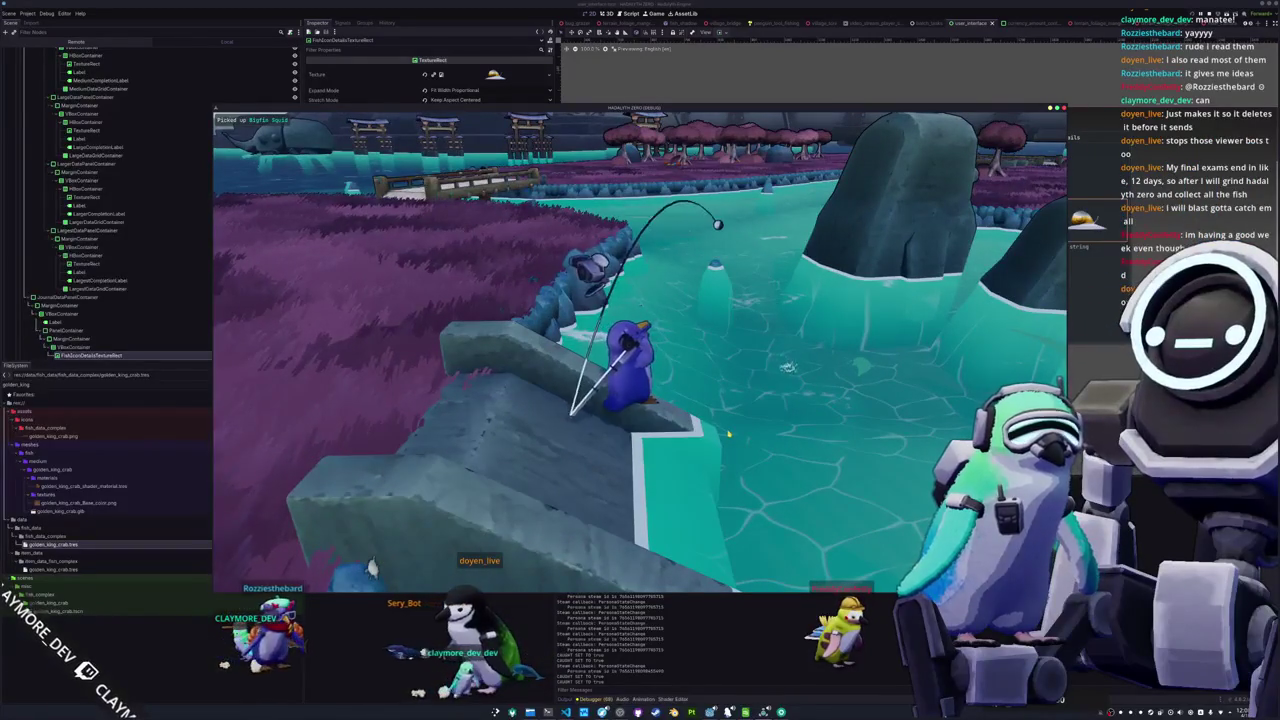
click(795, 350)
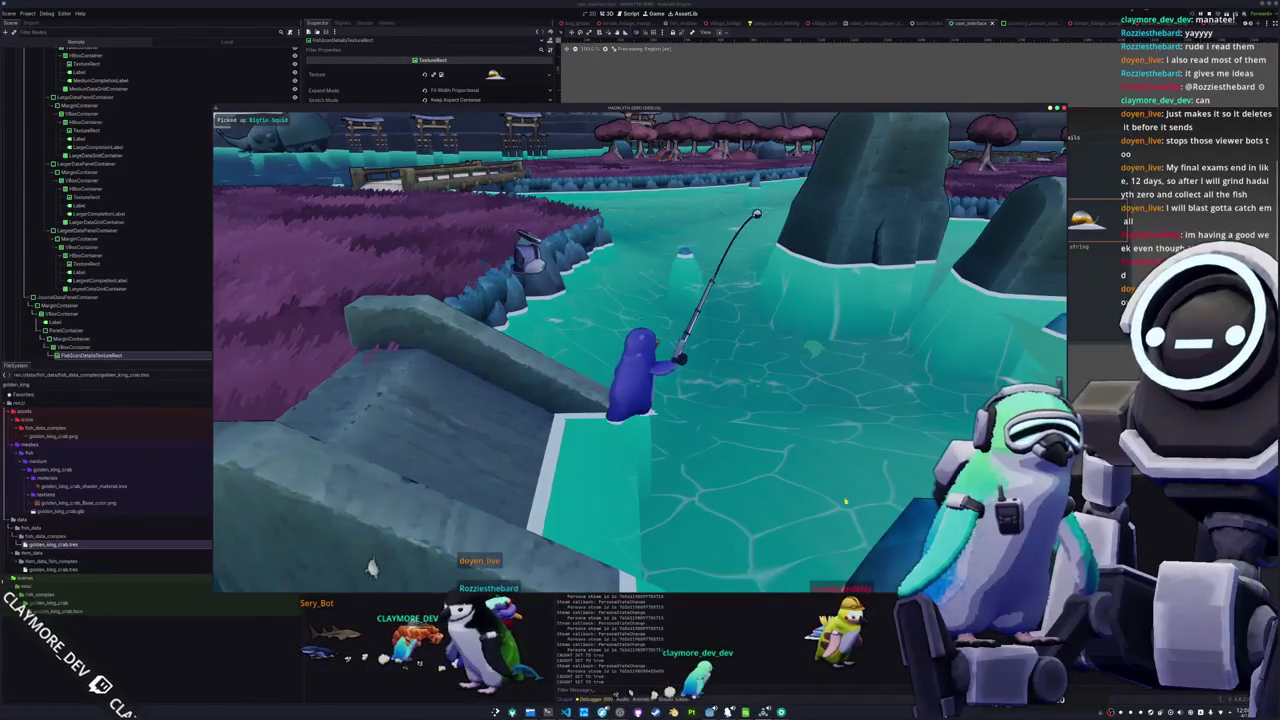
drag(839, 496, 751, 449)
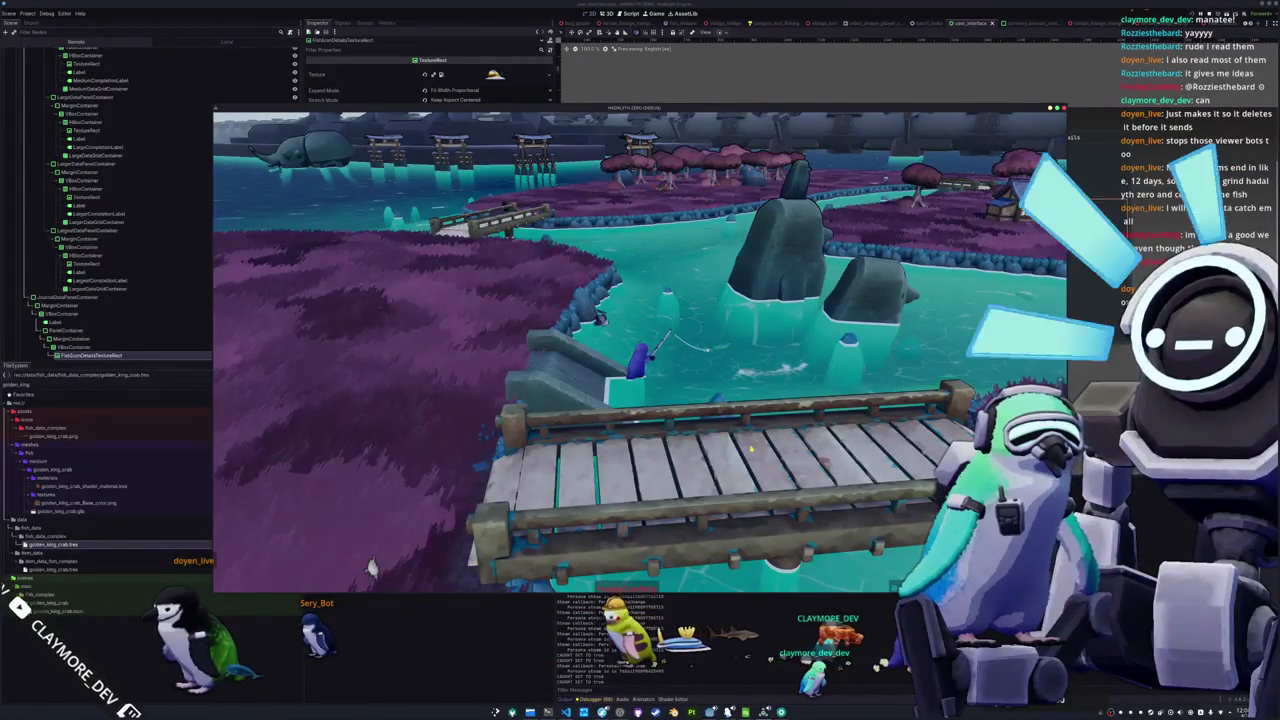
scroll(370, 567, up, 3)
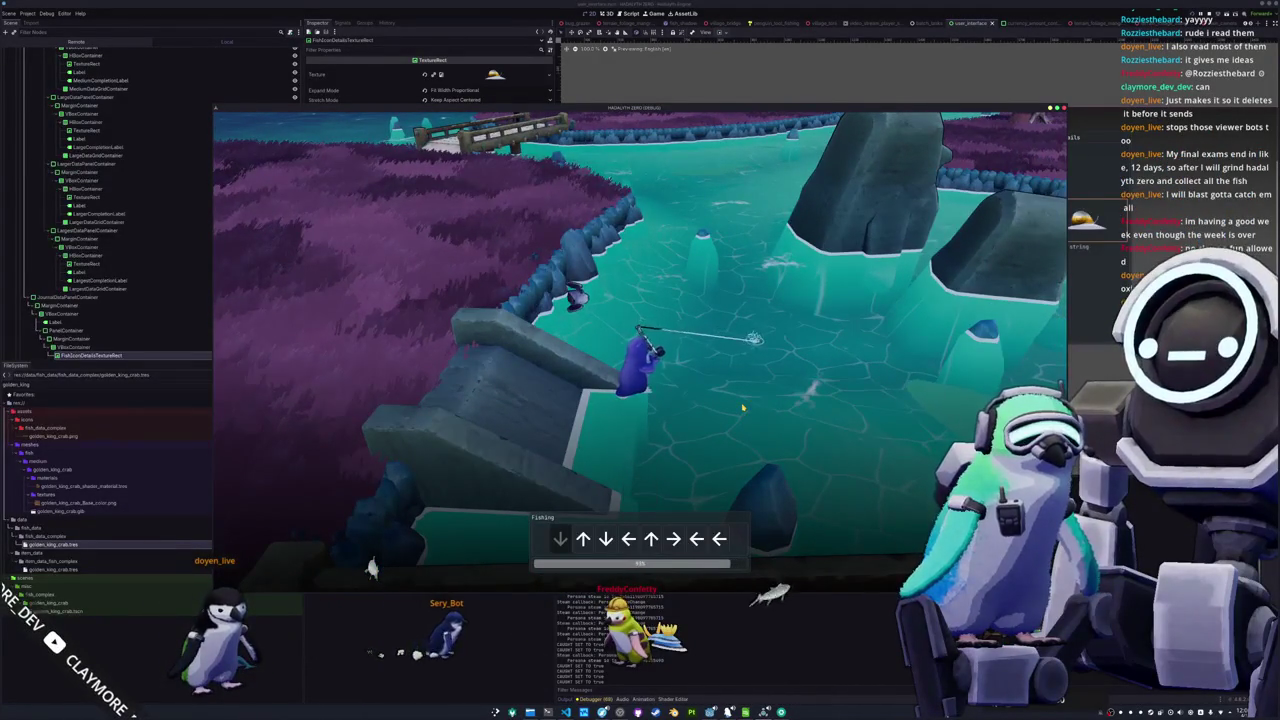
key(Left)
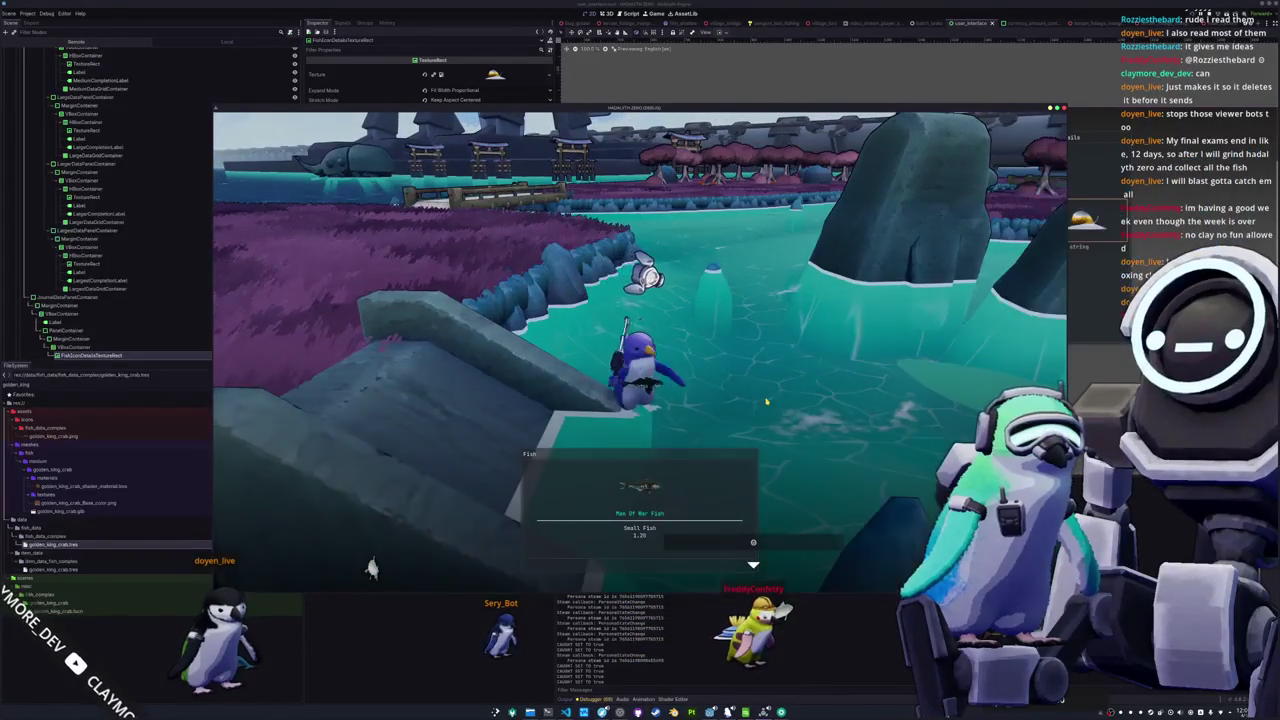
key(Tab)
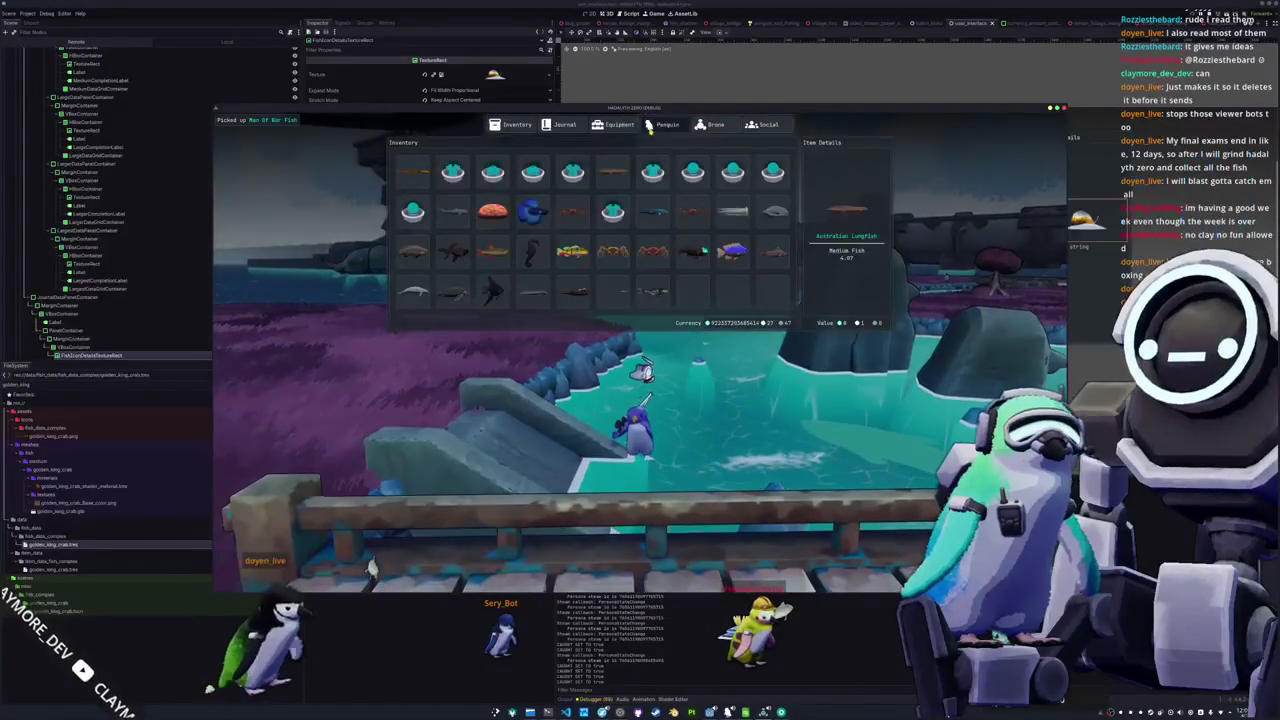
Switch the game menu to the Journal page and scroll up through the fish grid
key(e)
key(e)
key(q)
scroll(726, 236, down, 3)
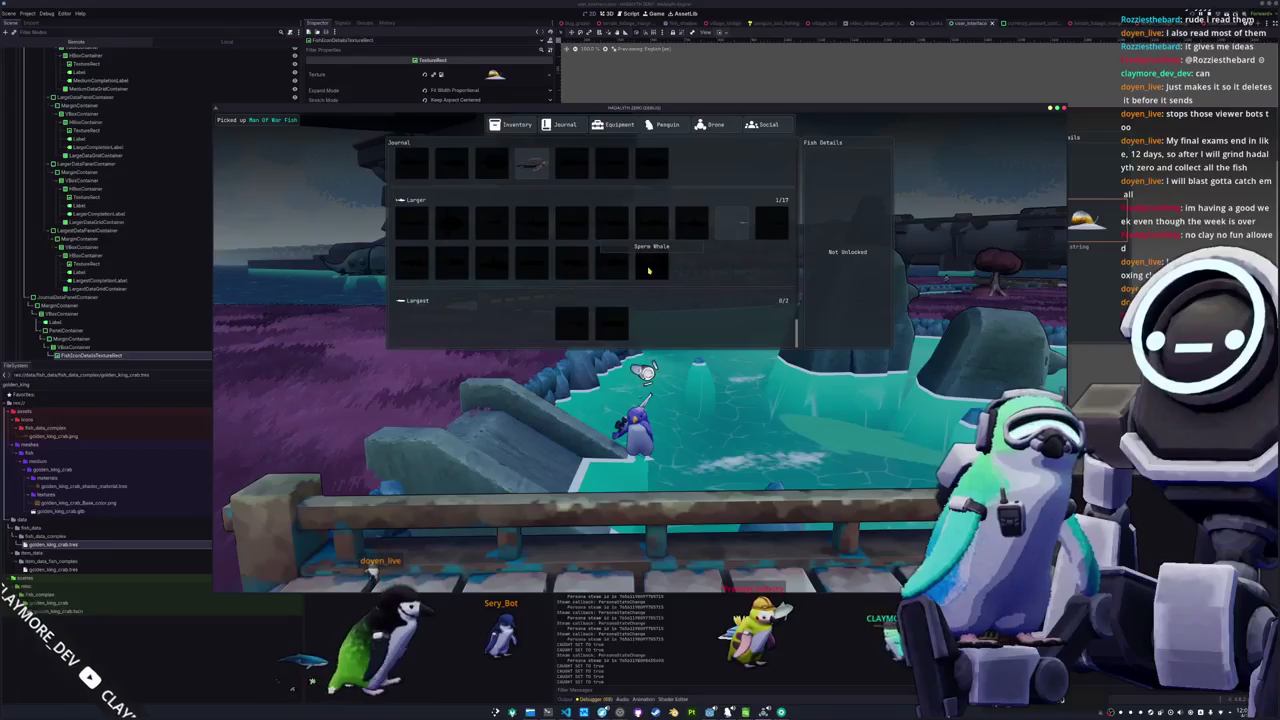
scroll(728, 226, up, 1)
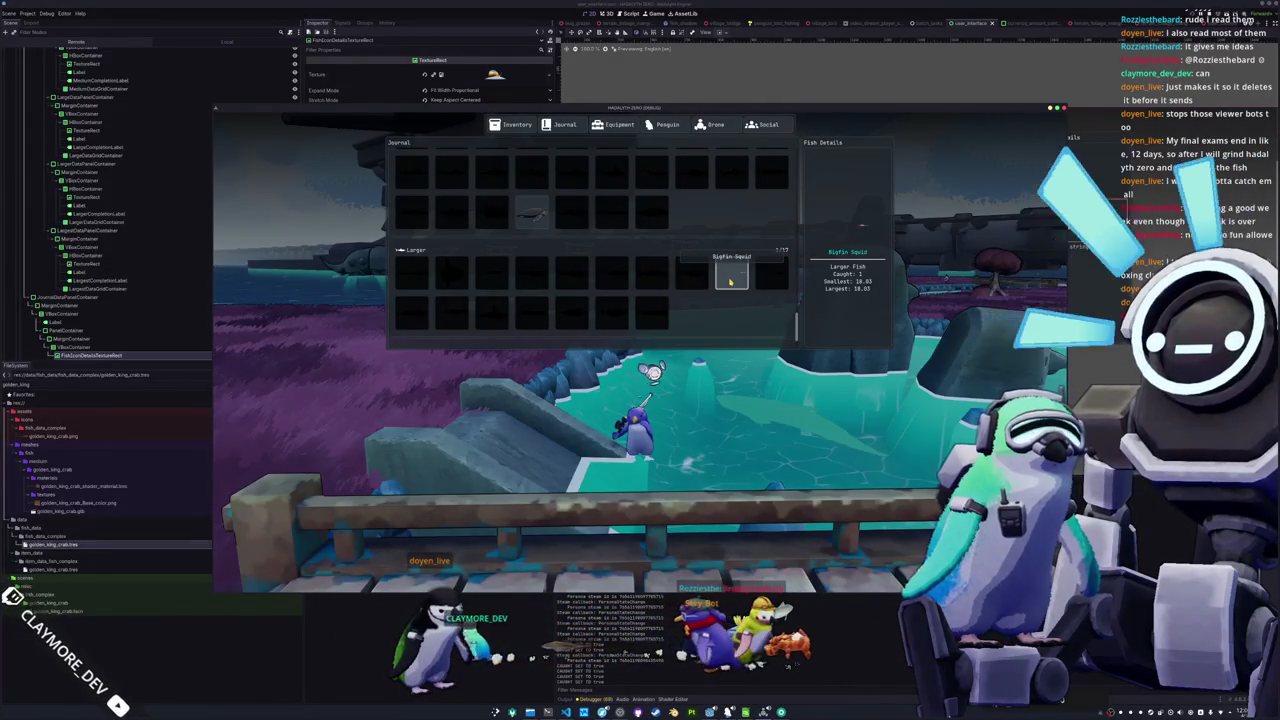
scroll(560, 240, up, 2)
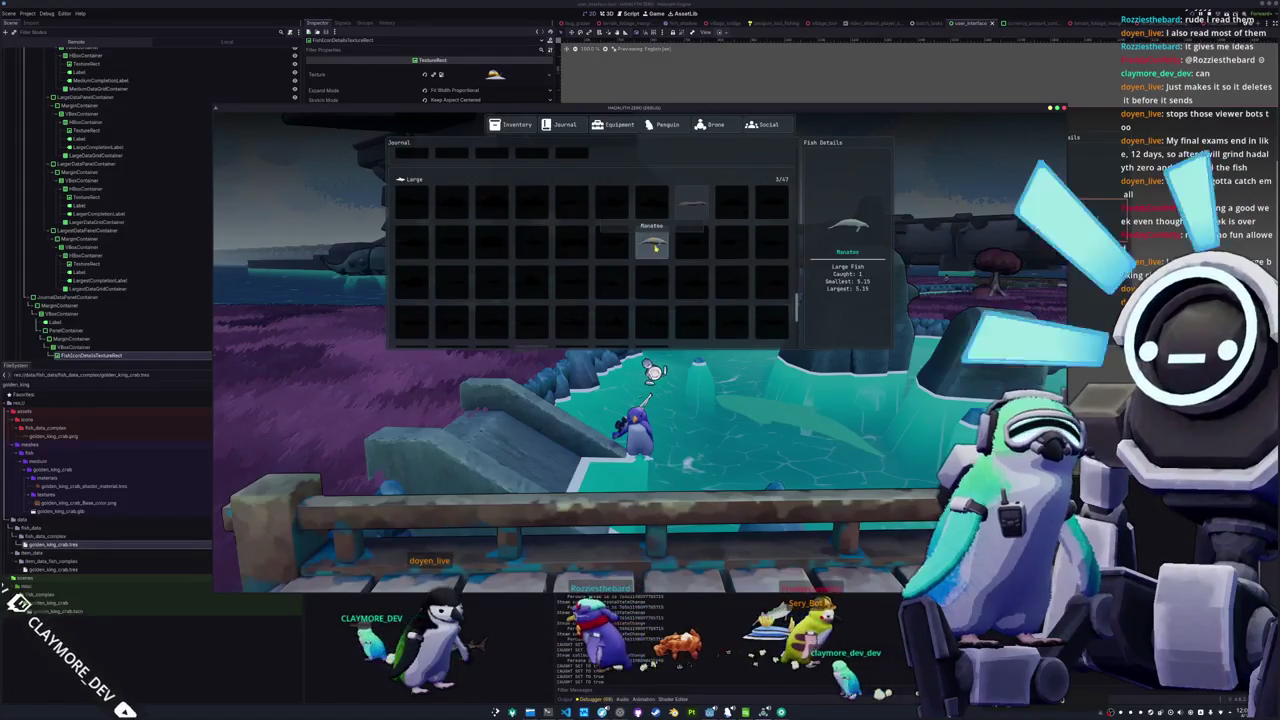
scroll(650, 248, up, 3)
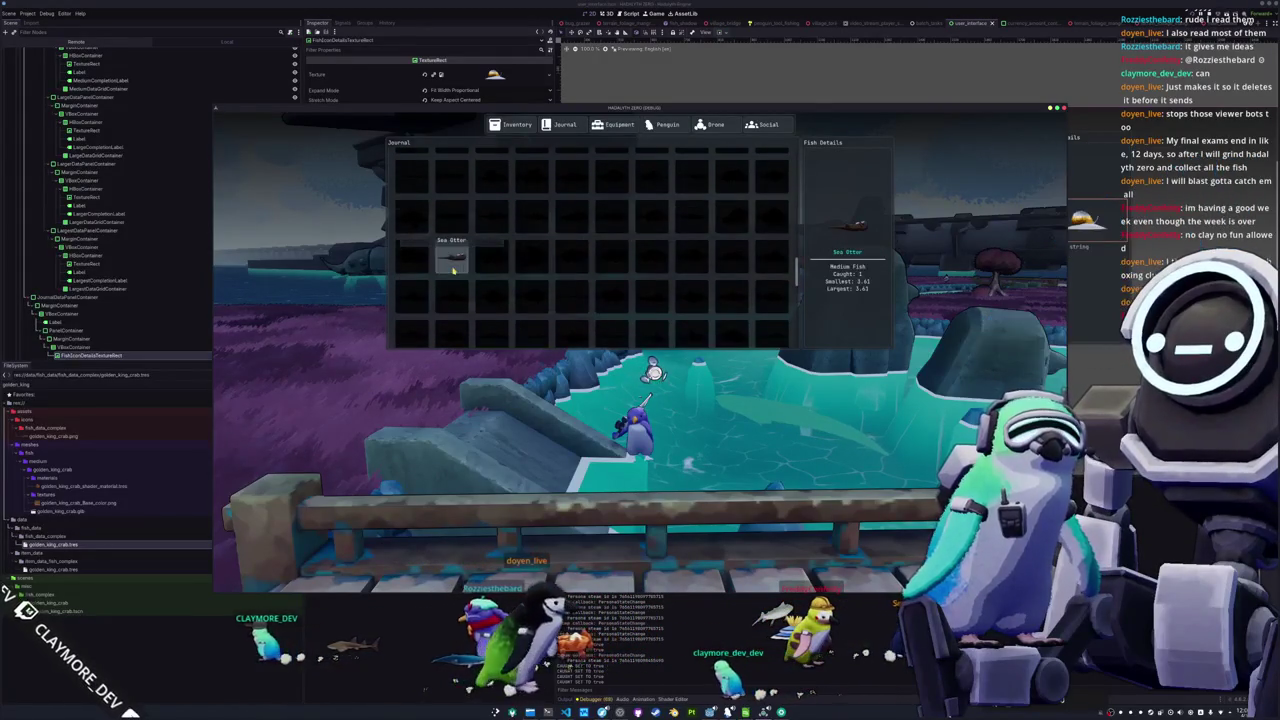
scroll(620, 252, up, 3)
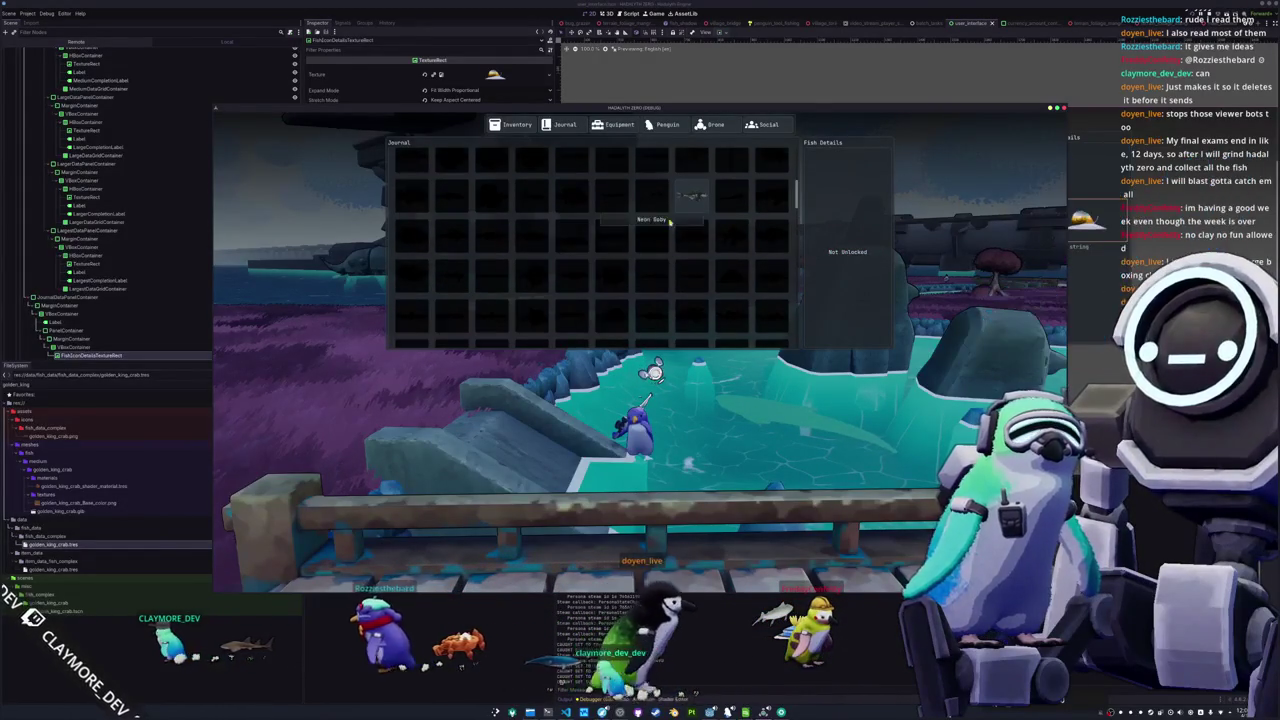
scroll(692, 200, up, 3)
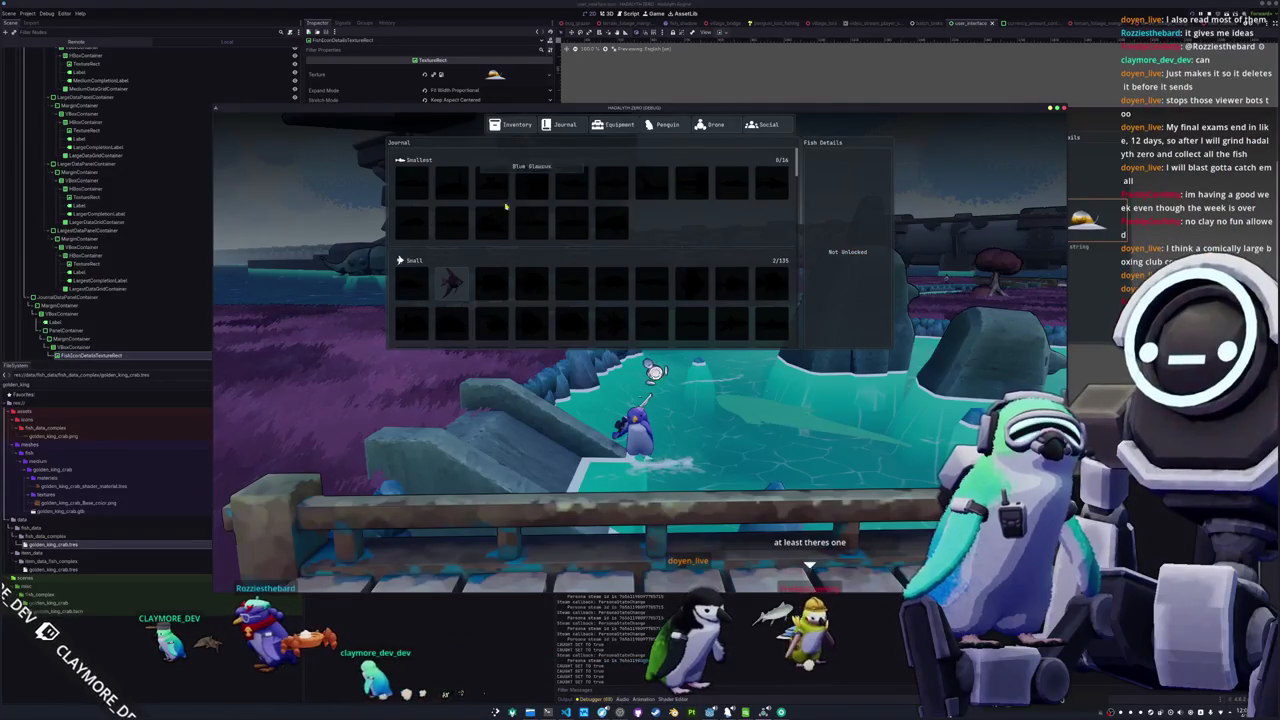
Browse the caught species such as Bigfin Squid, then close the journal
scroll(533, 202, down, 3)
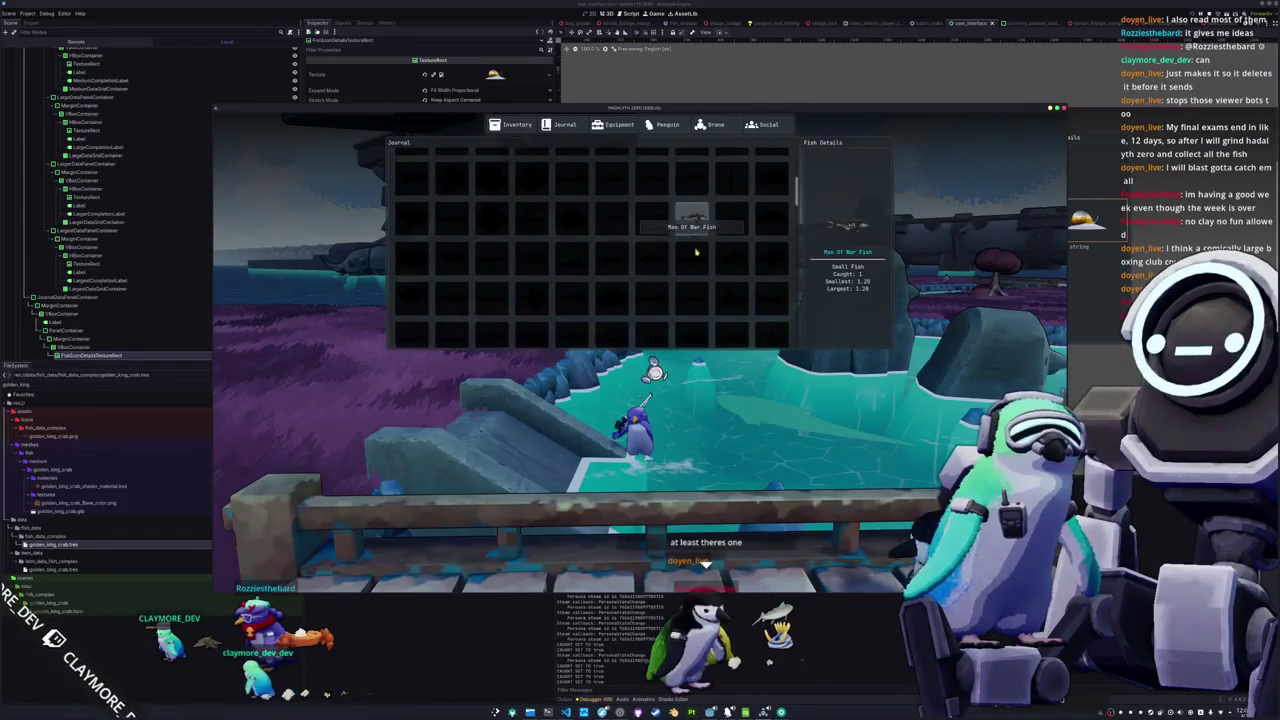
scroll(634, 265, down, 3)
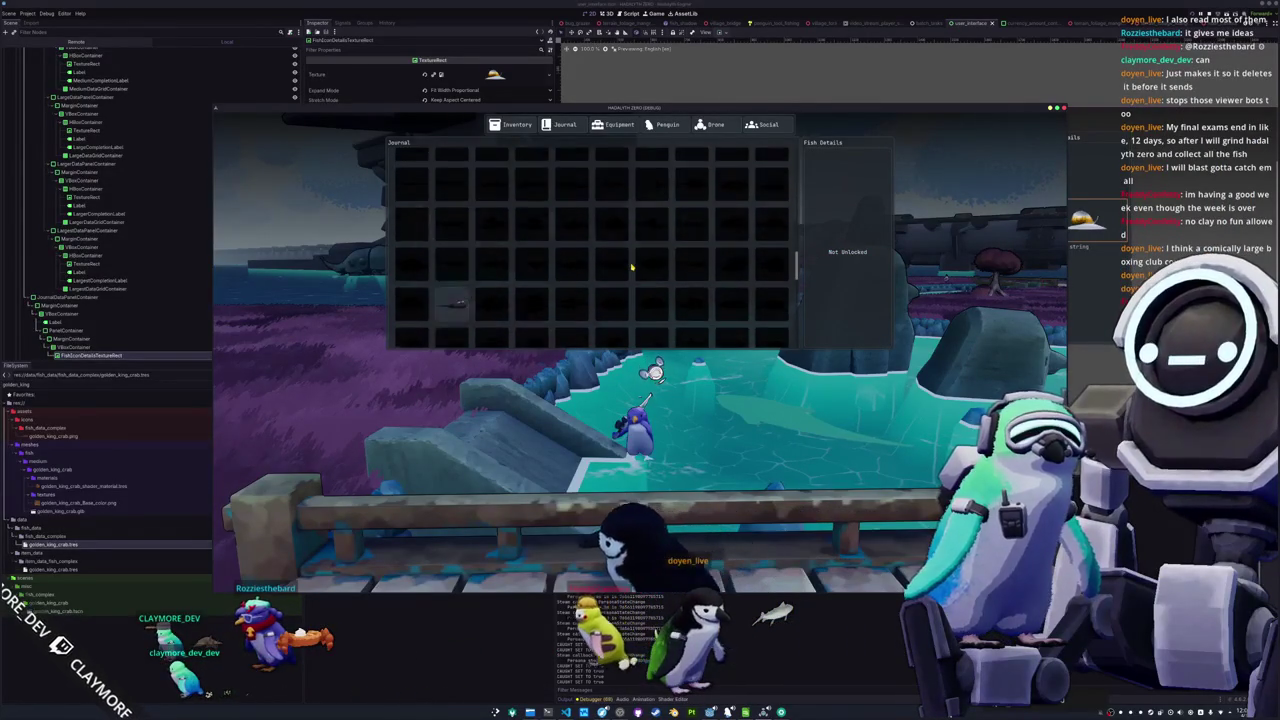
scroll(635, 270, down, 2)
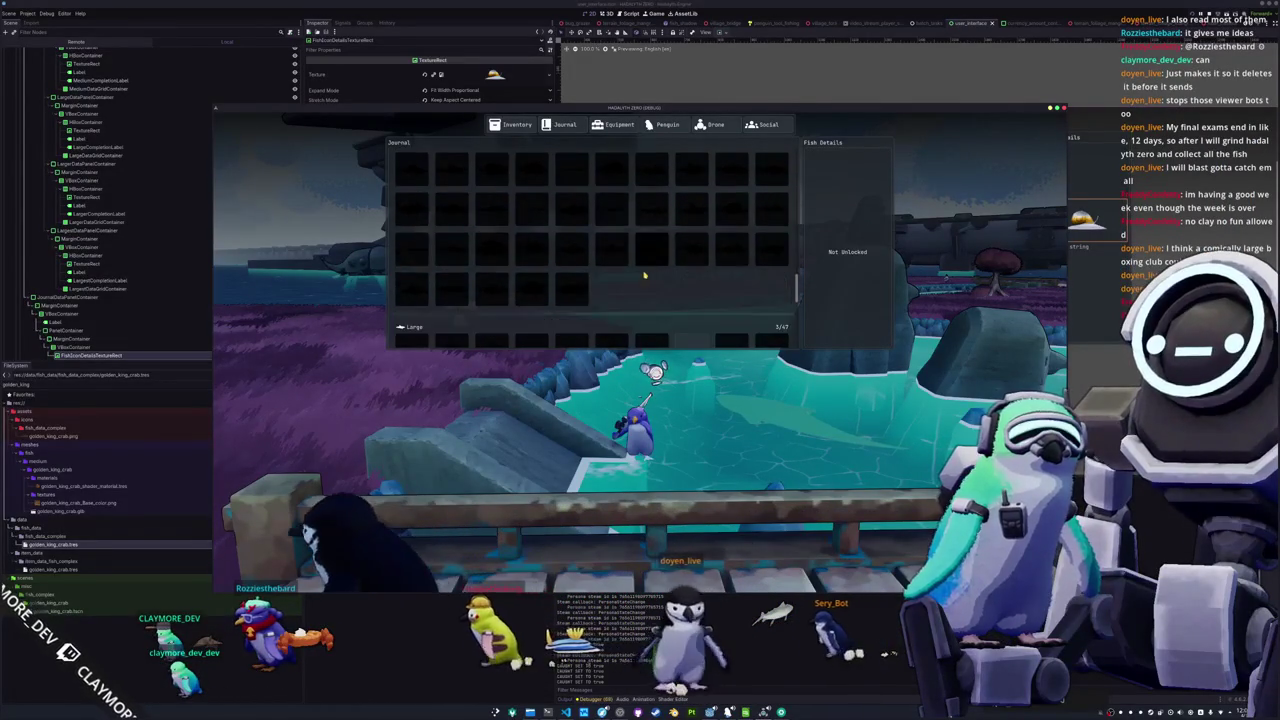
scroll(640, 273, up, 5)
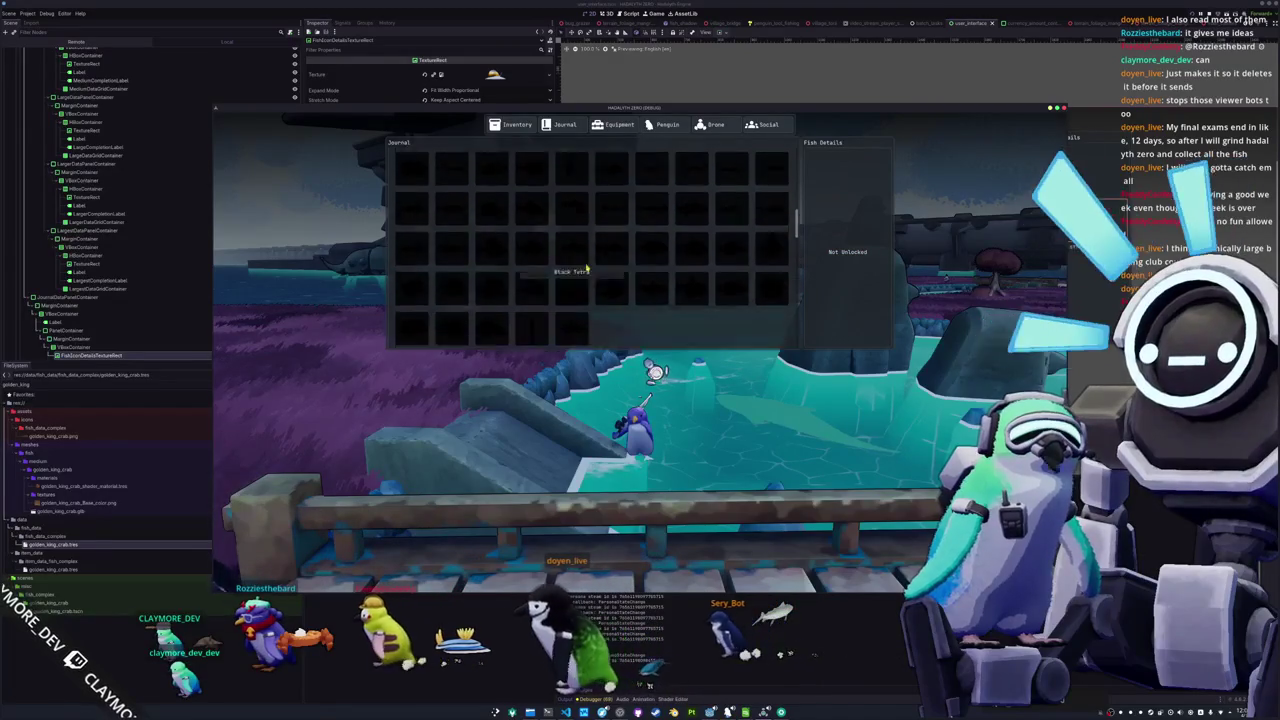
scroll(466, 265, up, 3)
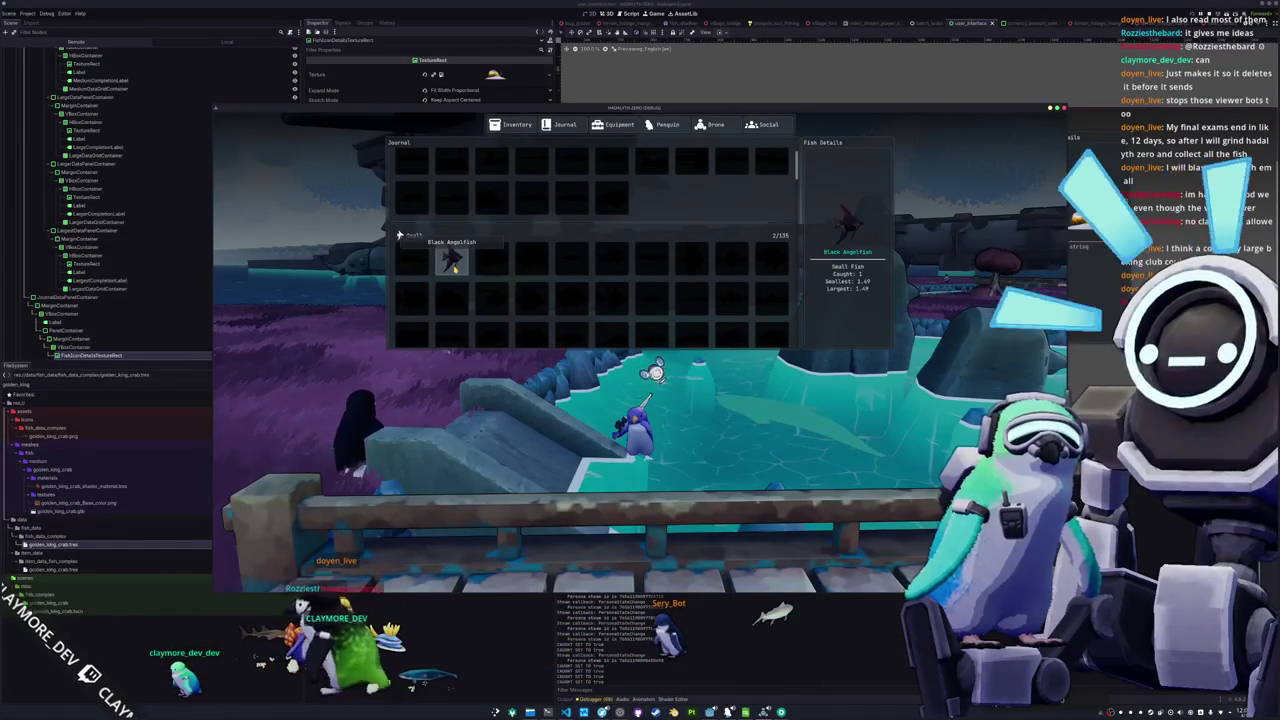
scroll(452, 269, down, 2)
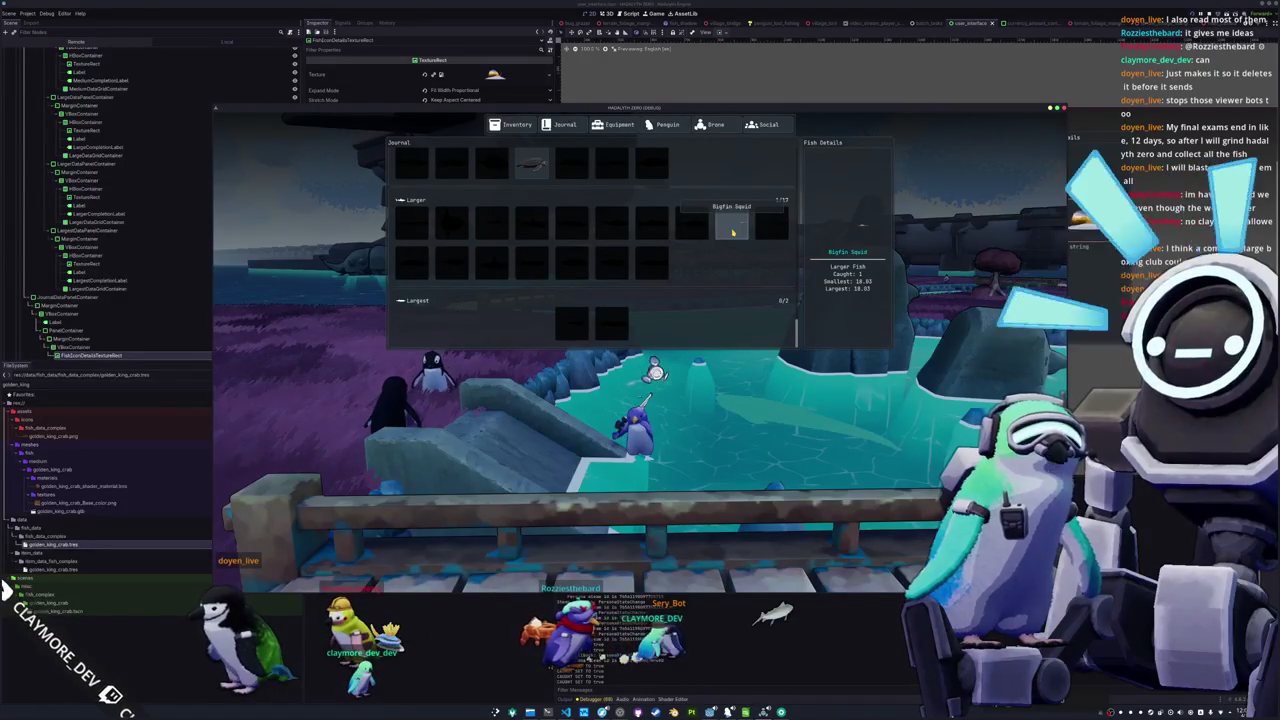
key(Escape)
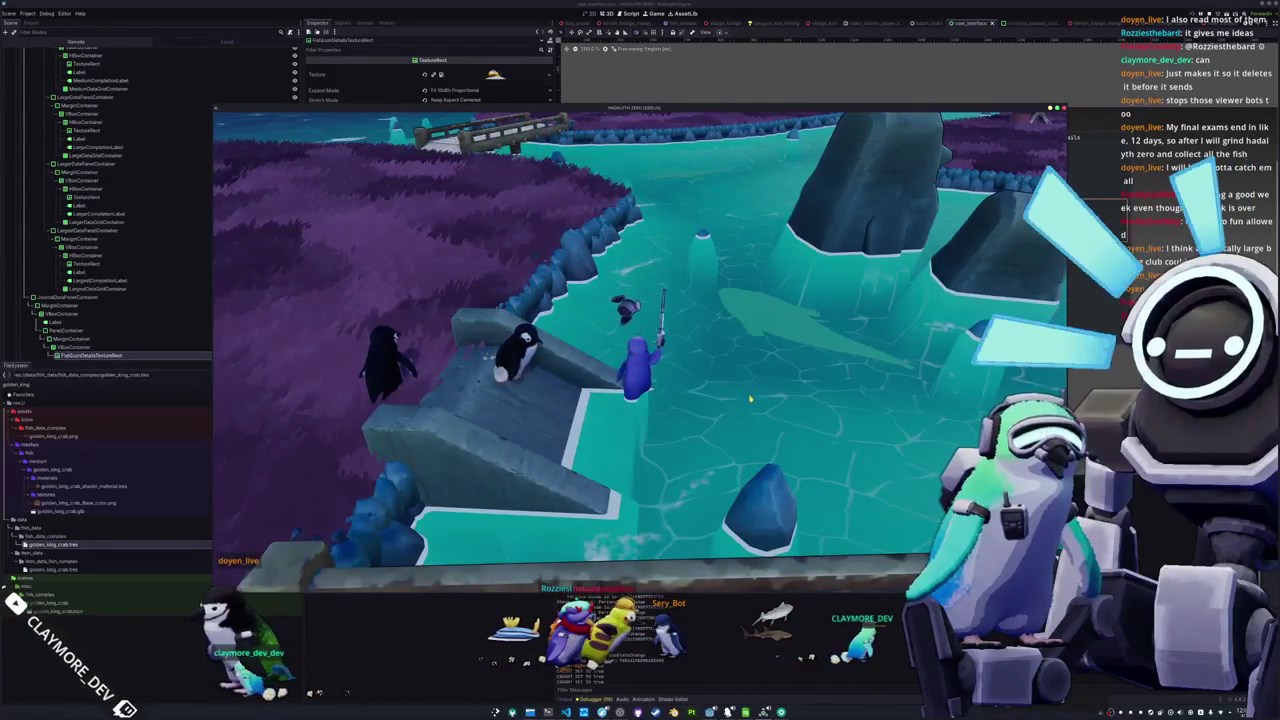
Cast the fishing rod once more, stop the game with F8, and open penguin.tscn via quick search
click(739, 345)
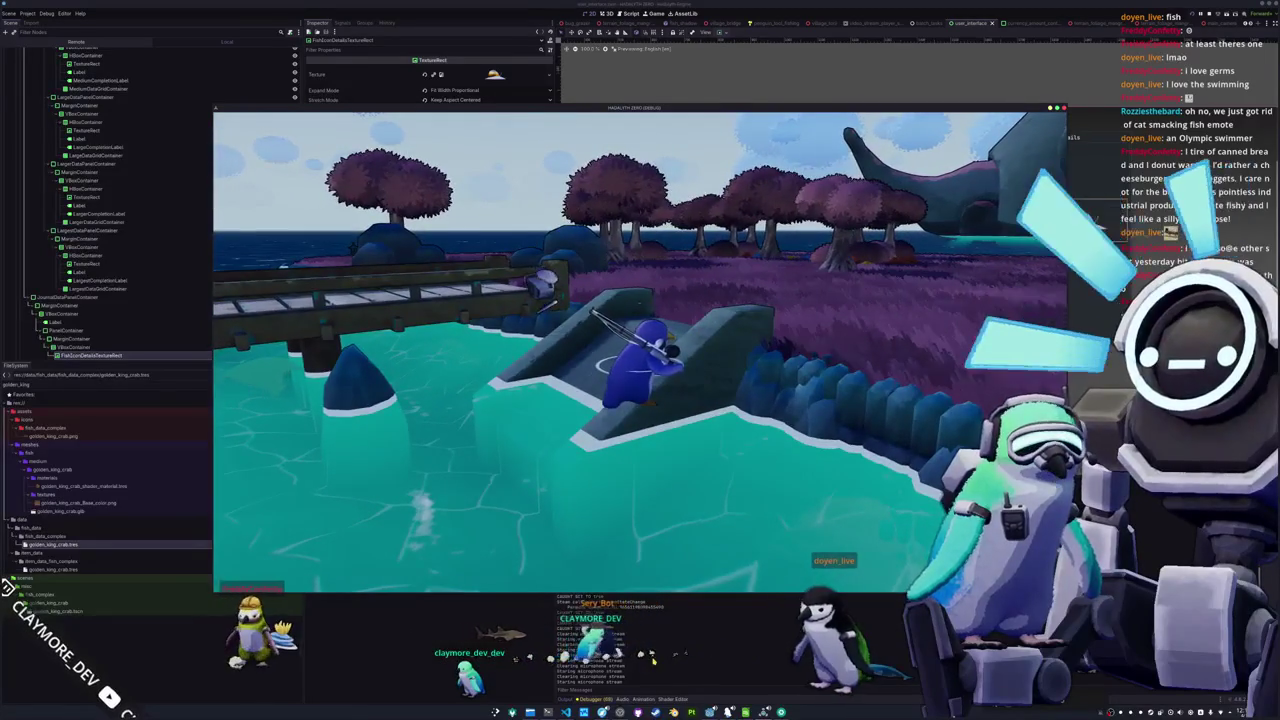
key(F8)
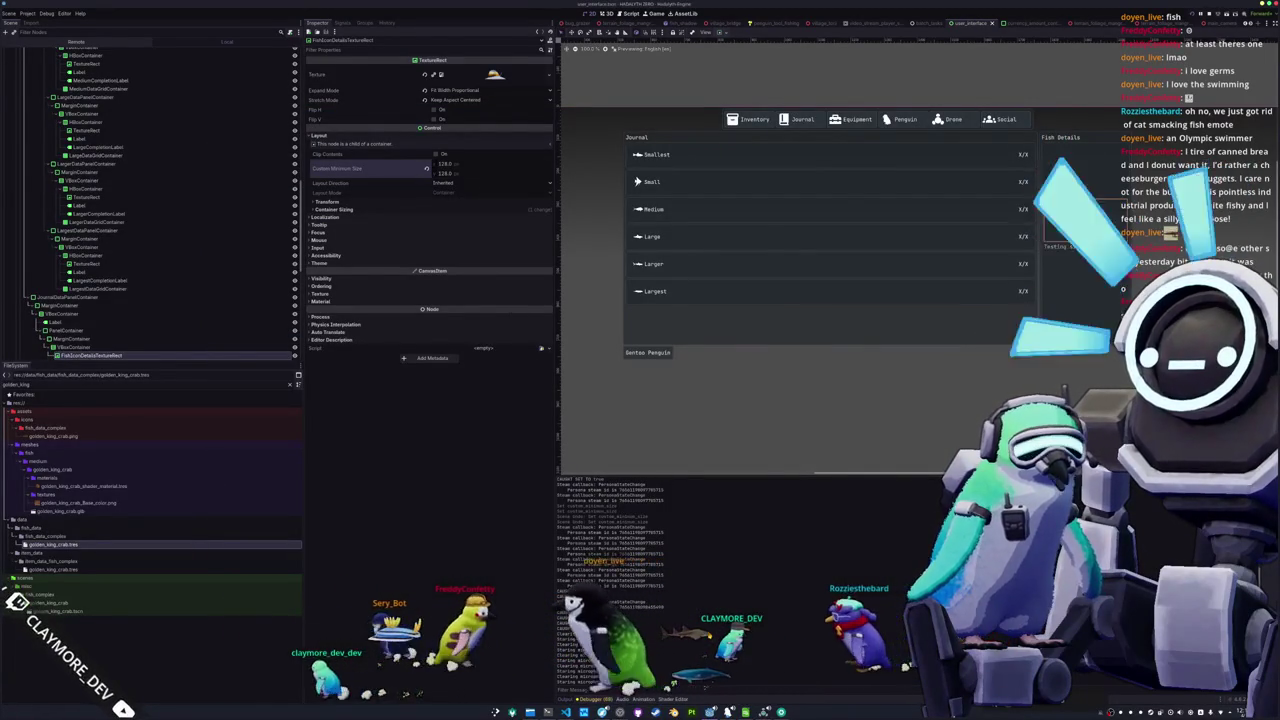
key(shift+alt+o)
text(pengu)
key(Down)
key(Down)
key(Down)
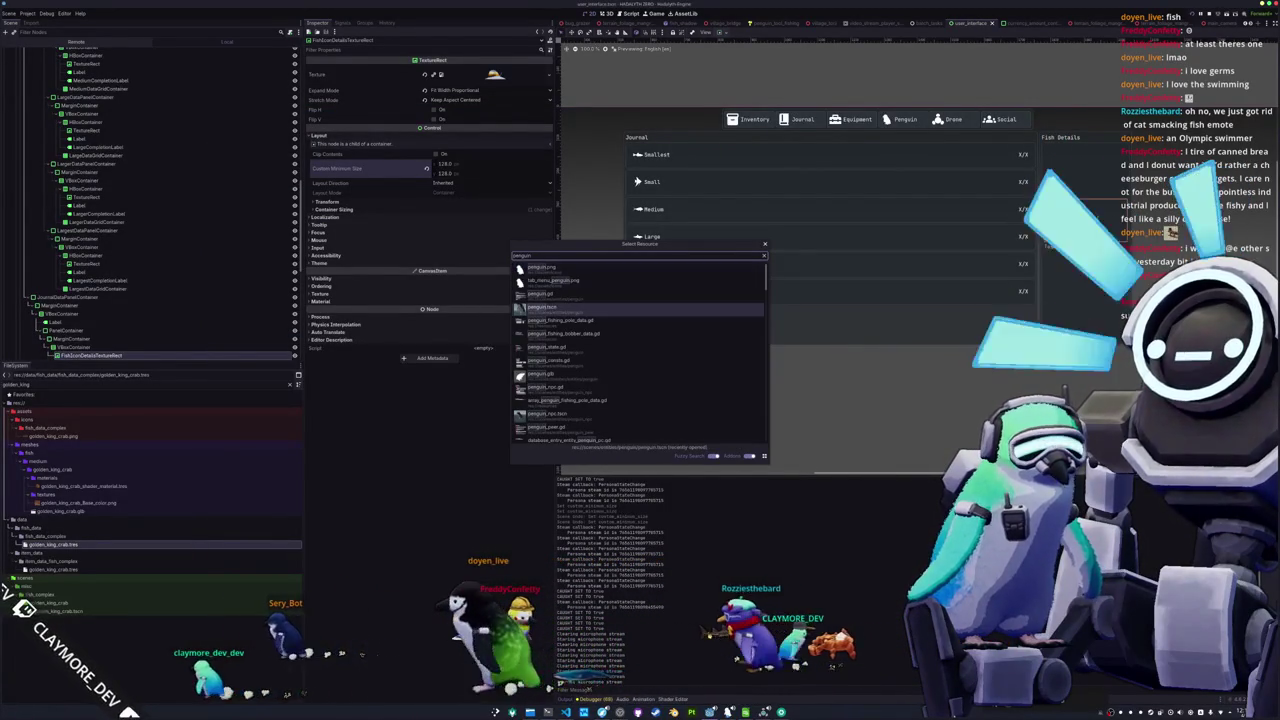
key(Return)
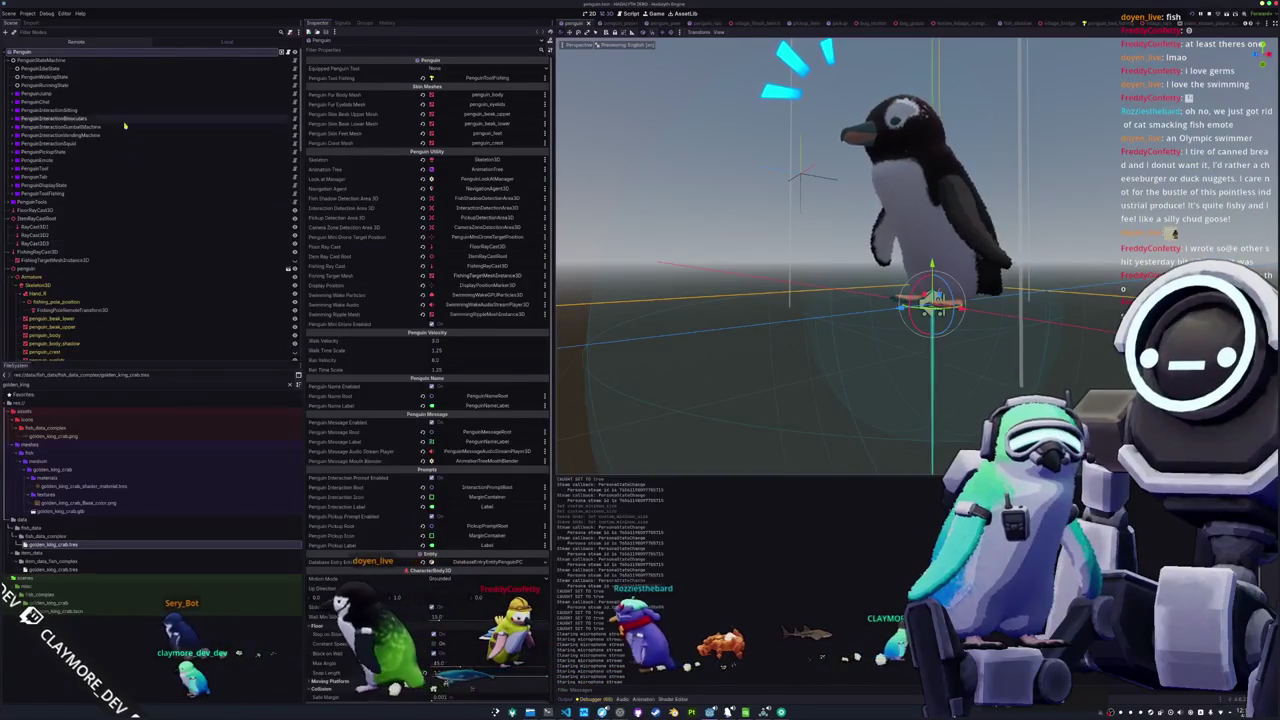
Select the FloorRayCast3D node and save the penguin scene
click(68, 211)
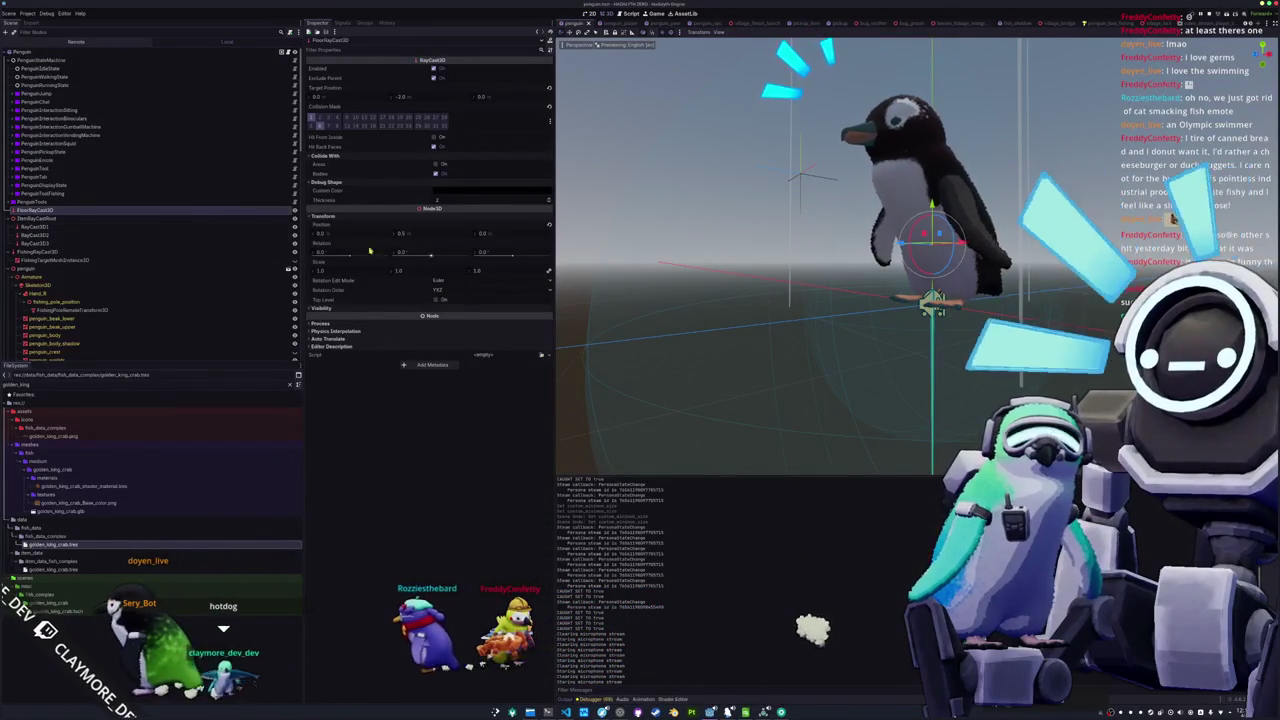
scroll(740, 284, up, 5)
key(ctrl+s)
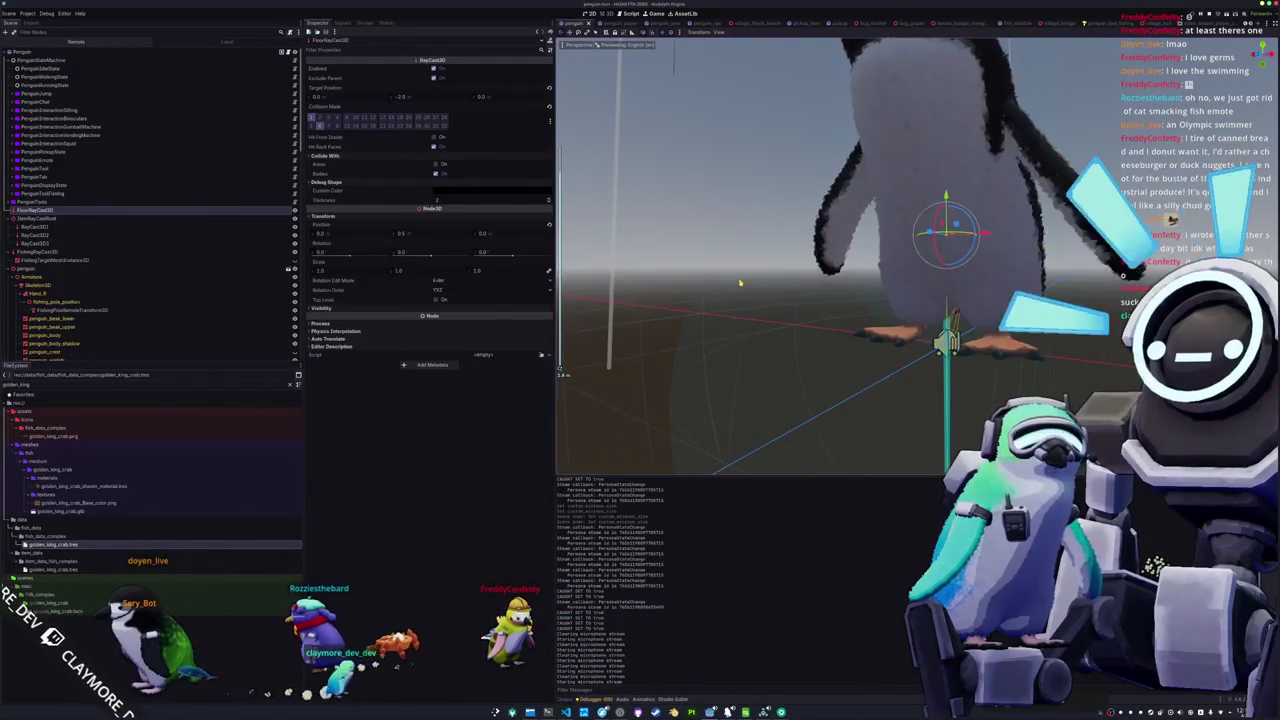
scroll(740, 284, down, 3)
Change the FloorRayCast3D node's type to ShapeCast3D
right_click(158, 212)
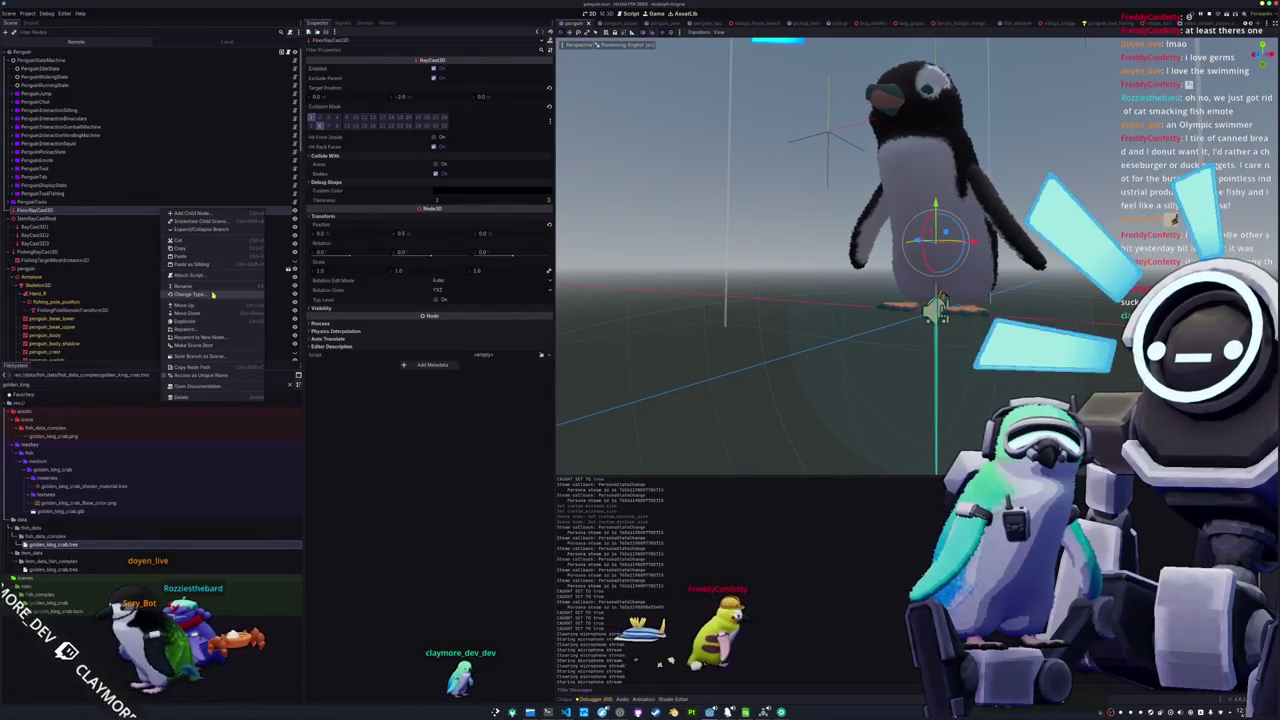
click(215, 294)
text(shapec)
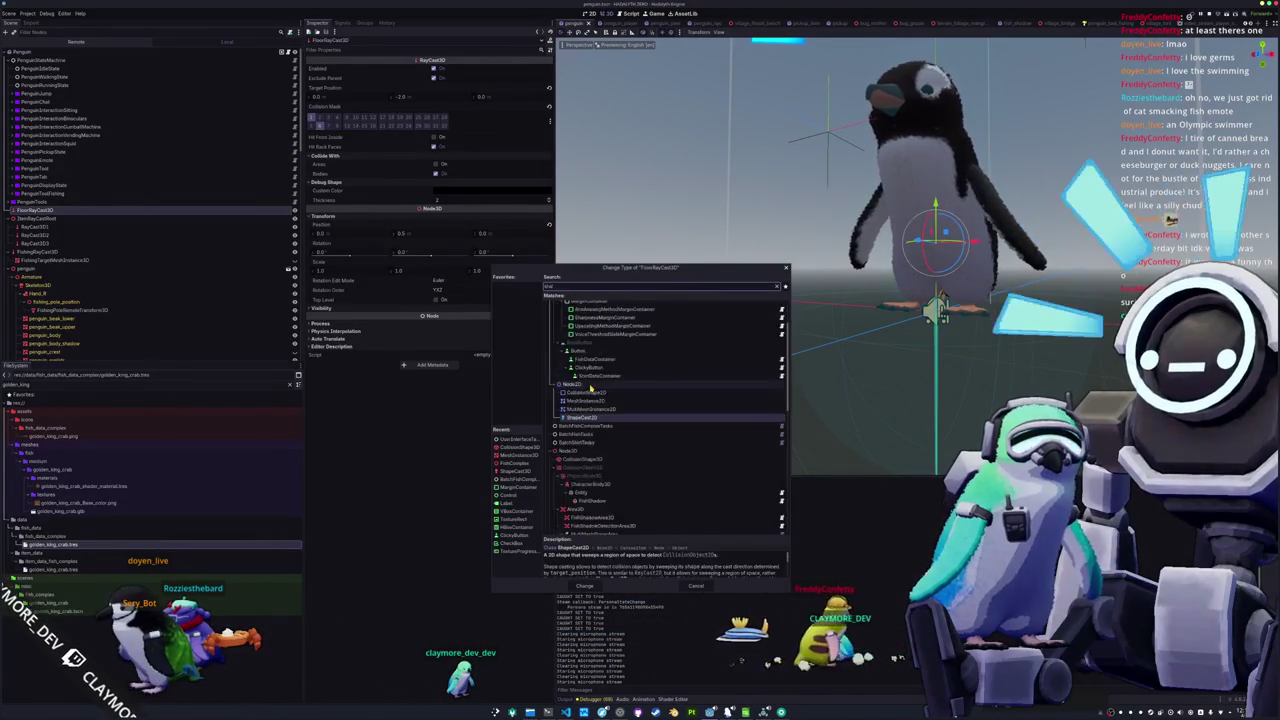
key(Down)
key(Down)
key(Down)
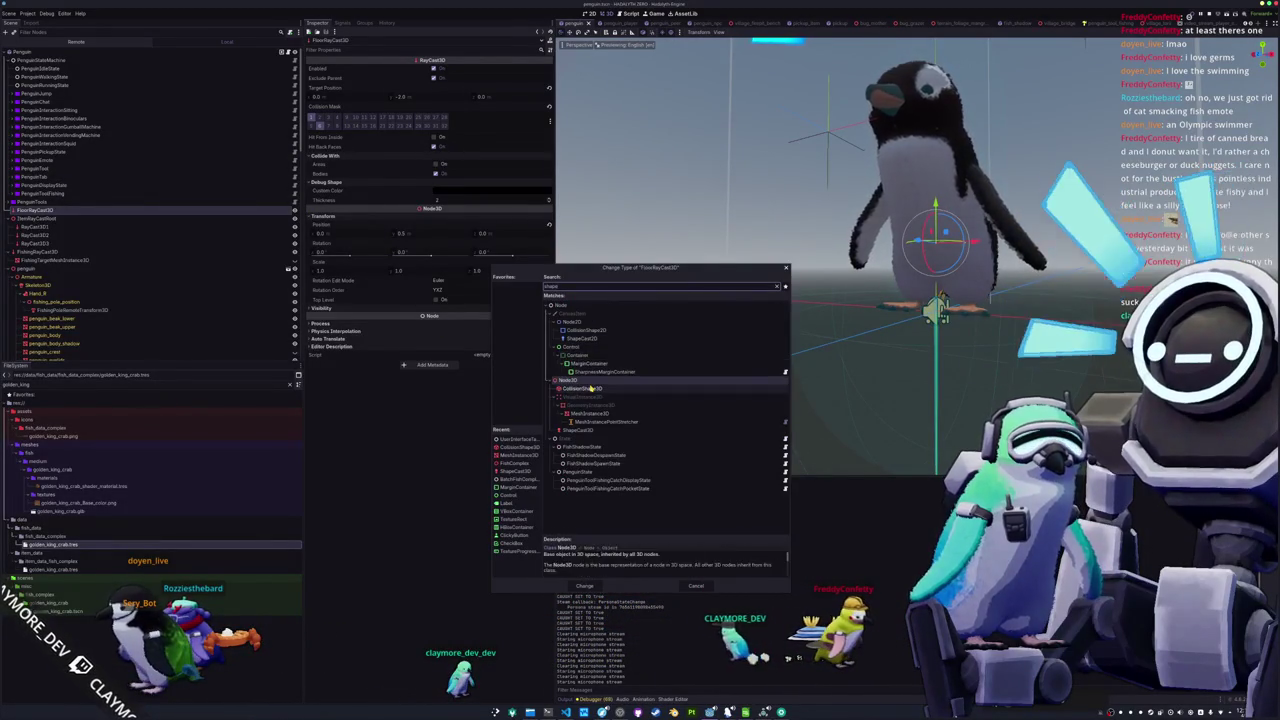
key(Return)
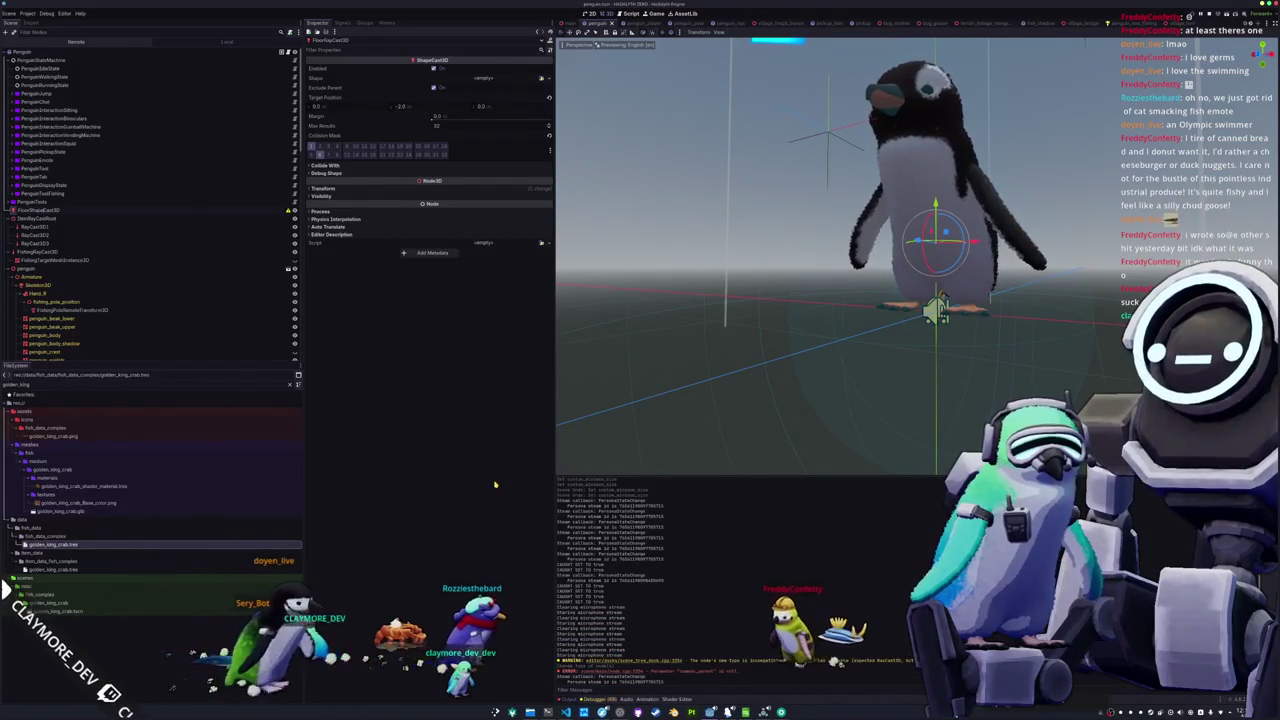
click(541, 78)
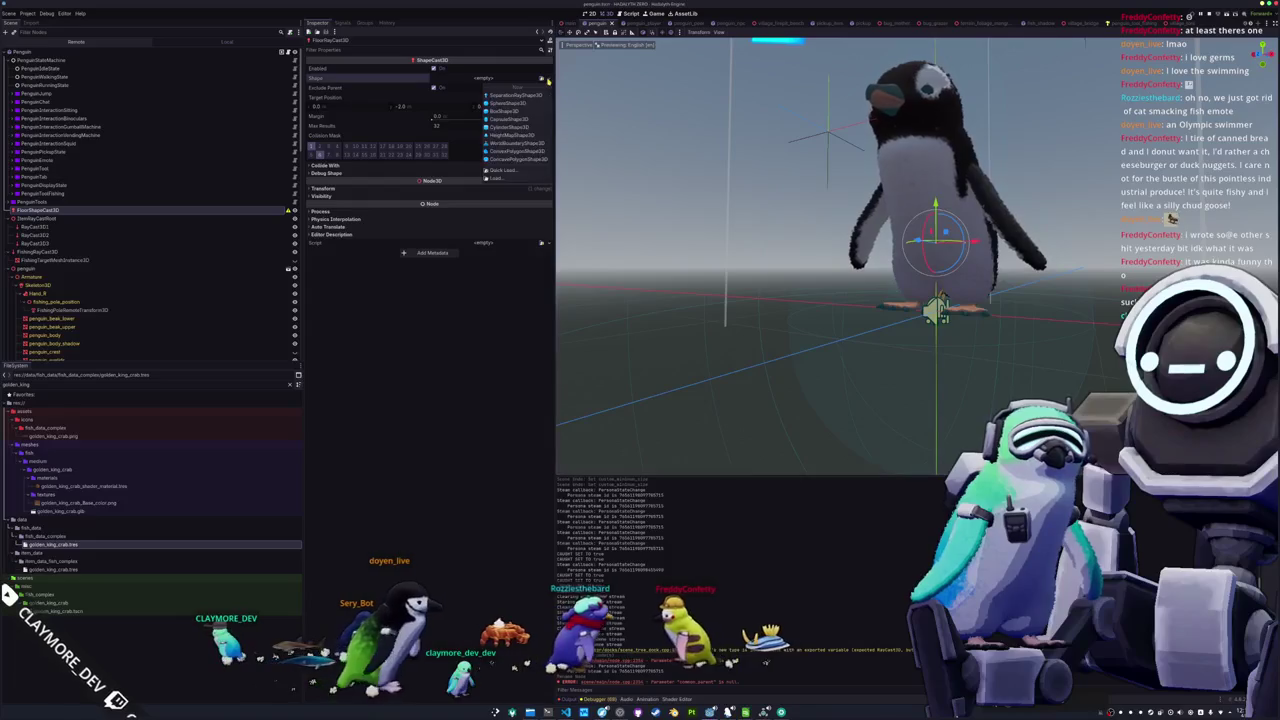
click(508, 103)
scroll(743, 255, down, 3)
drag(743, 255, 754, 363)
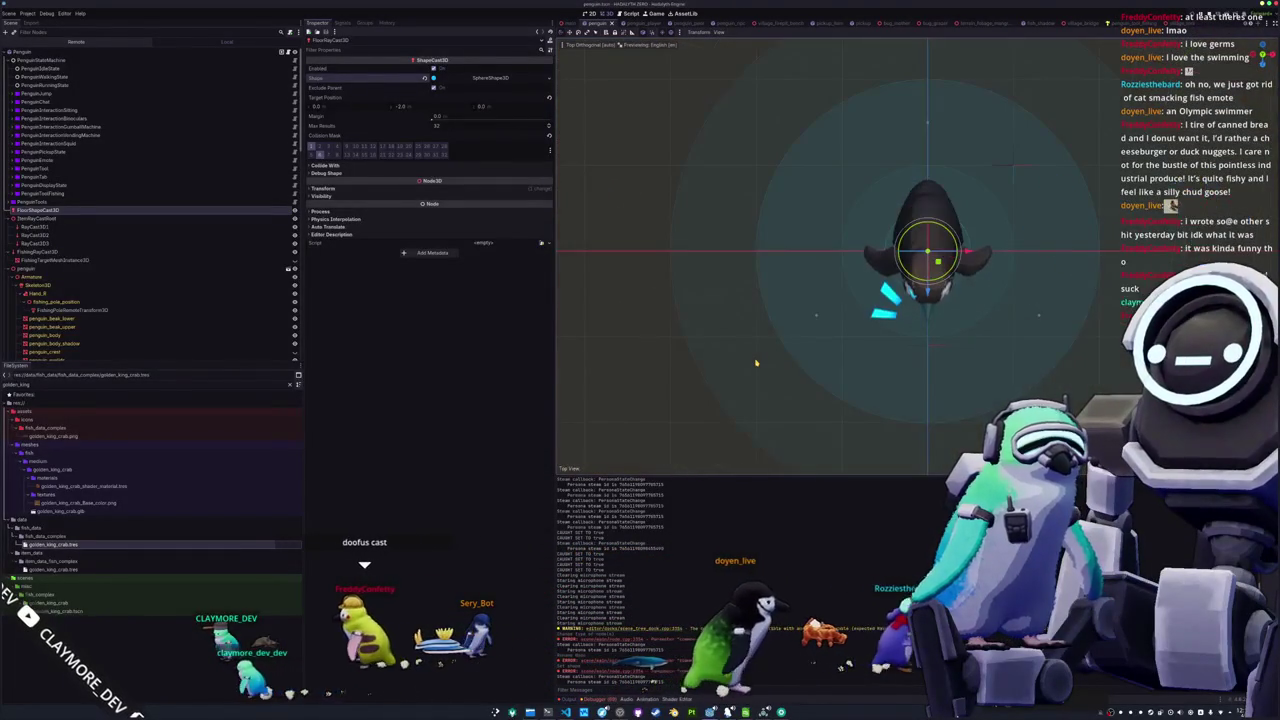
key(KP_7)
key(KP_1)
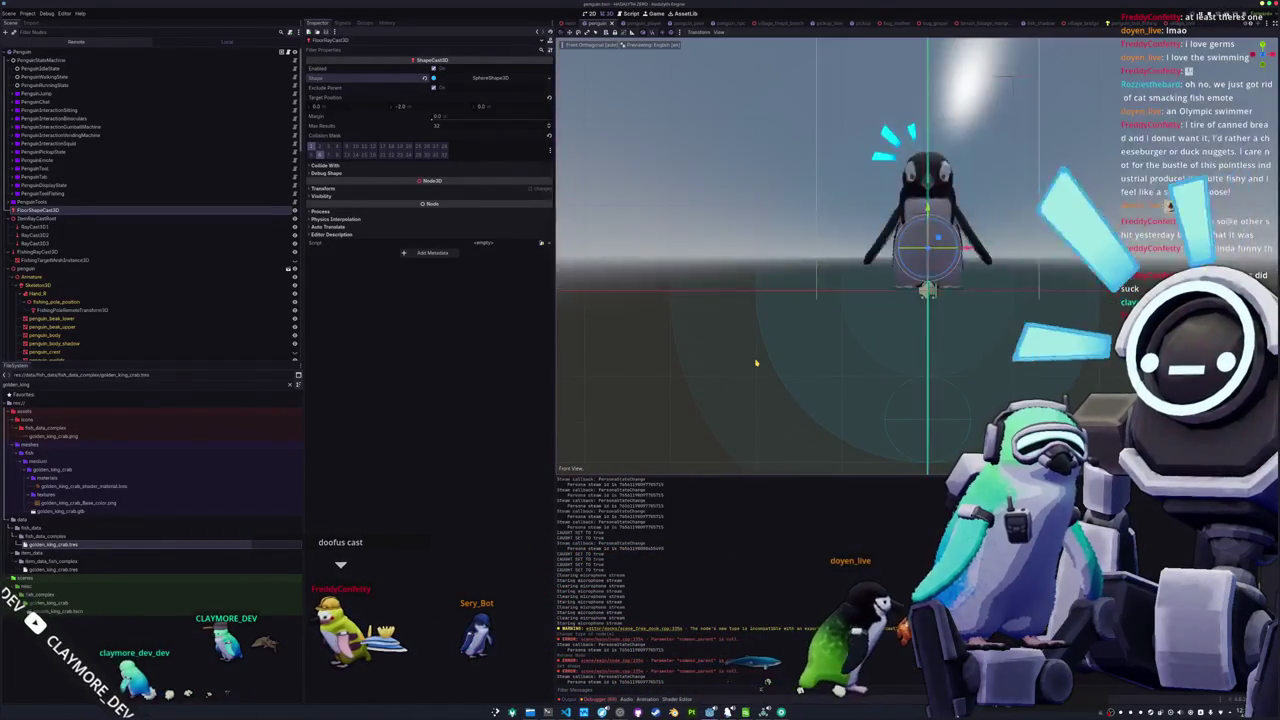
key(KP_4)
key(KP_8)
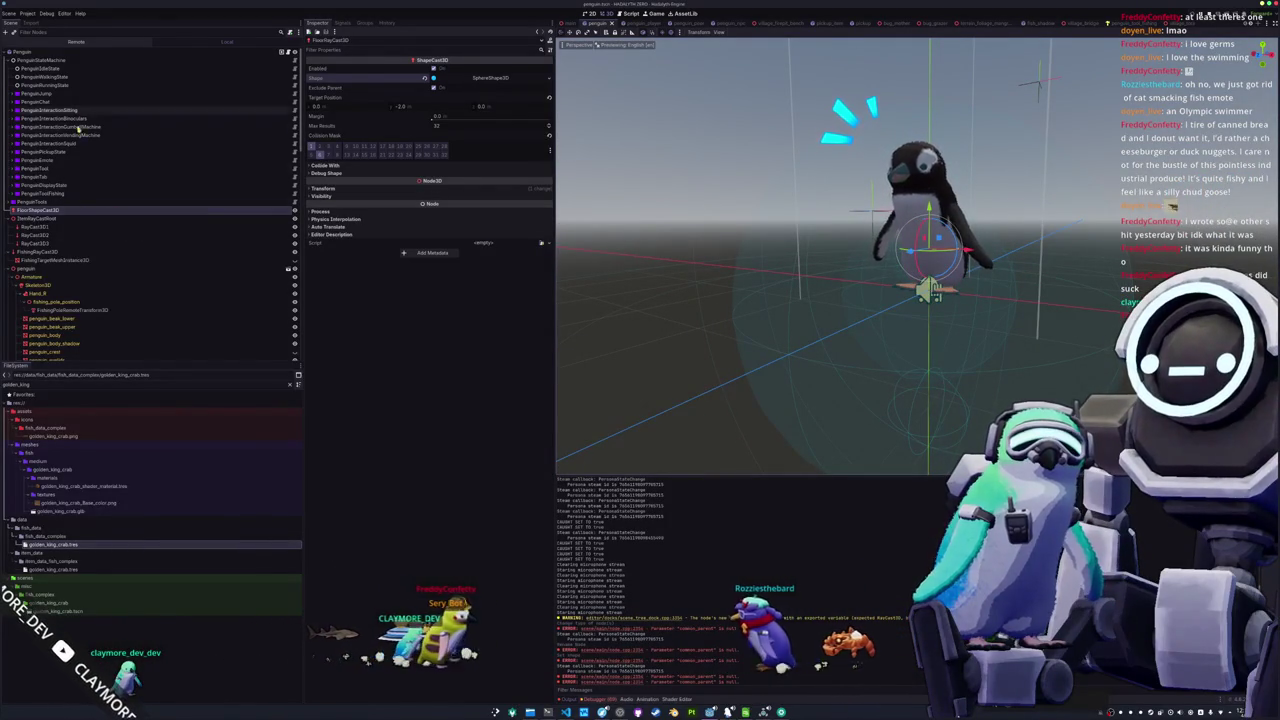
click(104, 52)
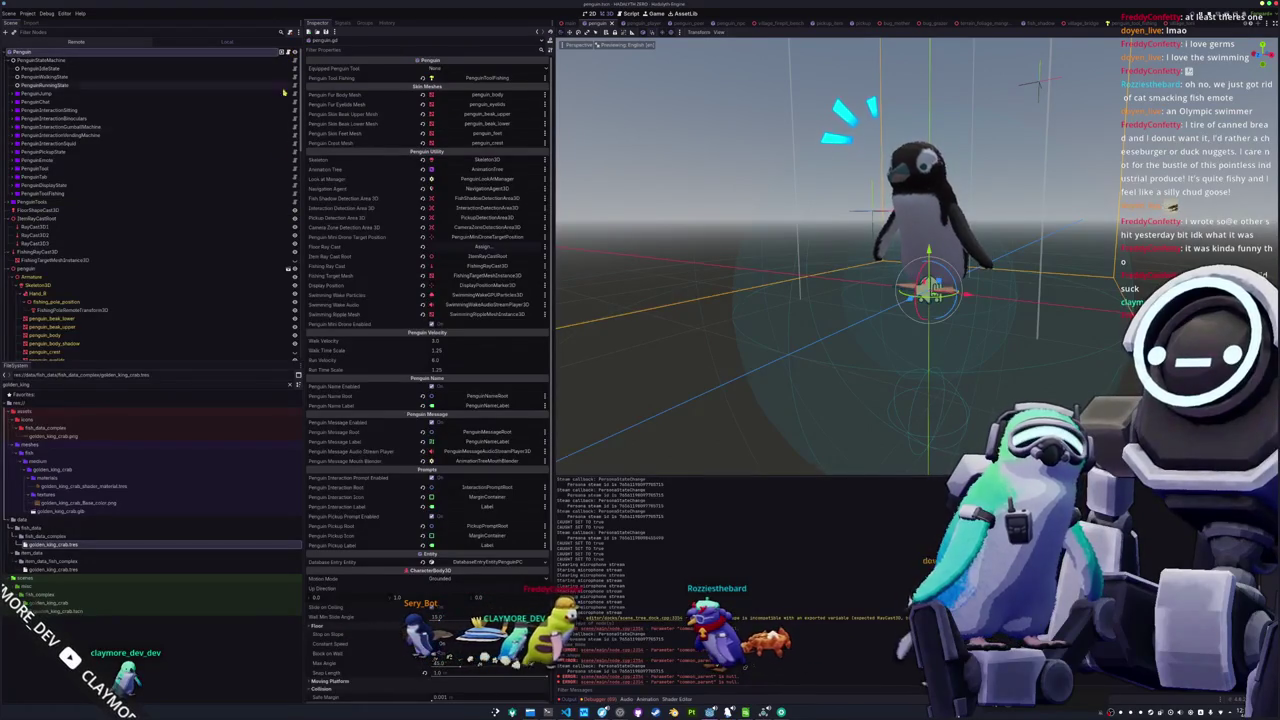
key(alt+Tab)
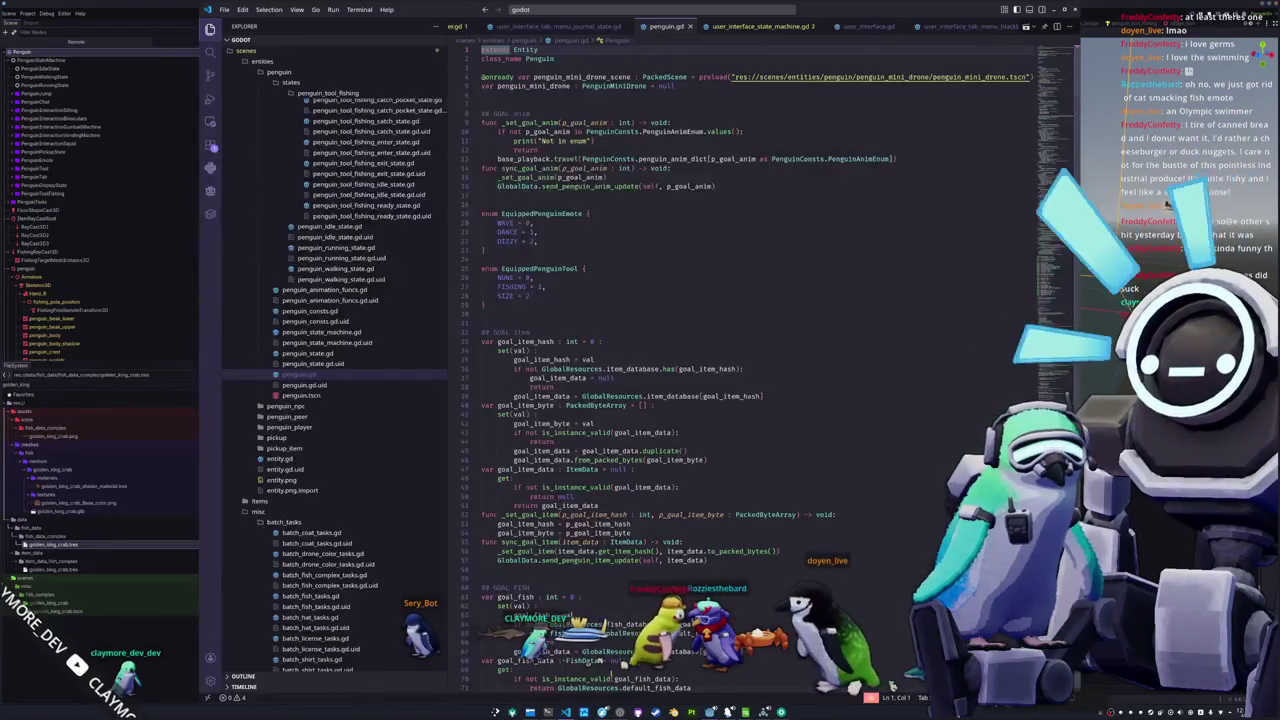
On line 337, rename the export to floor_shape_cast with type ShapeCast3D
scroll(1055, 255, down, 20)
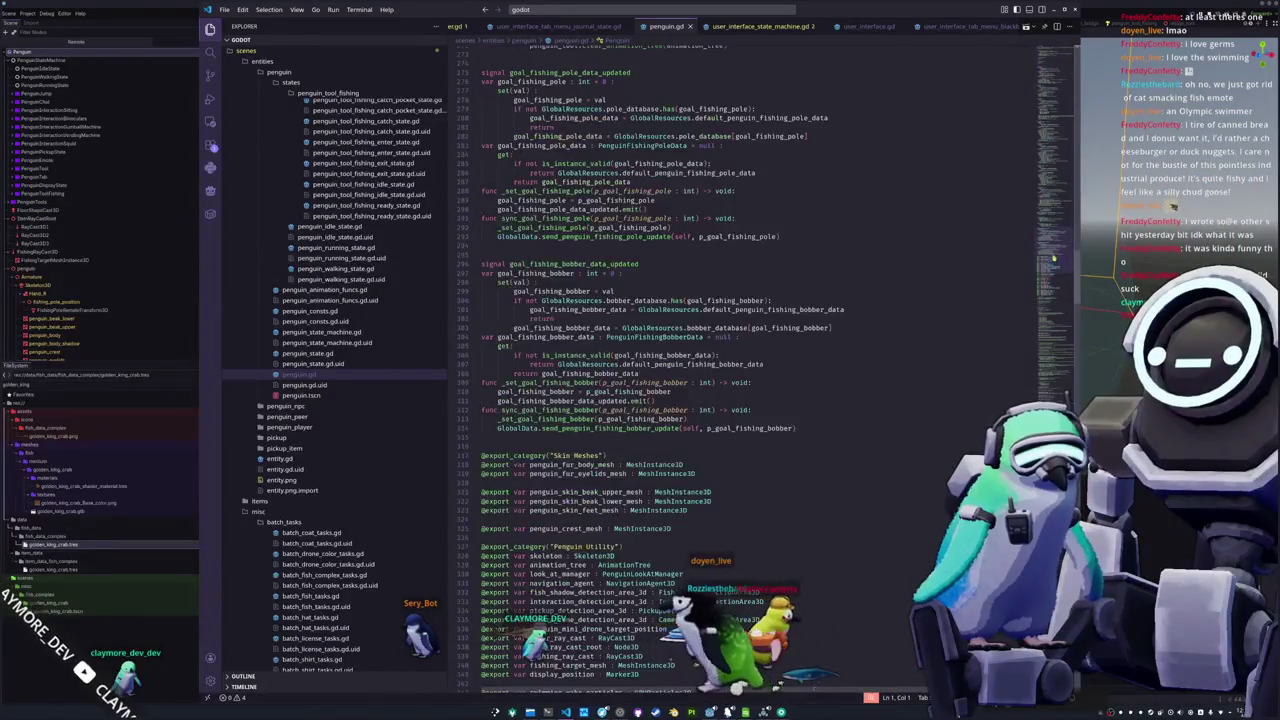
scroll(1043, 280, down, 1)
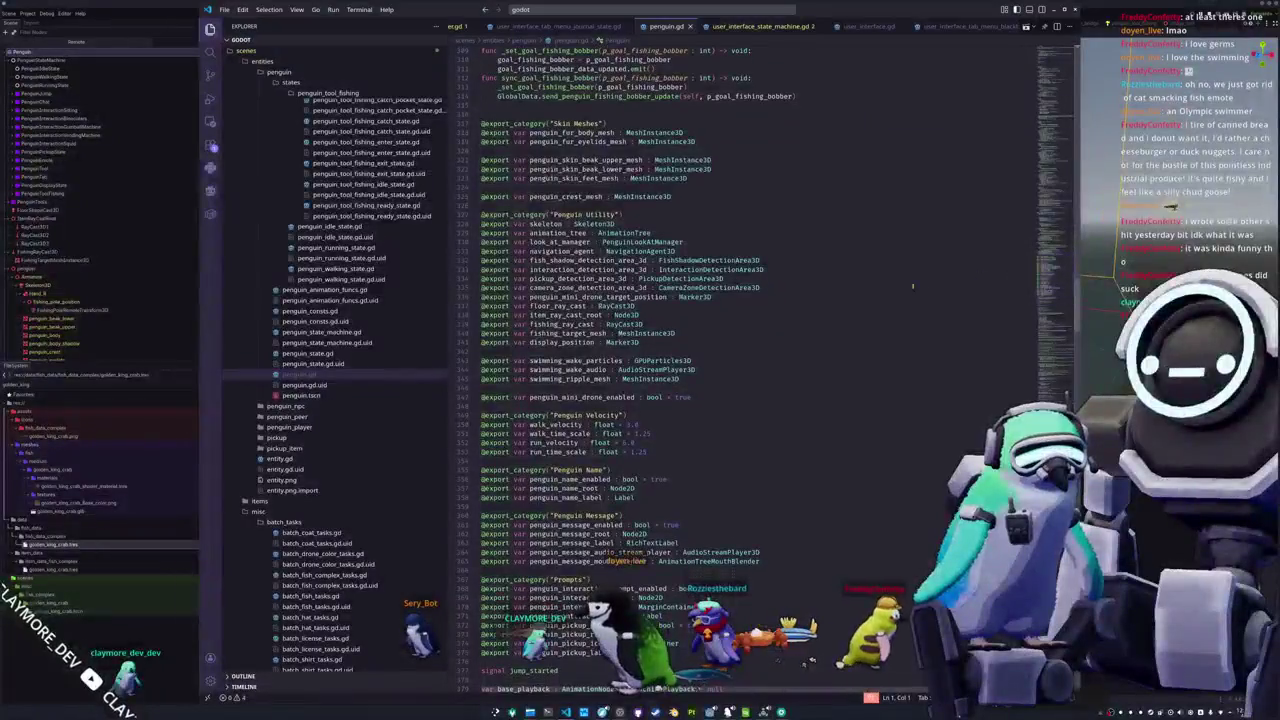
text(floor_shape)
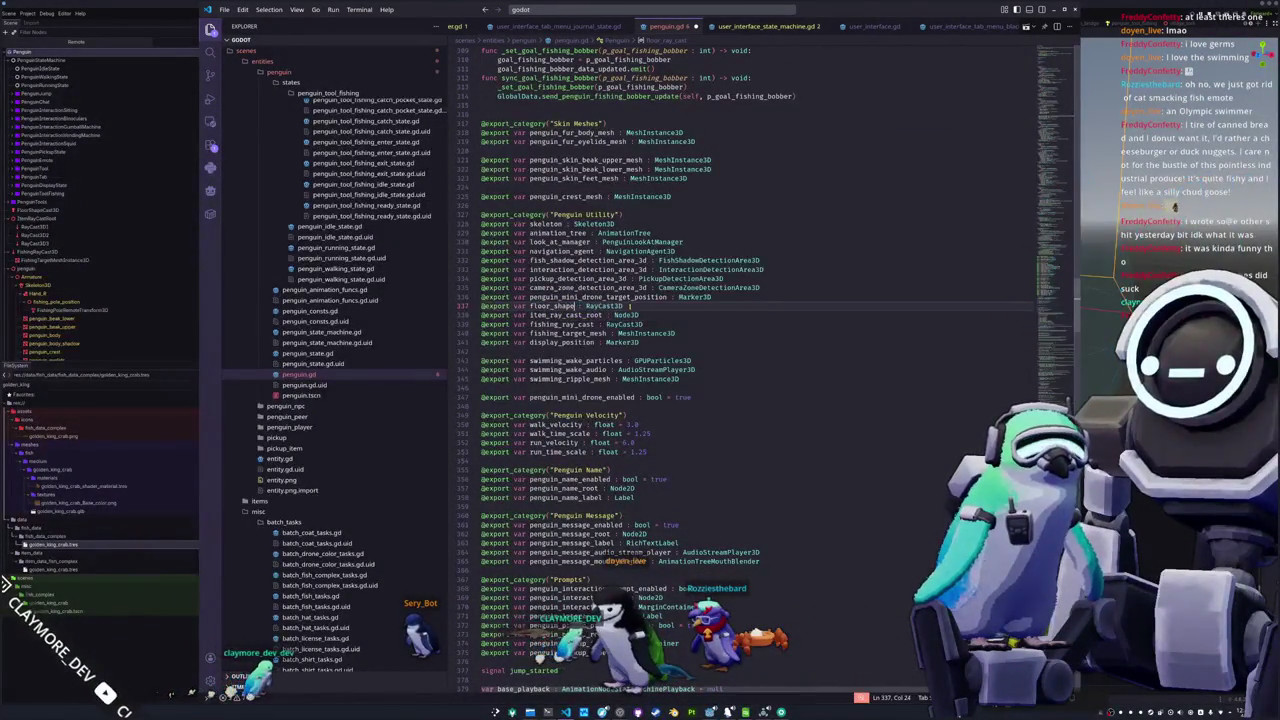
text(_cast)
double_click(622, 306)
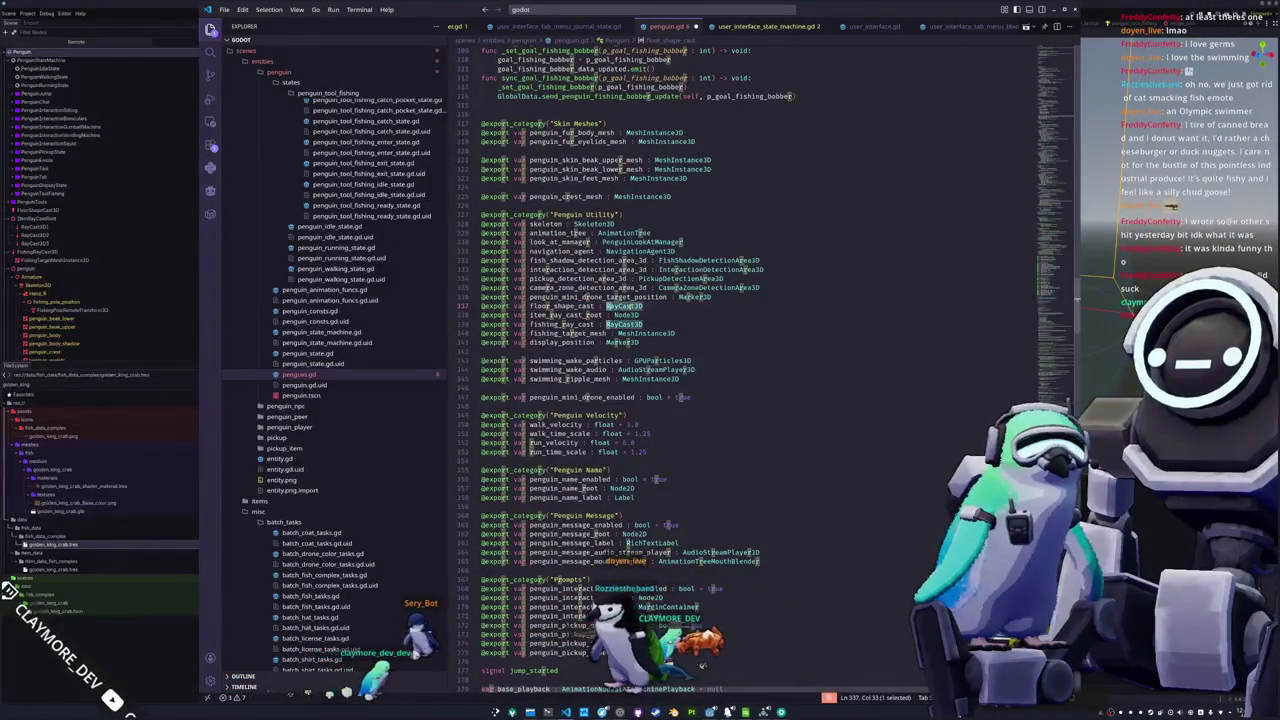
text(ShapeCast3D)
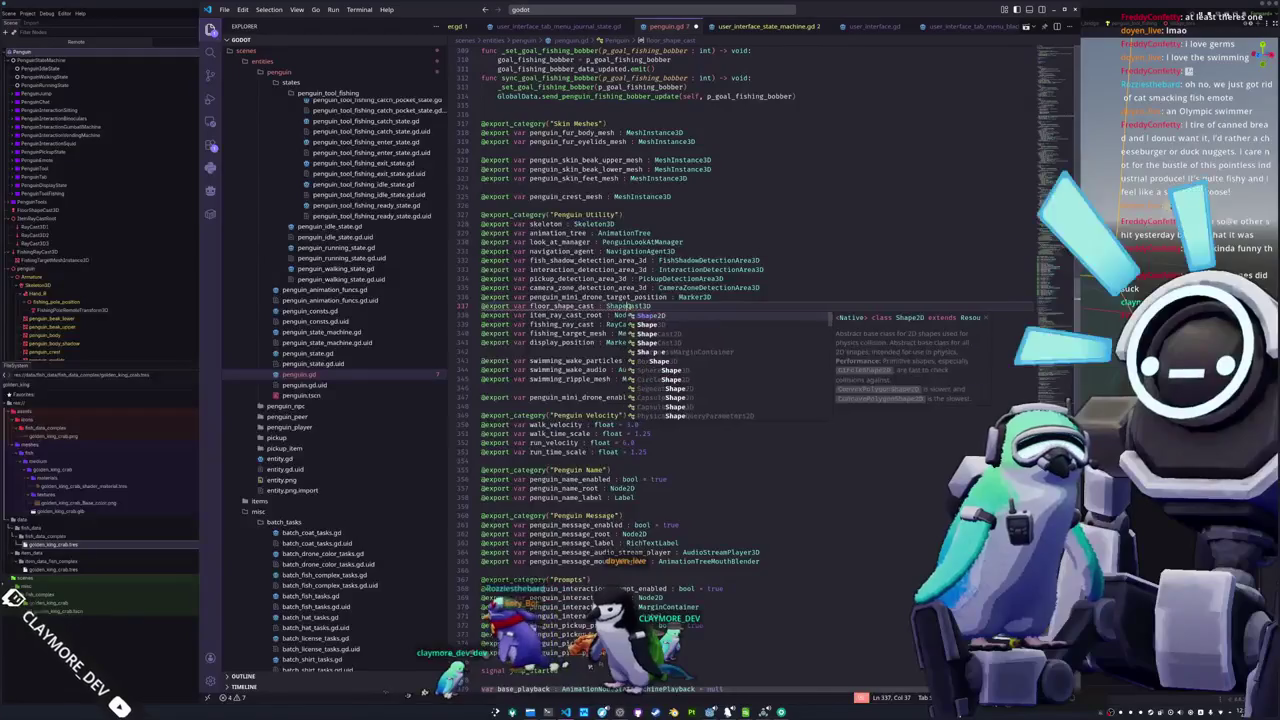
click(510, 315)
Change line 565 from floor_ray_cast to floor_shape_cast.get_collider(0)
key(ctrl+f)
text(floor_ray_c)
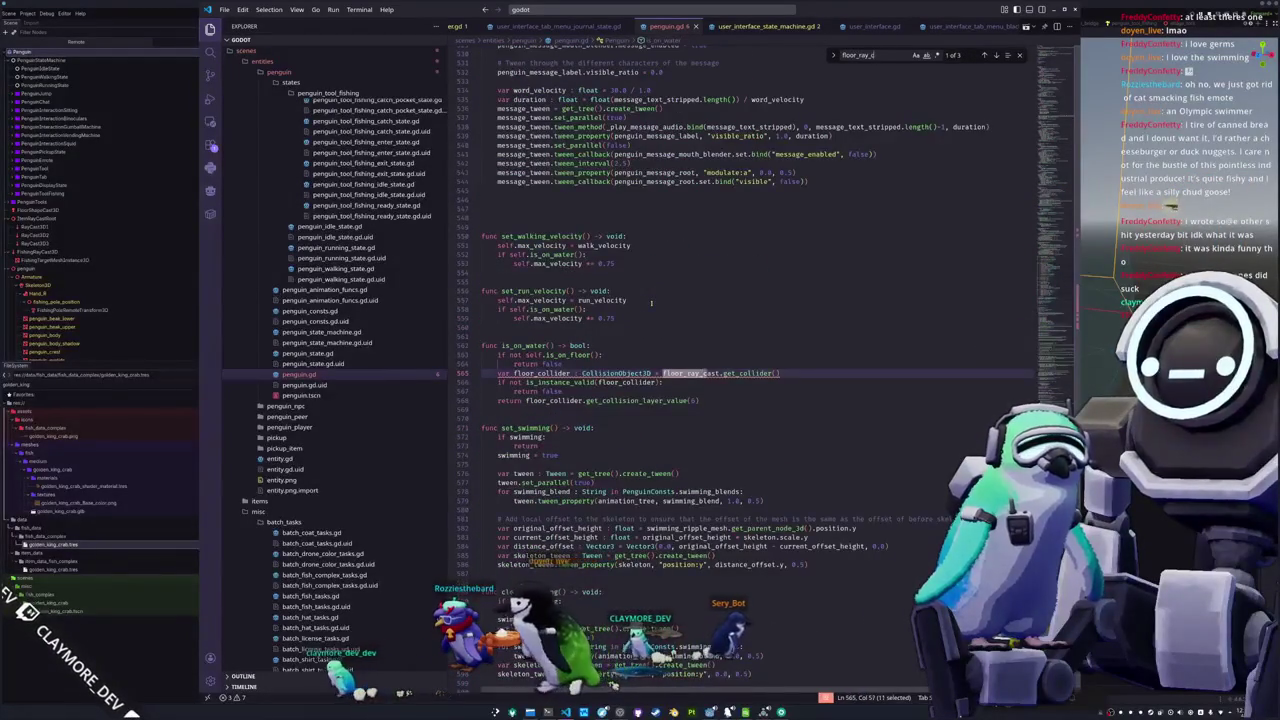
click(698, 373)
key(shift+Left)
key(shift+Left)
key(shift+Left)
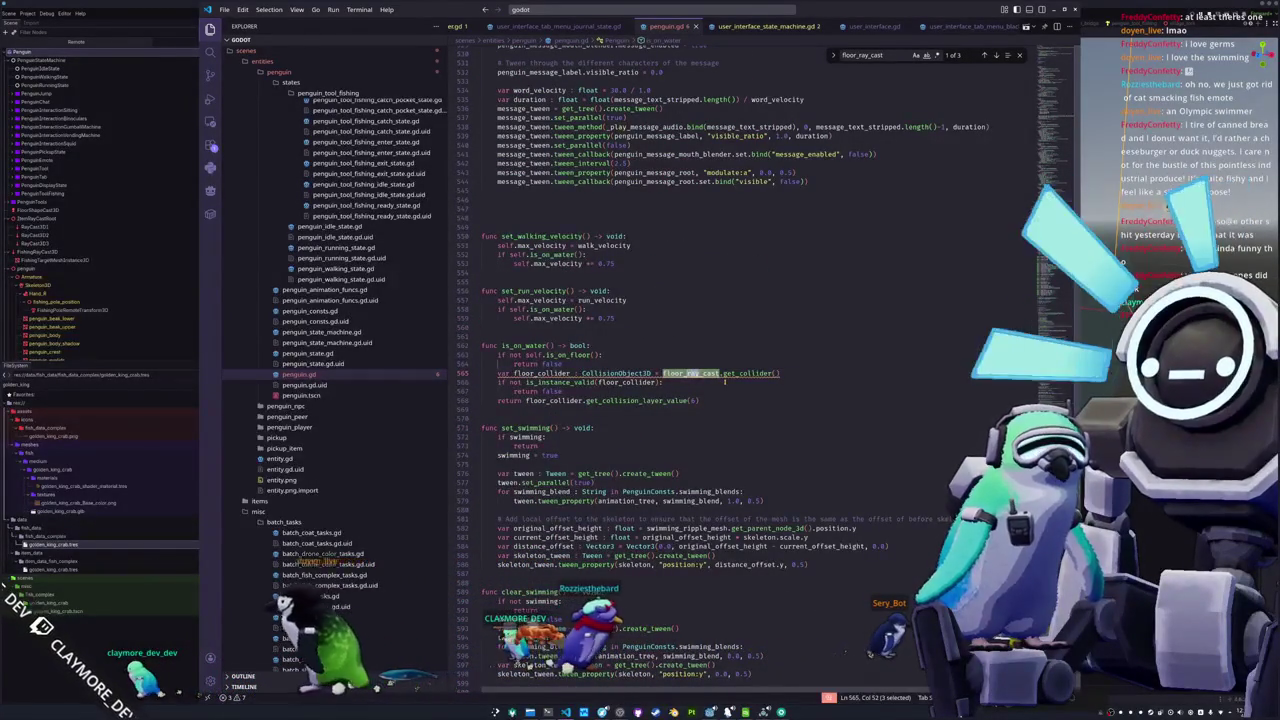
text(shape)
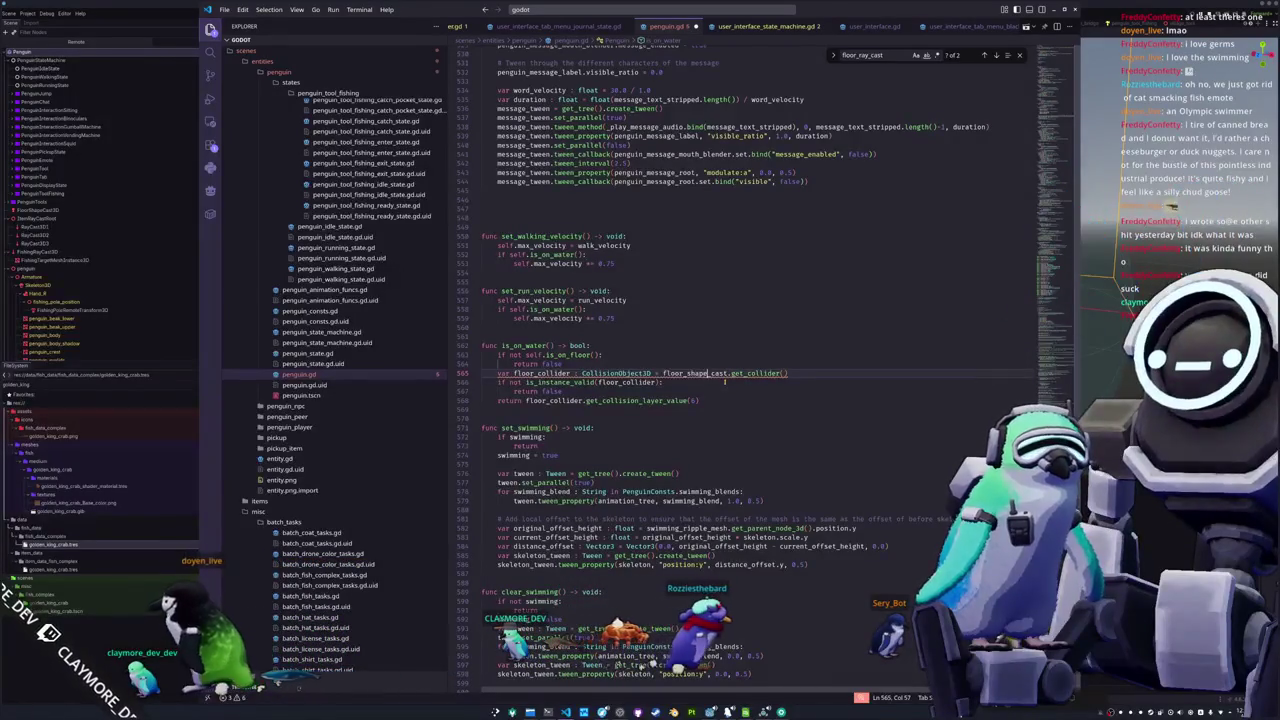
mouse_move(757, 373)
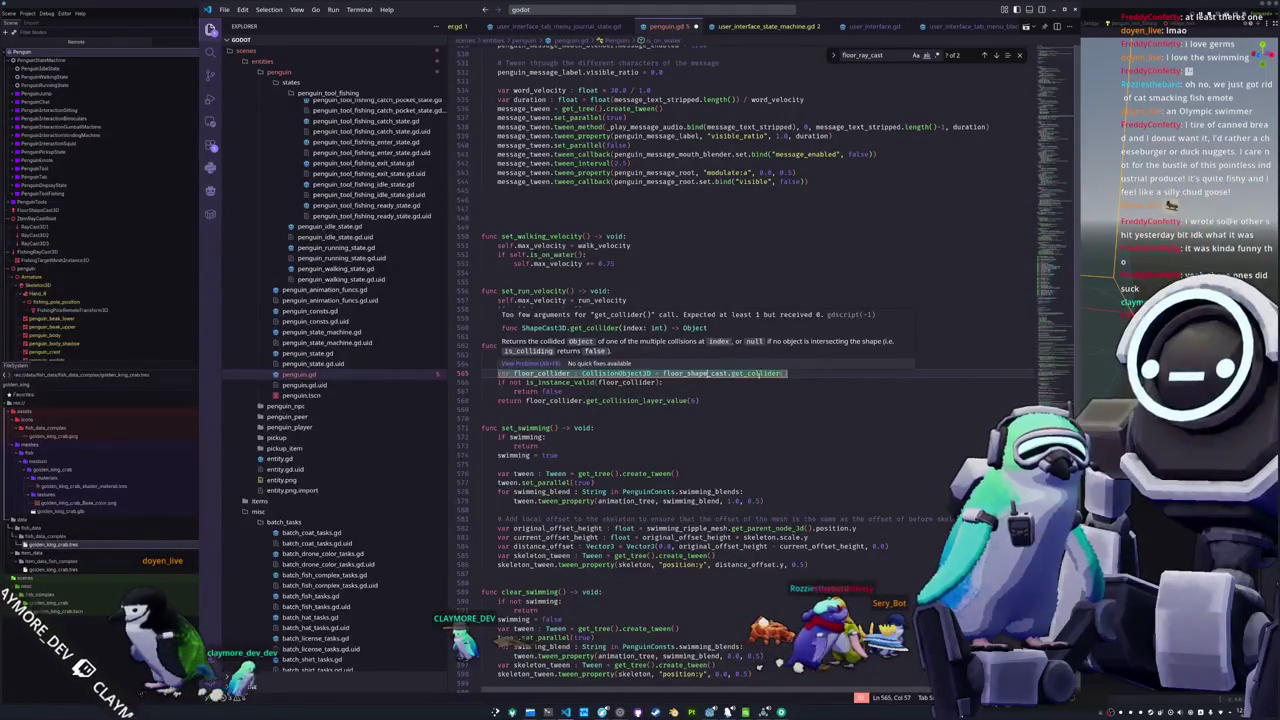
text(0)
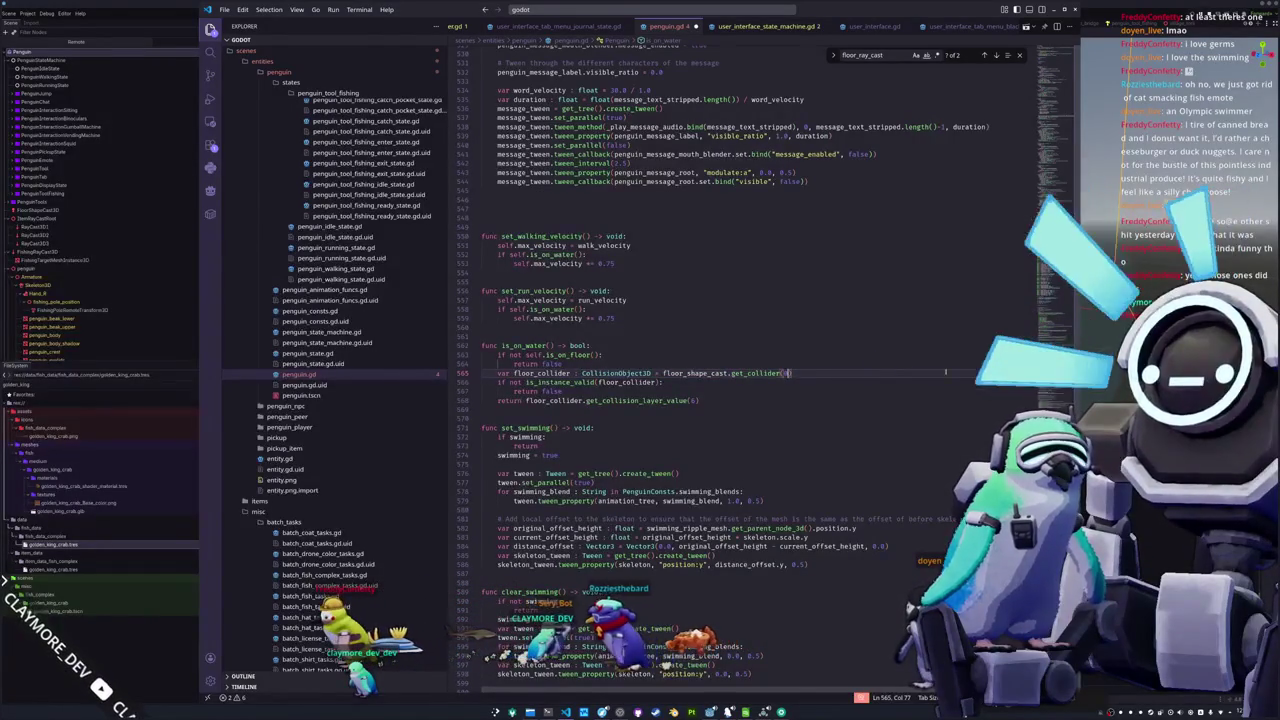
scroll(908, 148, down, 2)
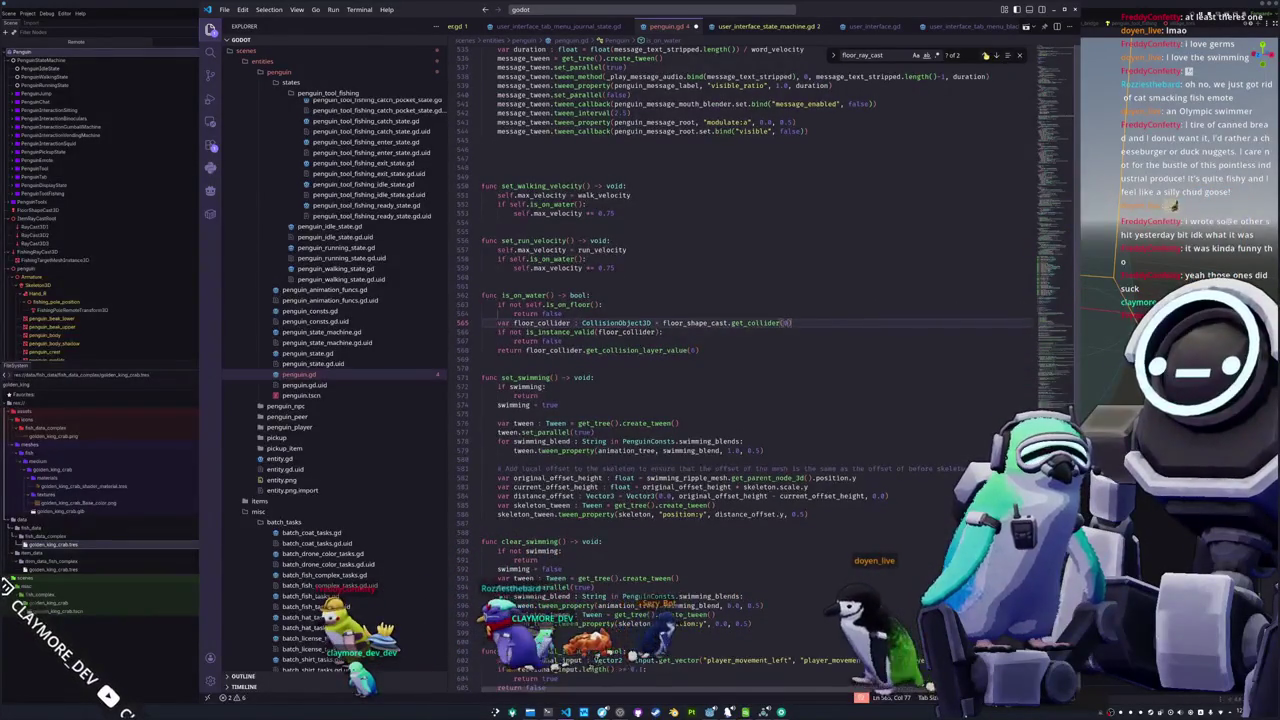
Switch the next floor_ray_cast use to floor_shape_cast and add a get_collision_count() call
key(F3)
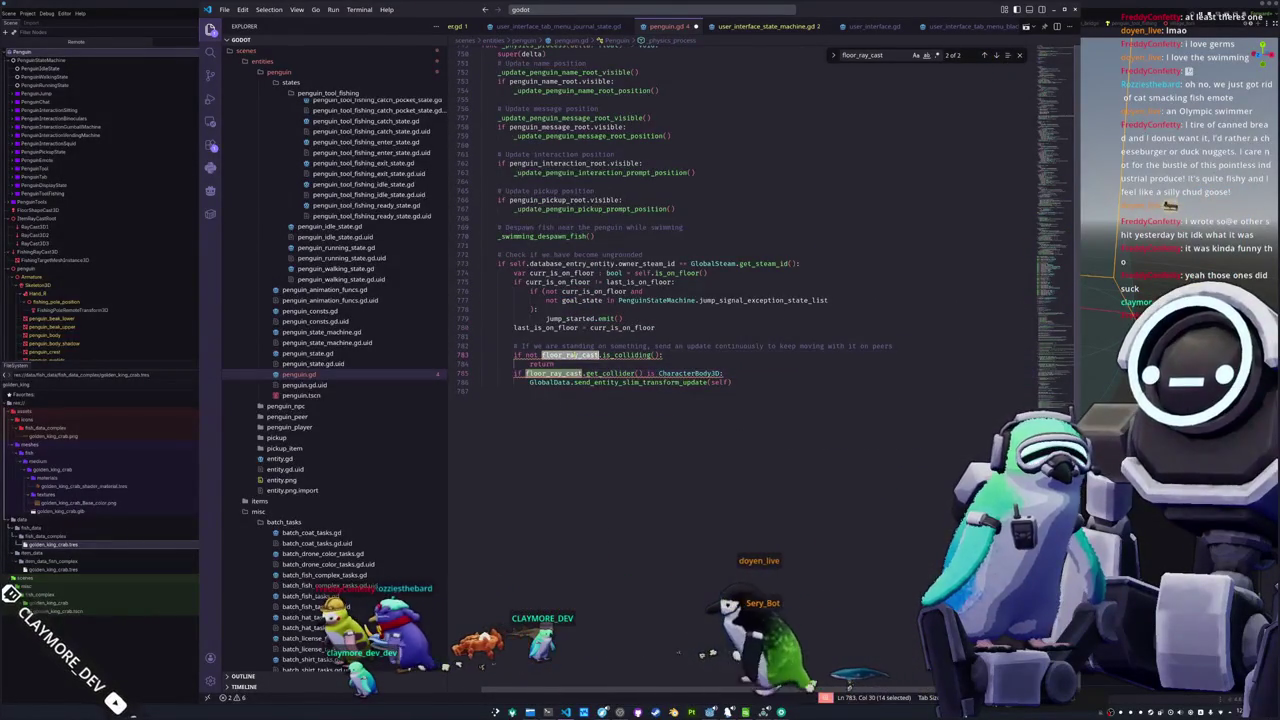
text(floor_shape_c)
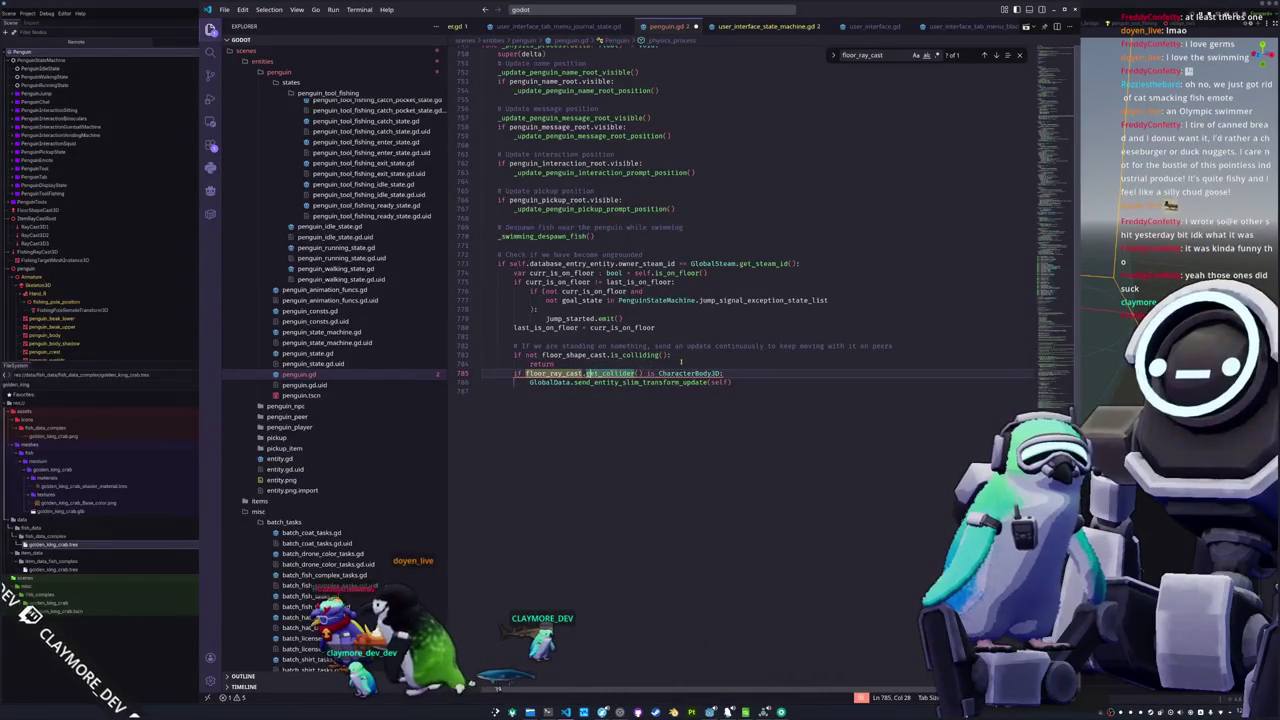
text(floor_sh)
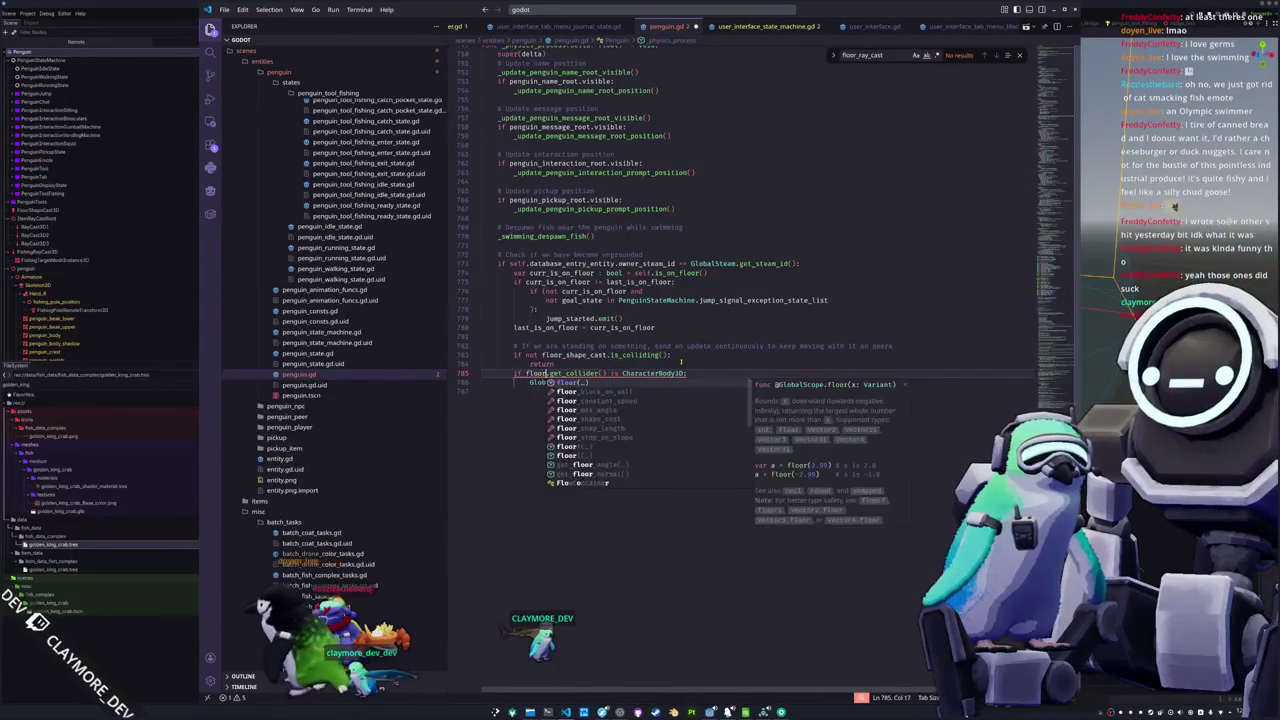
text(ape_cast)
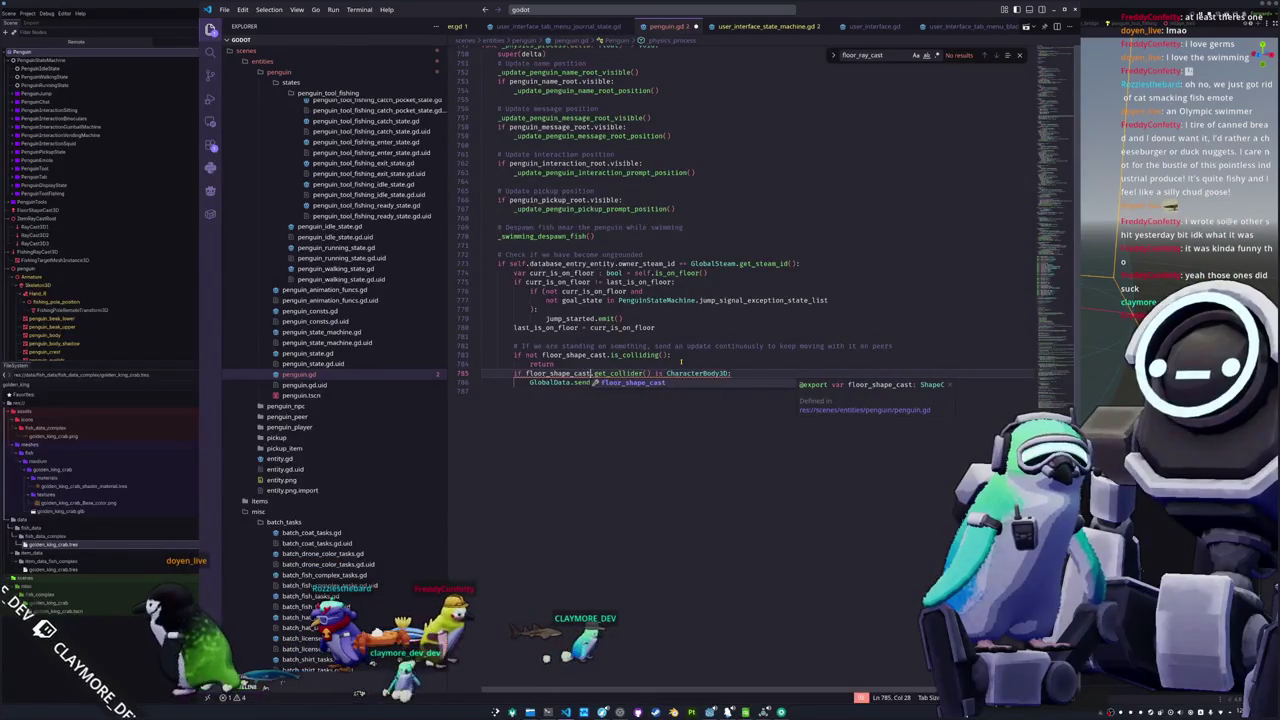
key(ctrl+Right)
key(ctrl+Right)
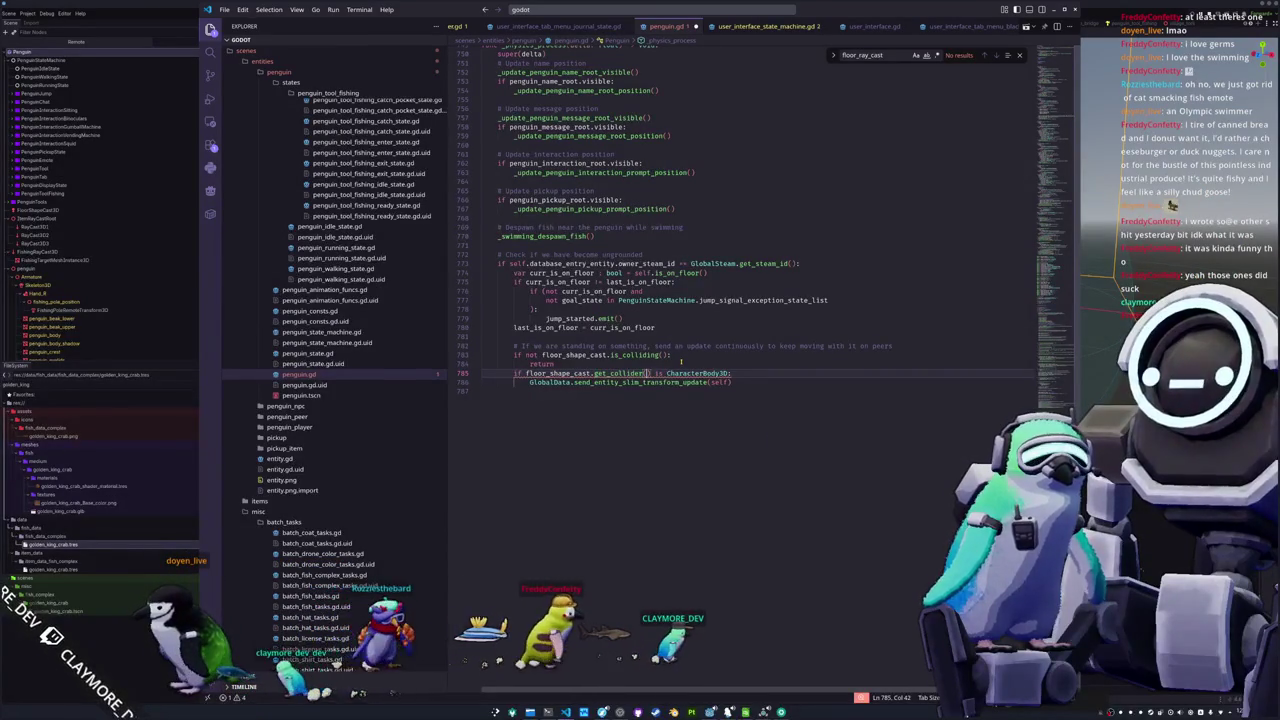
key(Up)
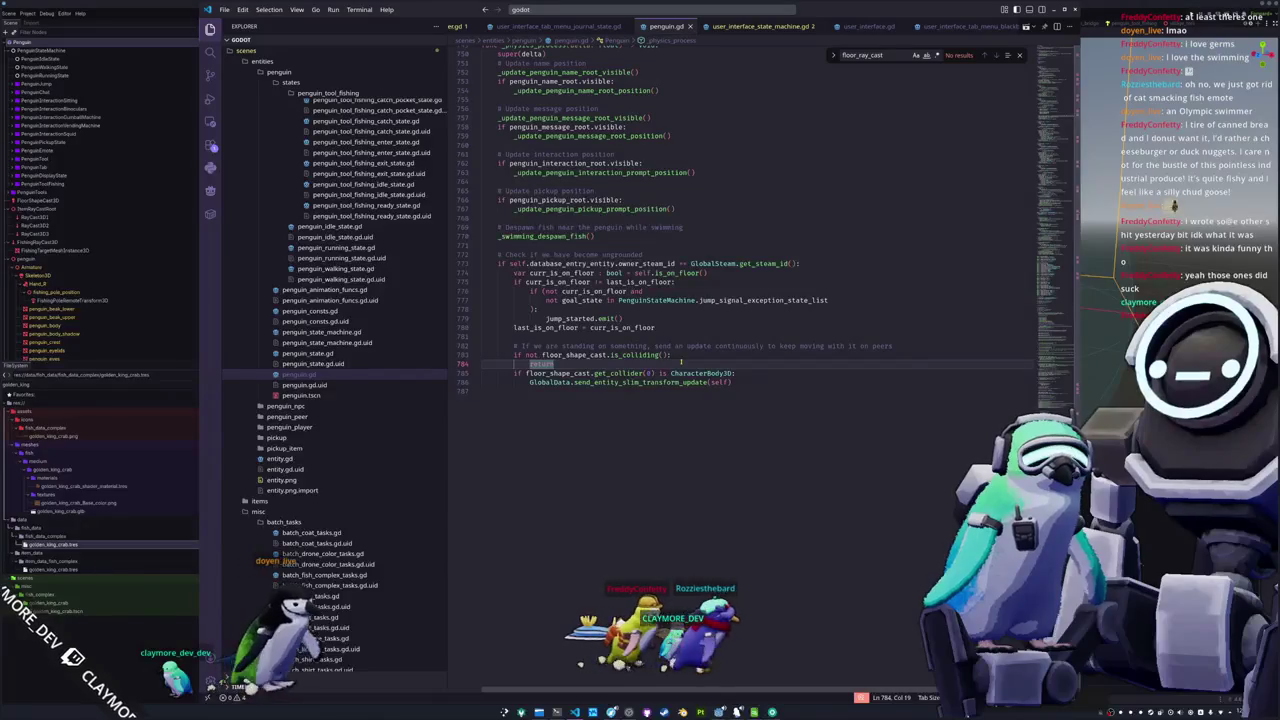
key(Return)
text(fl)
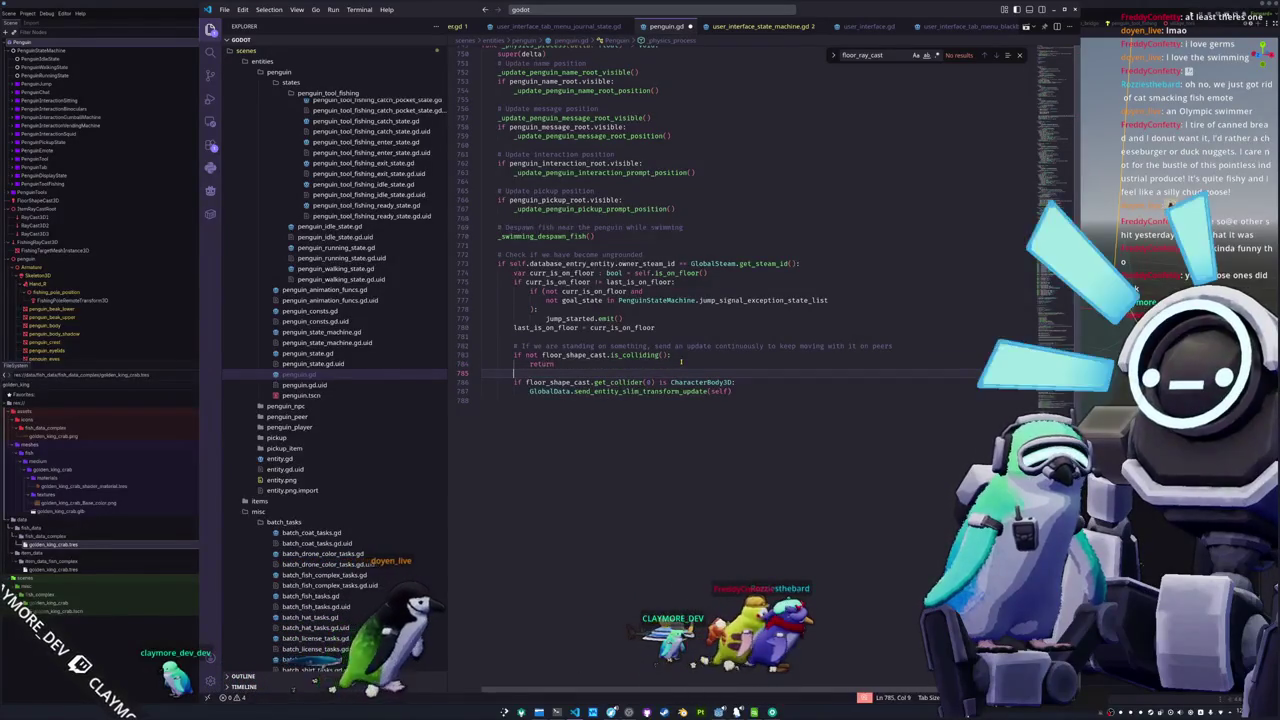
text(oor_)
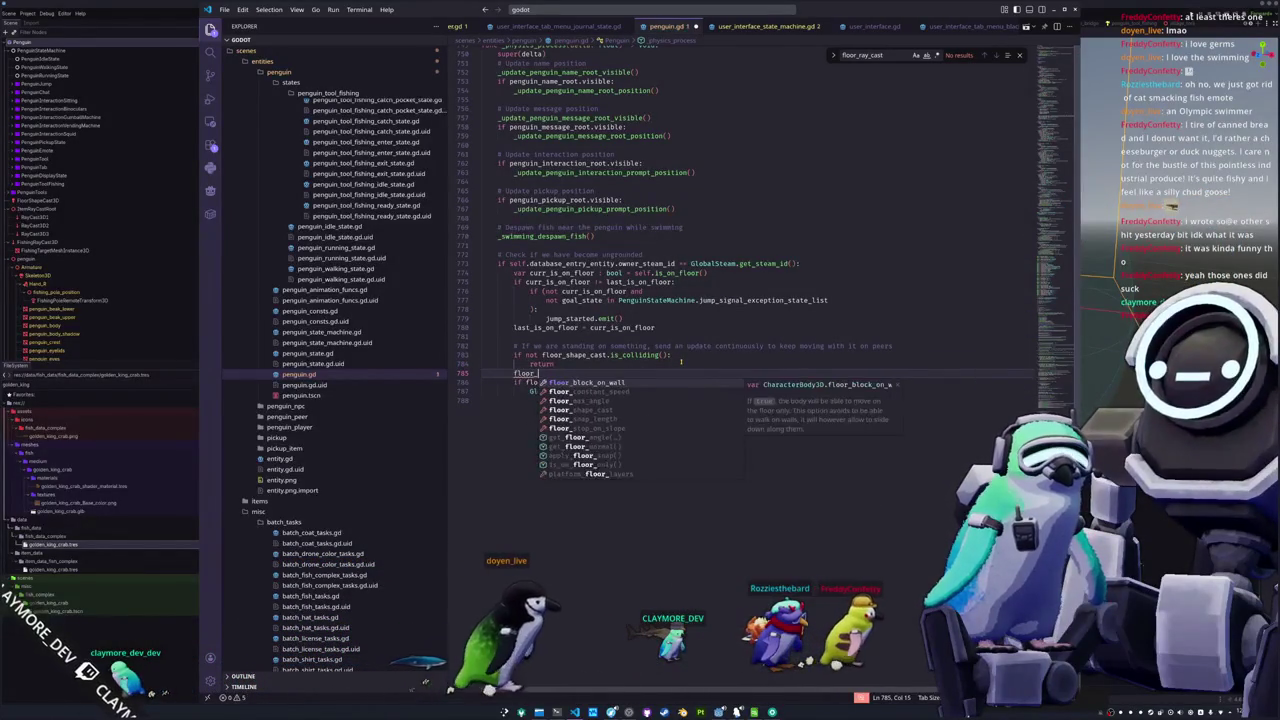
text(shape_cast.get_)
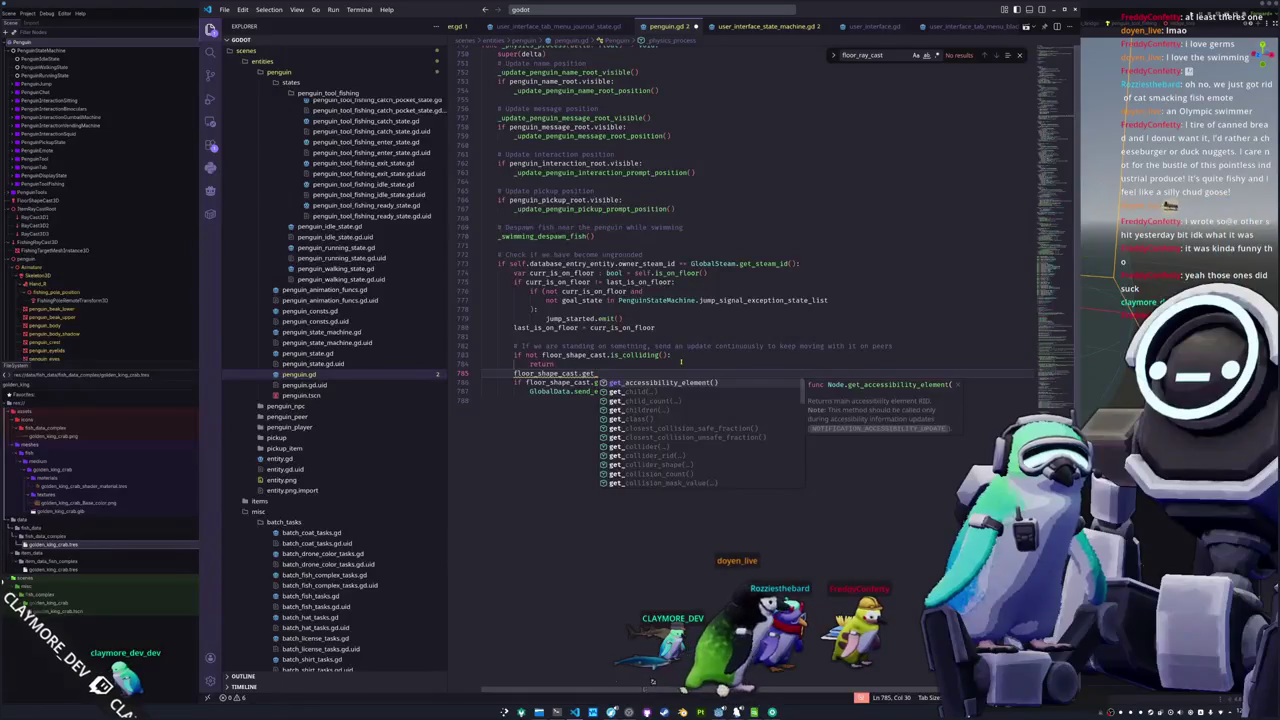
key(BackSpace)
text(_collider)
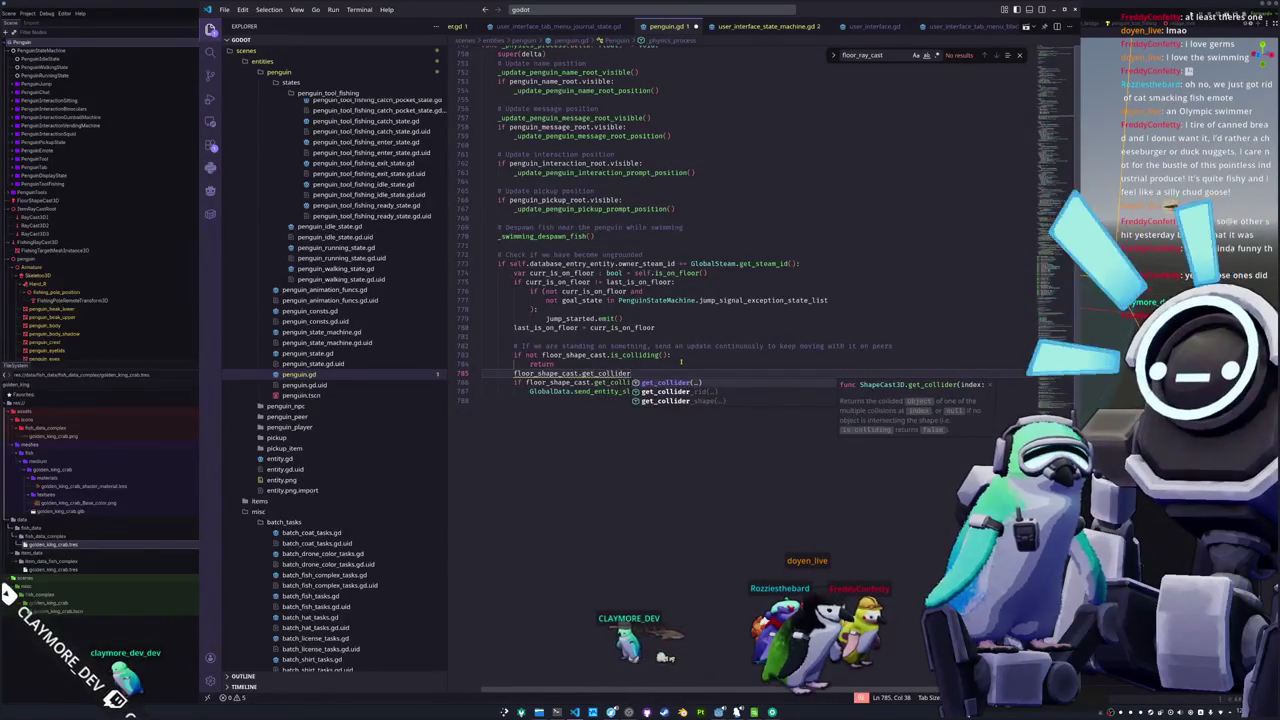
key(BackSpace)
key(BackSpace)
key(BackSpace)
text(sion_co)
key(Return)
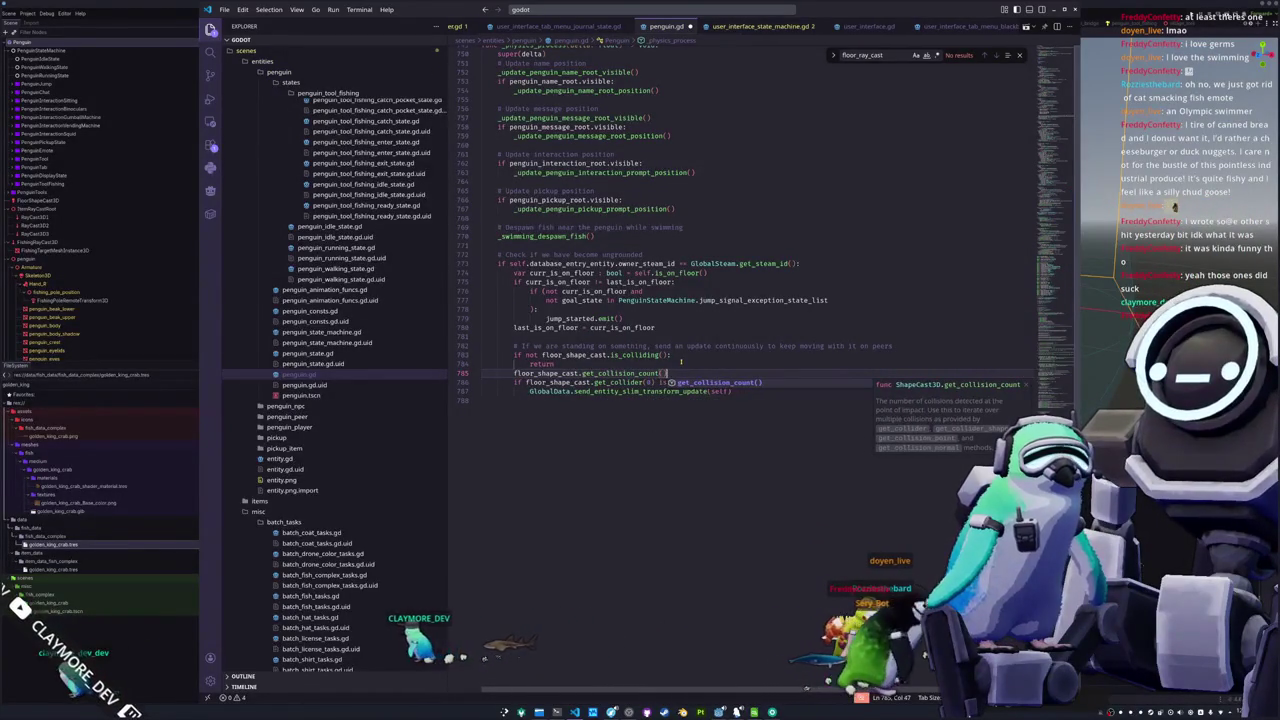
Declare shape_cast_collision_count : int and a for loop over range(shape_cast_collision_count)
key(Home)
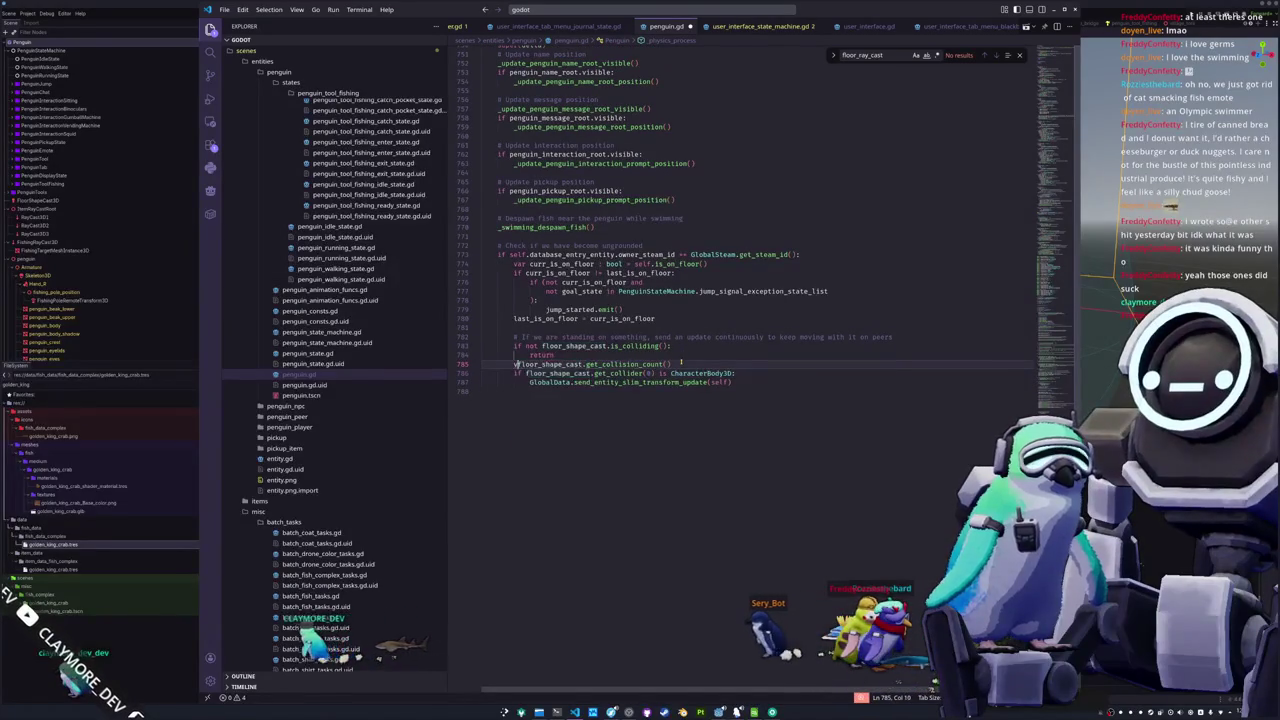
text(var )
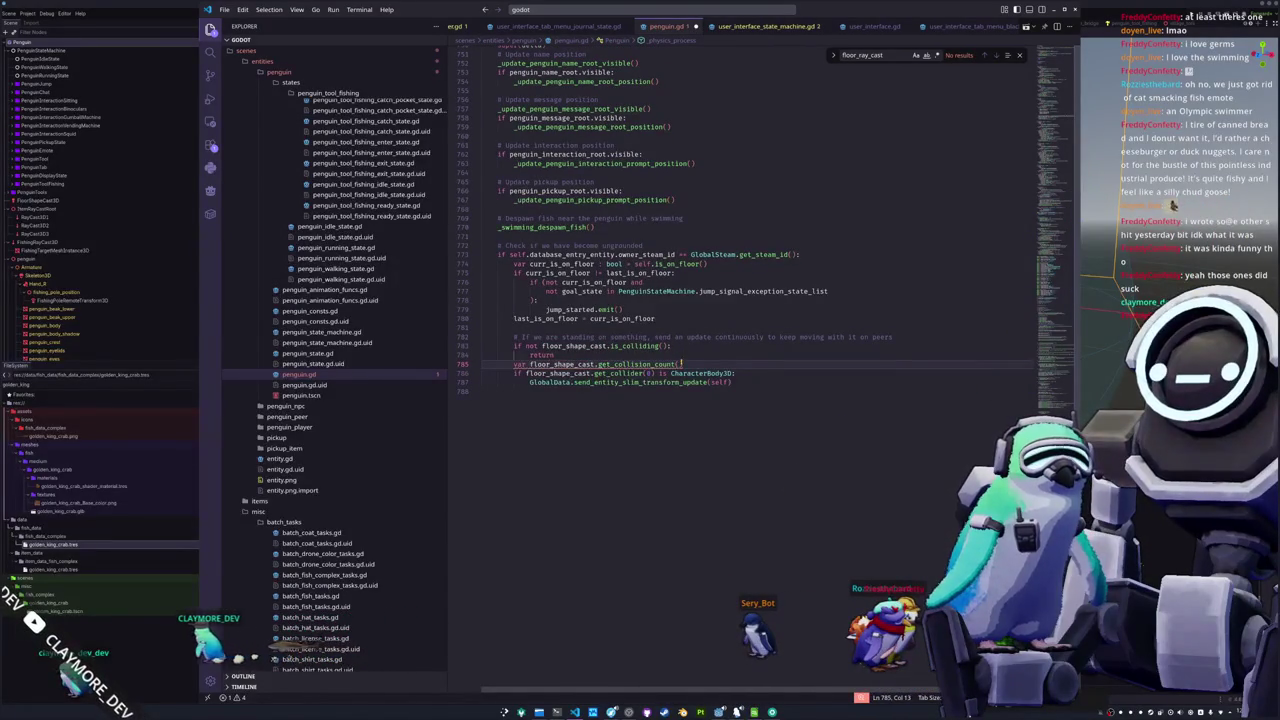
text(shape_ca)
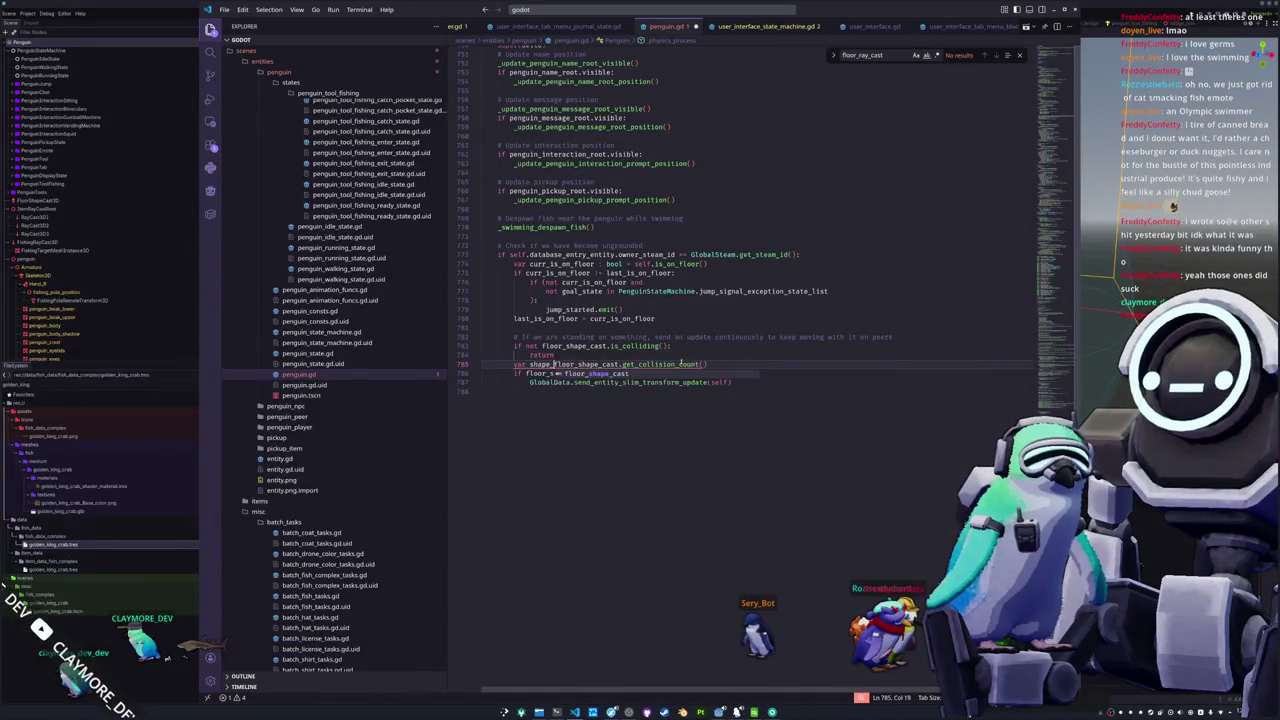
text(st_collision_count)
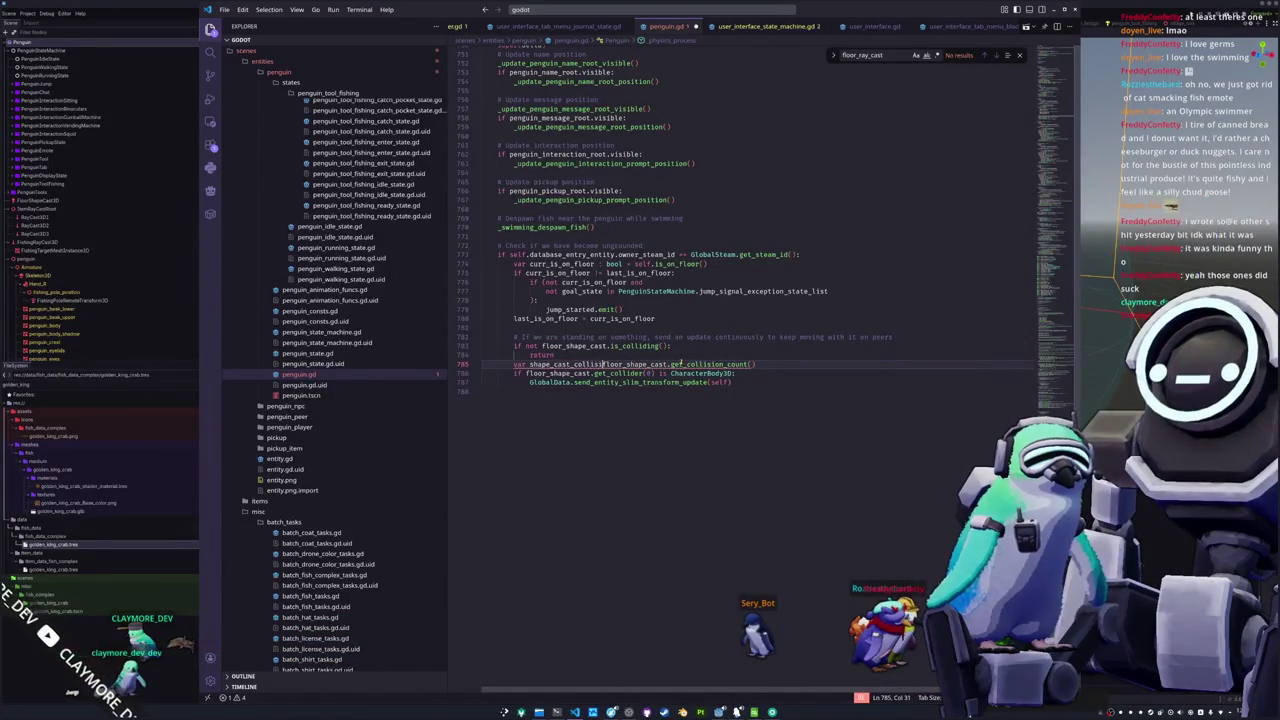
text( : int =)
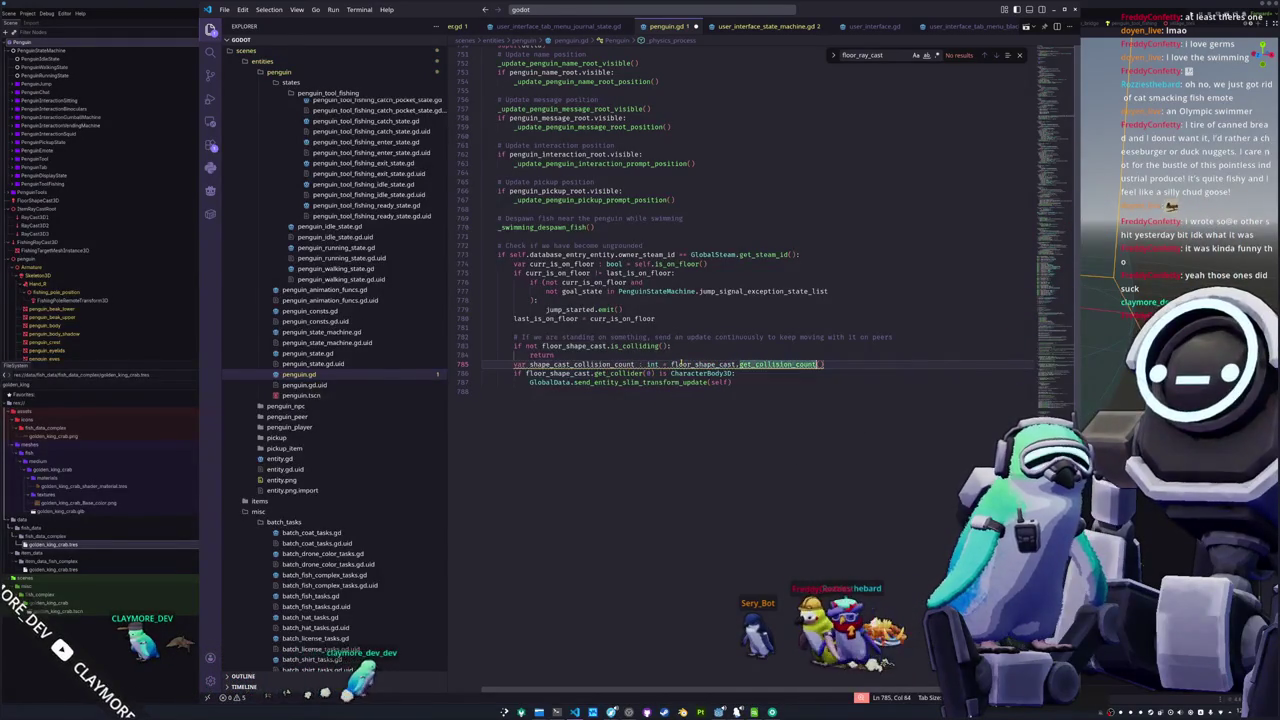
key(Return)
text(for )
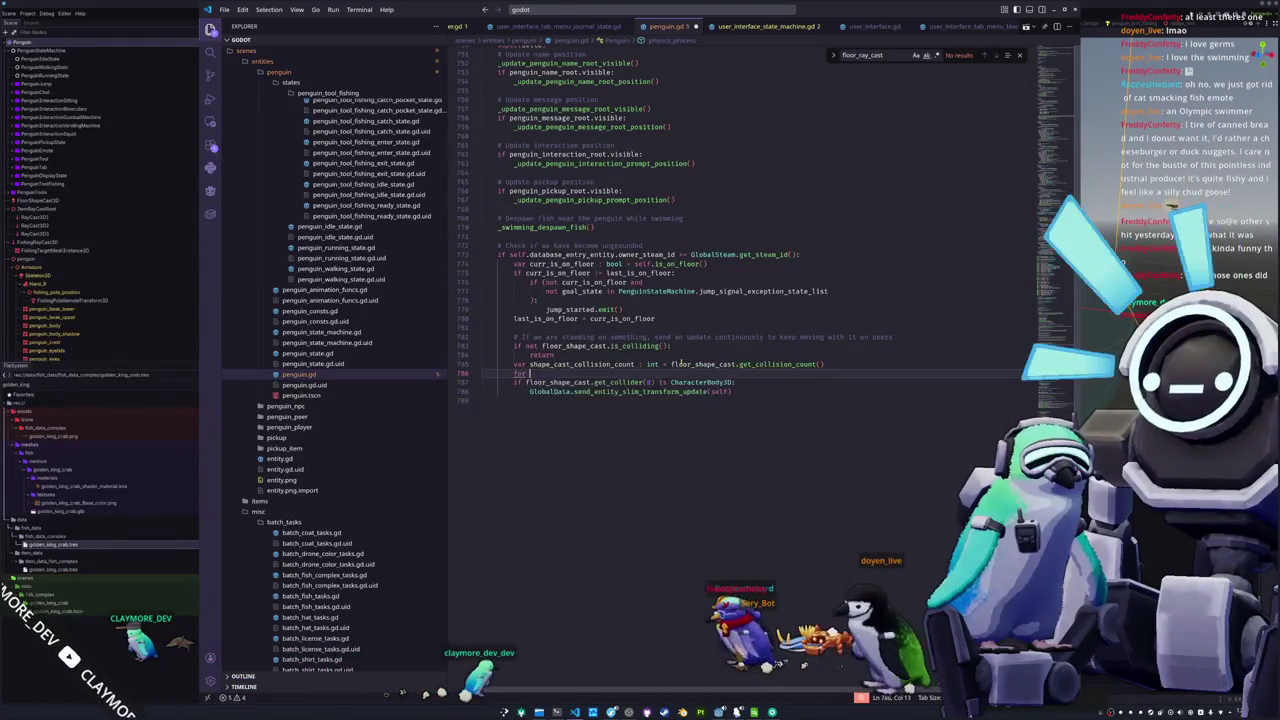
text(i : )
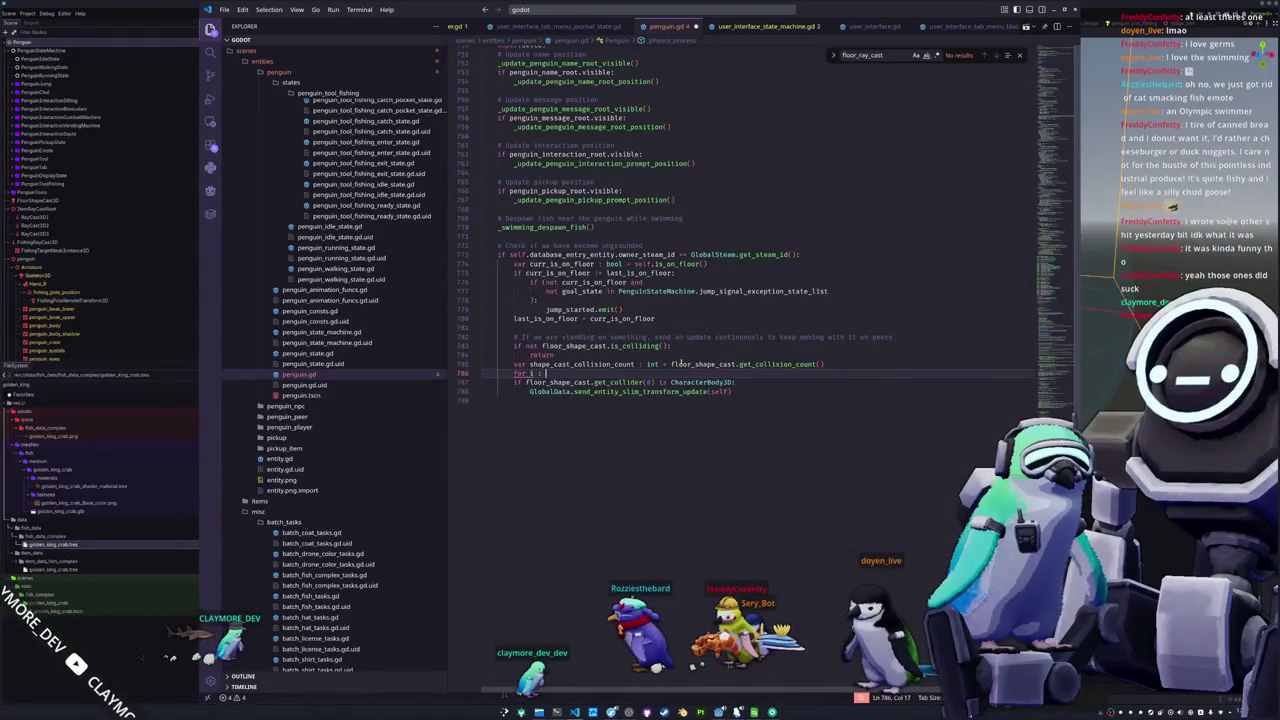
text(int in range()
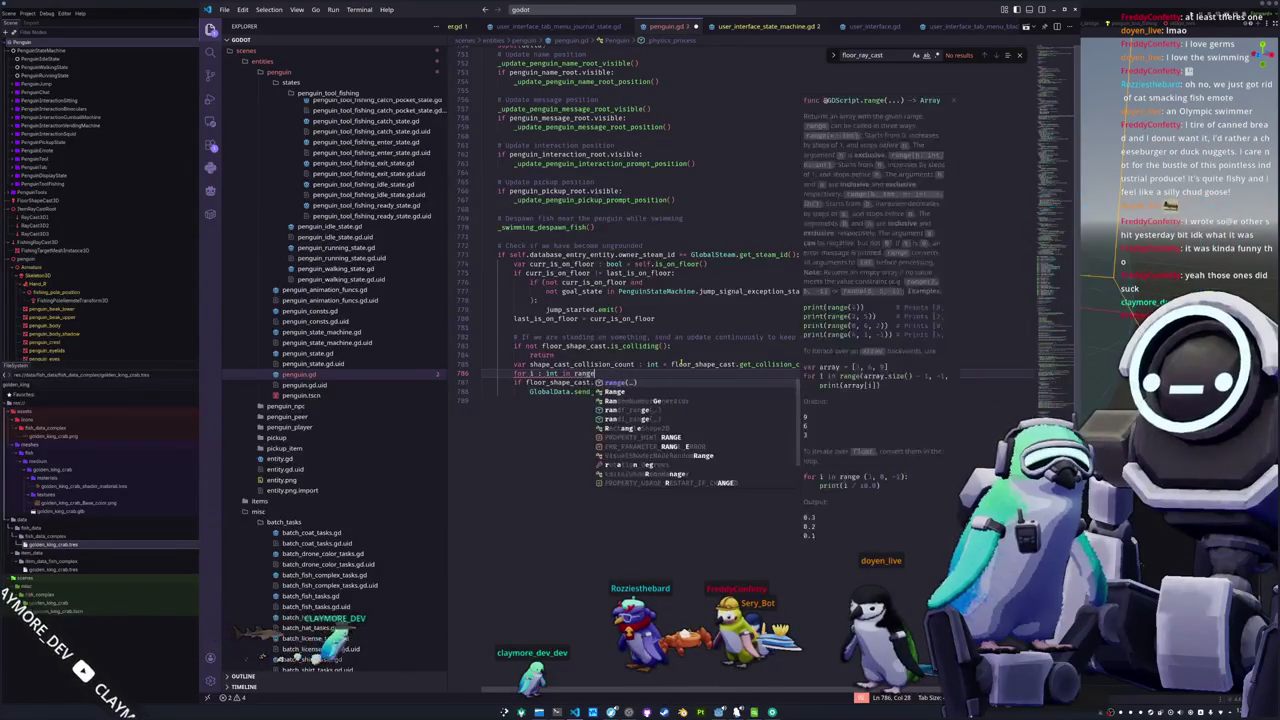
text(shape_cast_collision_count))
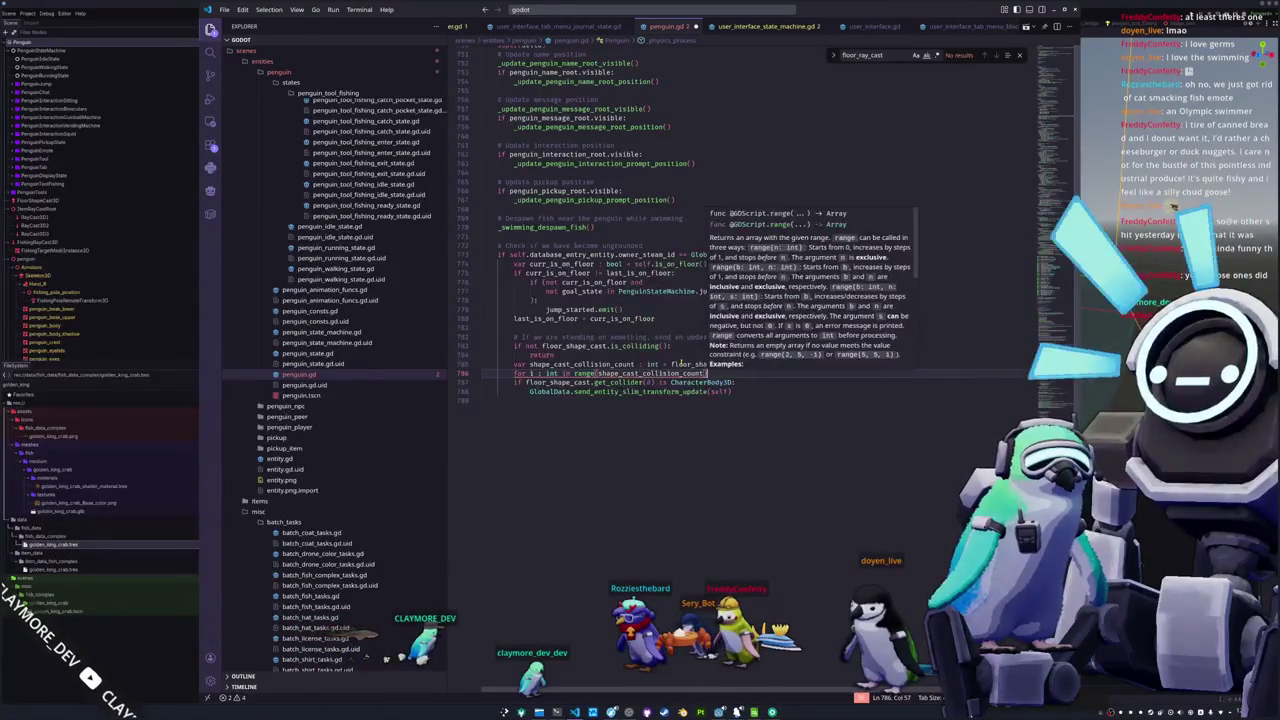
key(Down)
key(Down)
key(Home)
key(Home)
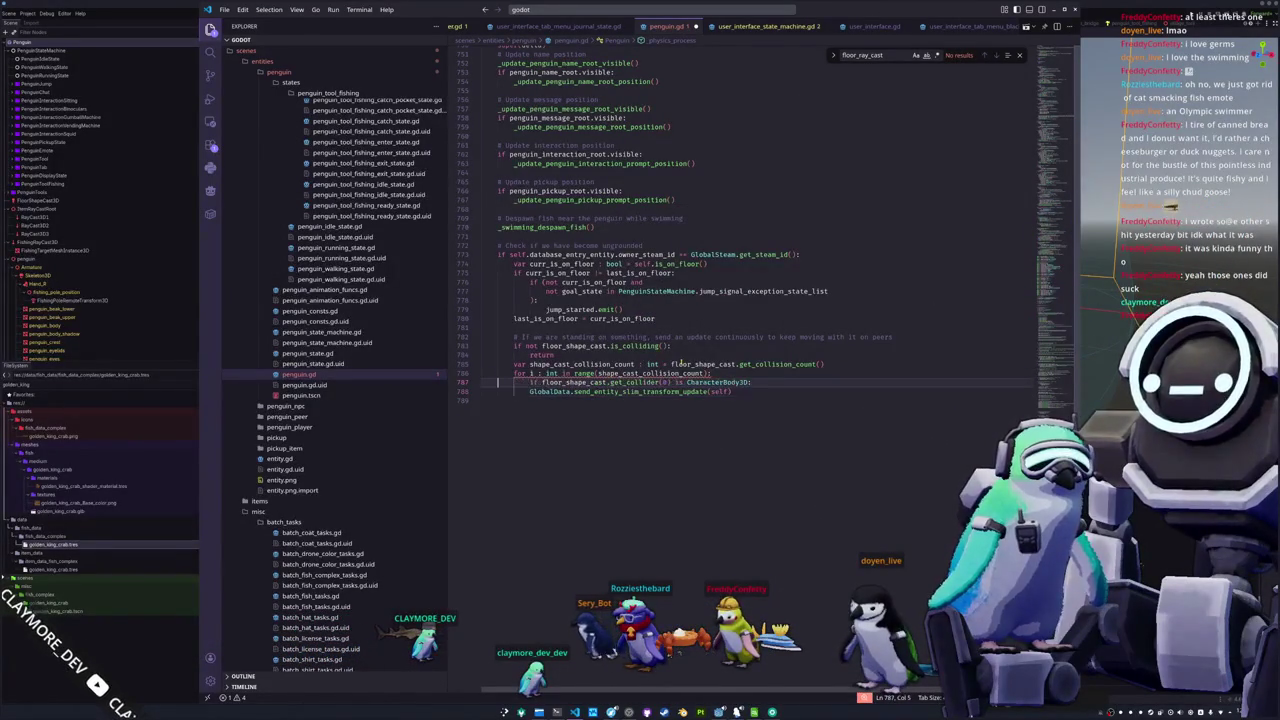
key(Return)
key(Up)
Replace the collision loop with an is_on_character_body() check before the transform update
text(var character)
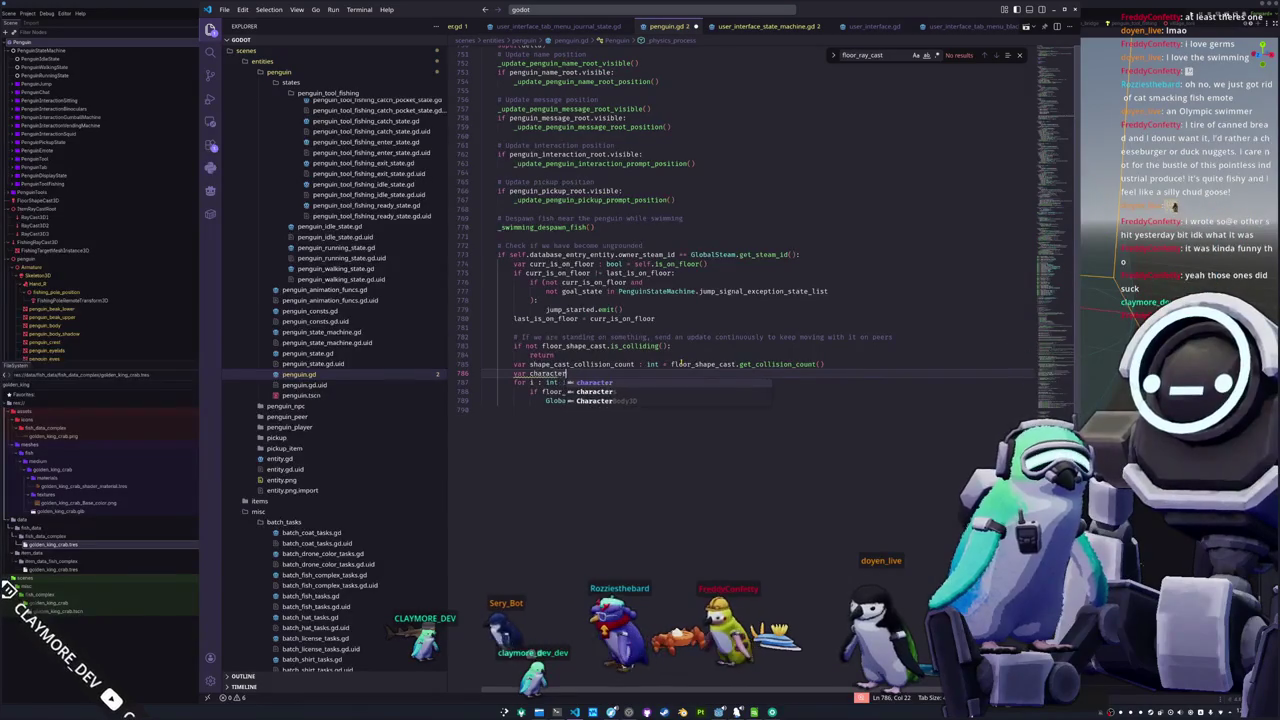
text(_body_floor)
key(ctrl+shift+Left)
text(is_on_ch)
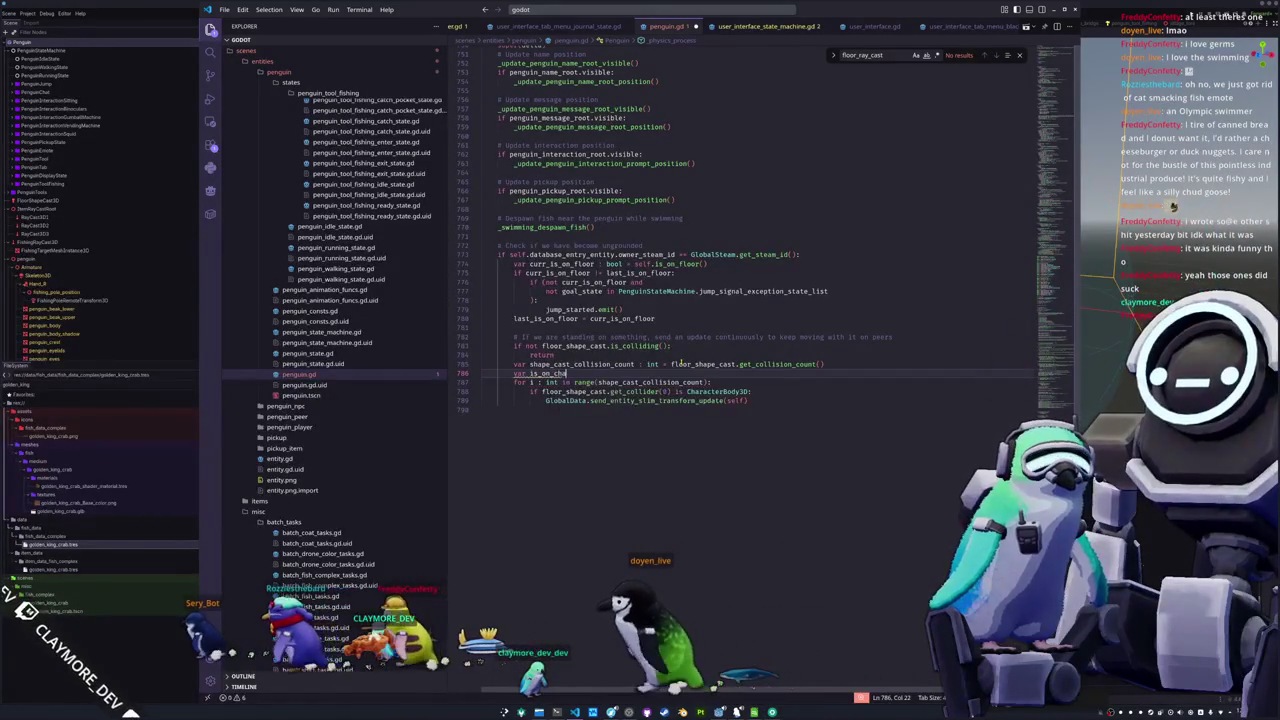
text( :)
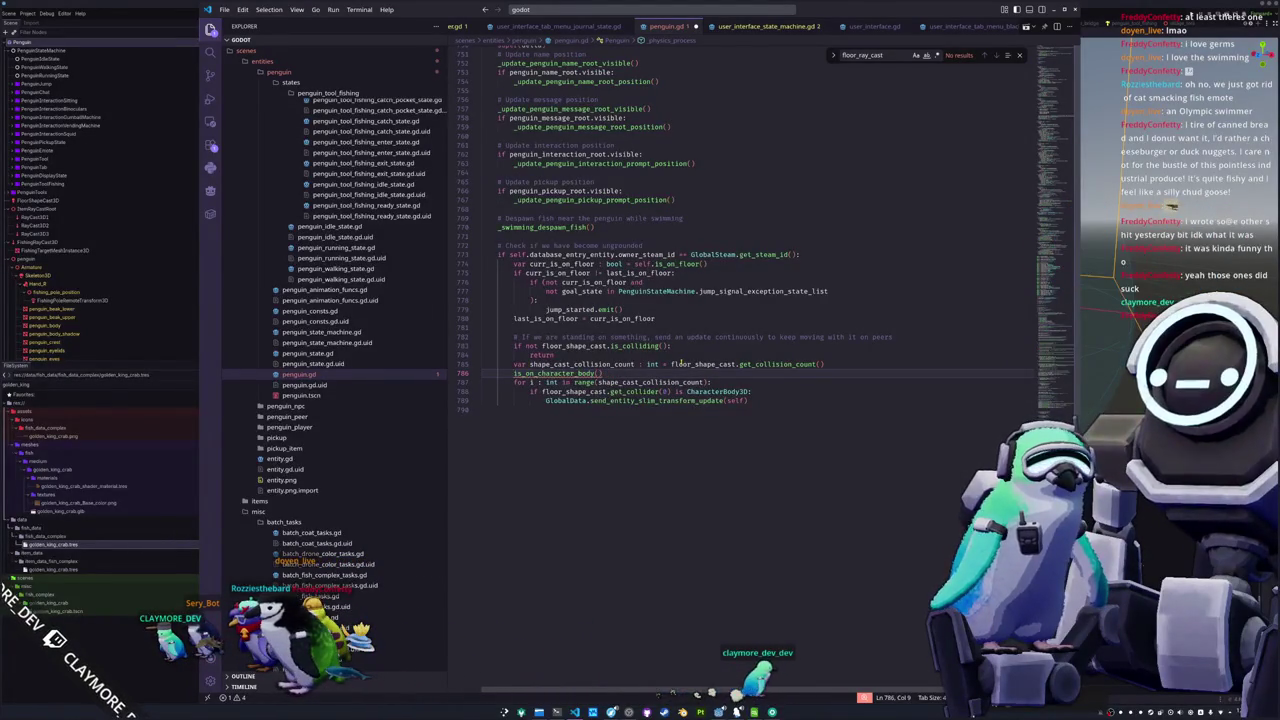
key(Down)
key(Down)
key(Down)
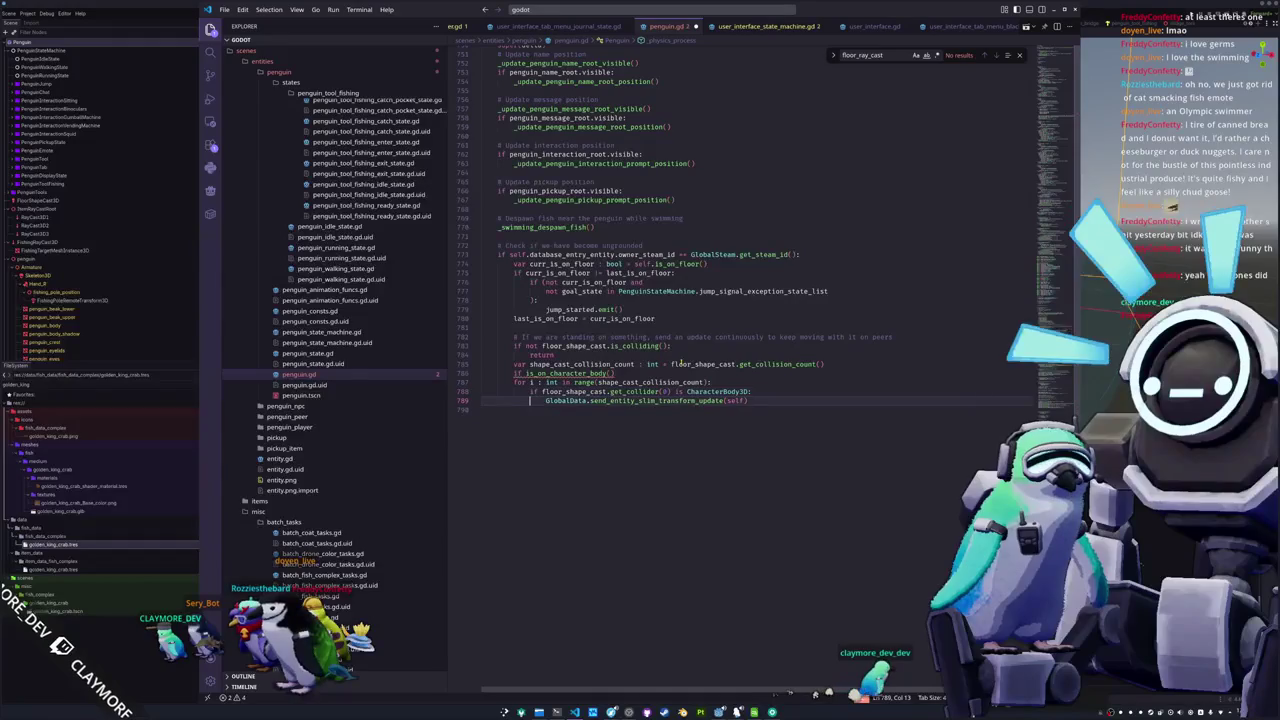
key(shift+Up)
key(BackSpace)
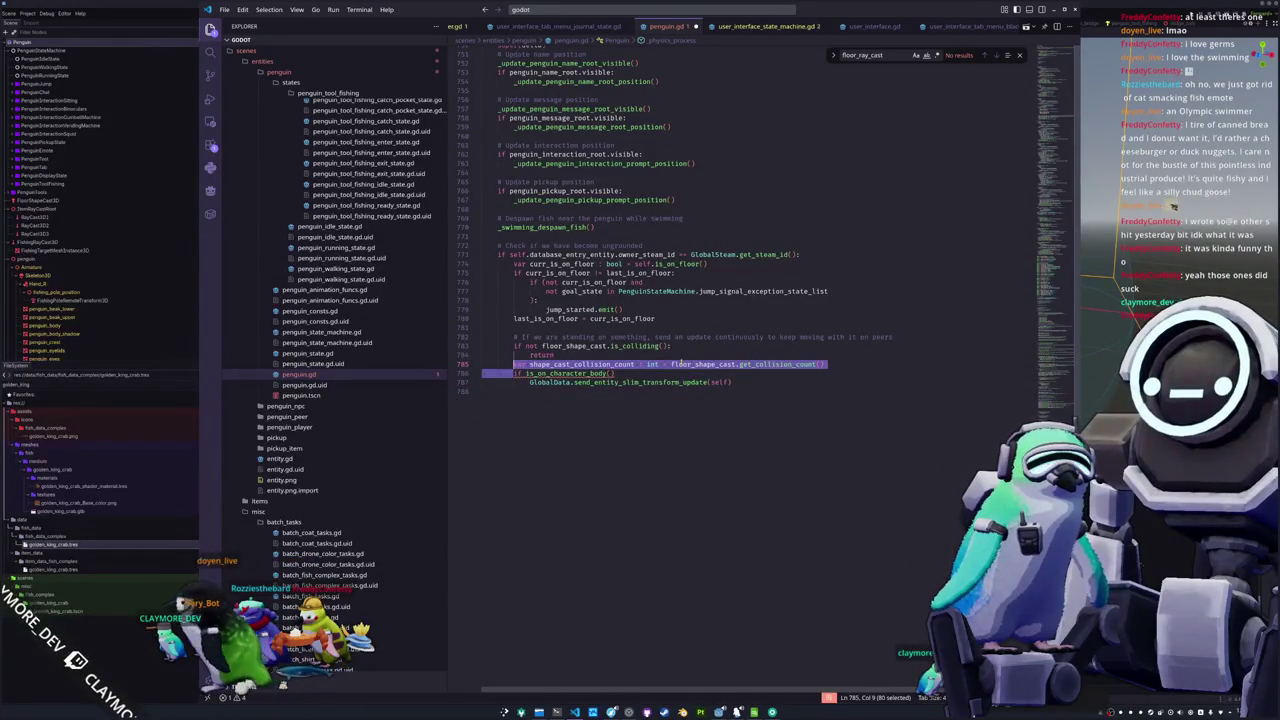
key(BackSpace)
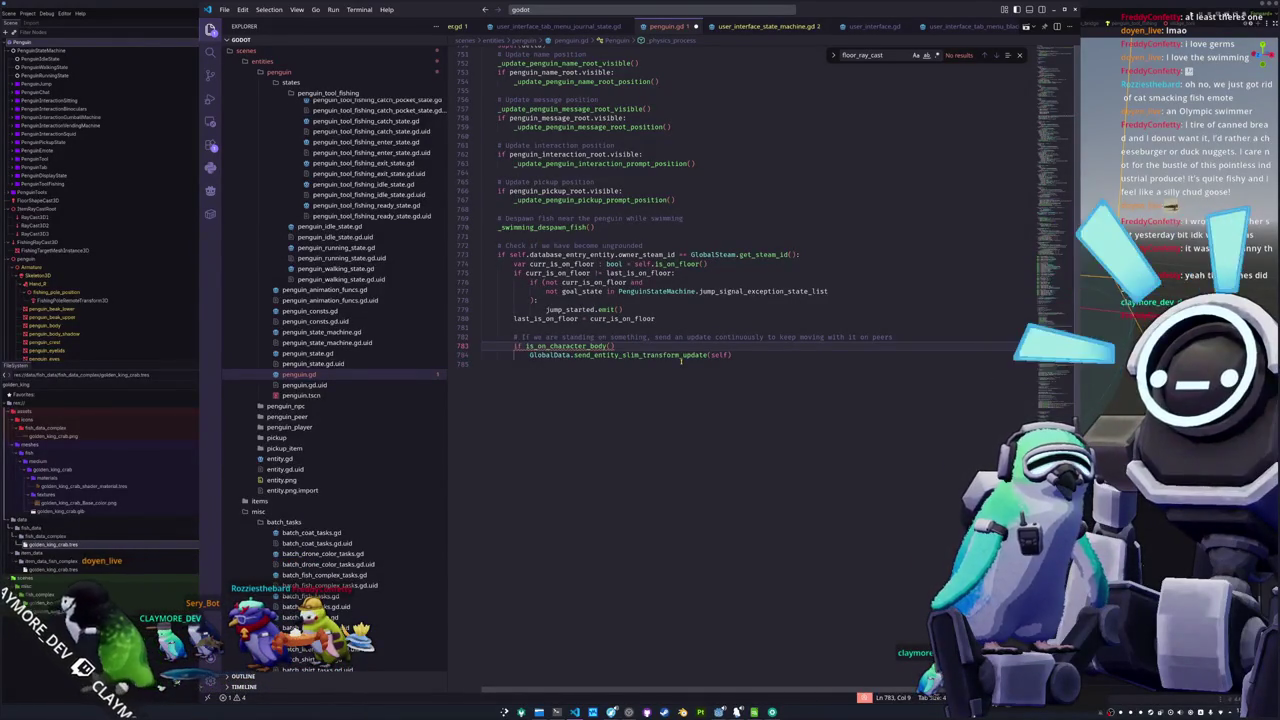
Find is_on_water and paste a copy of the whole function below it
click(1058, 331)
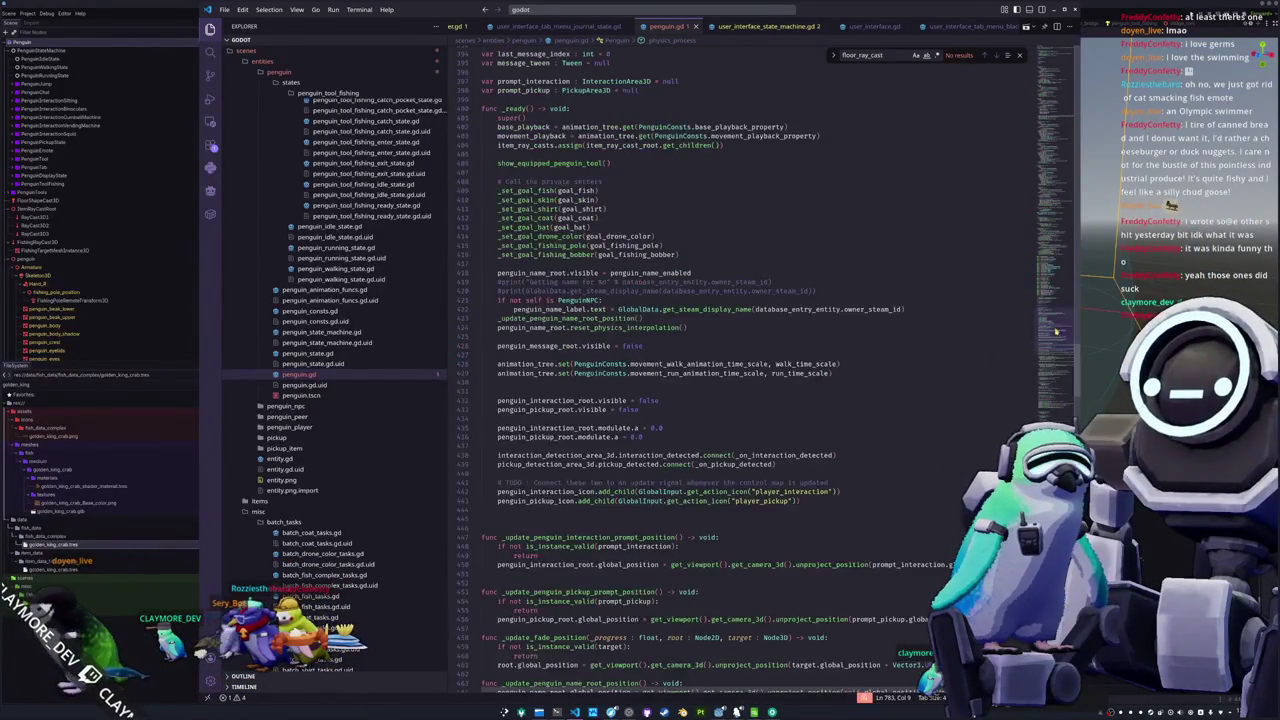
scroll(512, 384, down, 15)
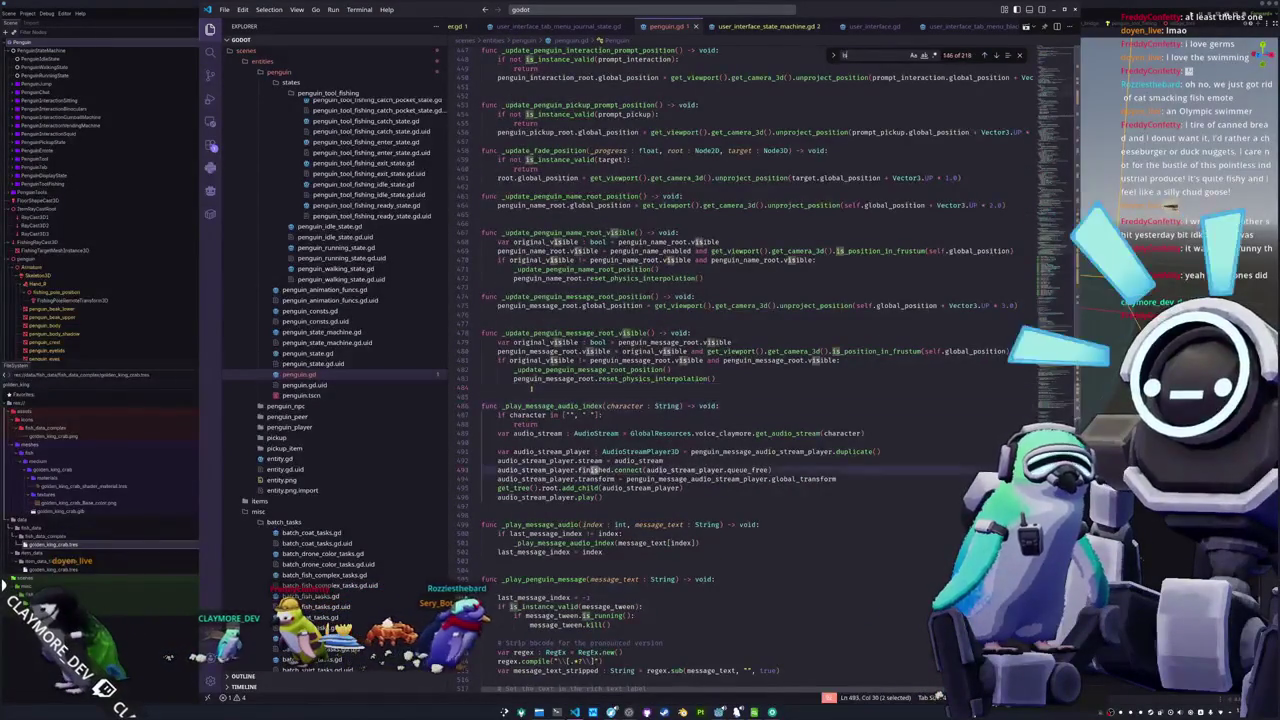
key(ctrl+f)
text(is_on_water)
scroll(532, 390, down, 4)
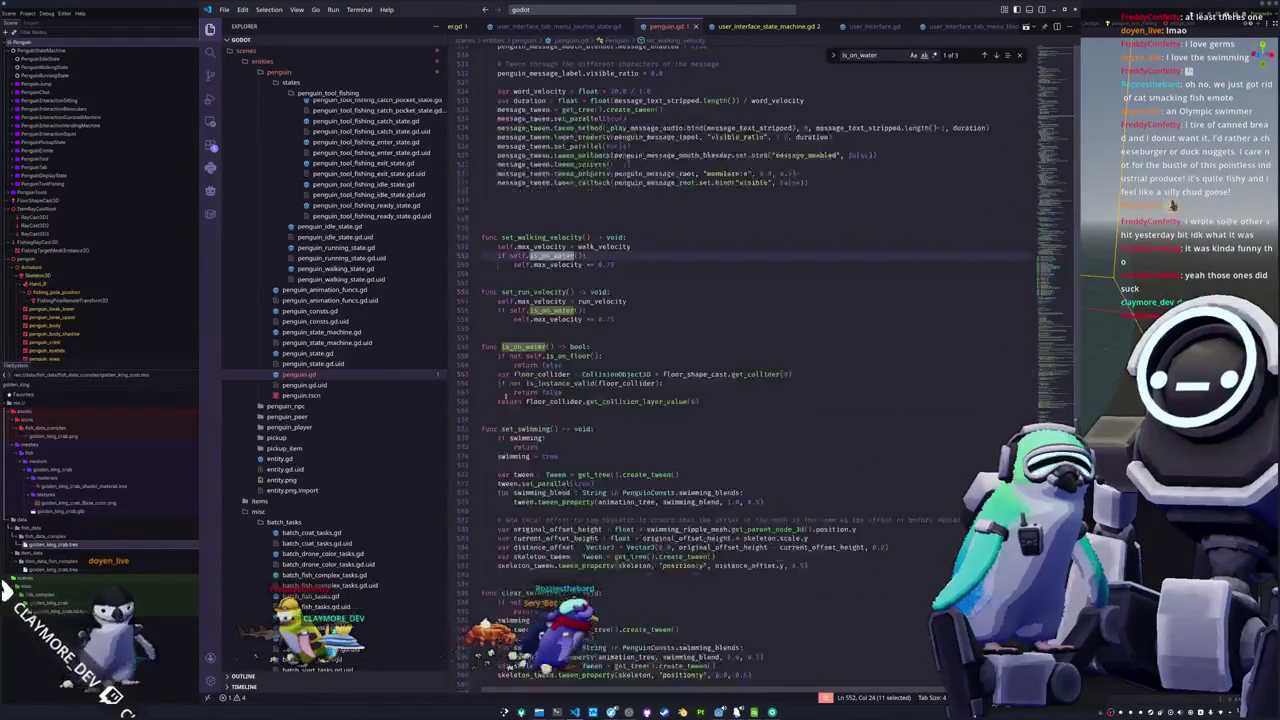
mouse_move(701, 401)
mouse_down()
mouse_move(622, 402)
mouse_move(481, 347)
mouse_up()
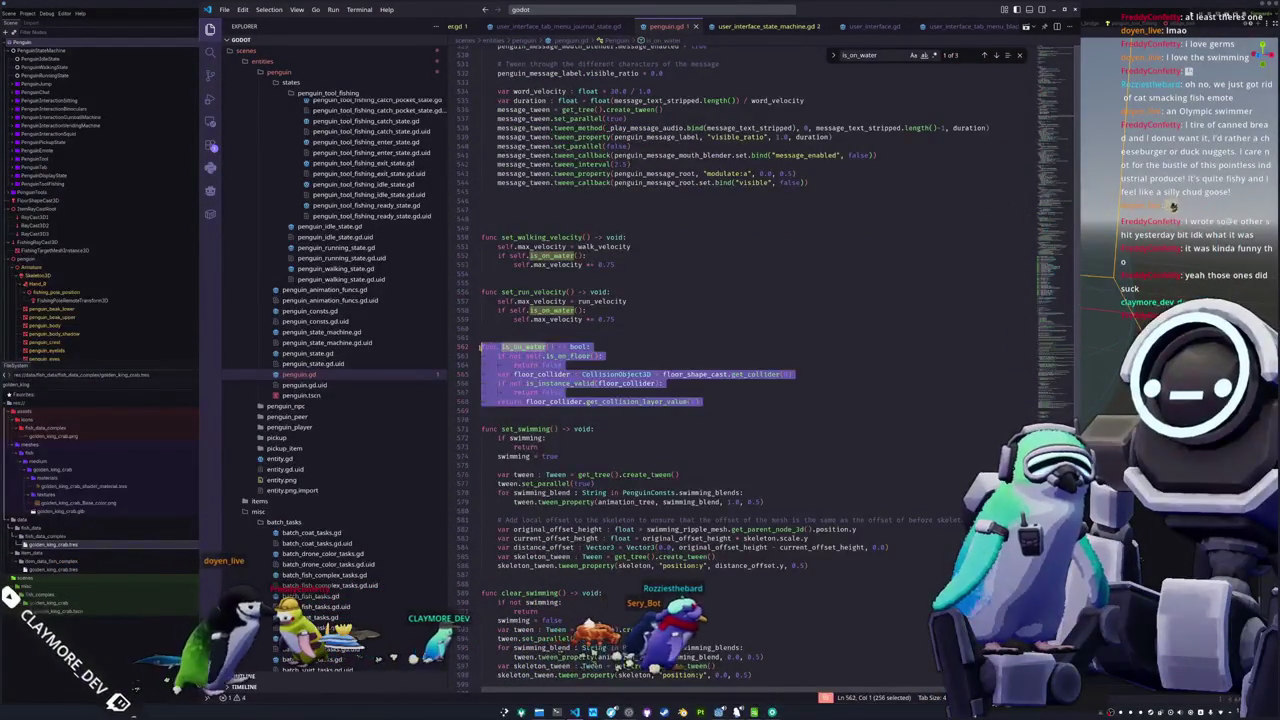
key(ctrl+c)
click(493, 409)
key(ctrl+v)
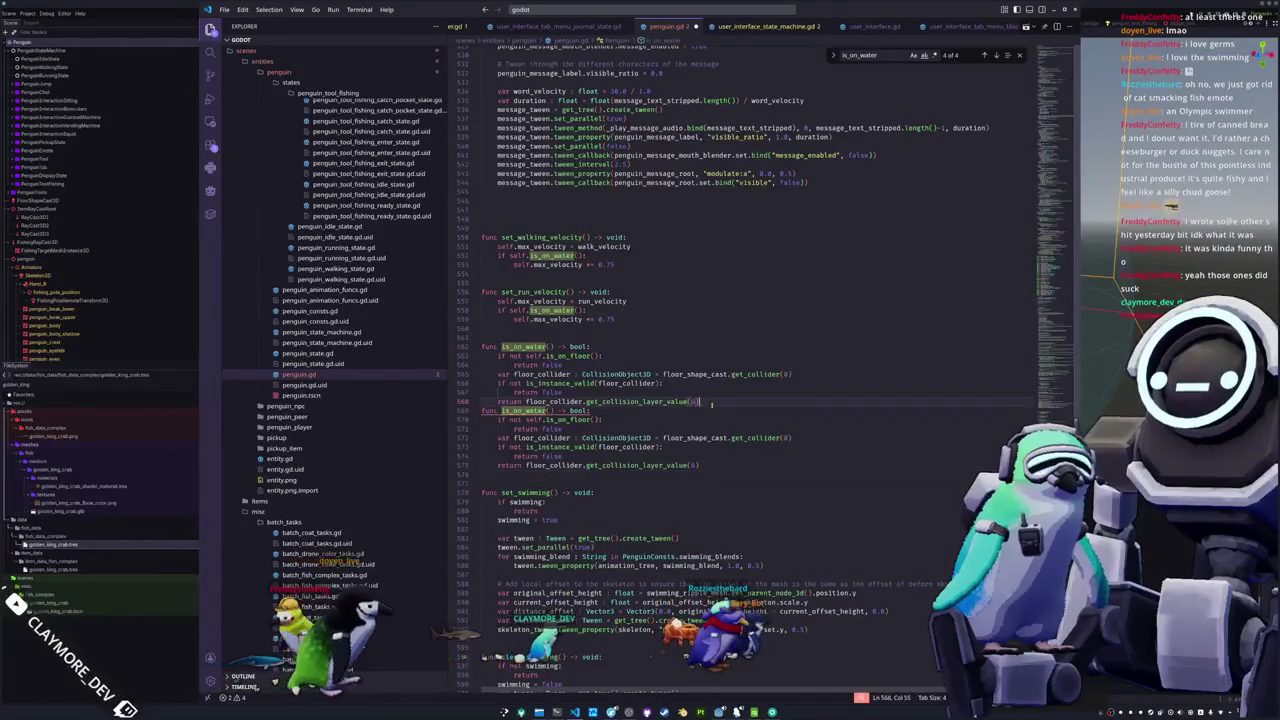
key(Return)
Rename the copy to is_on_character_body, returning floor_collider is CharacterBody3D
key(ctrl+Right)
key(shift+Left)
key(shift+Left)
key(shift+Left)
text(cter_b)
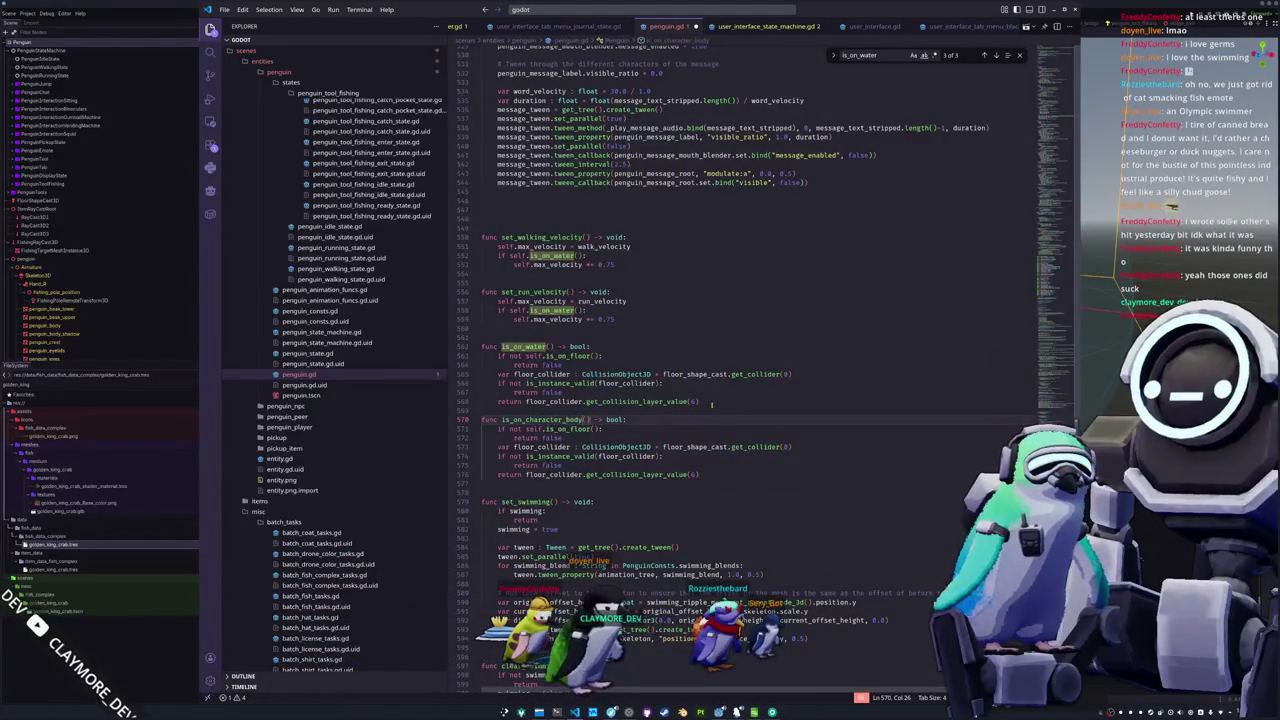
key(ctrl+shift+Left)
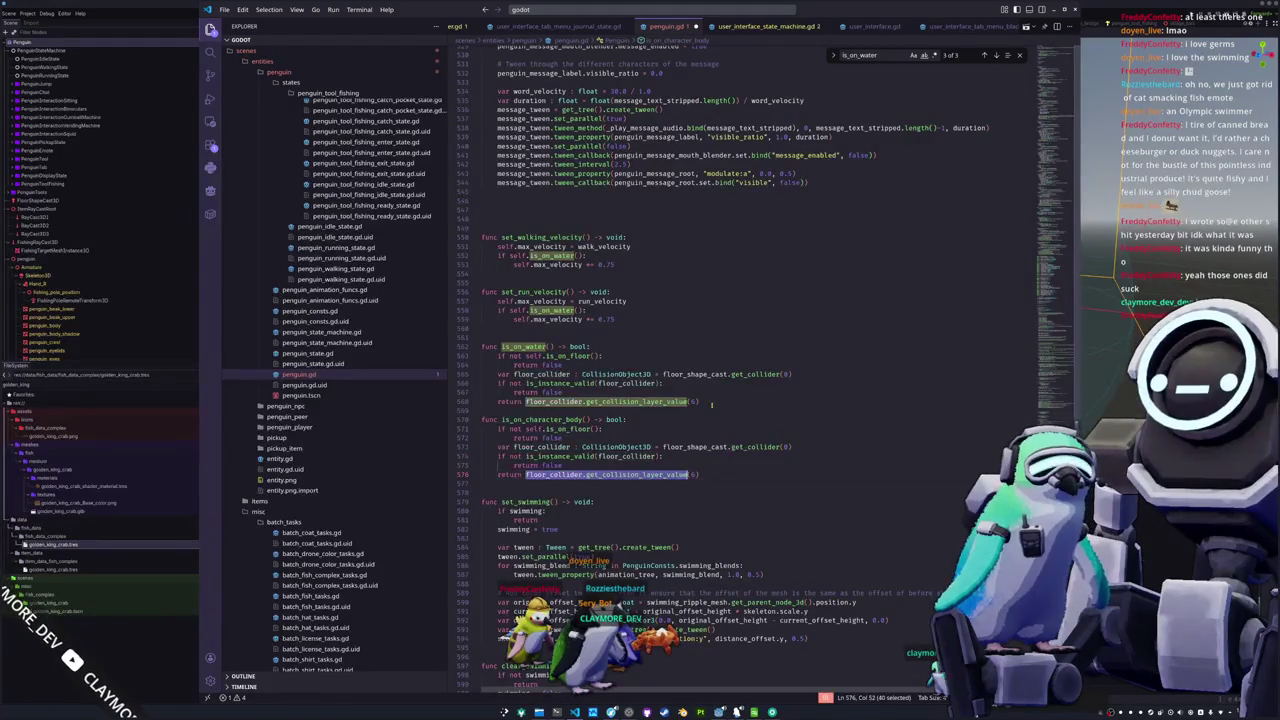
text(loor_collider is Character)
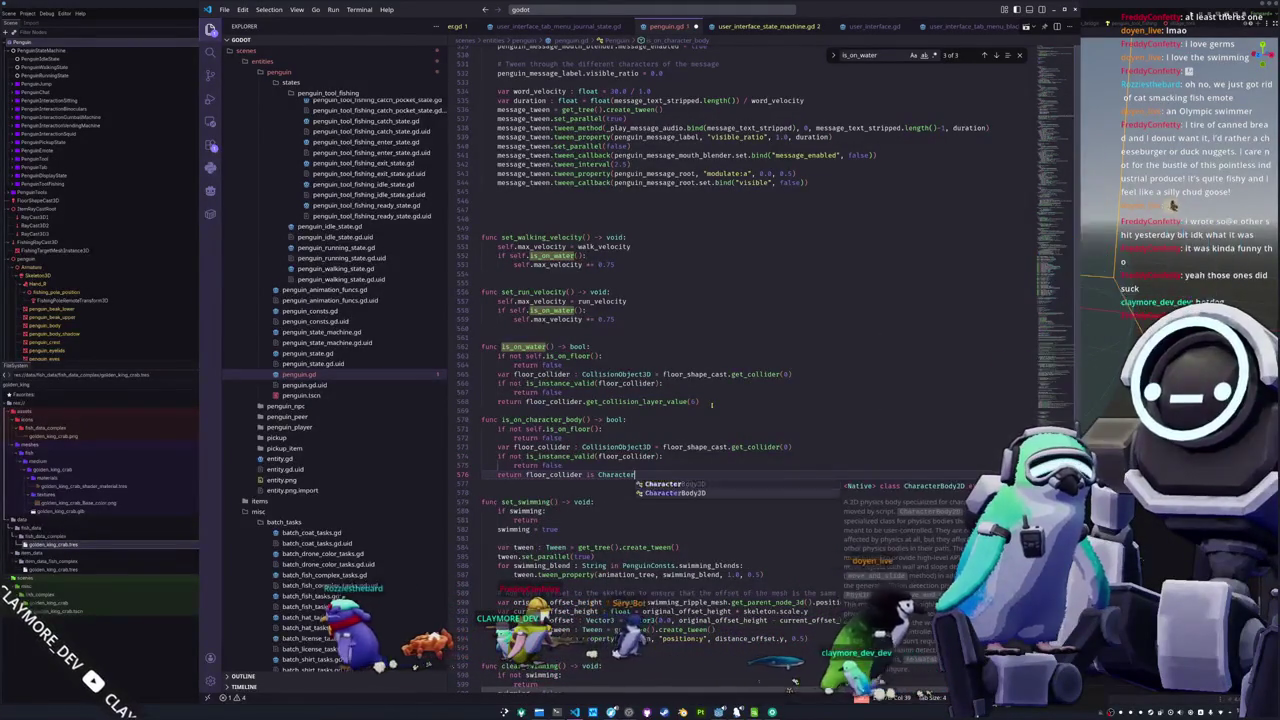
text(Body3D)
key(Up)
key(Up)
key(Up)
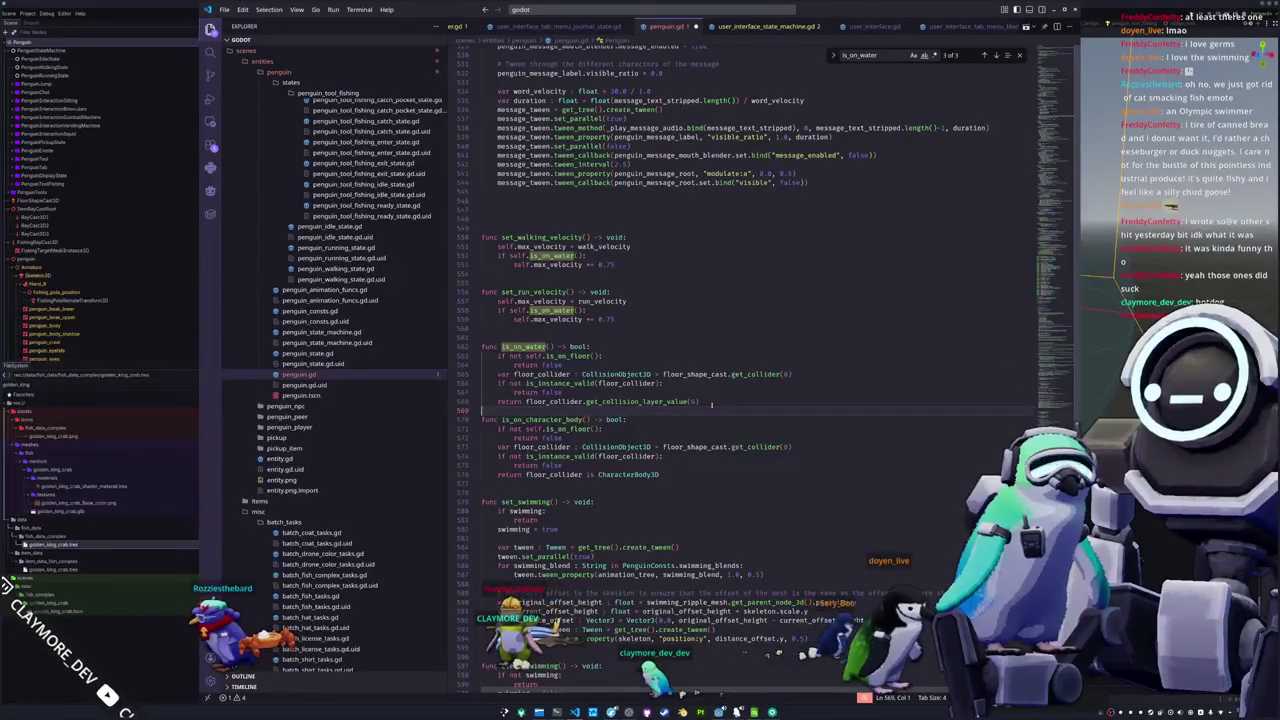
click(482, 437)
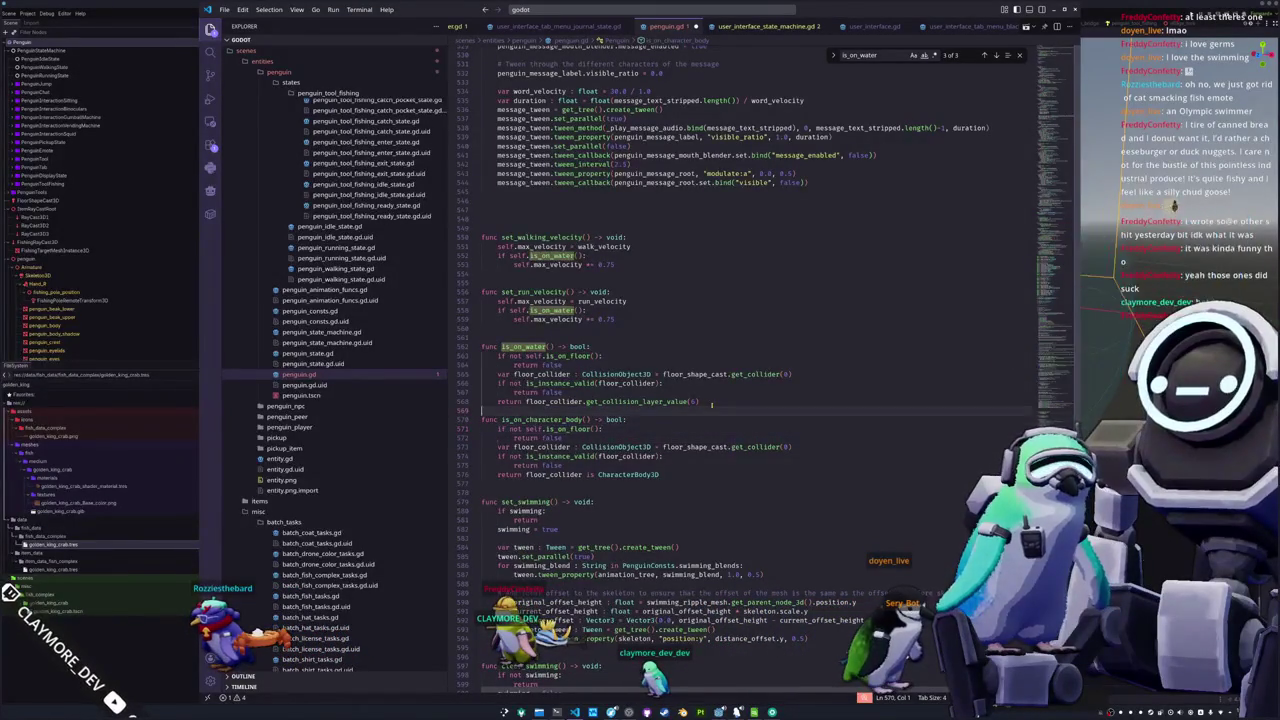
Add var collision_count : int = floor_shape_cast.get_collision_count() to is_on_water
key(Return)
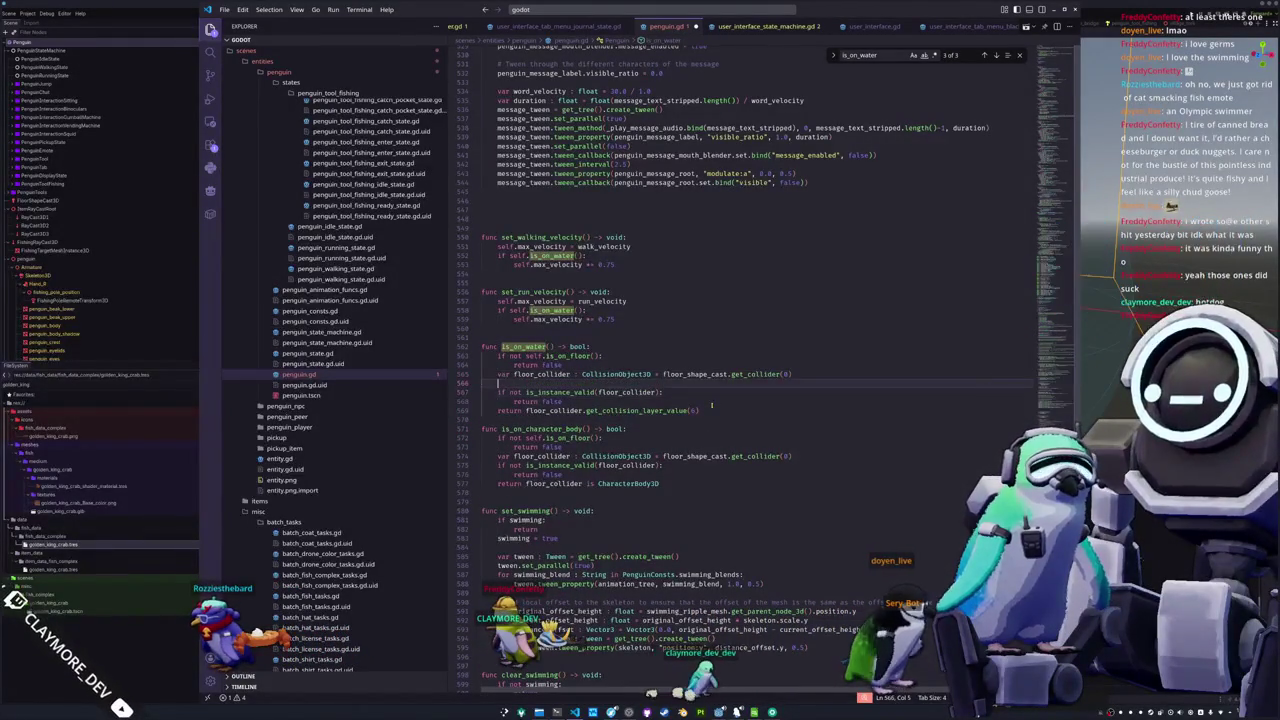
key(Up)
key(Return)
text(var fl)
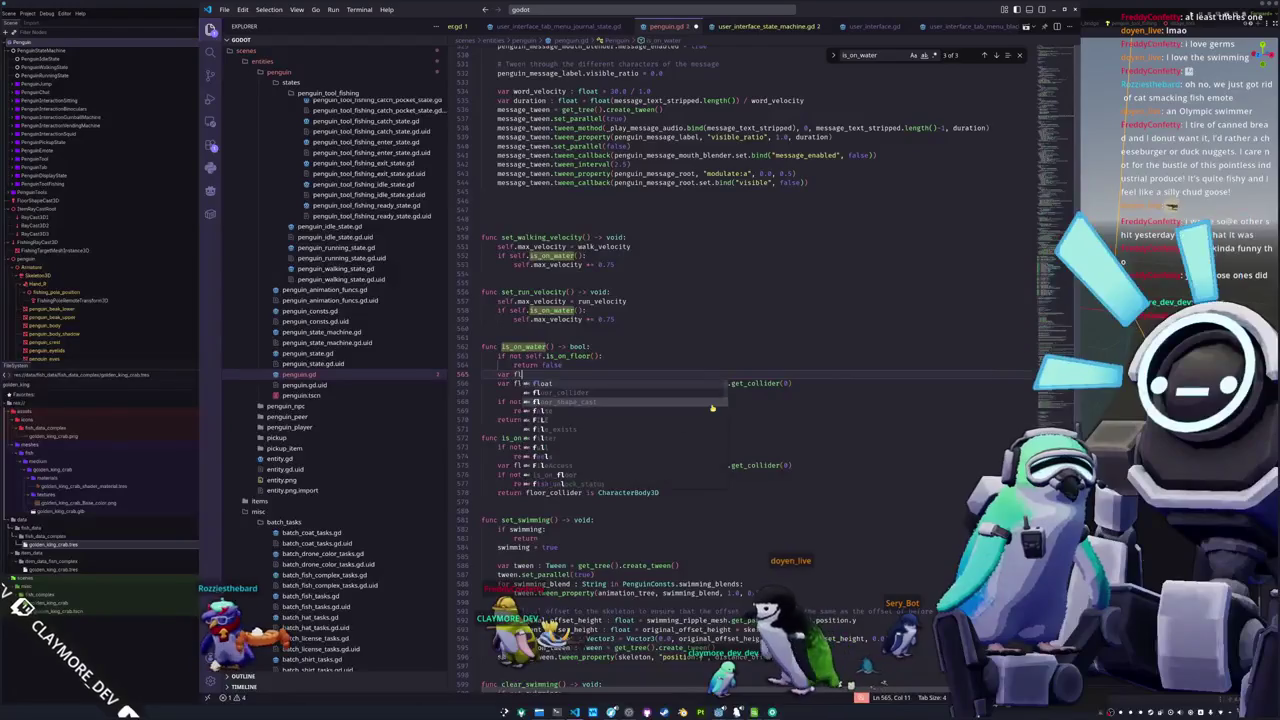
key(BackSpace)
key(BackSpace)
text(col)
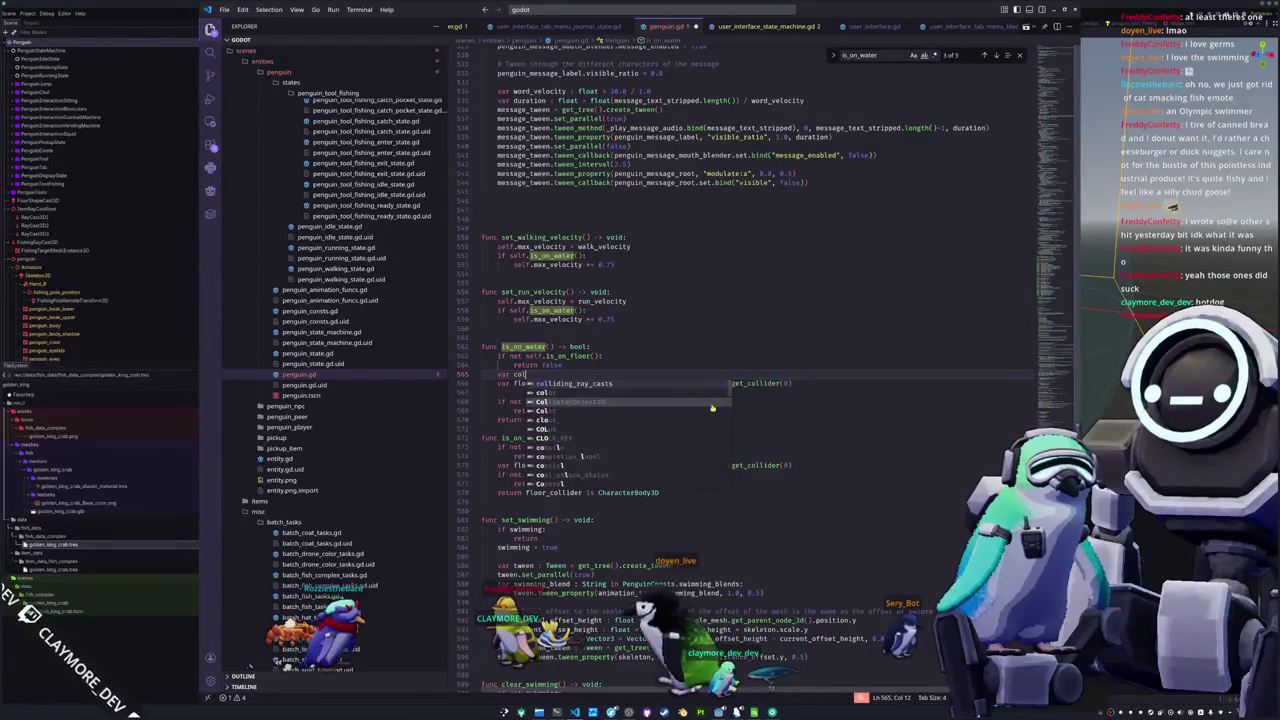
text(lision_count :)
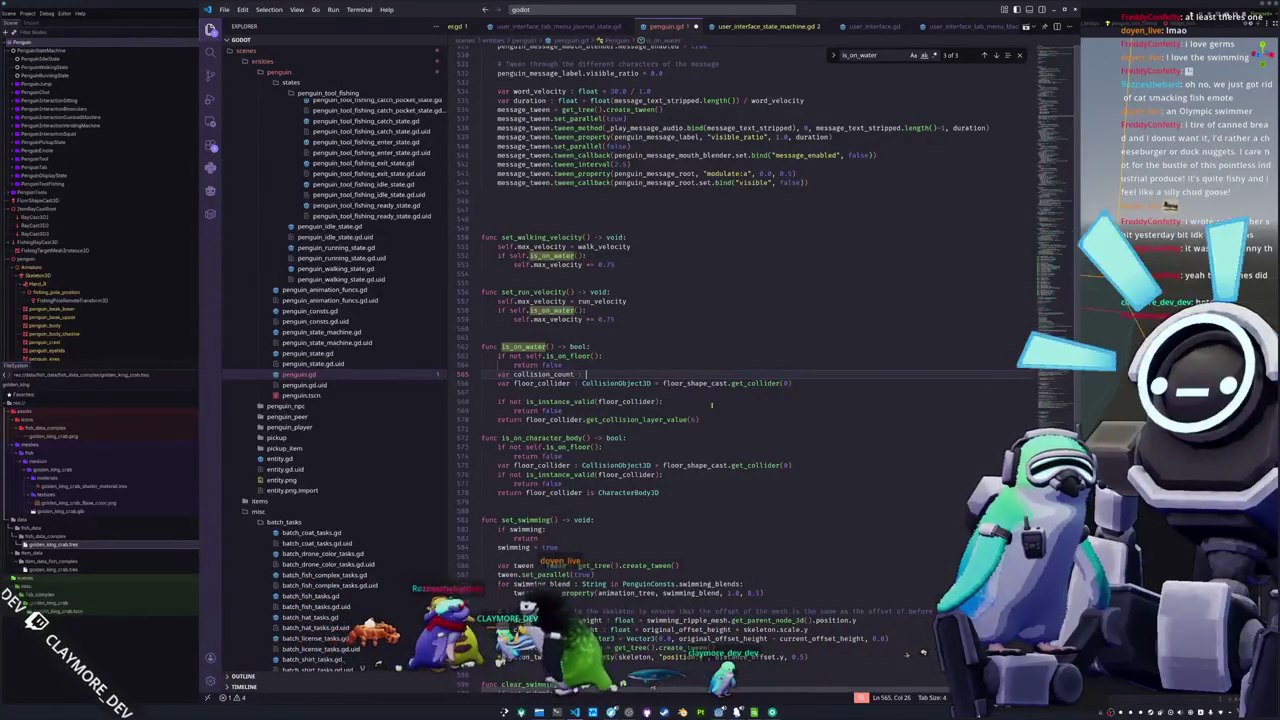
text( int = fl)
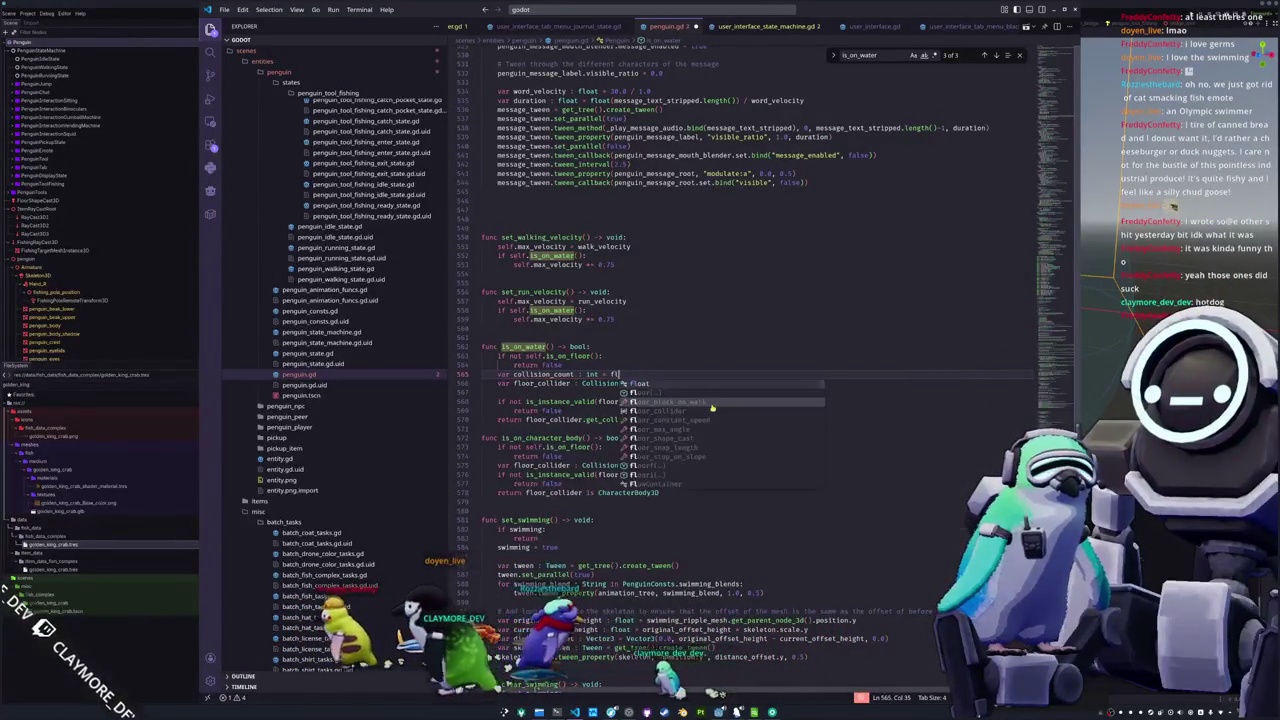
text(oor_shape_cast)
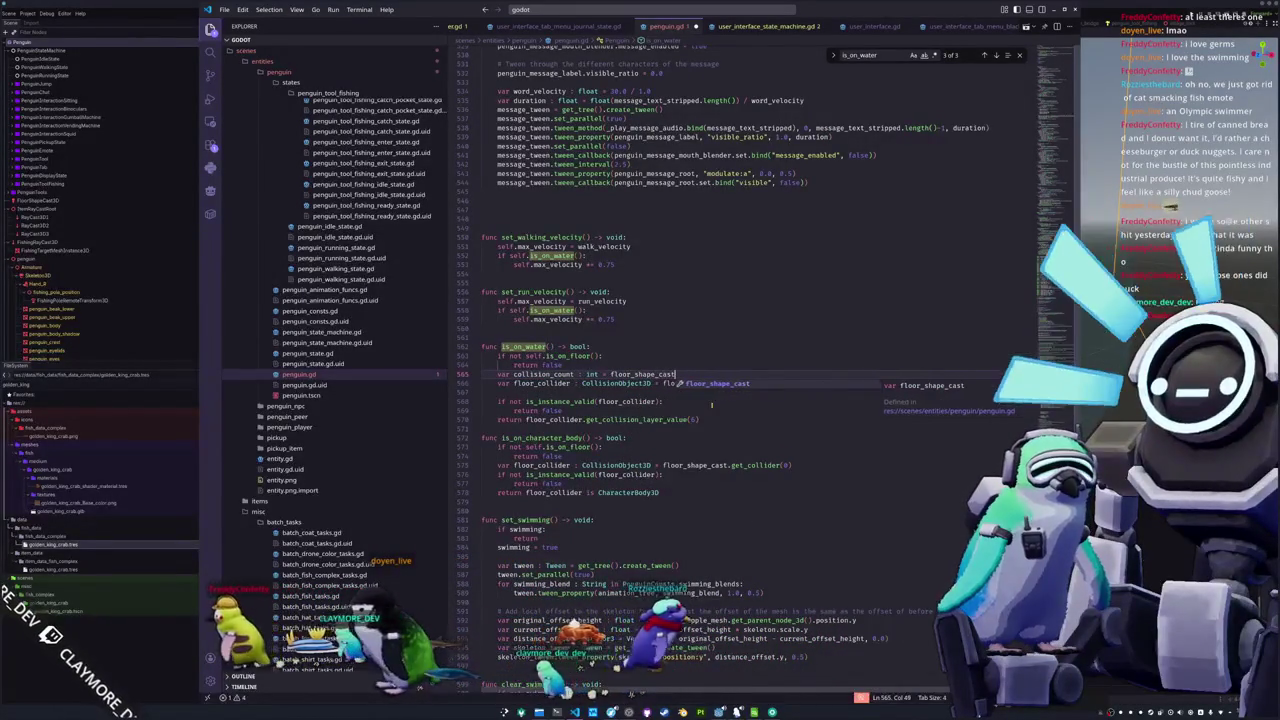
text(.get_colli)
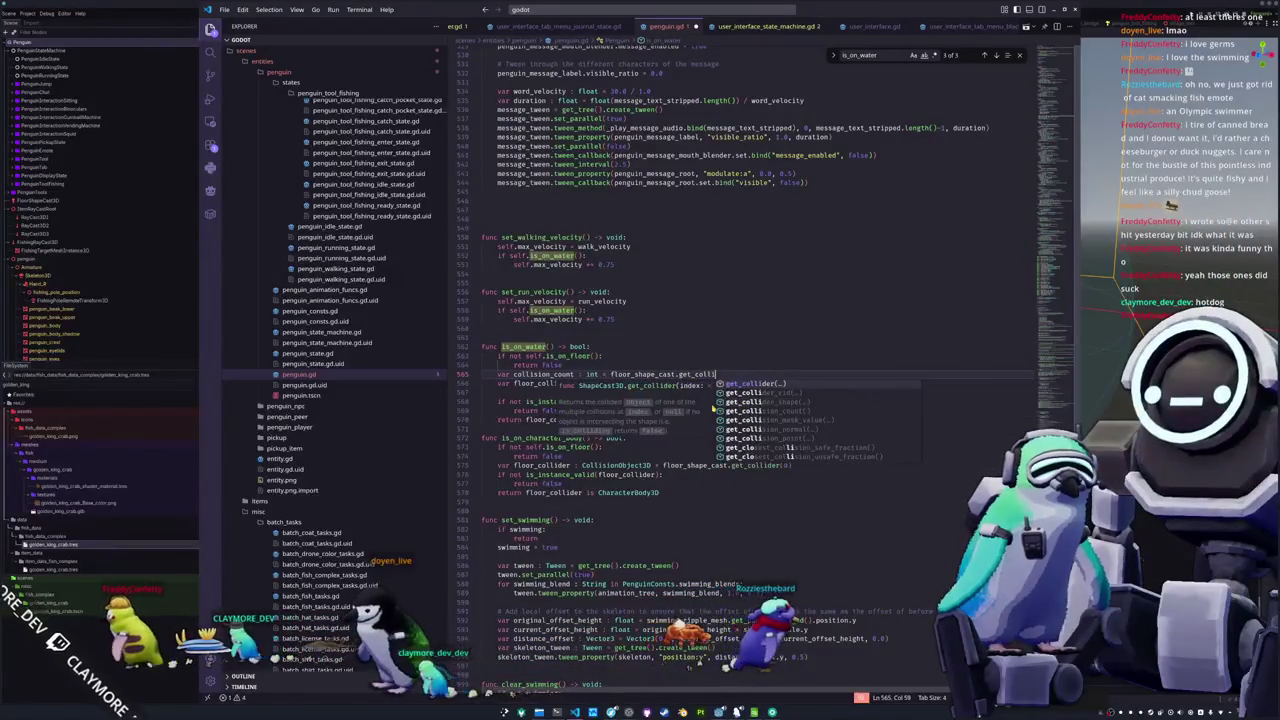
text(sion_count)
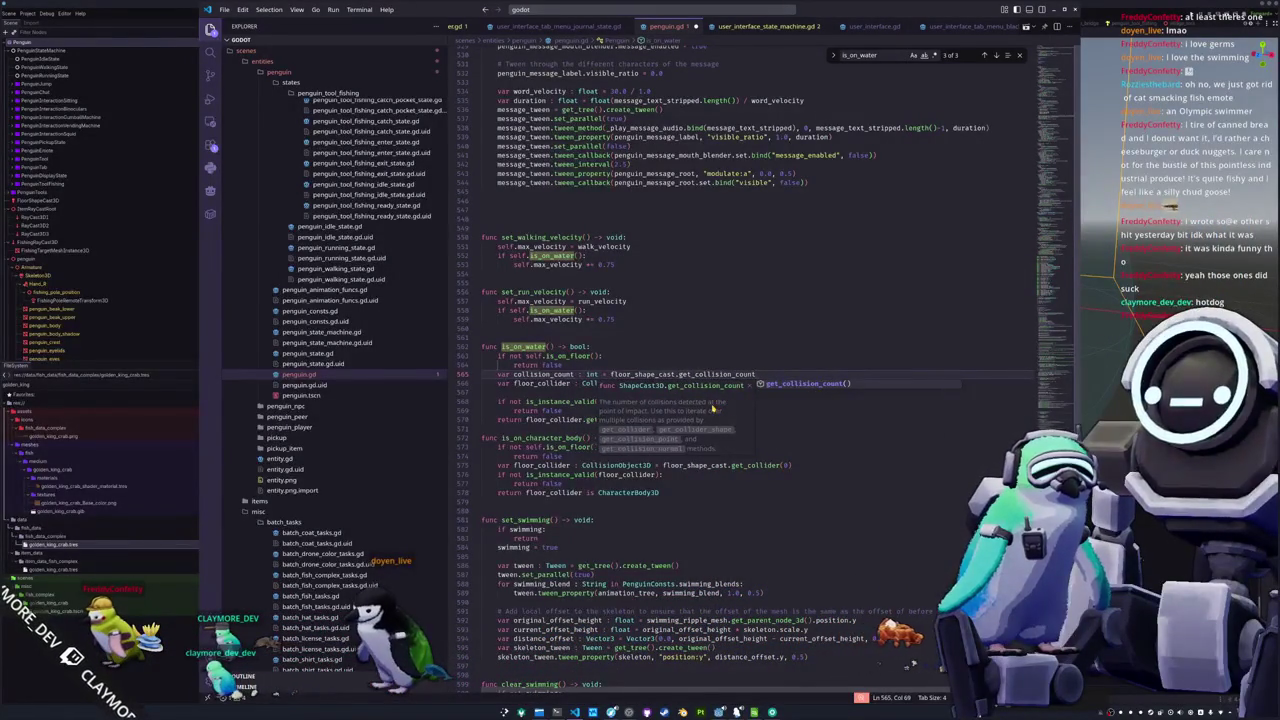
key(Down)
key(Down)
key(Down)
key(Down)
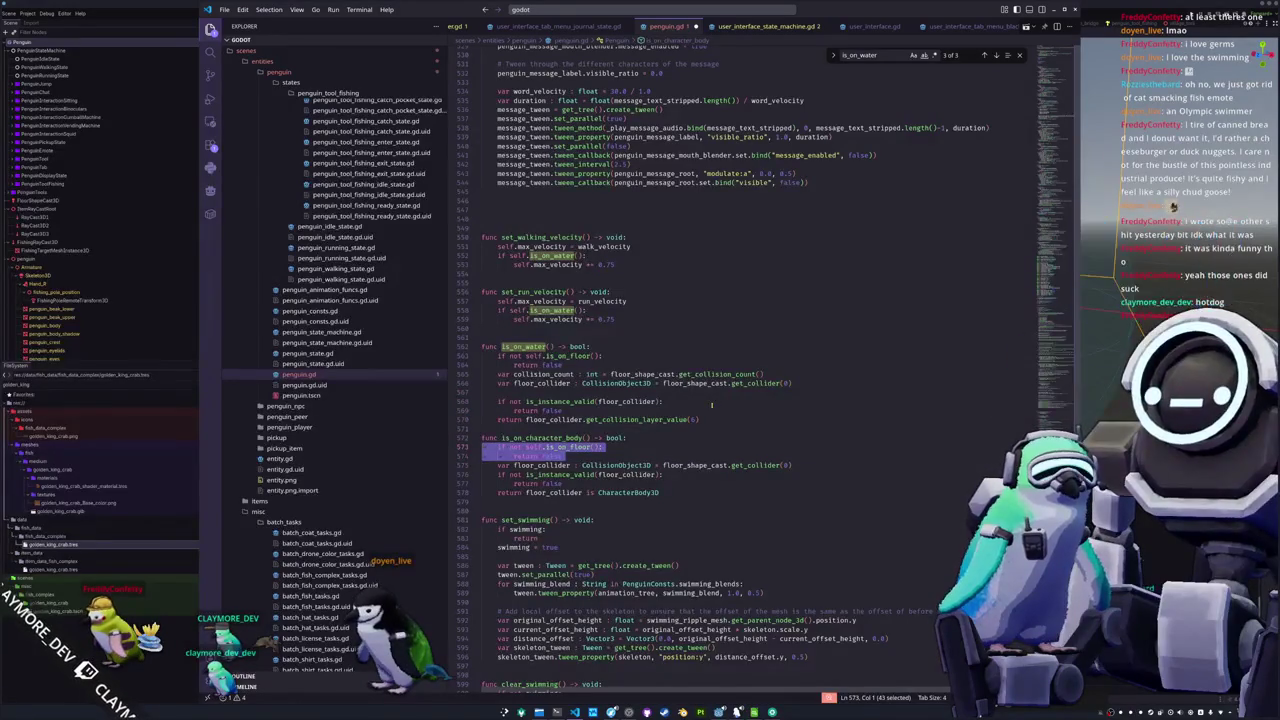
key(Delete)
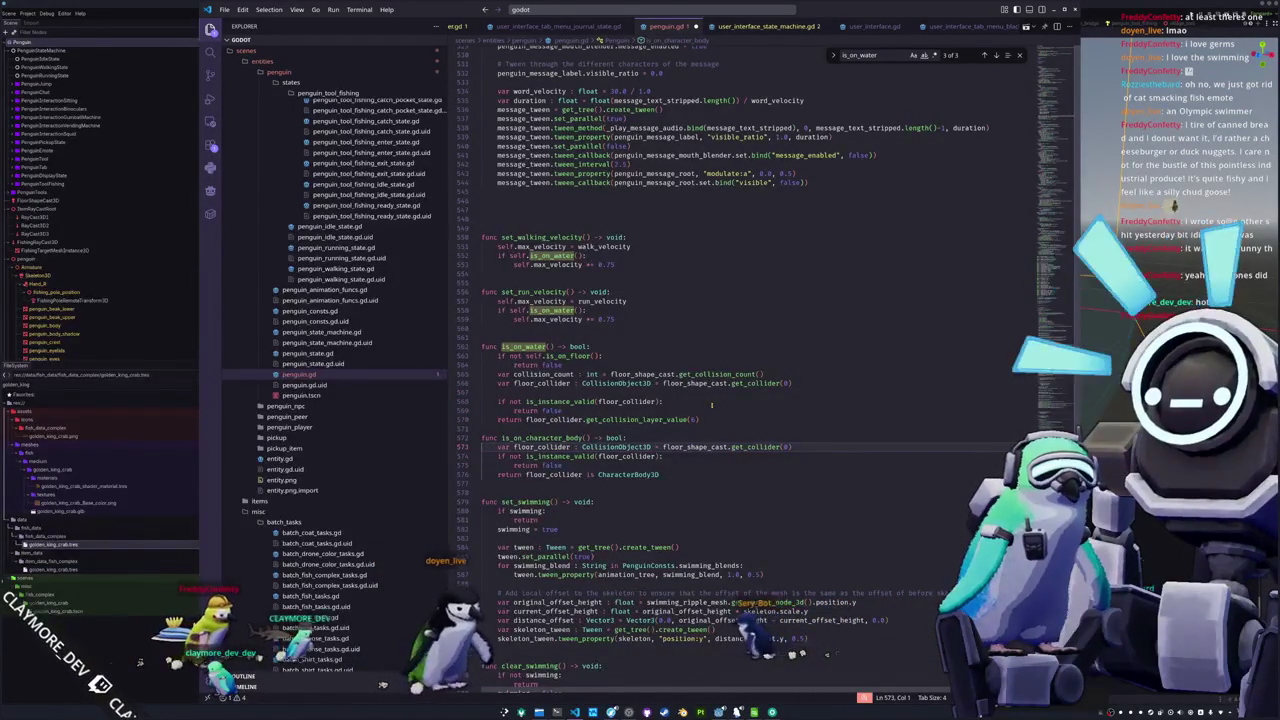
Add a loop header: for i : int in range(collision_count):
key(Up)
key(Up)
key(Up)
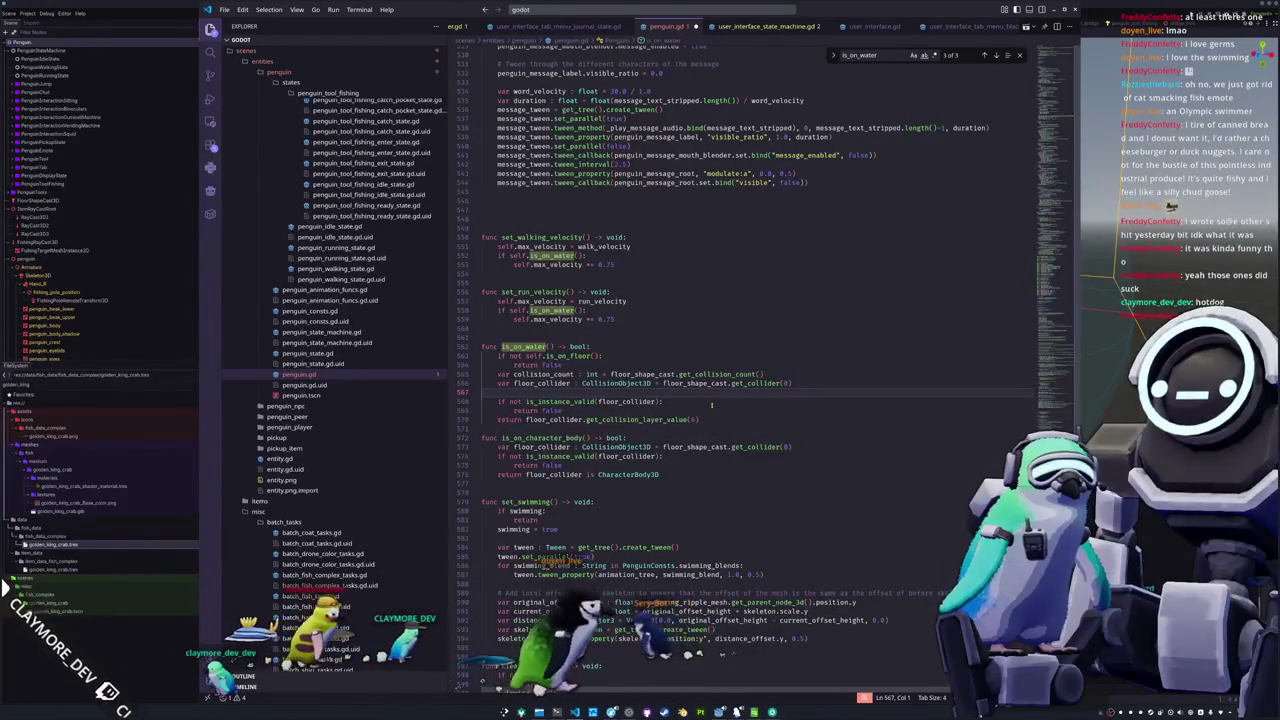
key(Up)
key(Home)
key(Return)
key(Return)
key(Up)
key(Up)
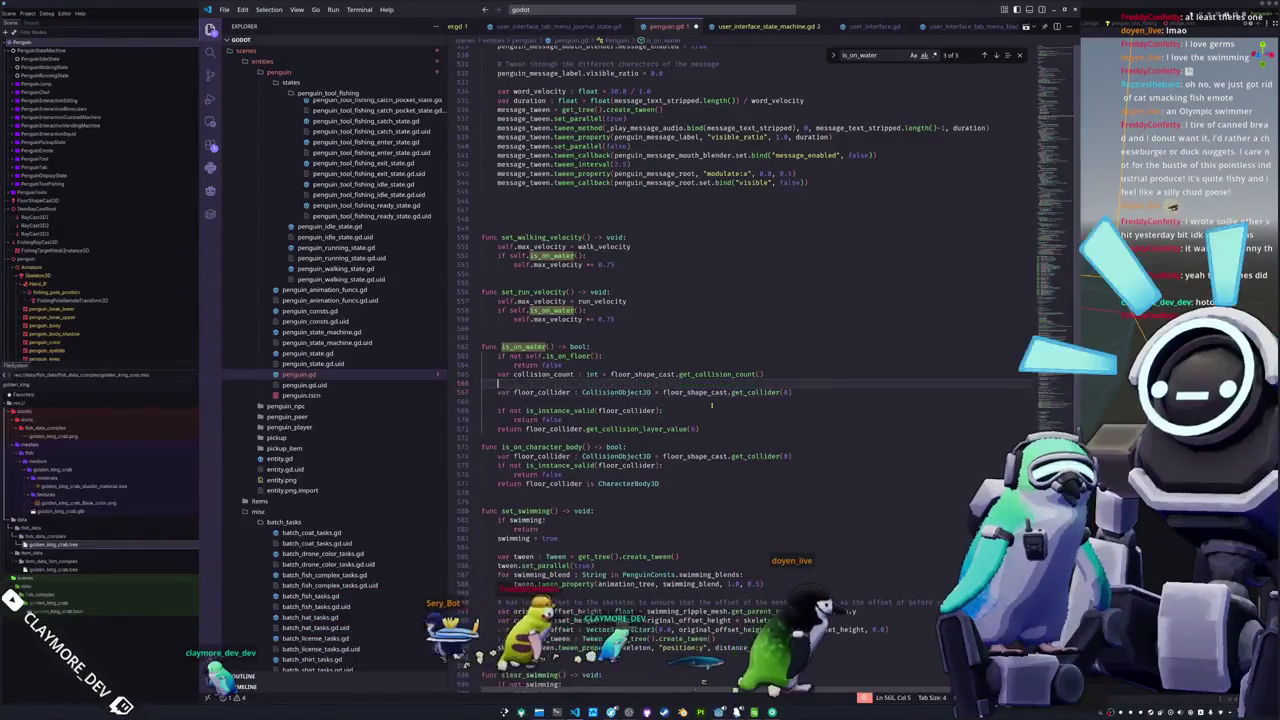
text(for i : int in ran)
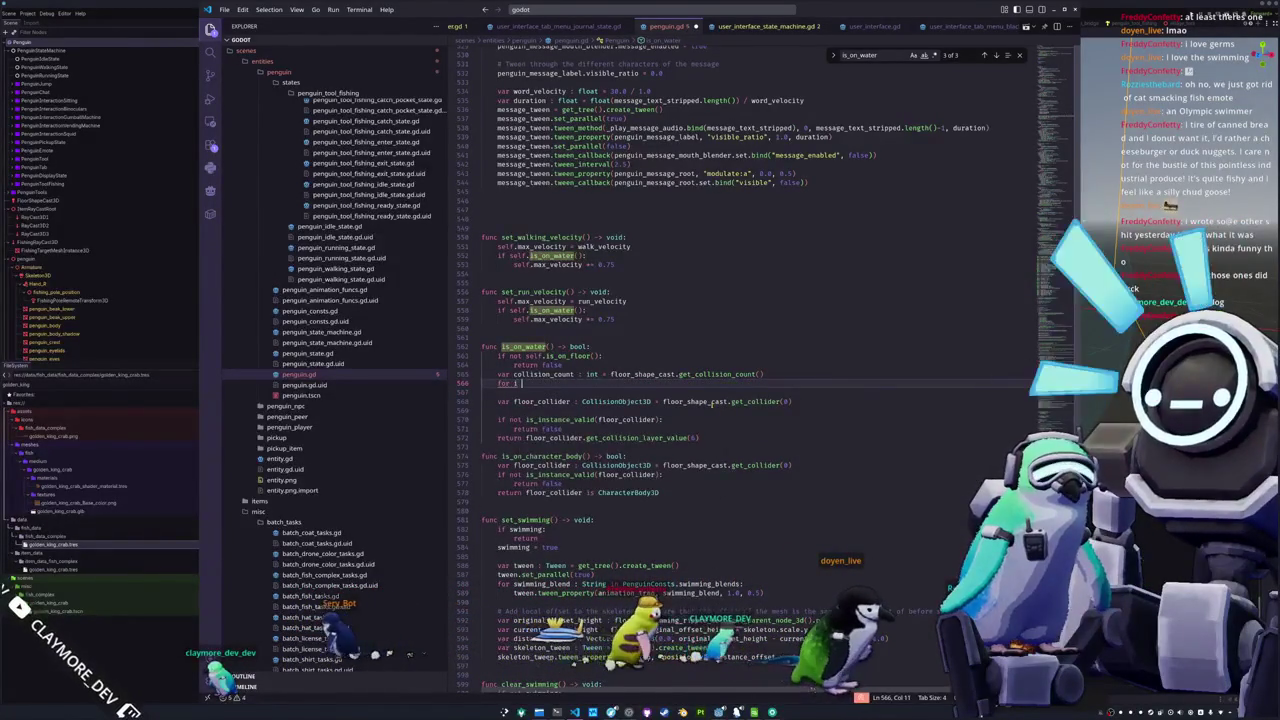
text(ge(collision)
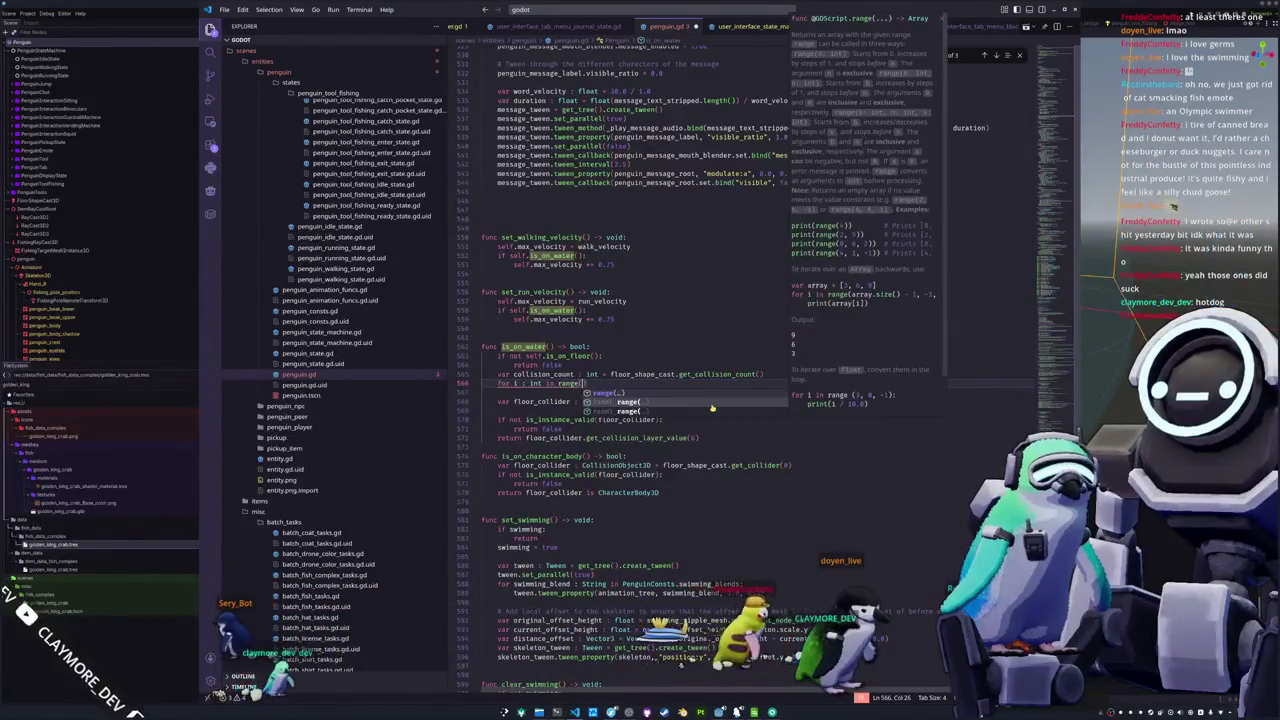
key(Tab)
text():)
key(Return)
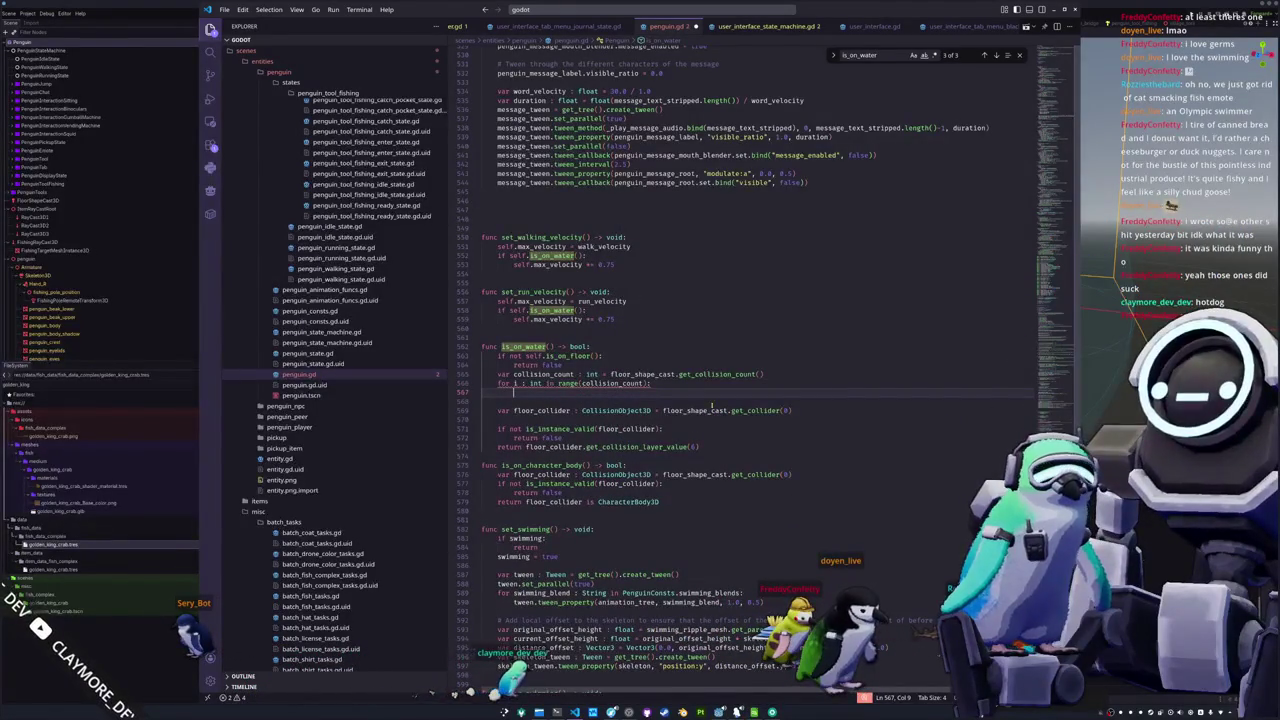
Declare var water : bool = false above the loop
key(Up)
key(ctrl+shift+Return)
text(var)
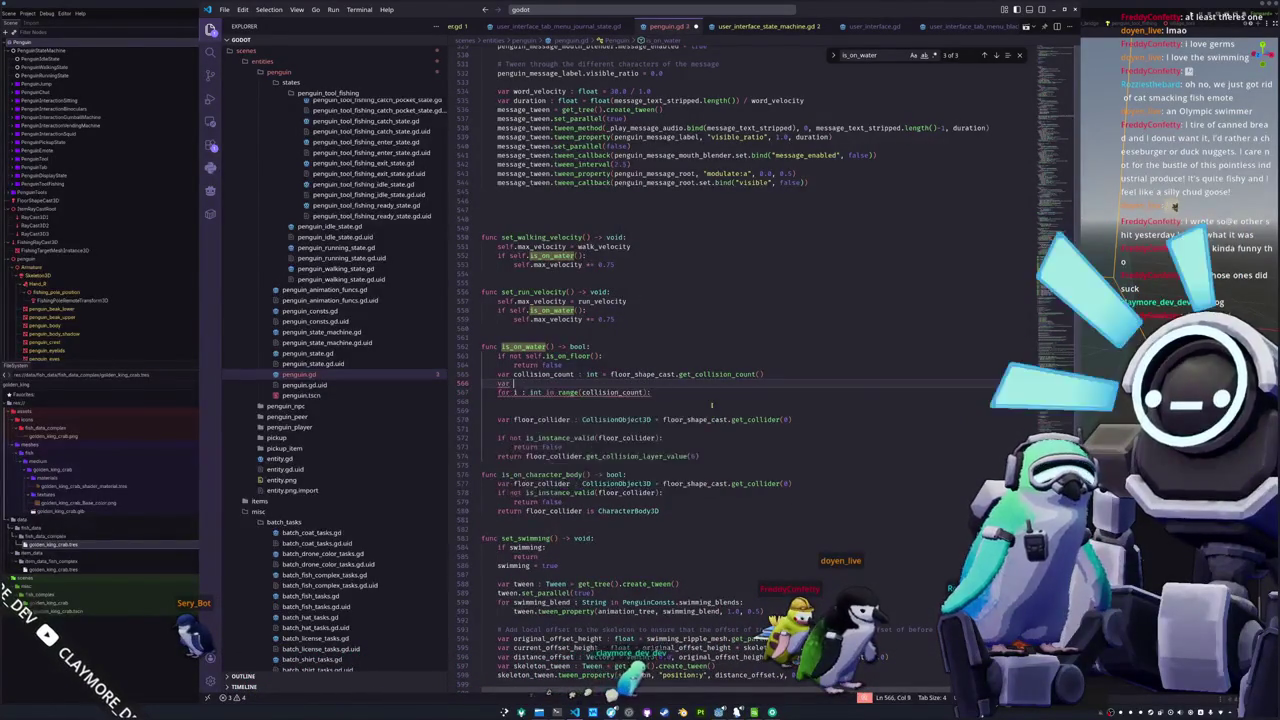
text( water : bool )
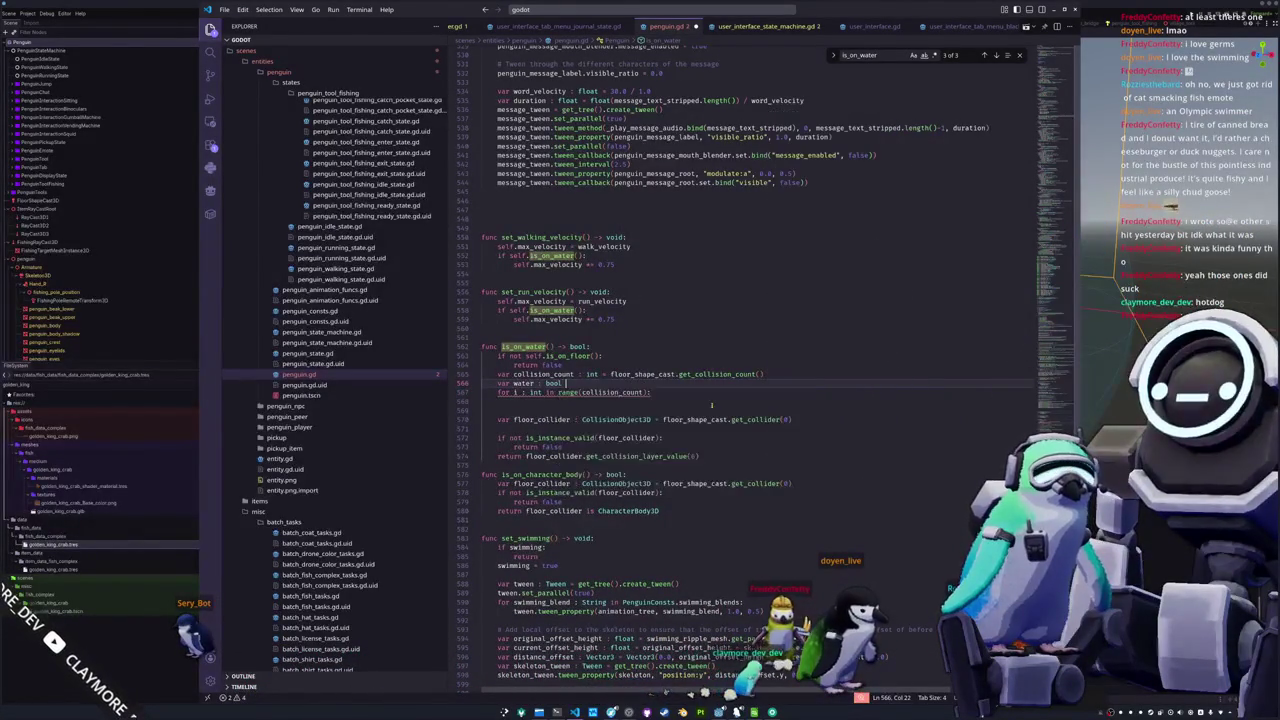
text(= false)
key(Escape)
key(Down)
key(Home)
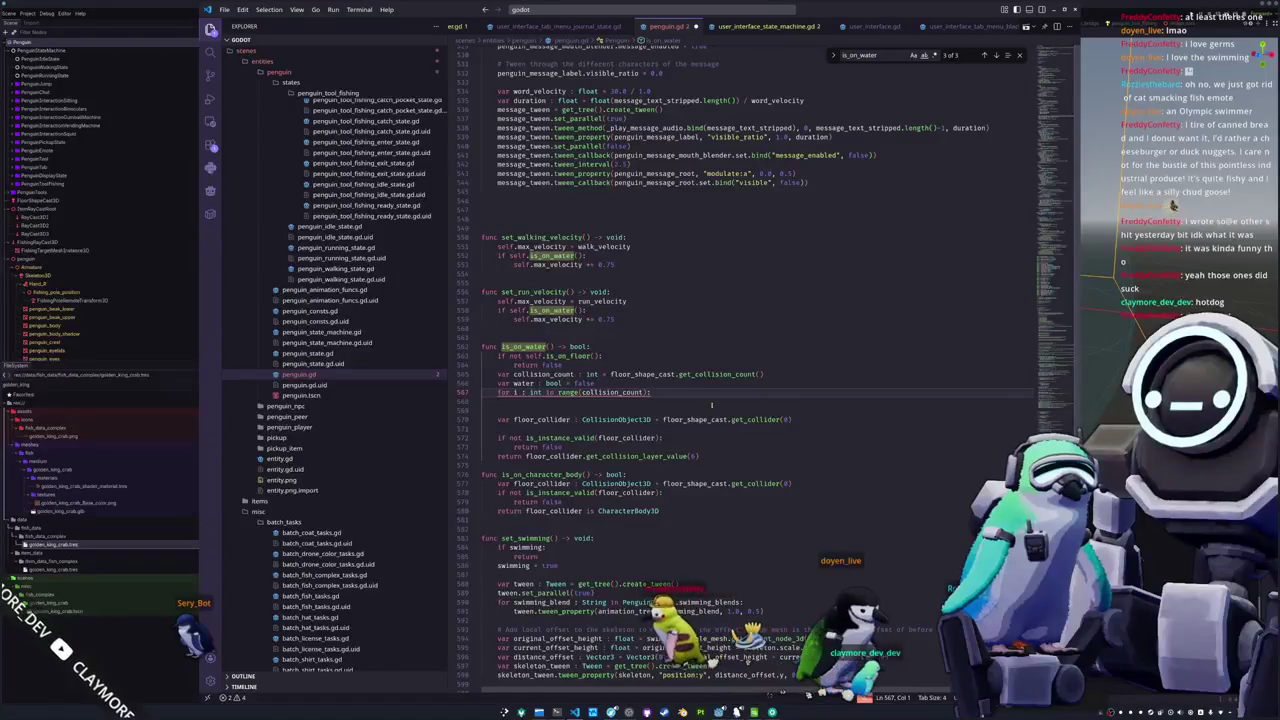
Move the floor_collider lookup into the loop, using get_collider(i) instead of index 0
click(712, 404)
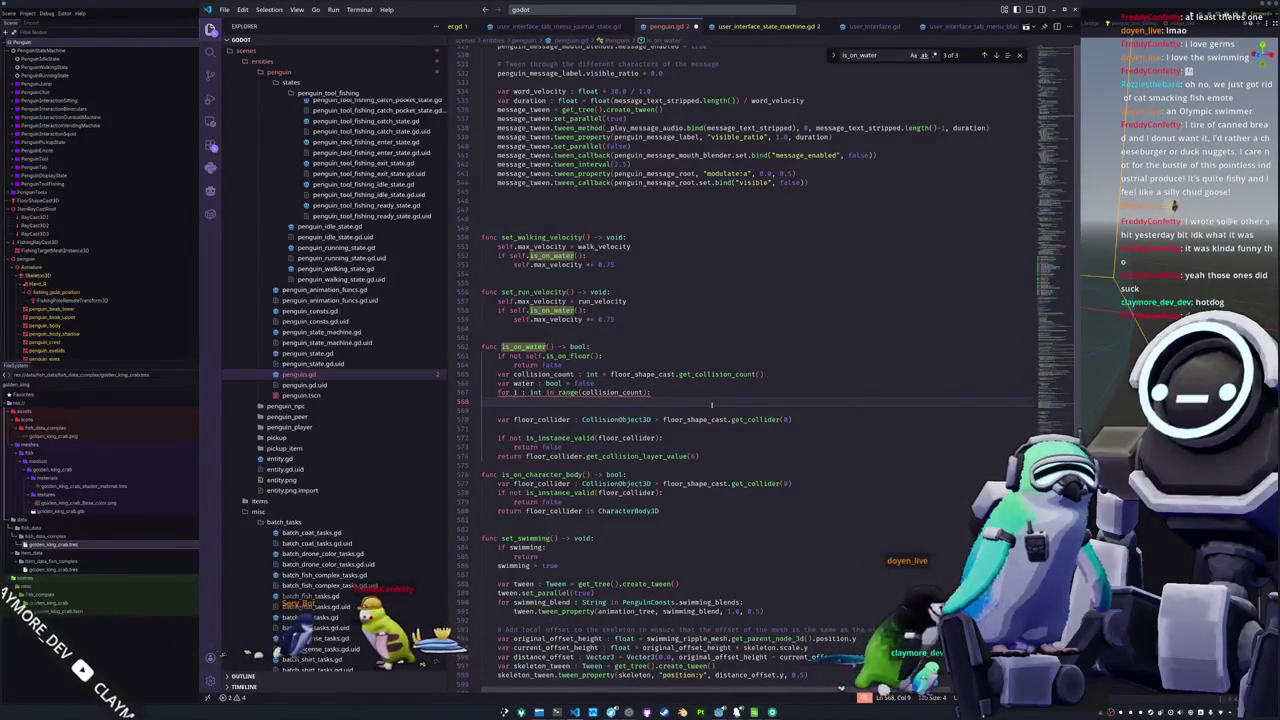
text(if)
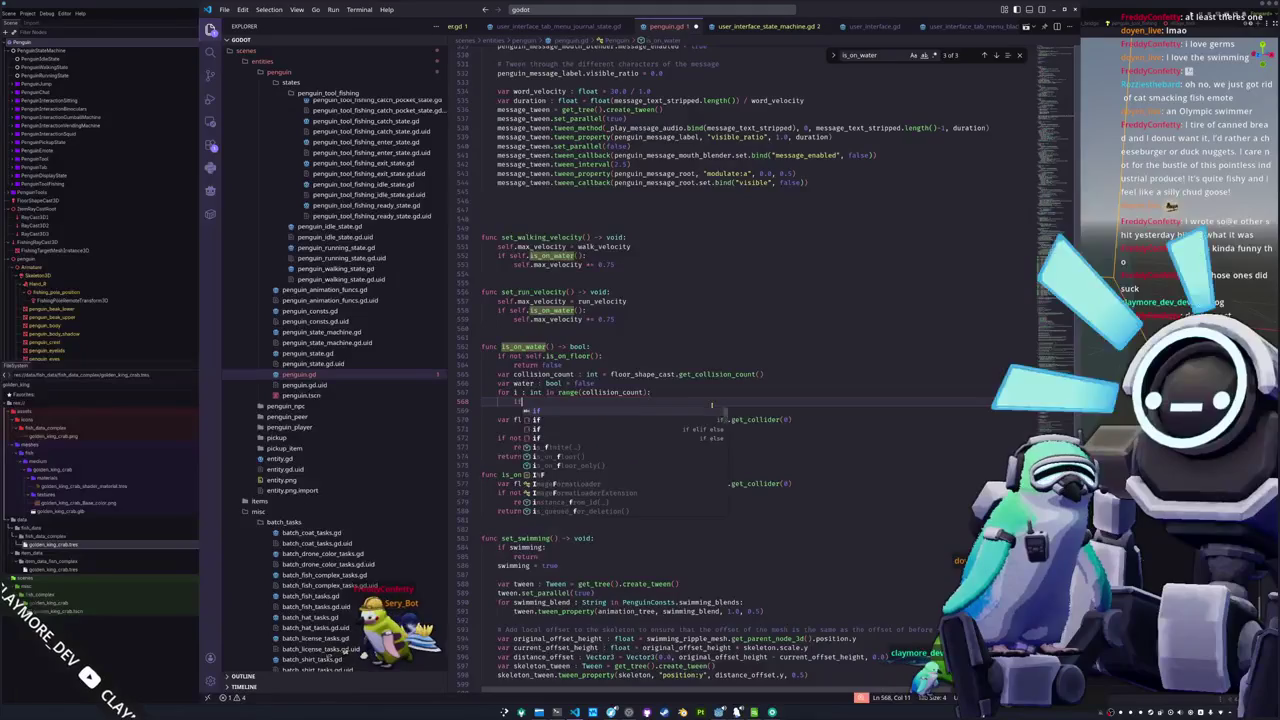
key(BackSpace)
key(BackSpace)
text(var c)
key(BackSpace)
key(BackSpace)
key(BackSpace)
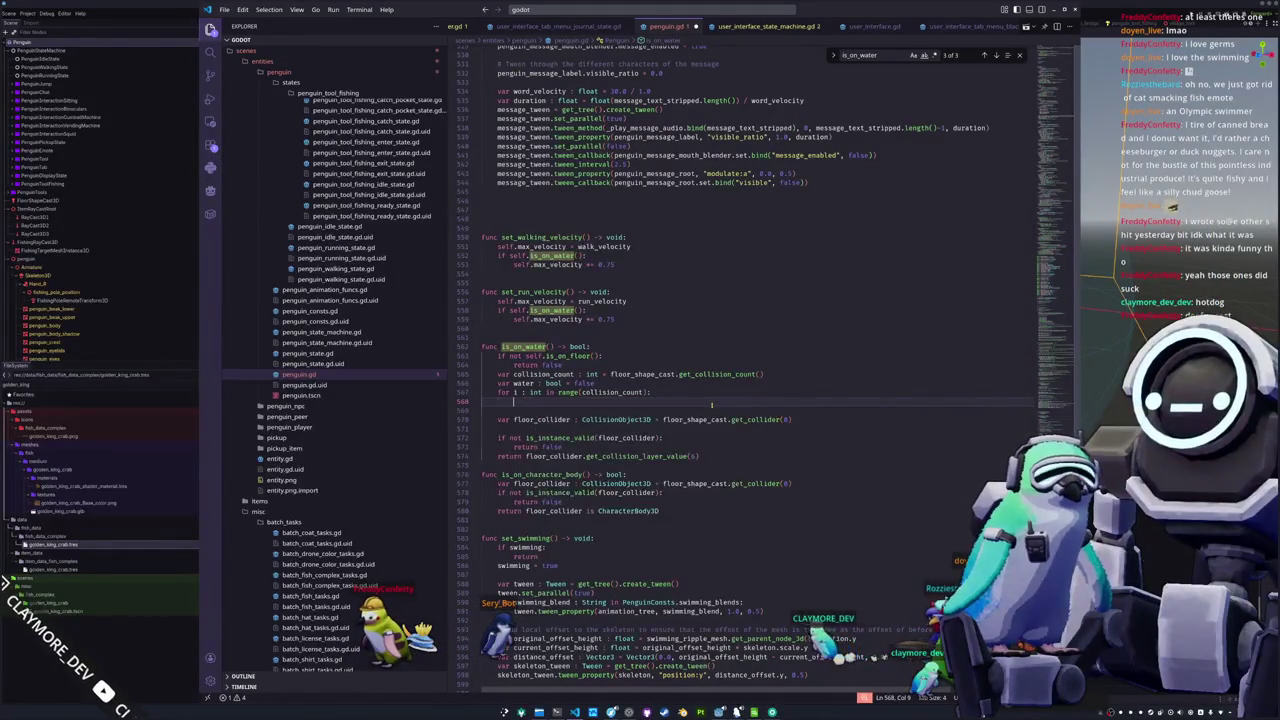
key(Tab)
key(Up)
key(Up)
key(Delete)
key(Delete)
key(End)
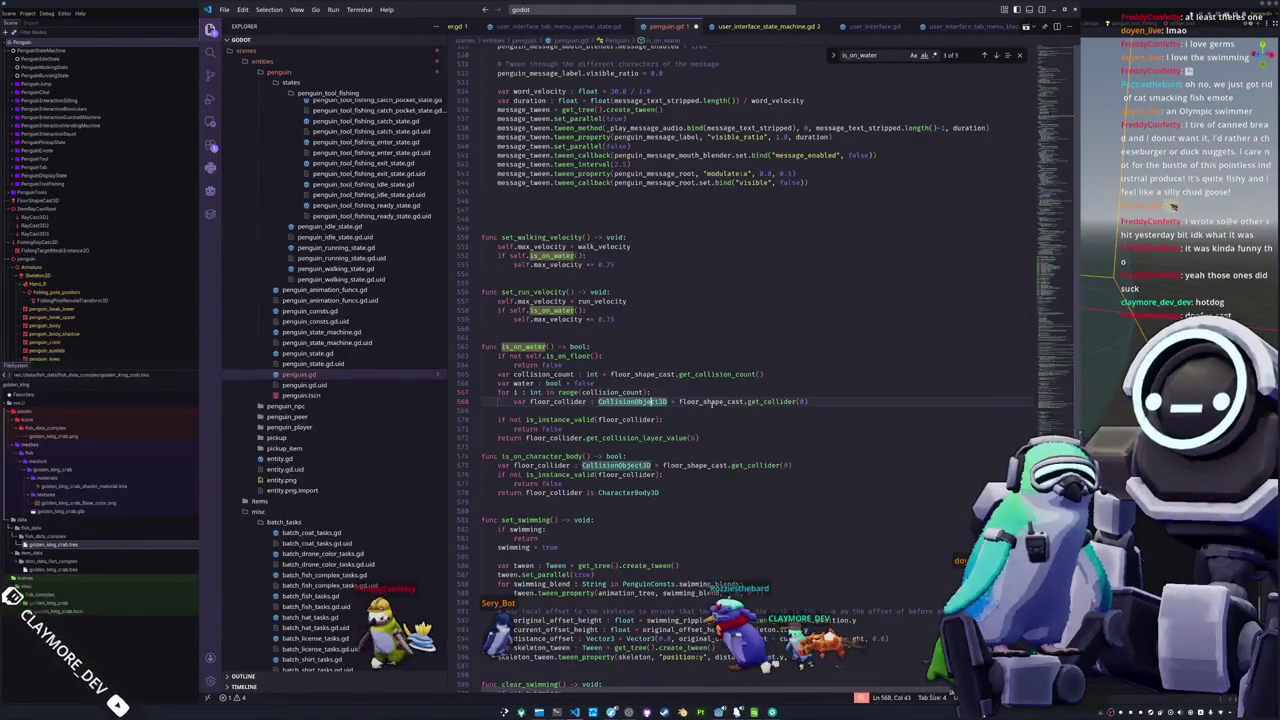
key(shift+Left)
text(i)
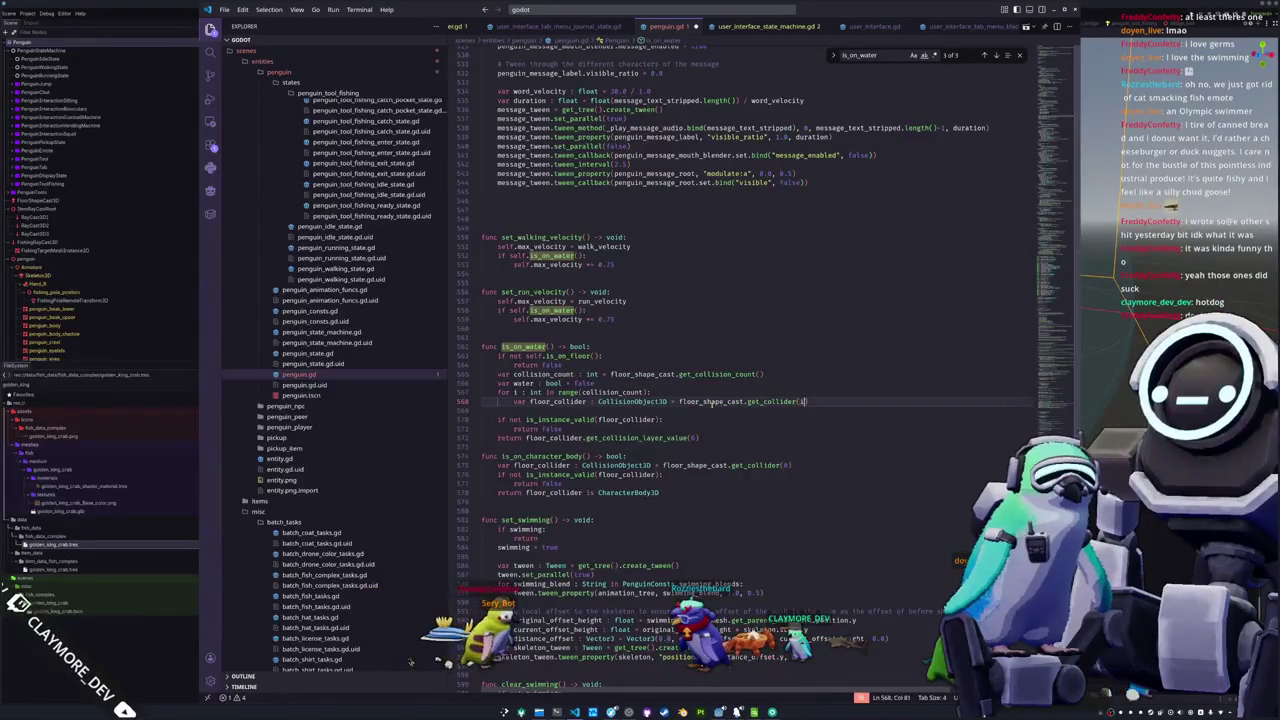
key(Down)
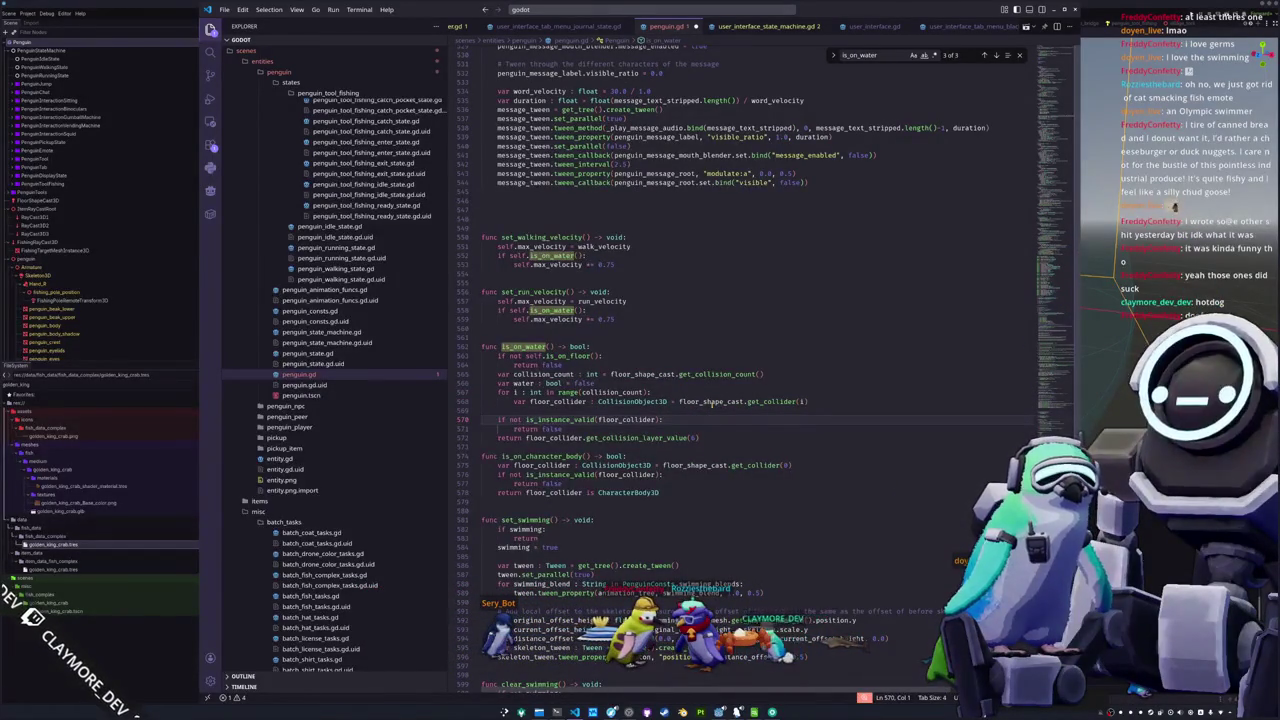
Skip invalid colliders with continue and remove the old return false line
key(Return)
key(Up)
key(Tab)
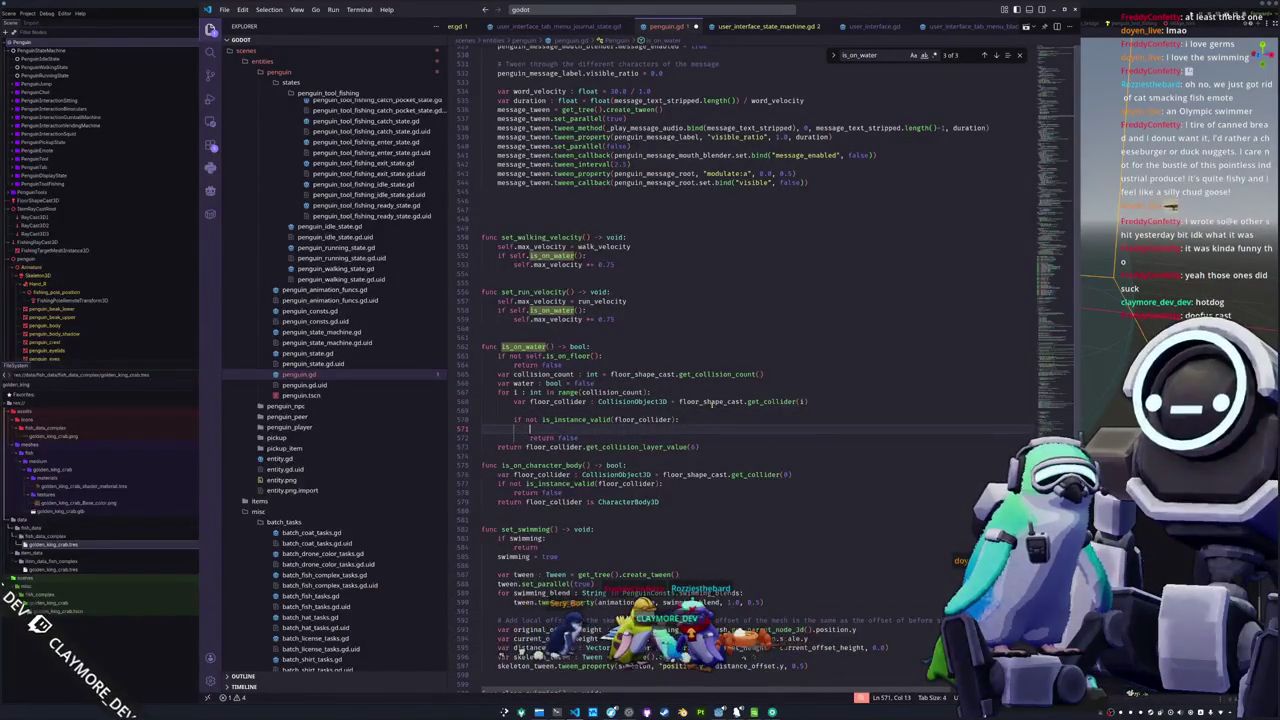
text(continue)
key(Up)
key(shift+End)
key(BackSpace)
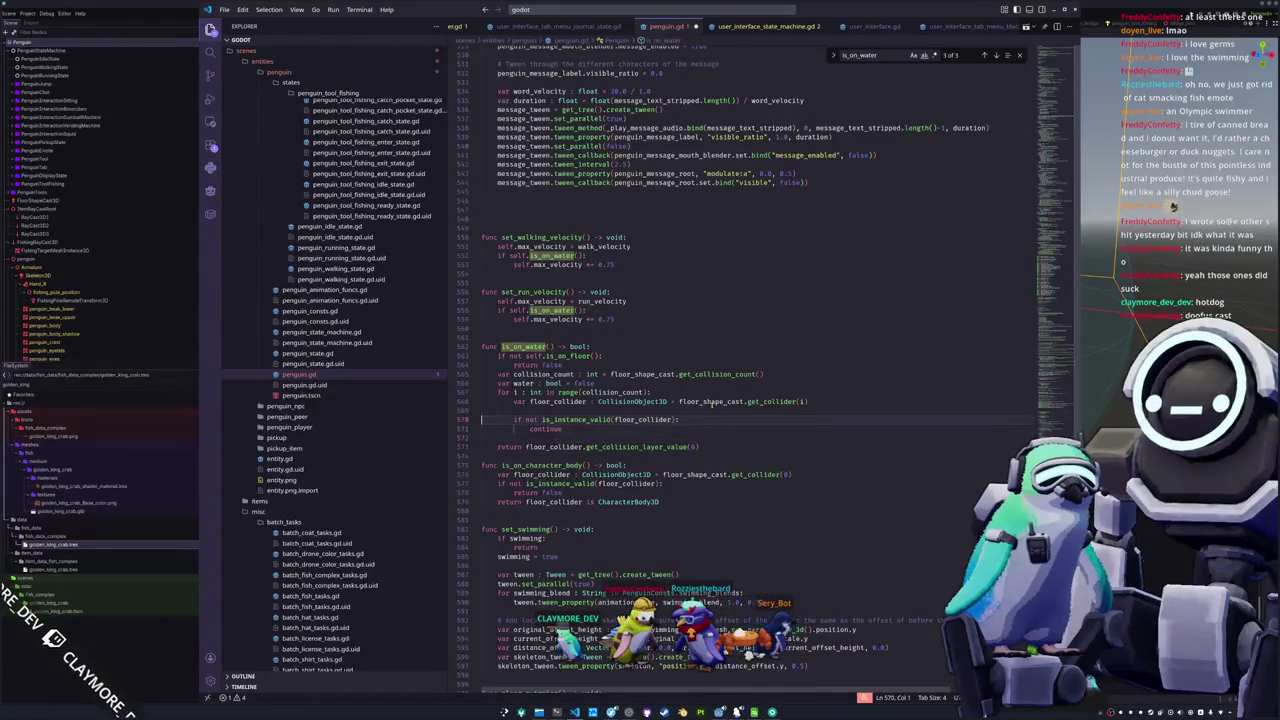
key(BackSpace)
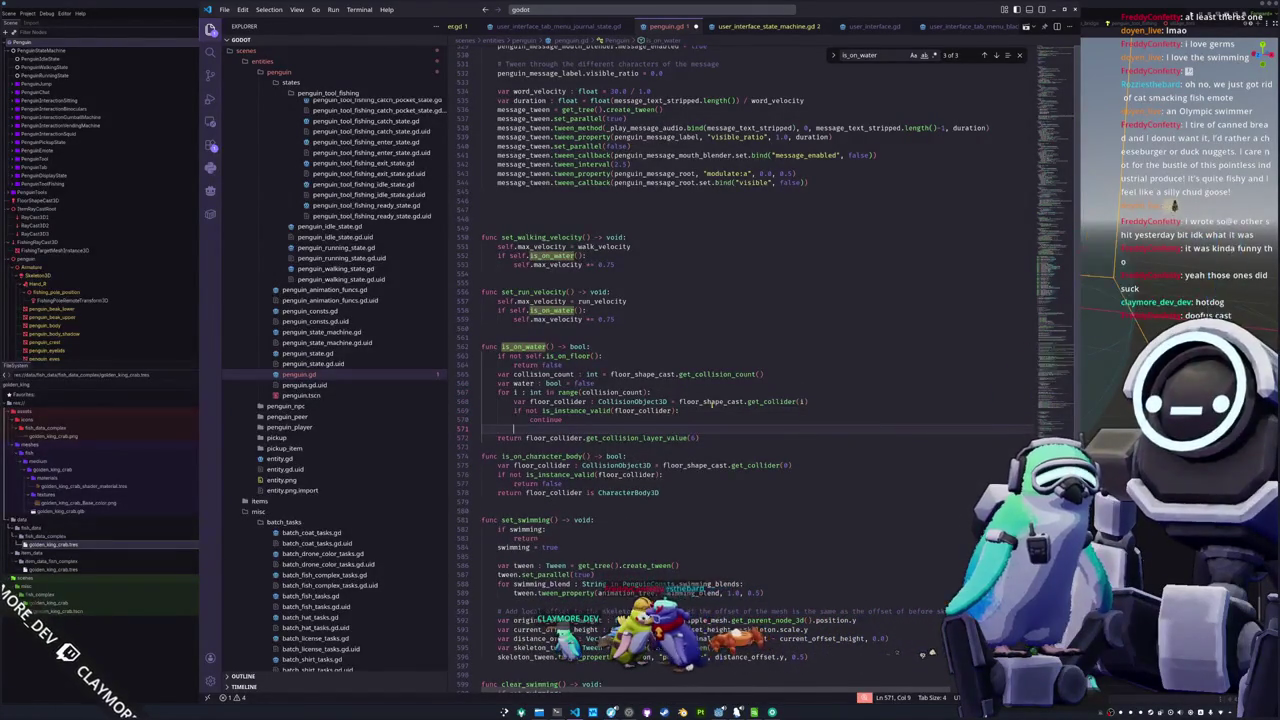
Set water = true when the collider's collision layer 6 value is set
key(Return)
key(Up)
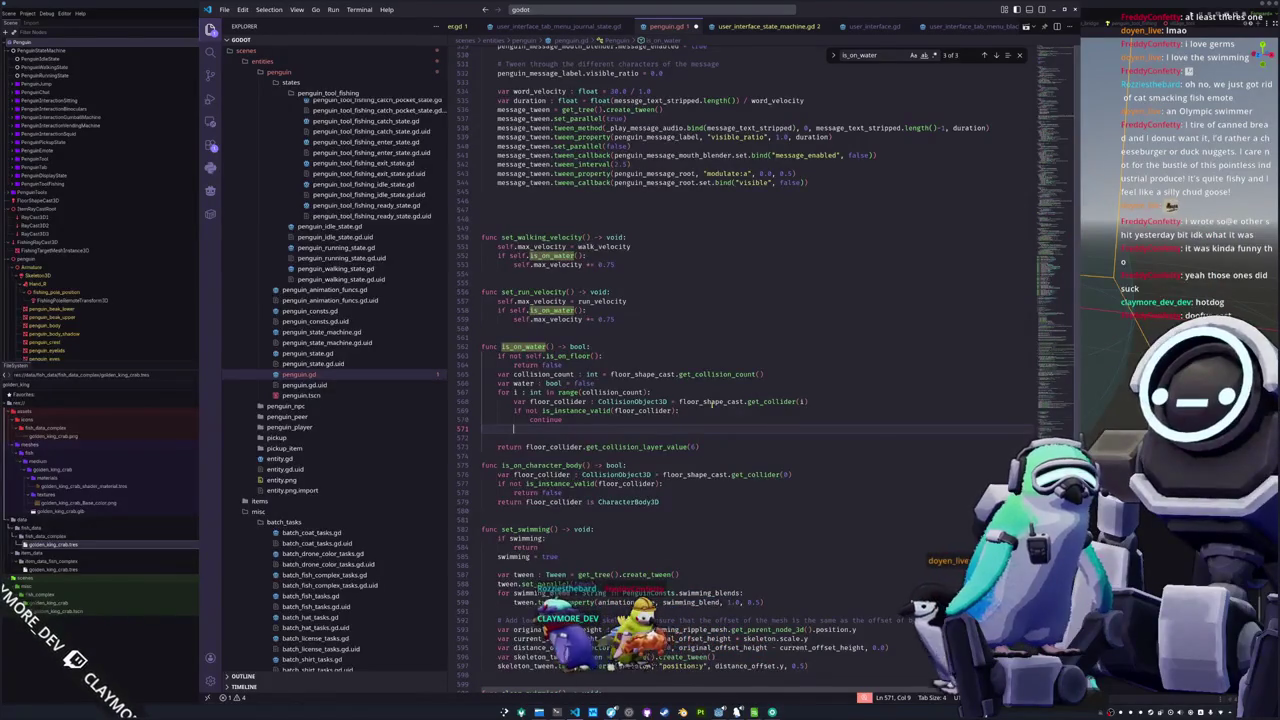
text(if)
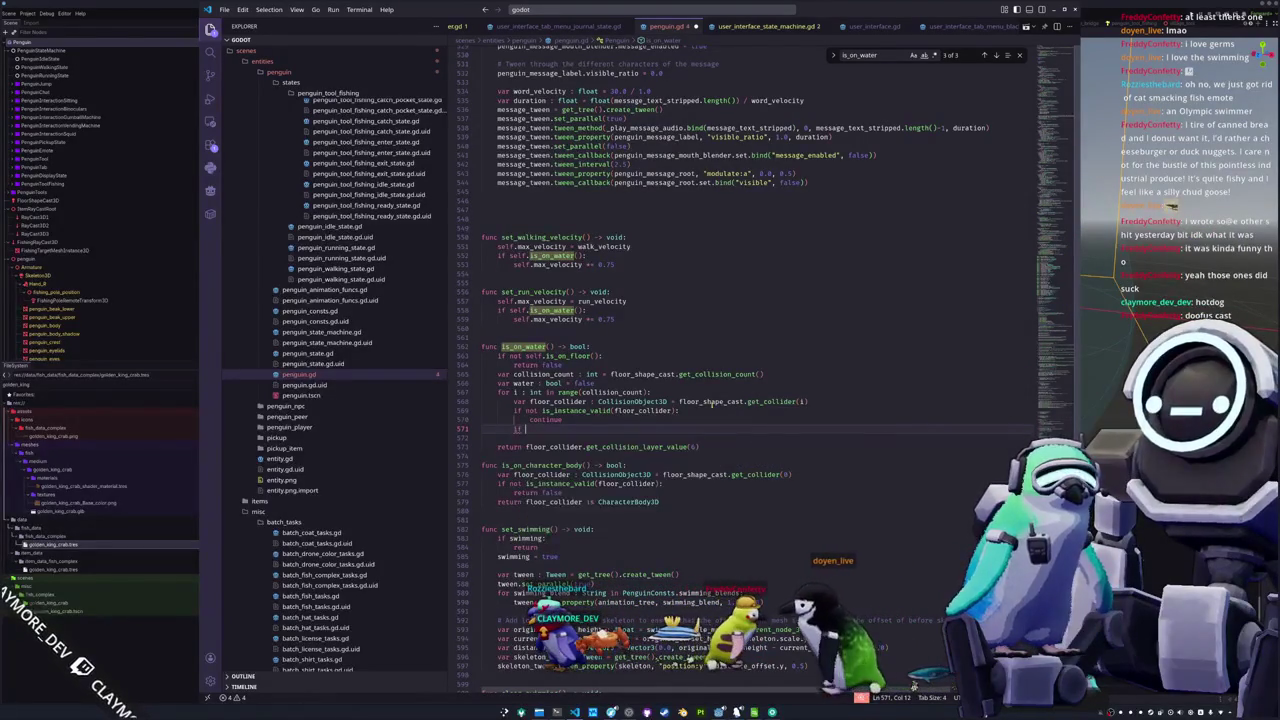
text( floor_)
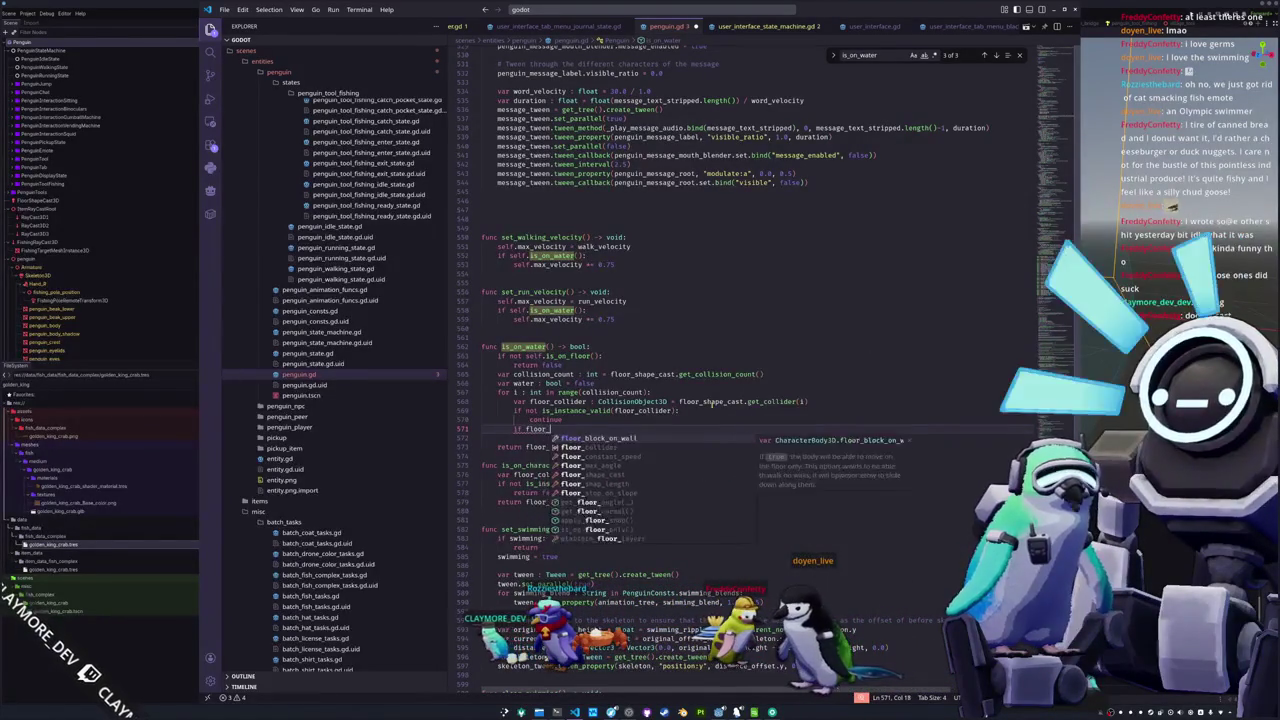
text(collider.get_collision_)
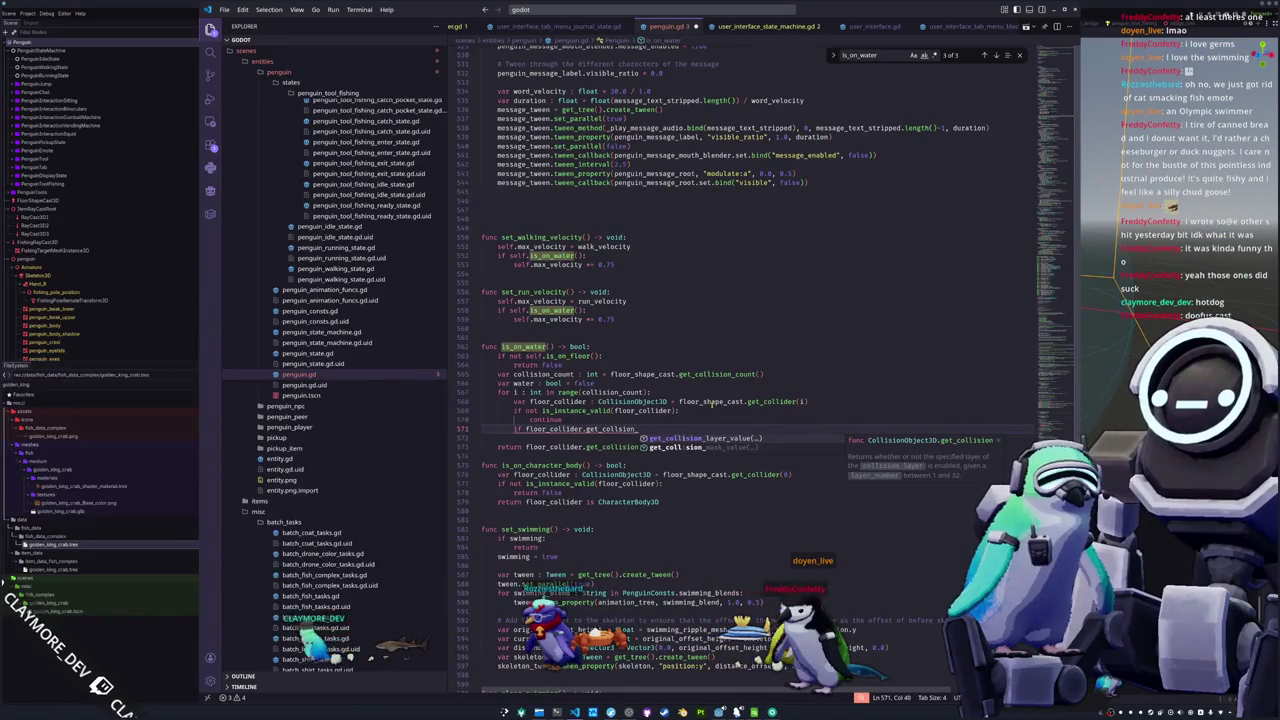
key(Return)
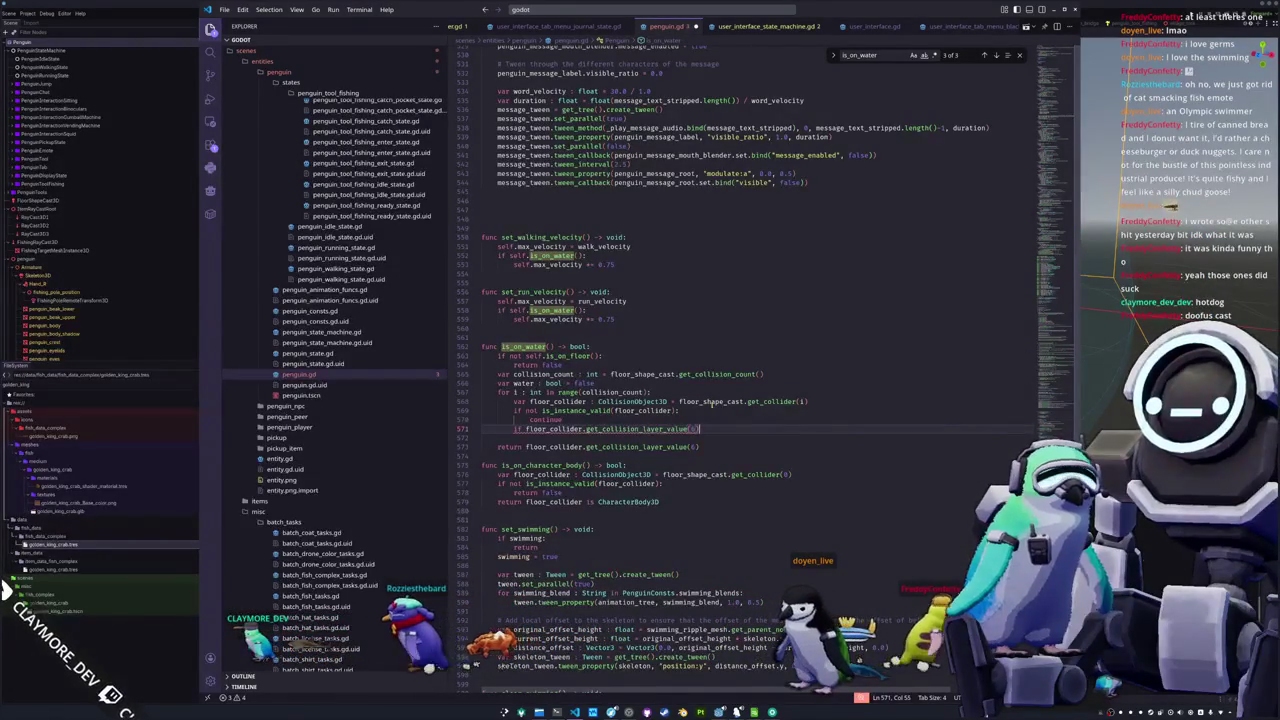
text(:)
key(Return)
text(water = true)
key(Return)
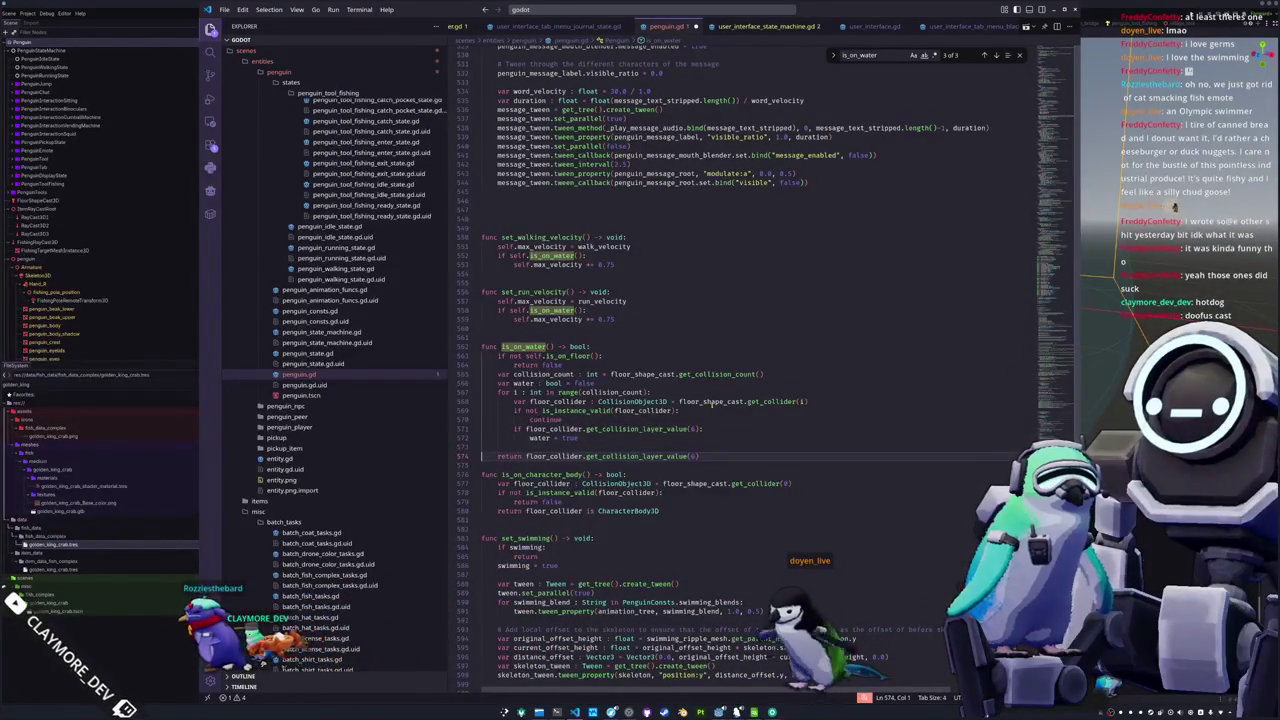
key(BackSpace)
Make is_on_water return the water flag
key(shift+Home)
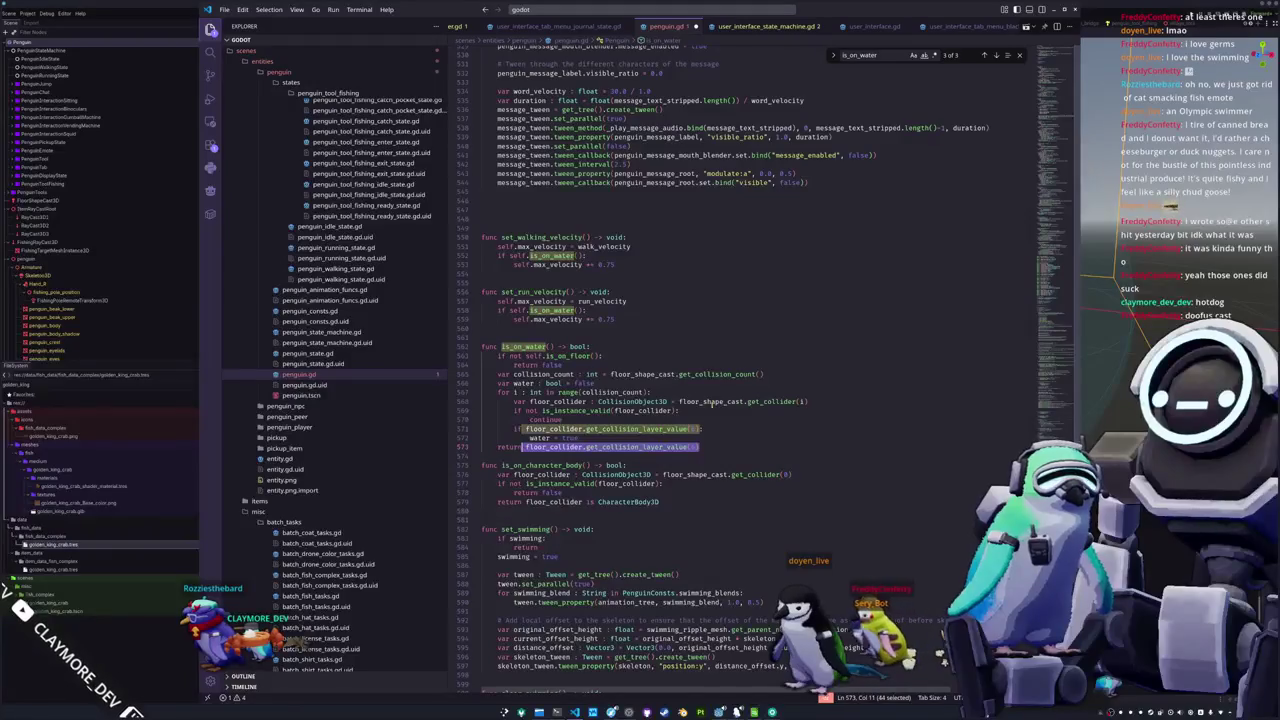
text(water)
key(Down)
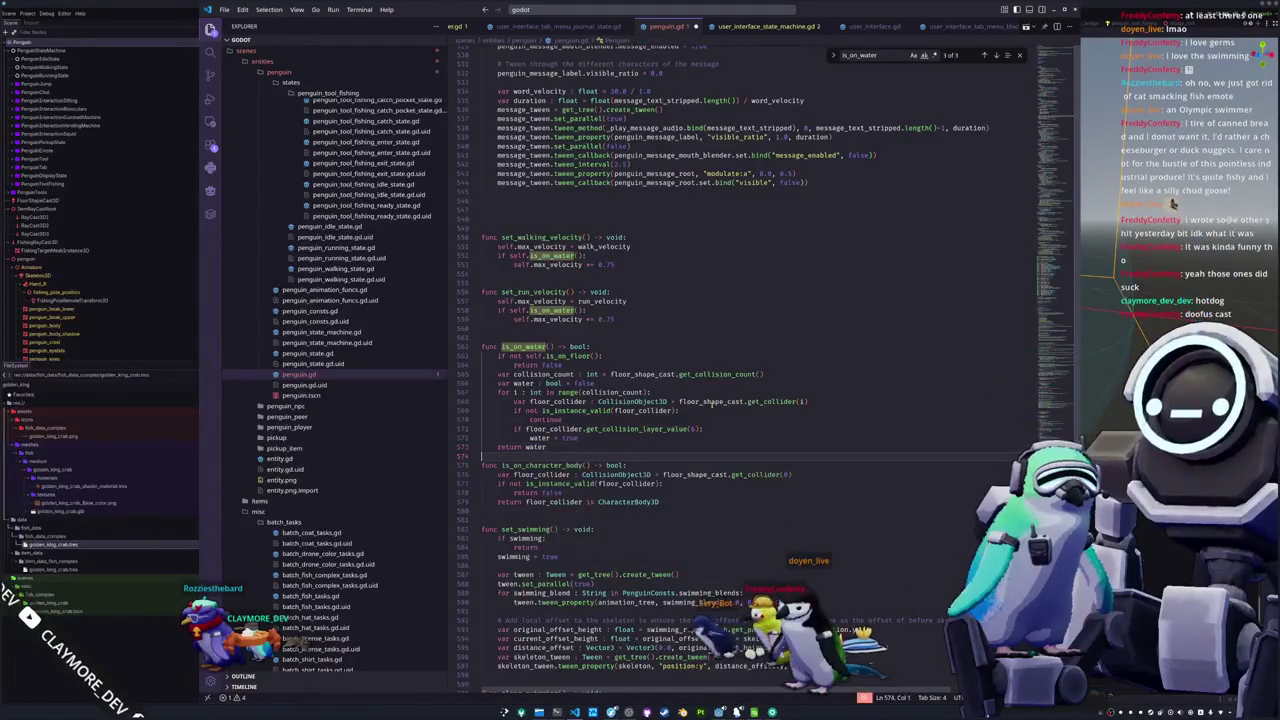
key(shift+Up)
key(shift+Up)
key(shift+Up)
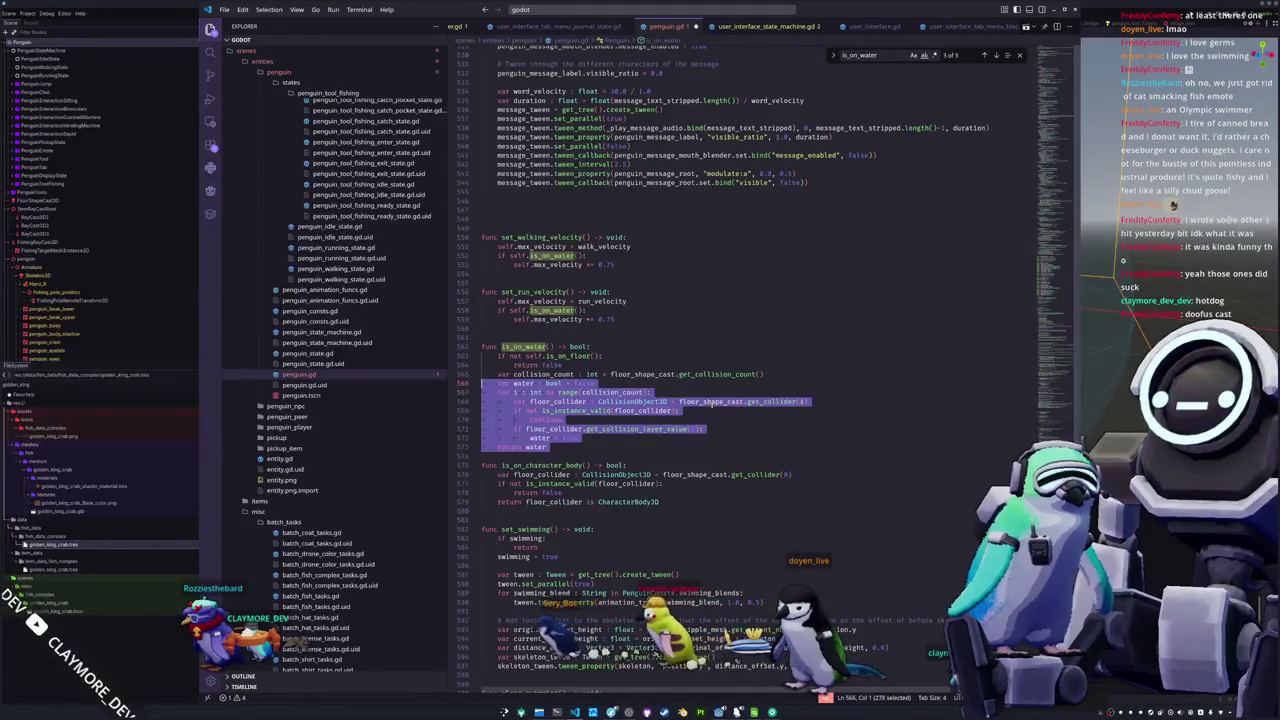
click(482, 501)
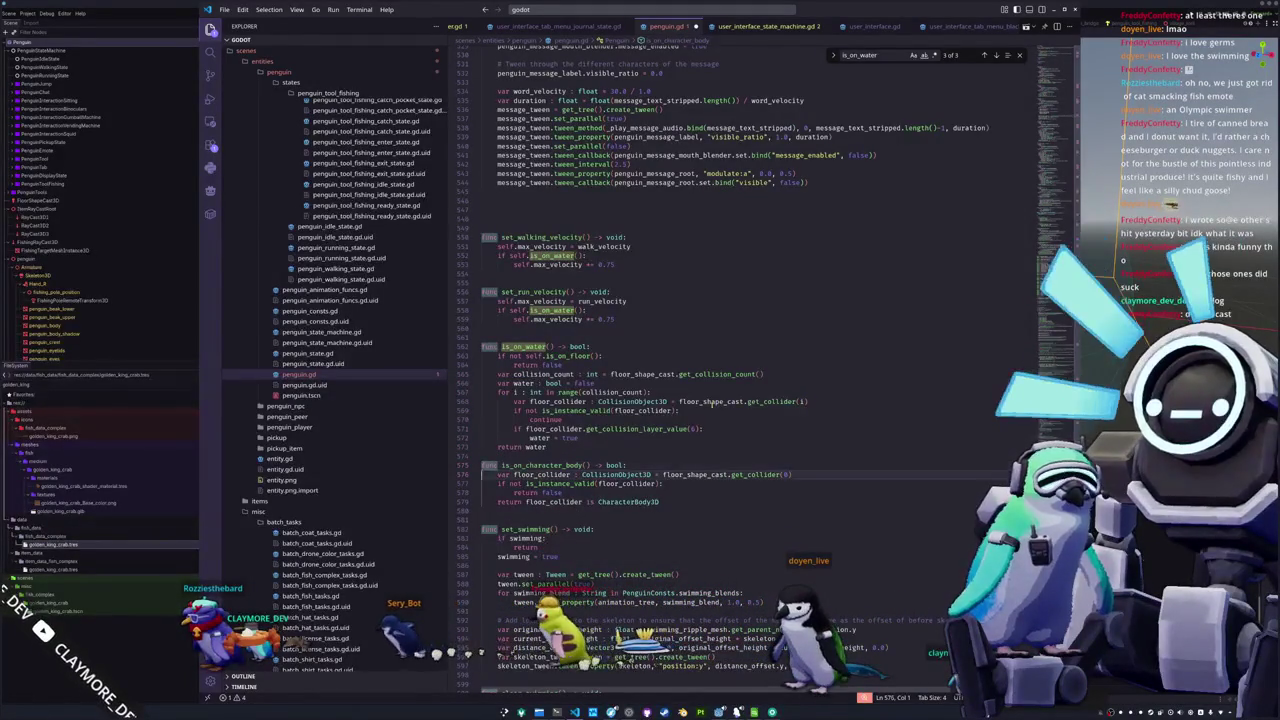
Paste the collision loop into is_on_character_body and delete the leftover single-collider line
key(shift+Up)
key(shift+Up)
text(var collision_count : int = floor_shape_cast.get_collision_count() 	var water : bool = false 	for i : int in range(collision_count): 		var floor_collider : CollisionObject3D = floor_shape_cast.get_collider(i) 		if not is_instance_valid(floor_collider): 			continue 		if floor_collider.get_collision_layer_value(6): 			water = true 	return water)
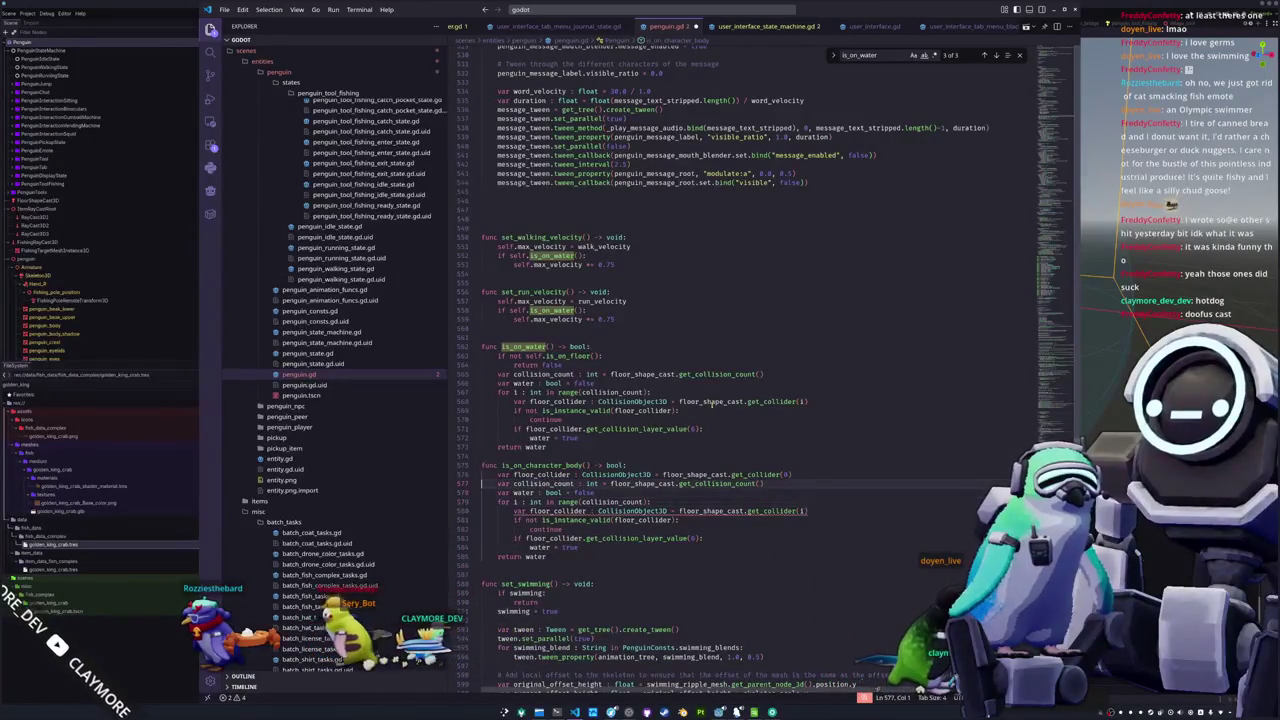
key(shift+Up)
key(Delete)
key(Down)
key(ctrl+d)
Rename the copied loop's water references to character_
key(ctrl+shift+Left)
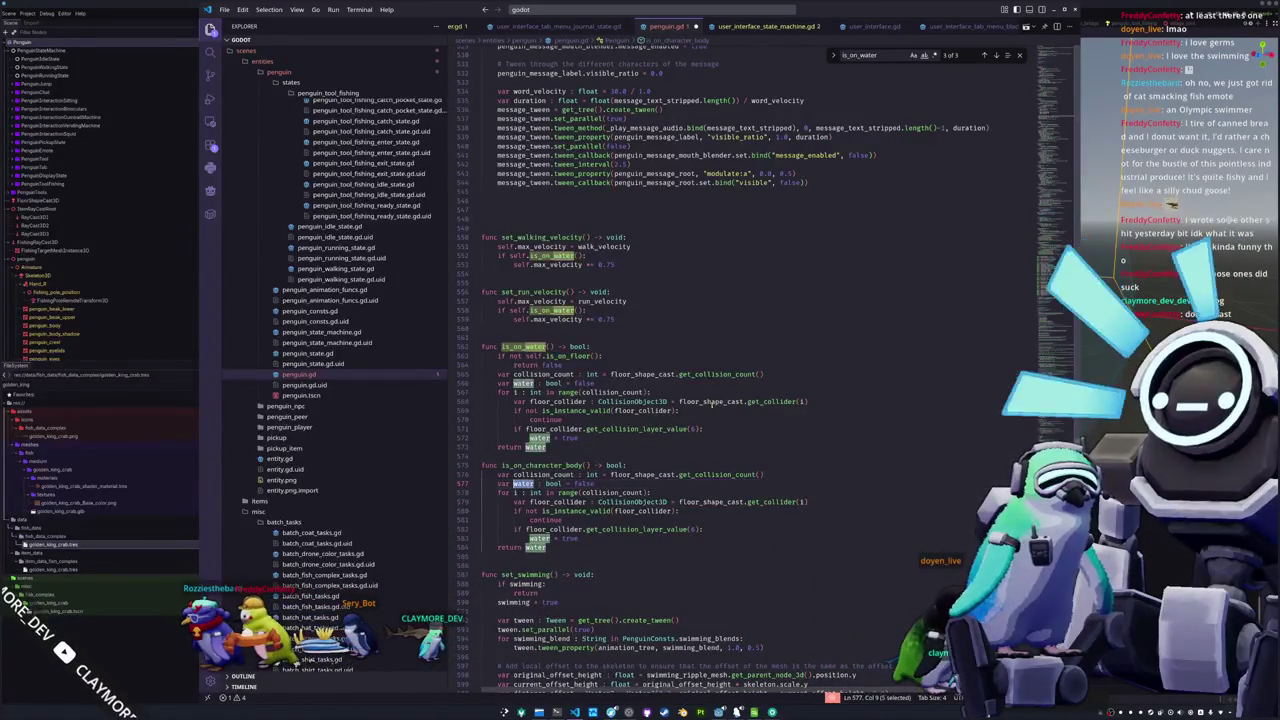
text(character_)
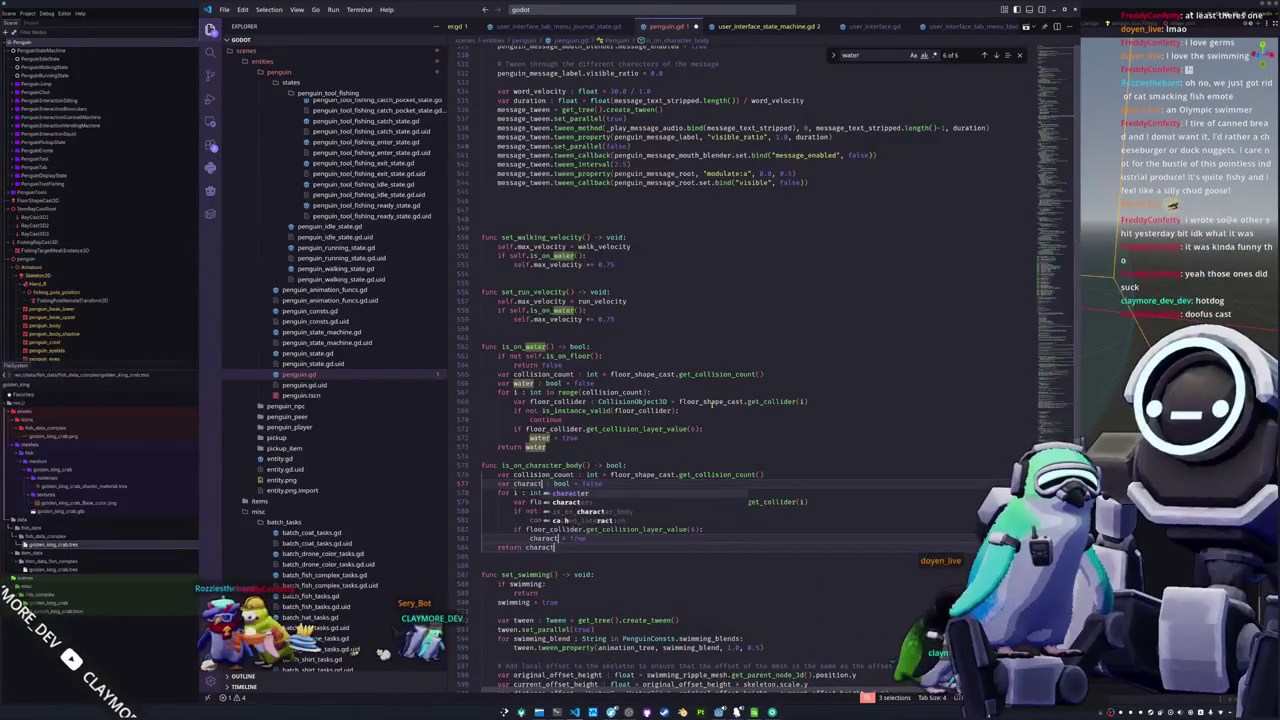
key(Escape)
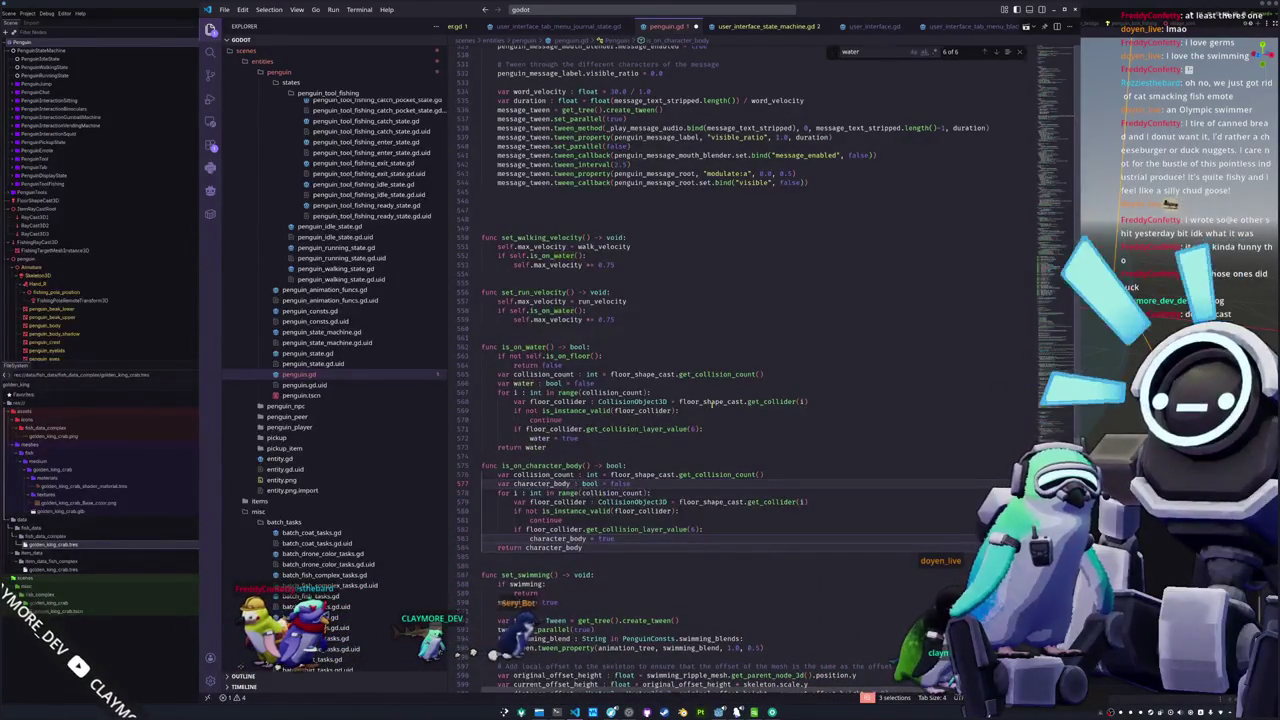
key(Down)
key(Down)
key(Down)
key(Down)
key(Down)
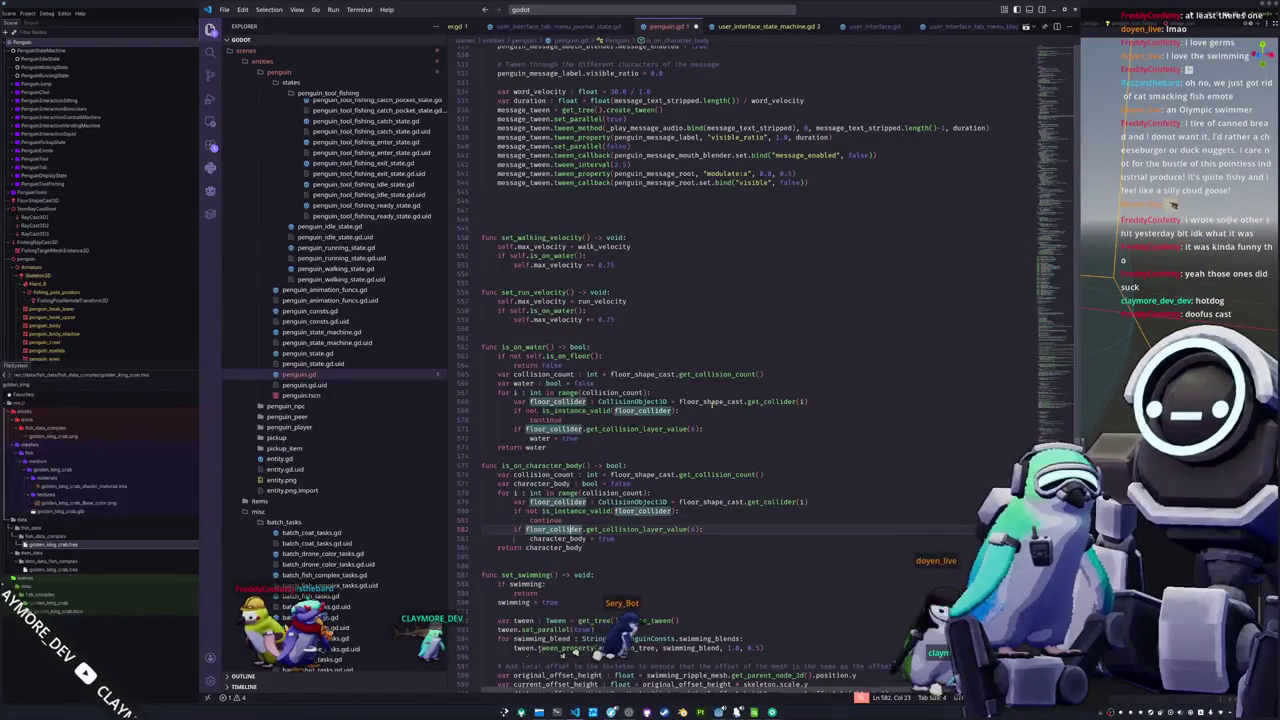
Replace the layer check on line 582 with 'if floor_collider is CharacterBody3D:'
key(ctrl+Left)
key(shift+End)
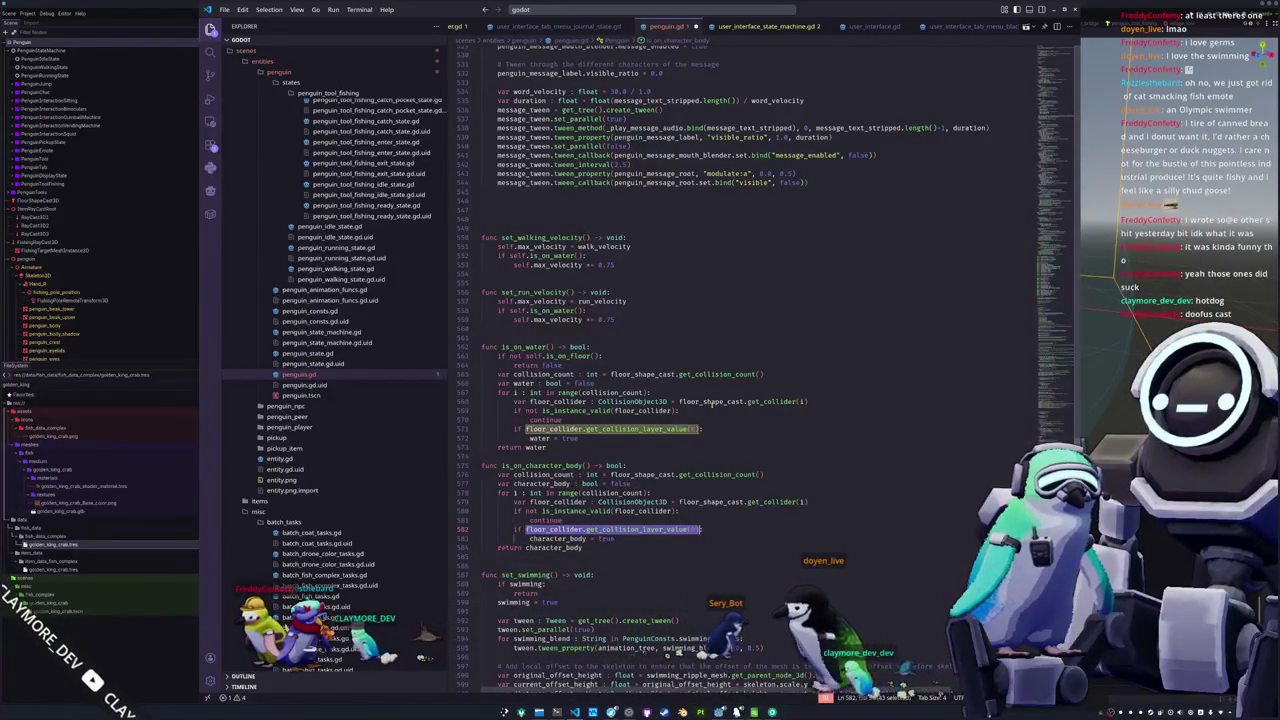
text(floor_collider )
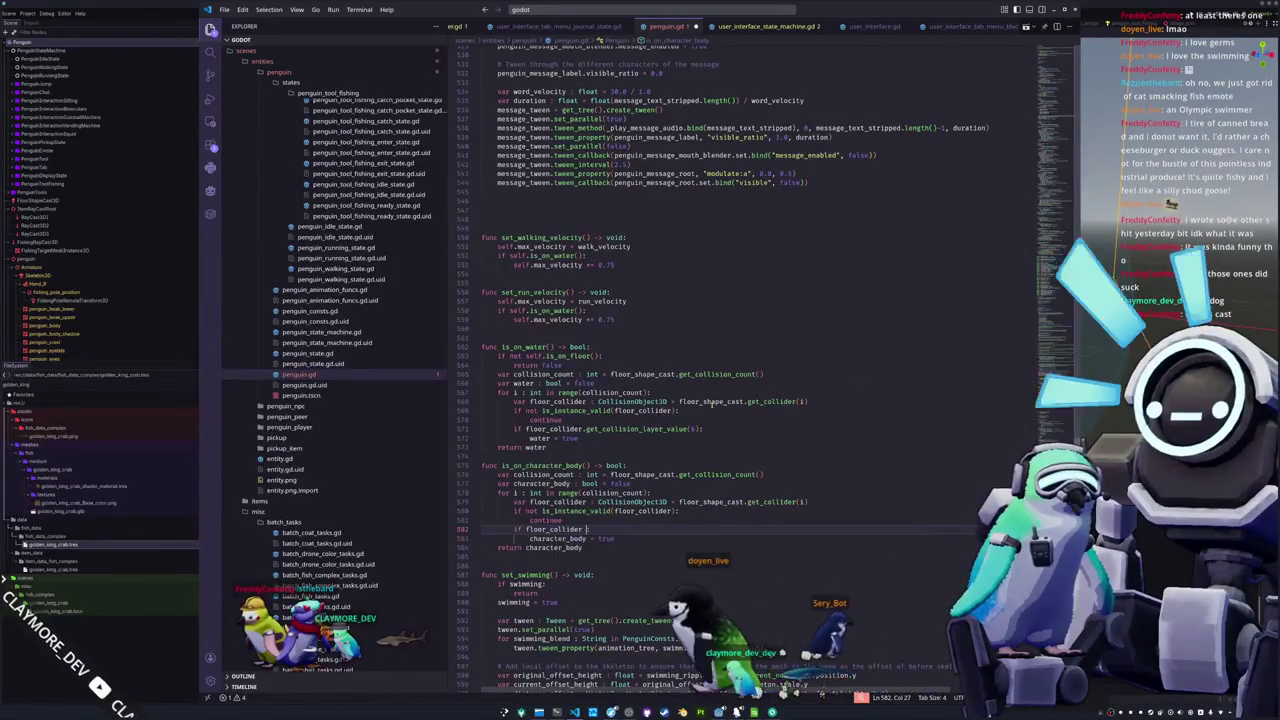
text(is CharacterBod)
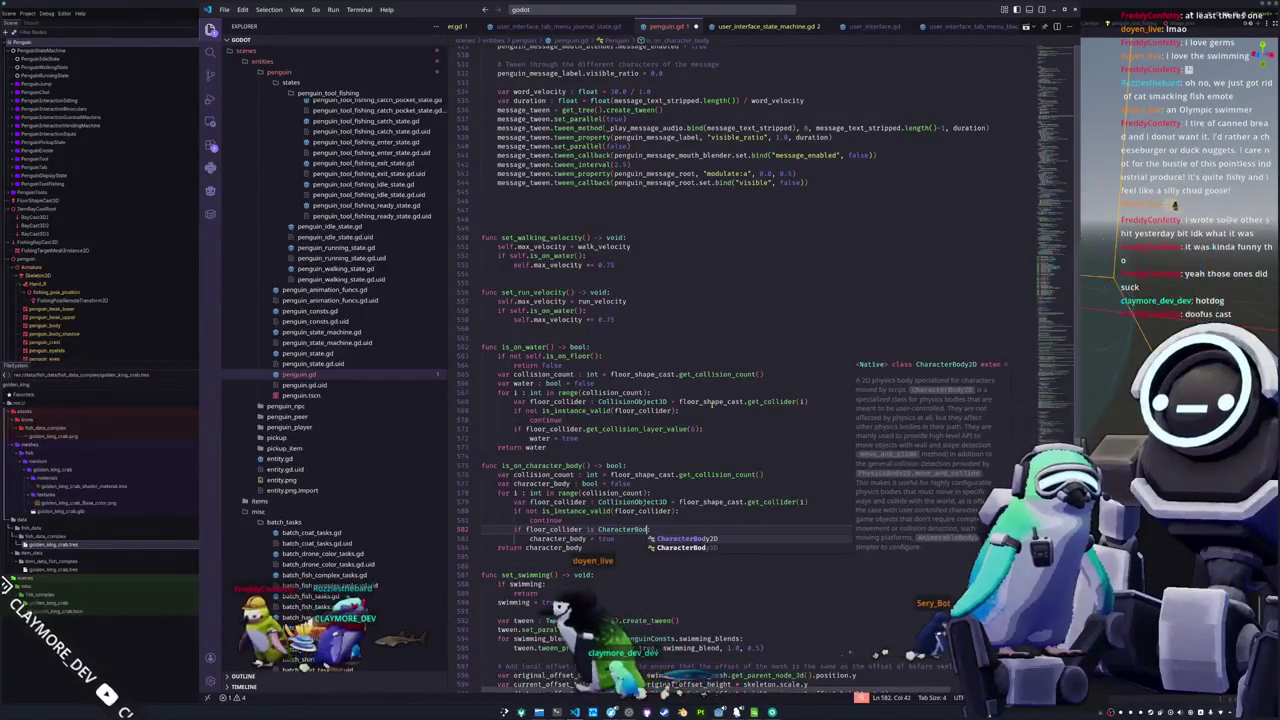
text(y3D:)
key(Down)
key(Down)
key(Down)
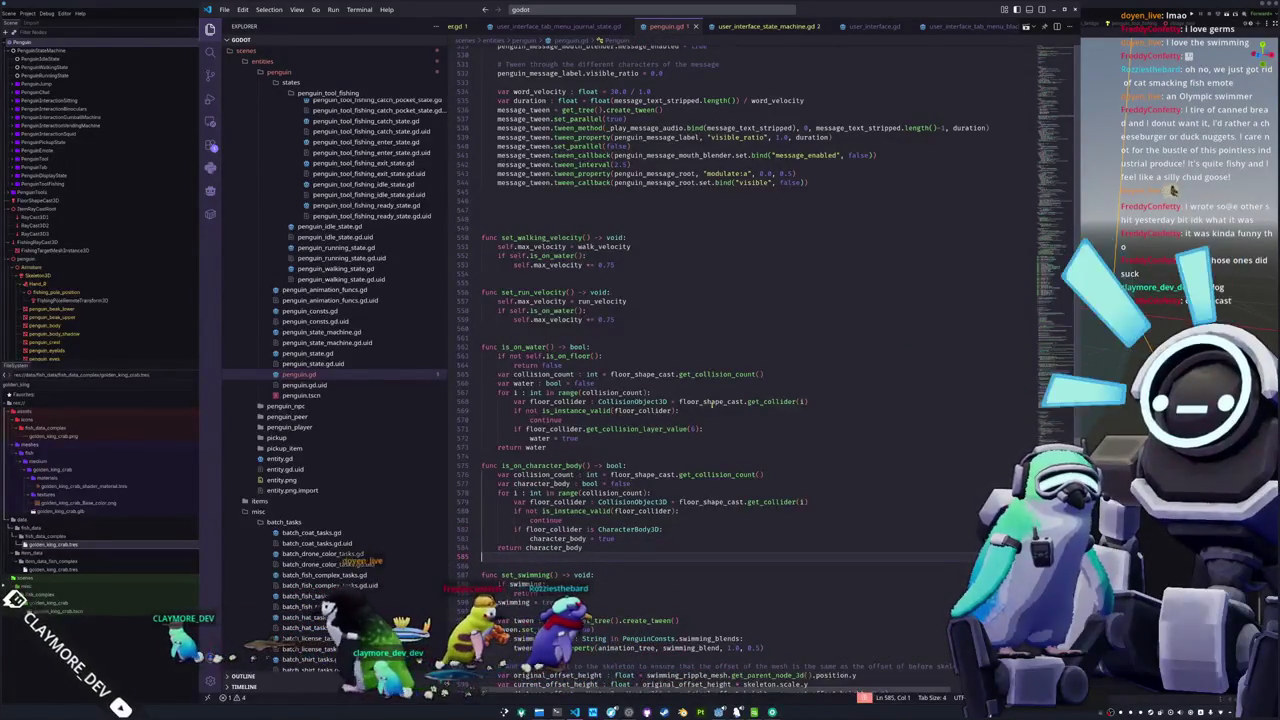
scroll(706, 401, down, 20)
double_click(557, 427)
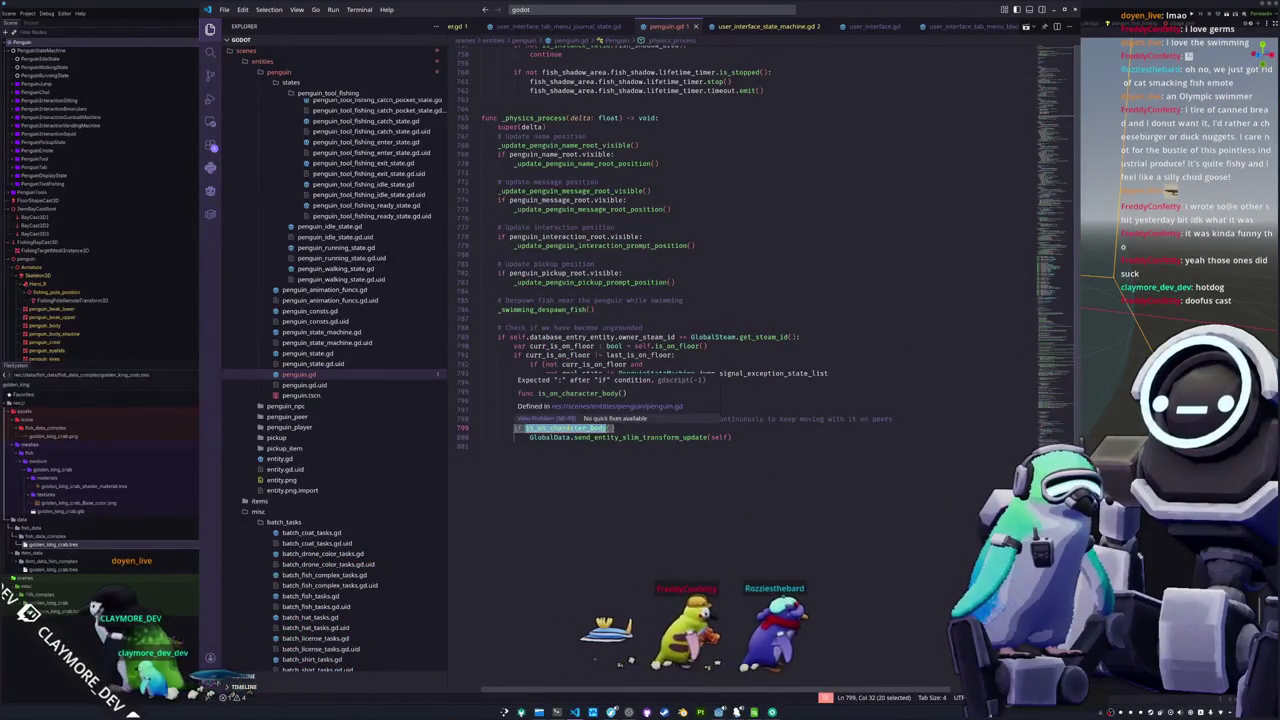
Complete line 799 as the call 'is_on_character_body():'
mouse_move(566, 430)
key(Right)
text(())
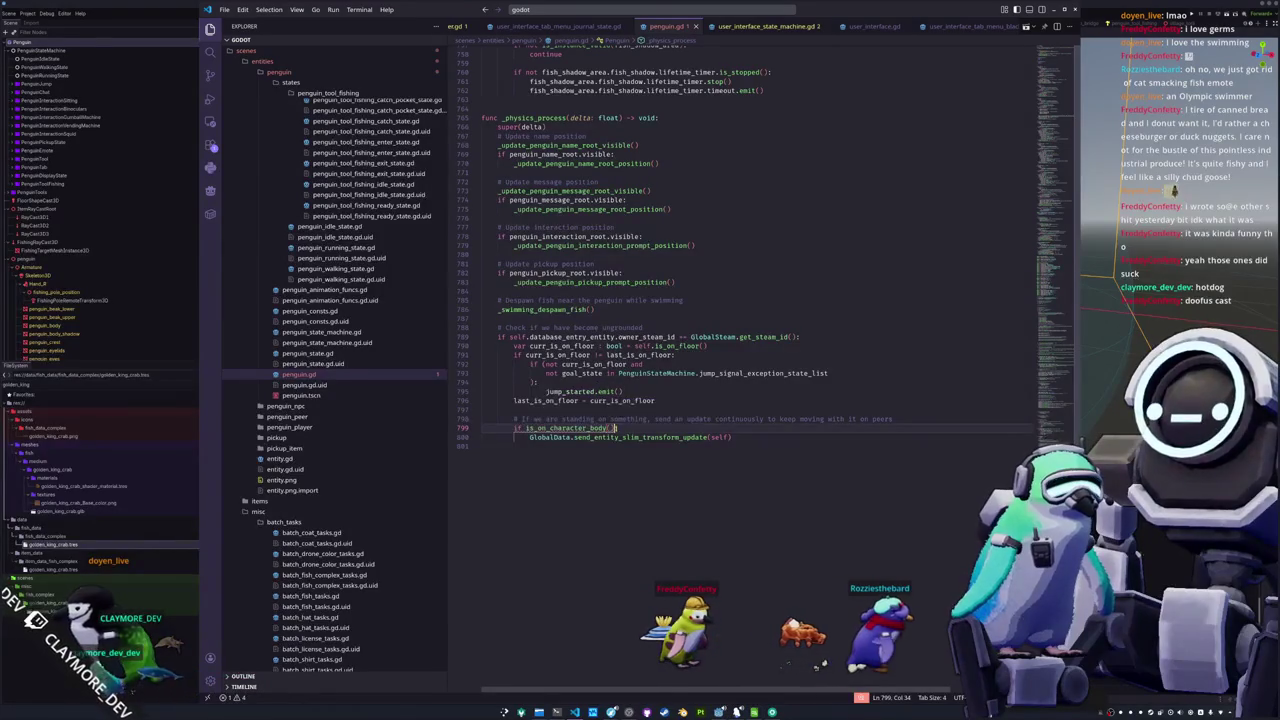
text(:)
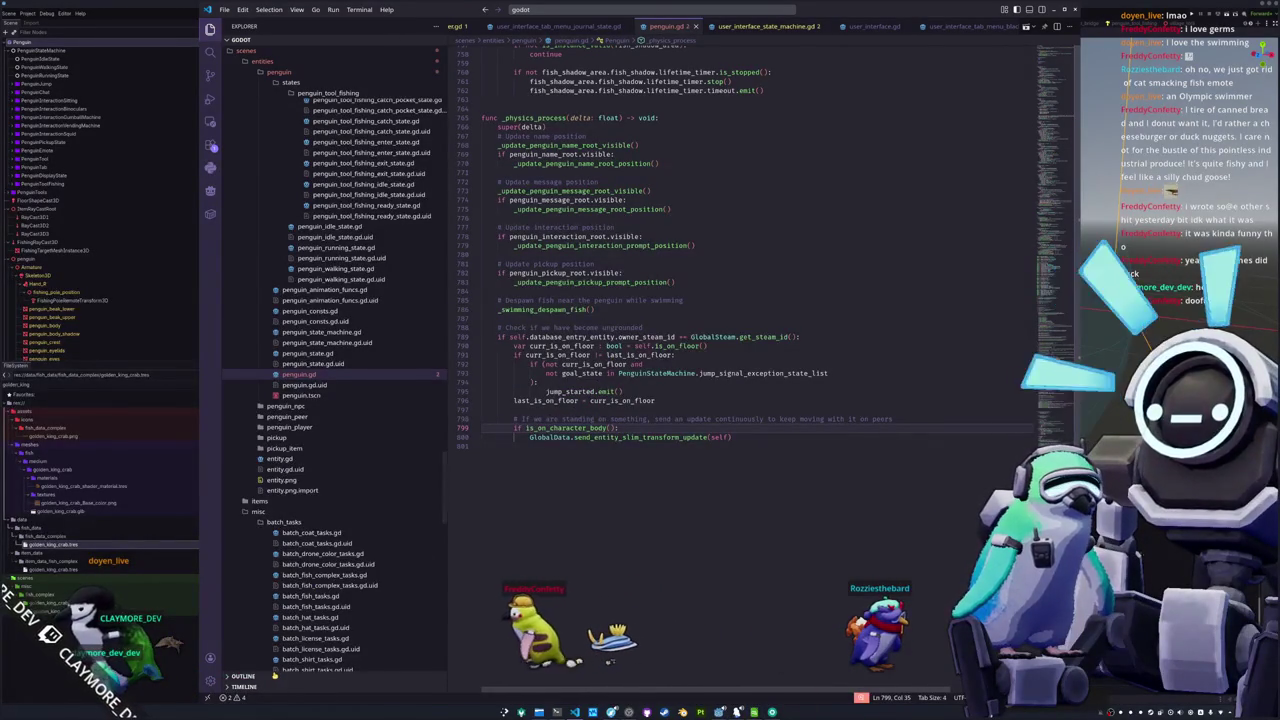
Open the Problems panel and review the reported issues on lines 236 and 421
click(228, 697)
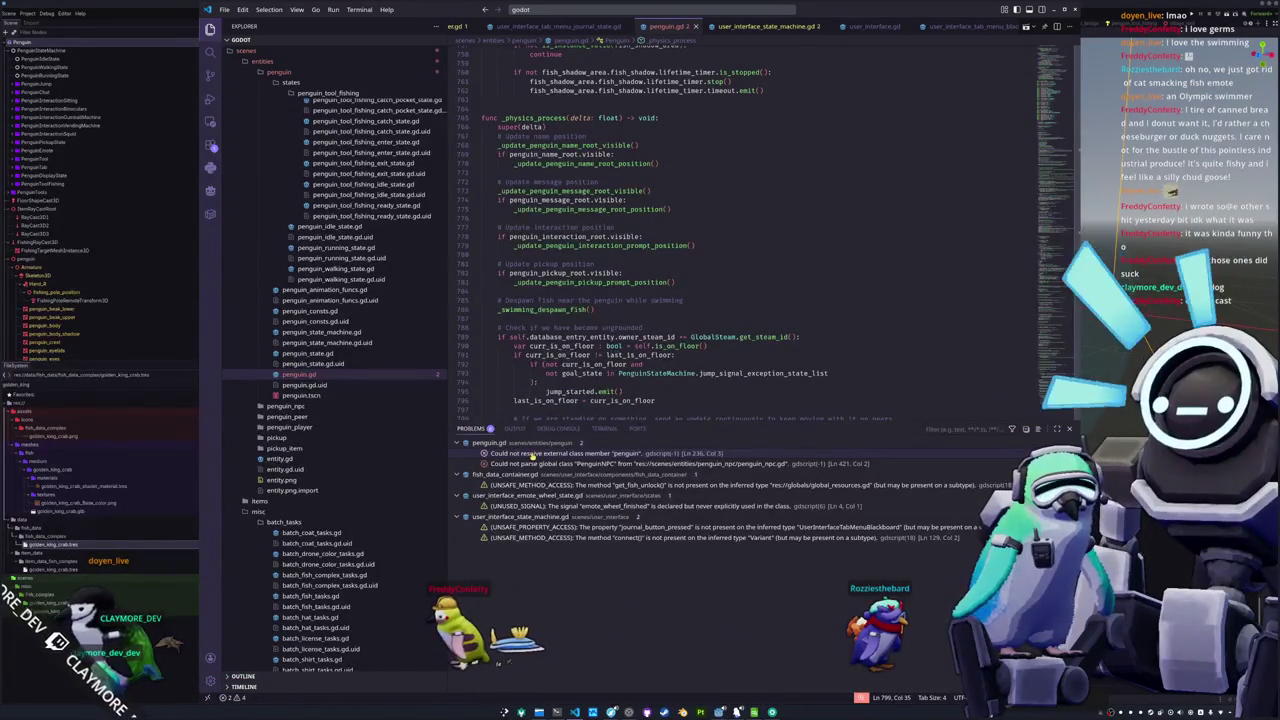
click(590, 453)
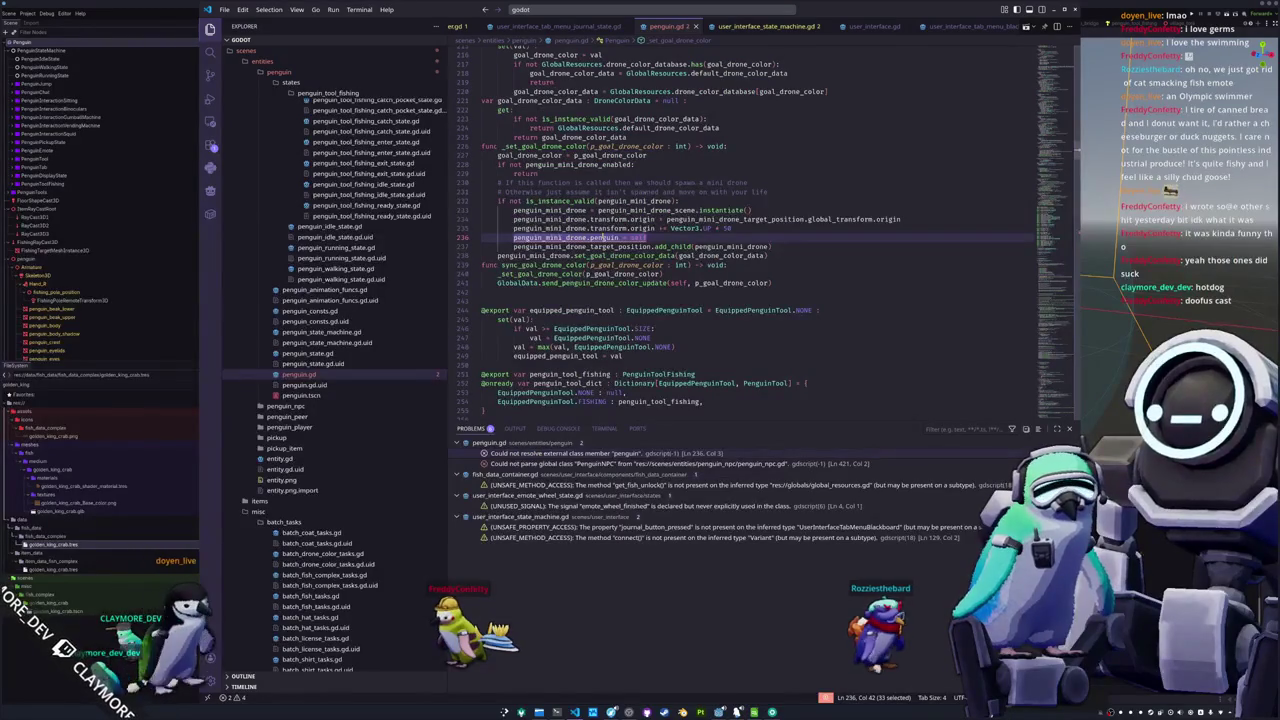
click(602, 237)
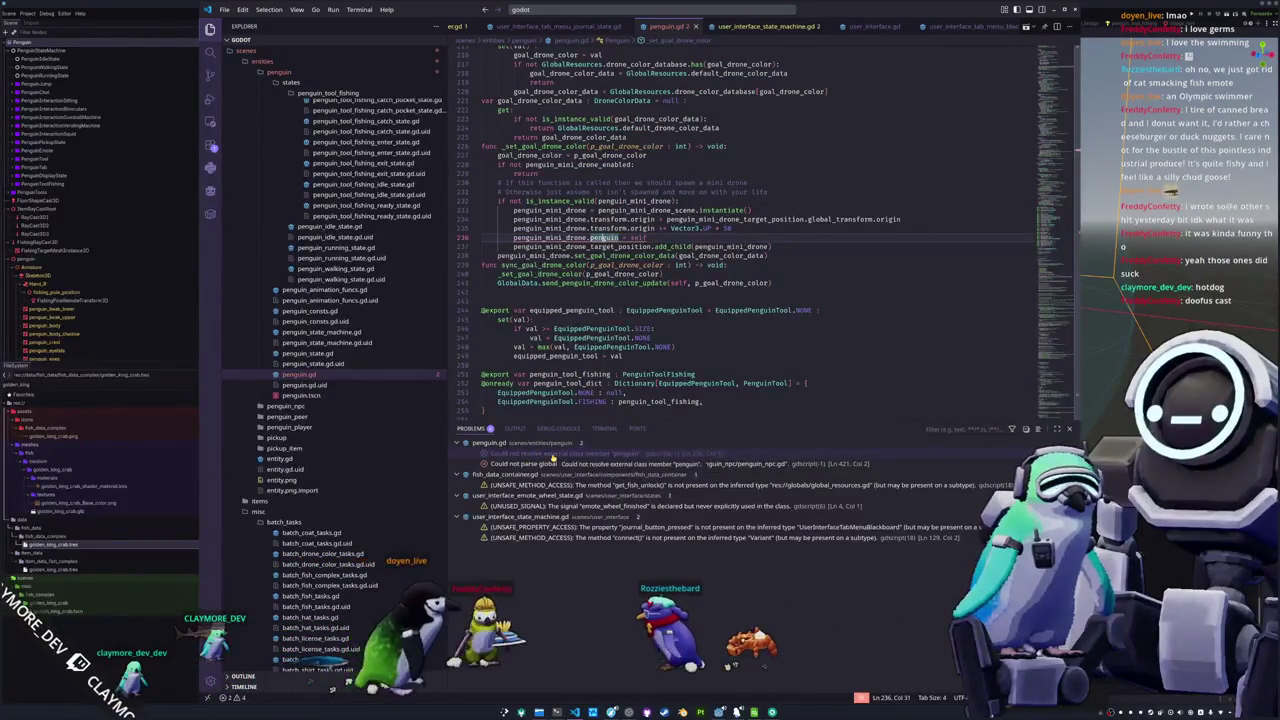
click(551, 455)
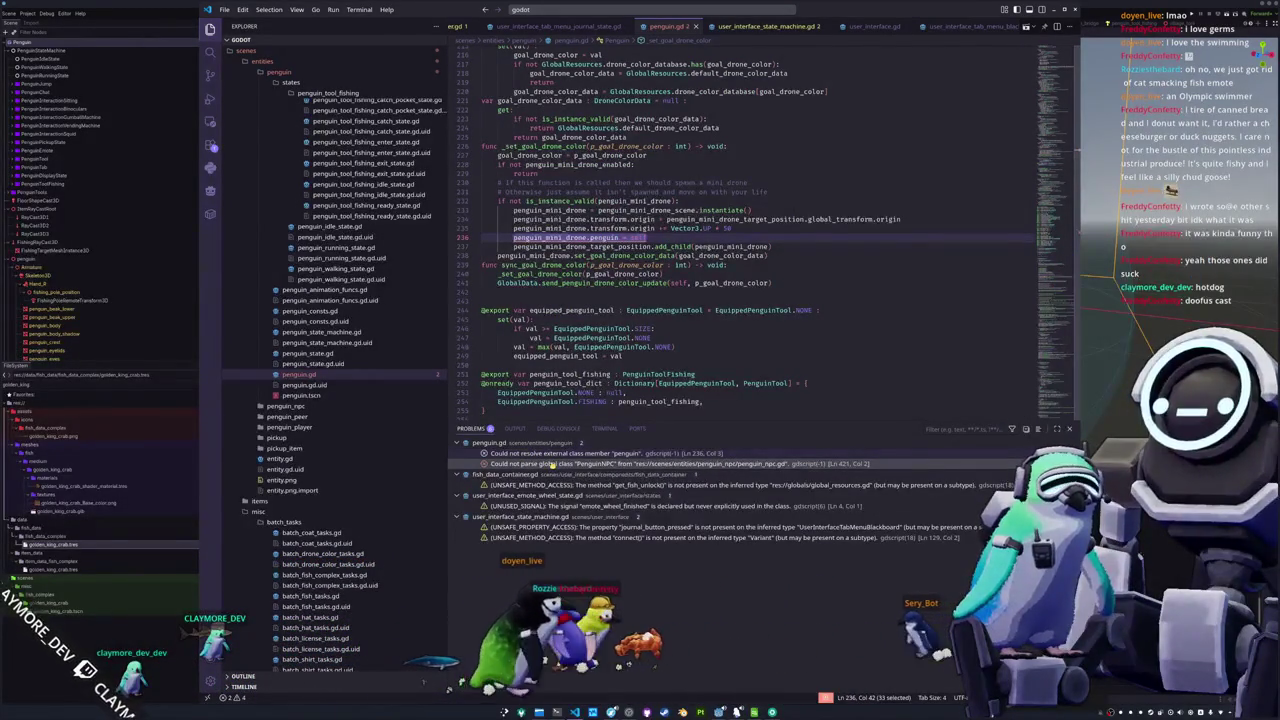
click(551, 464)
click(544, 274)
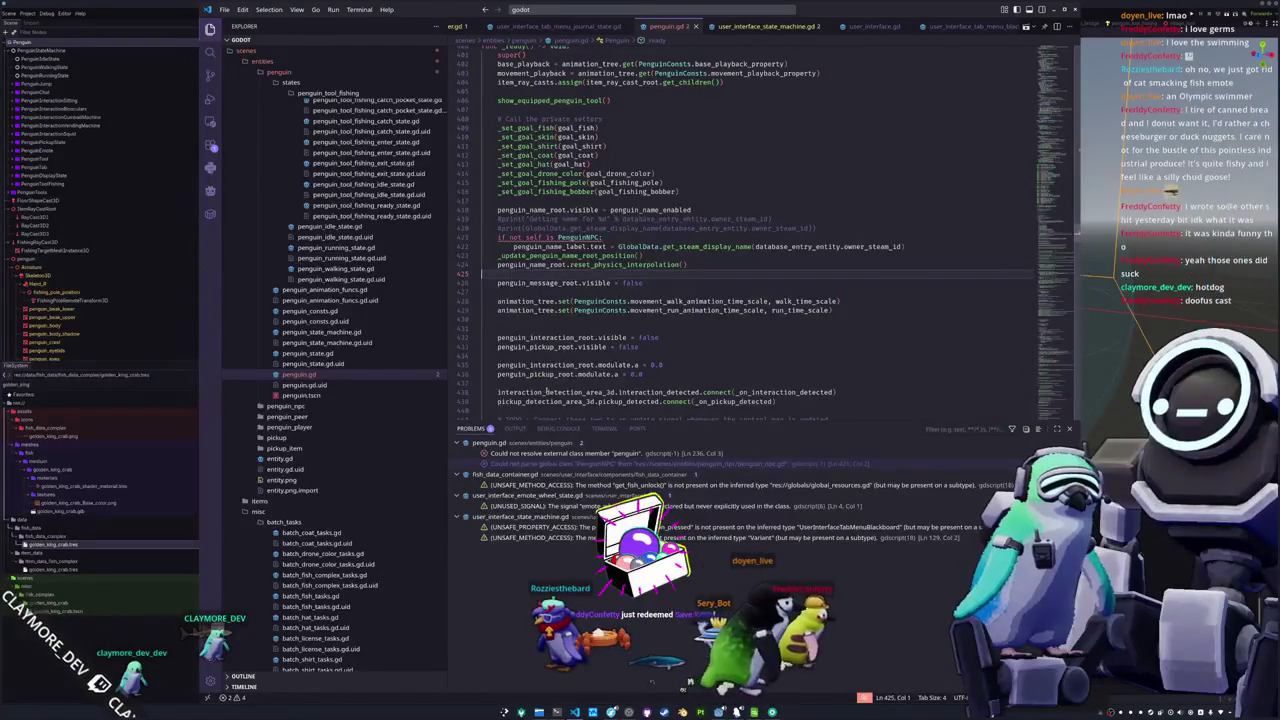
drag(560, 419, 560, 473)
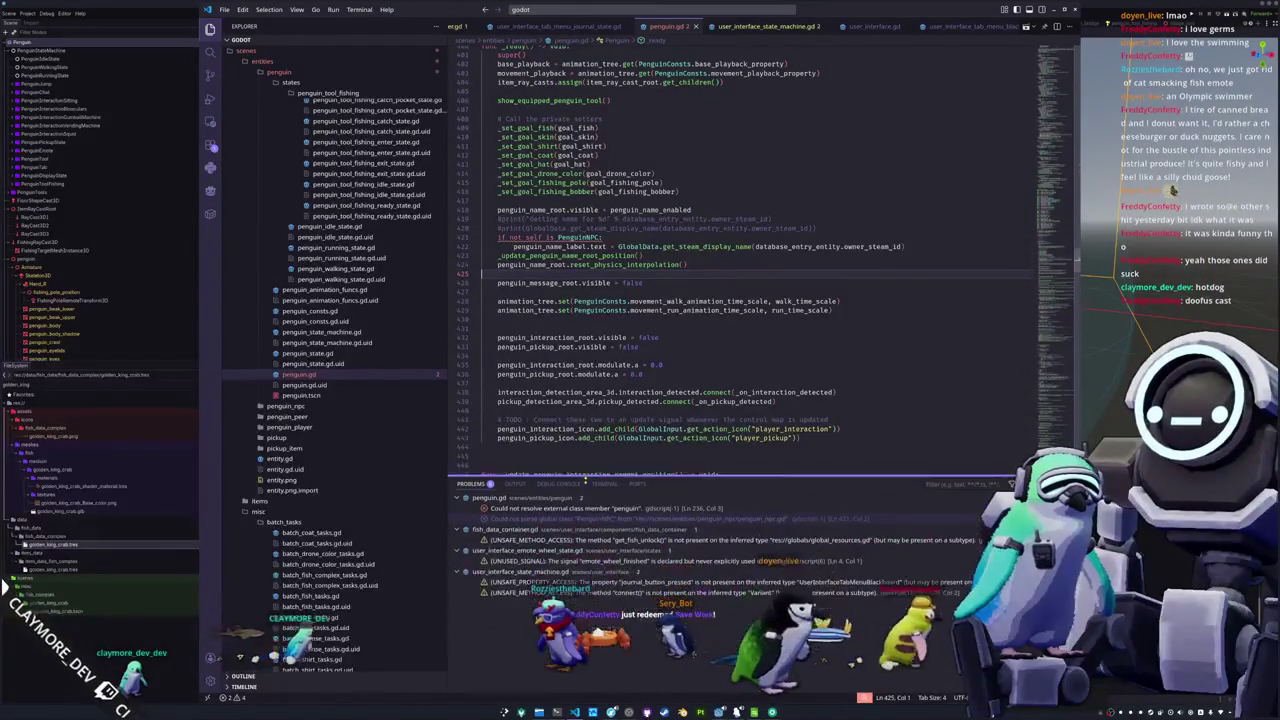
scroll(1028, 188, up, 3)
drag(1054, 147, 1055, 57)
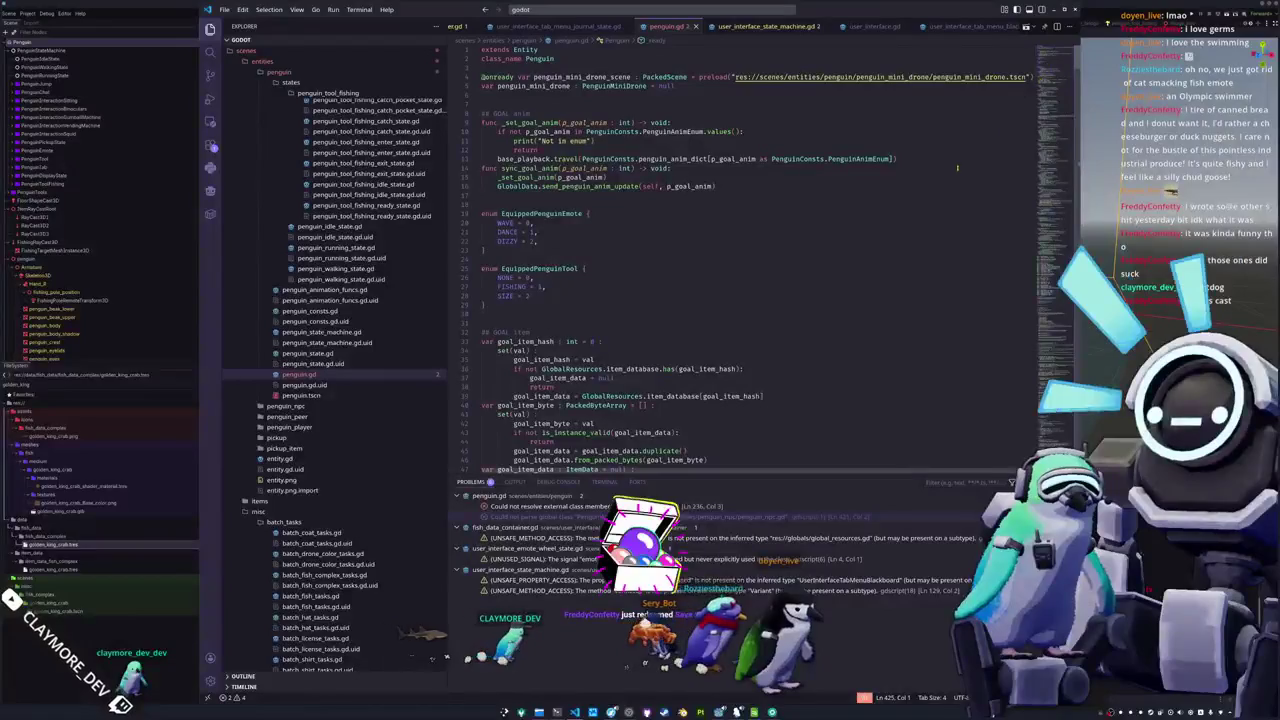
key(ctrl+shift+p)
Reload the VS Code window via 'rel' (Developer: Reload Window), then run the project in Godot with F5
text(rel)
key(Return)
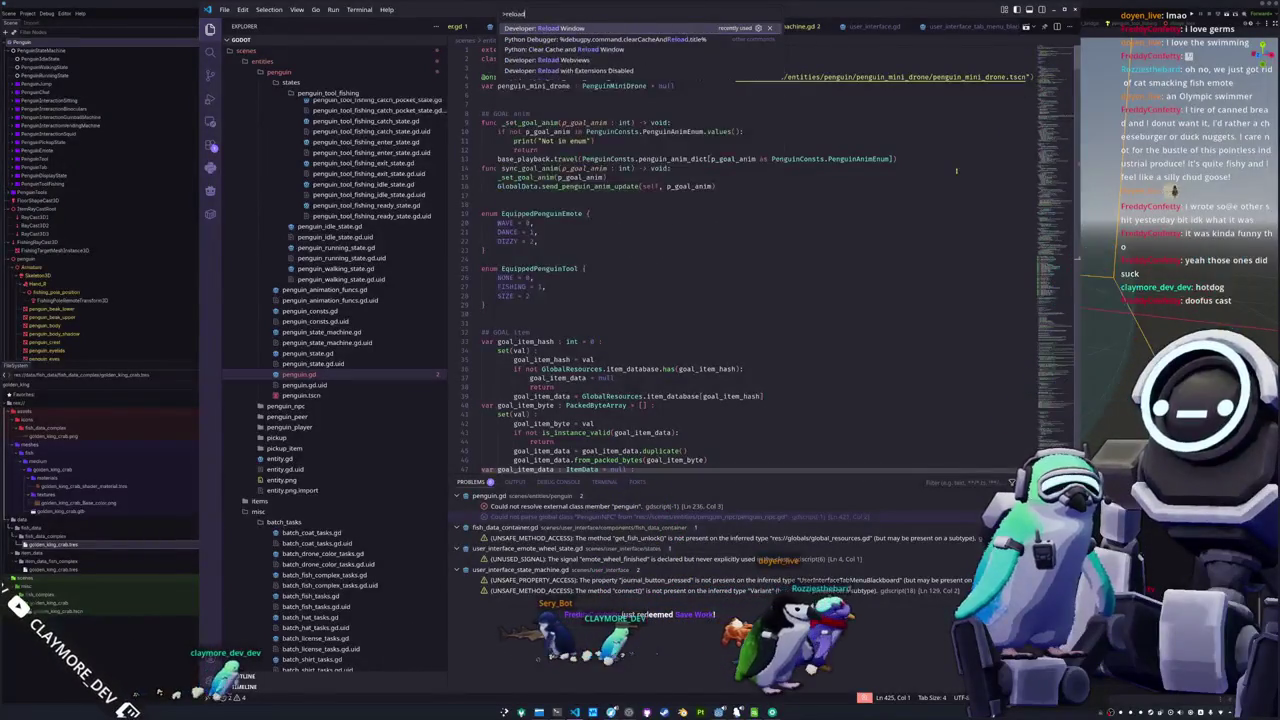
scroll(923, 310, down, 10)
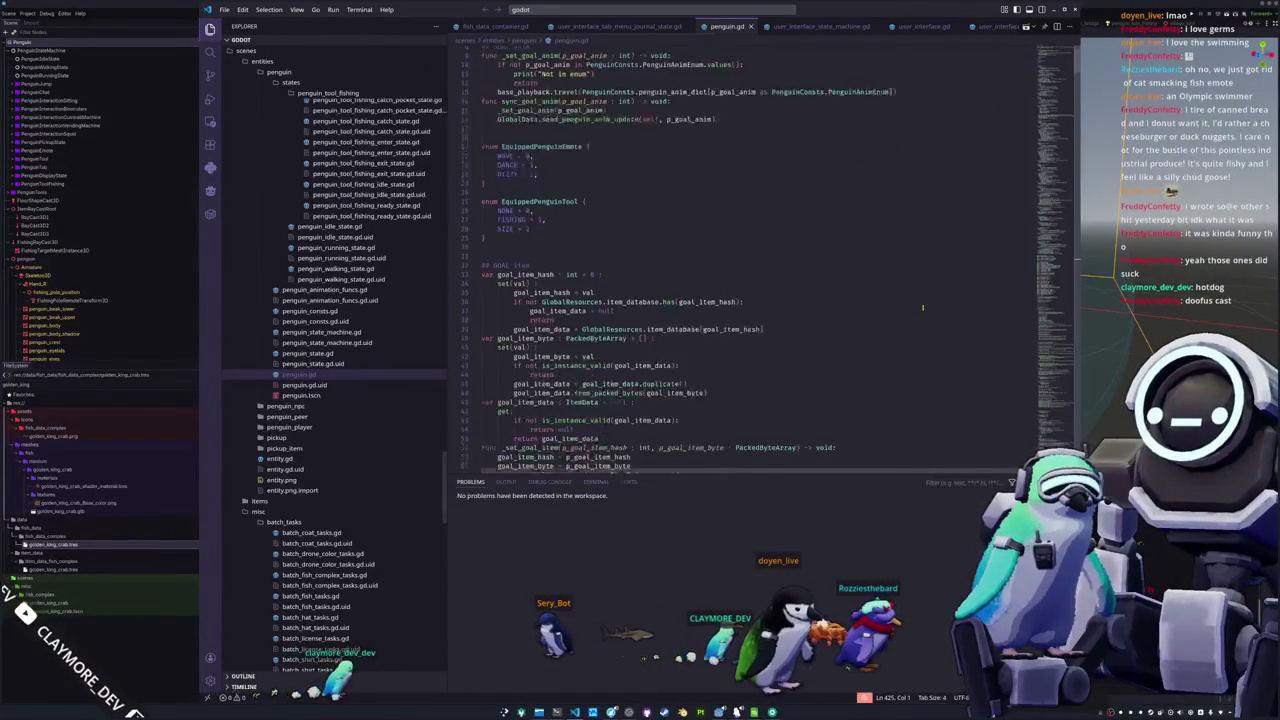
scroll(820, 316, down, 15)
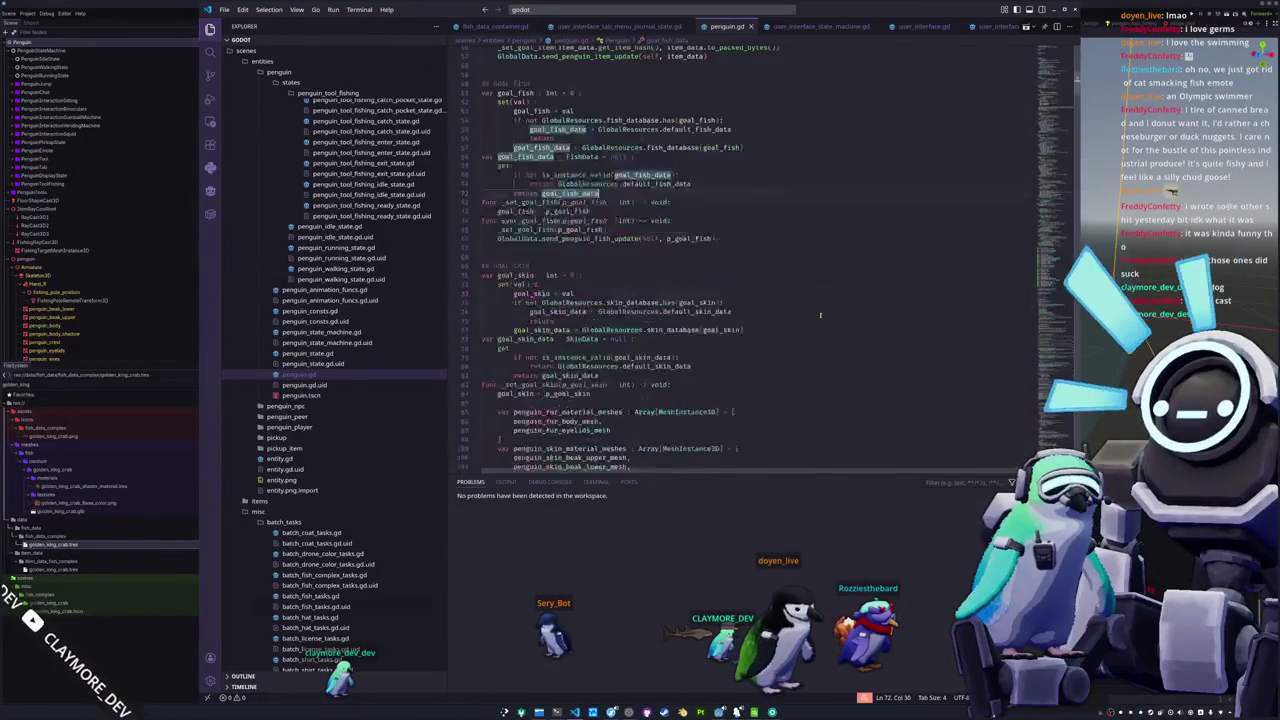
scroll(821, 314, down, 15)
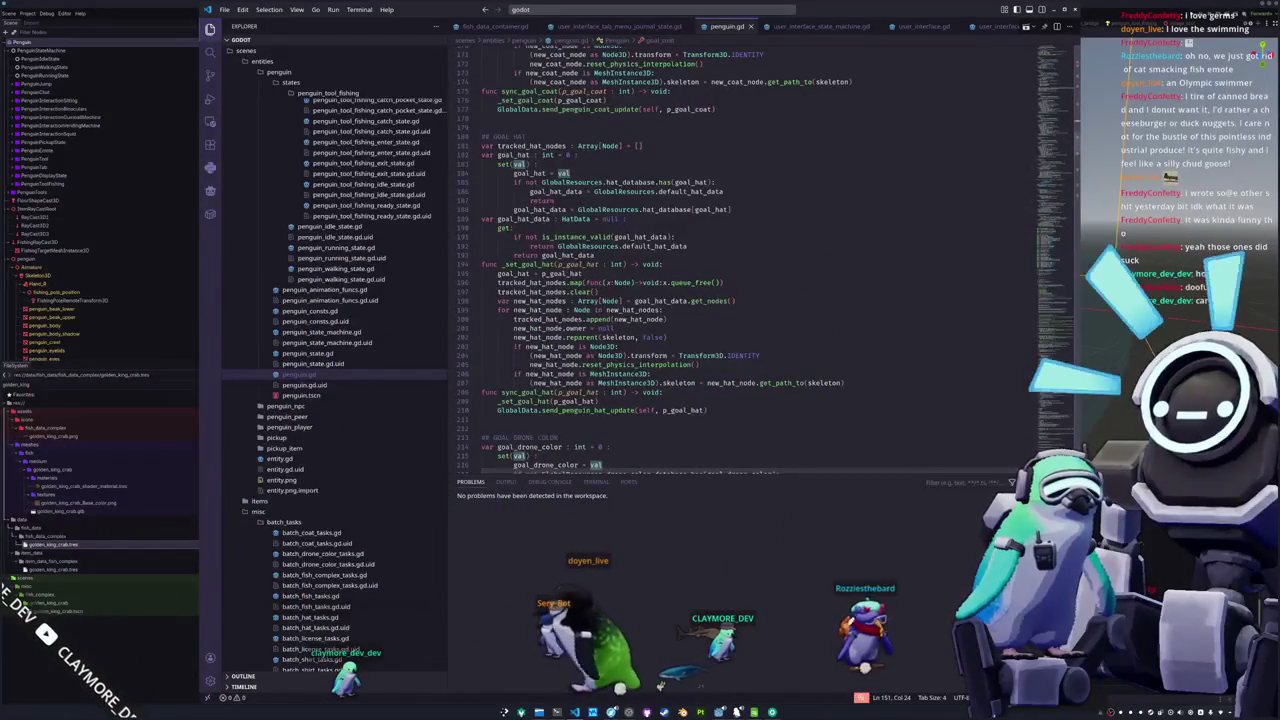
key(alt+Tab)
key(F5)
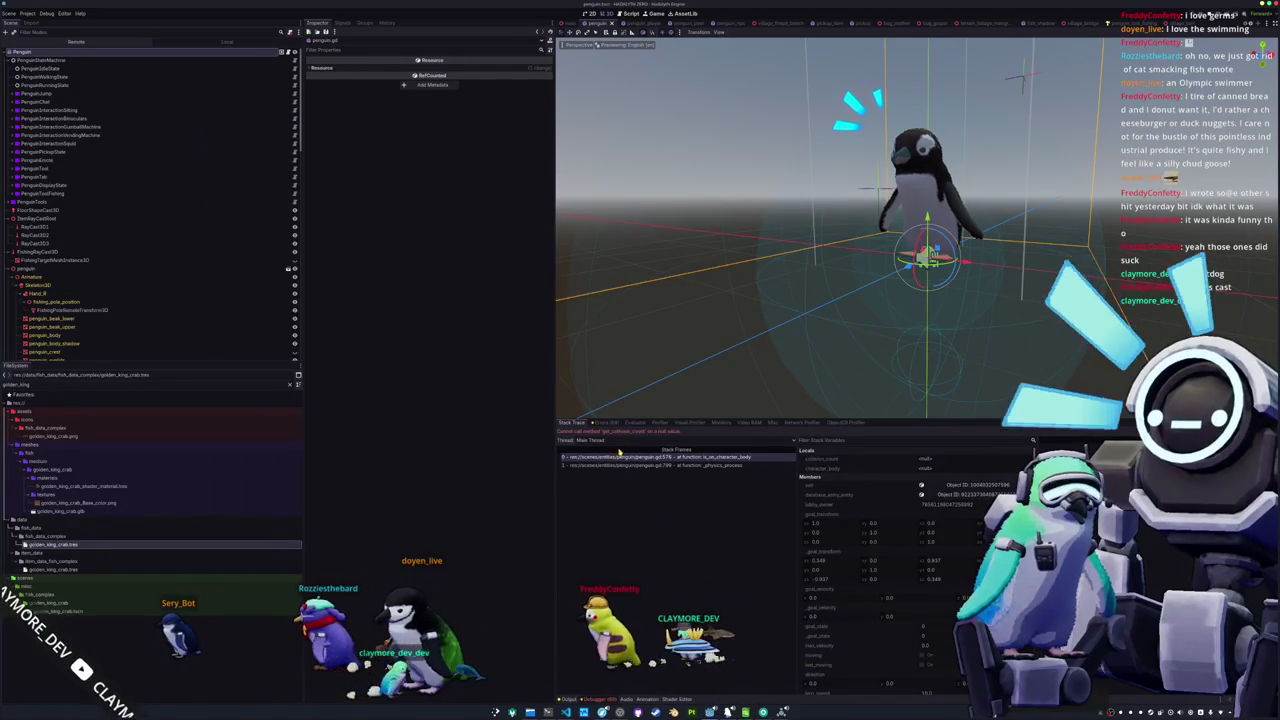
Assign FloorShapeCast3D to the Penguin's Floor Shape Cast, then stop and relaunch the game
click(40, 52)
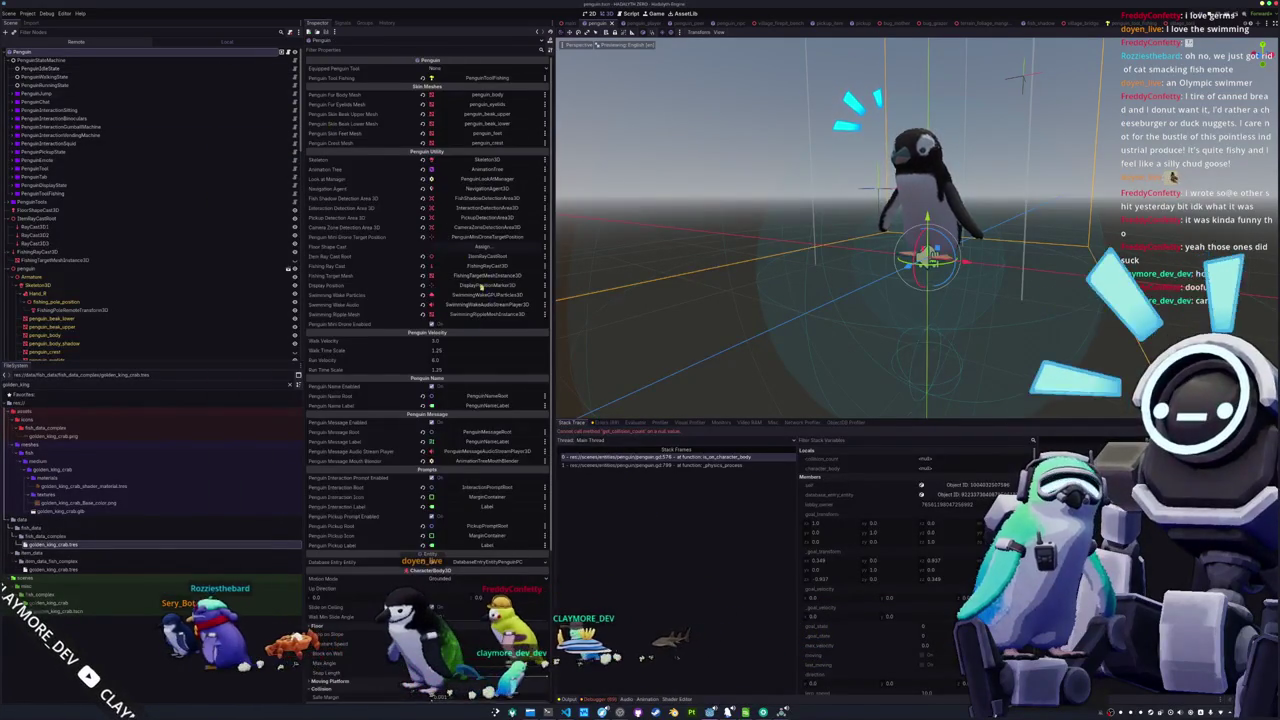
click(478, 246)
click(625, 432)
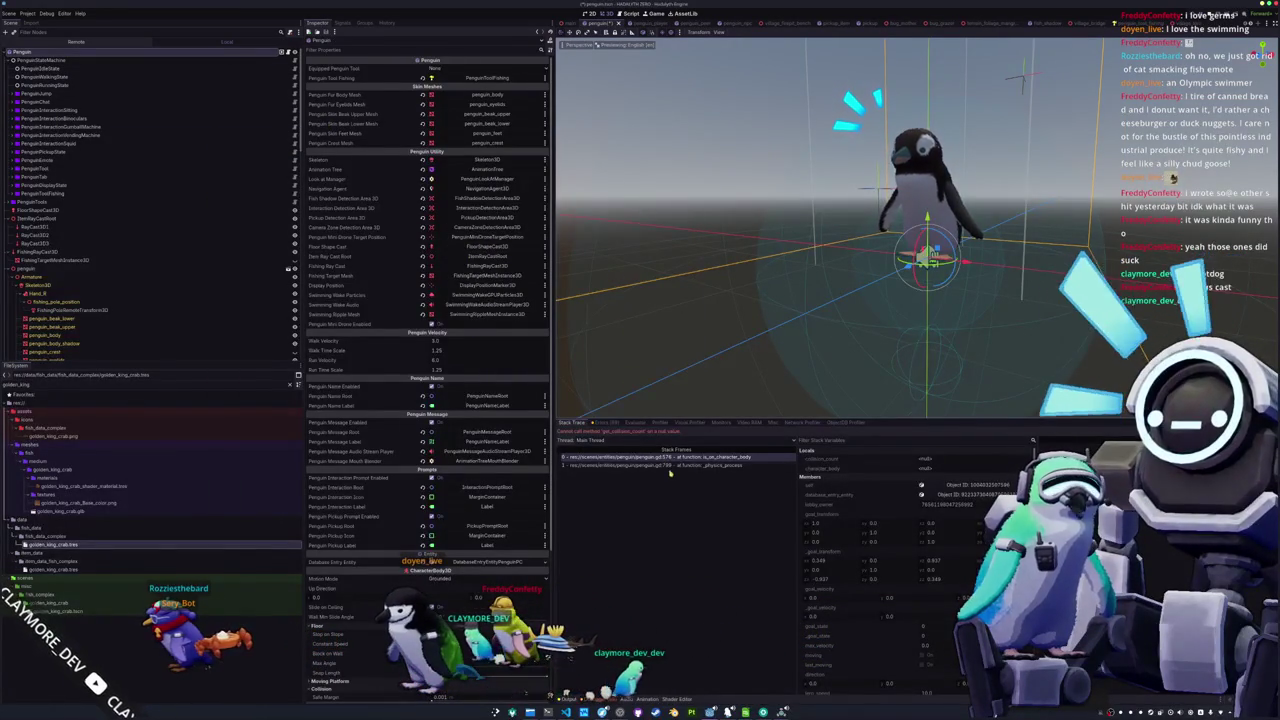
key(F8)
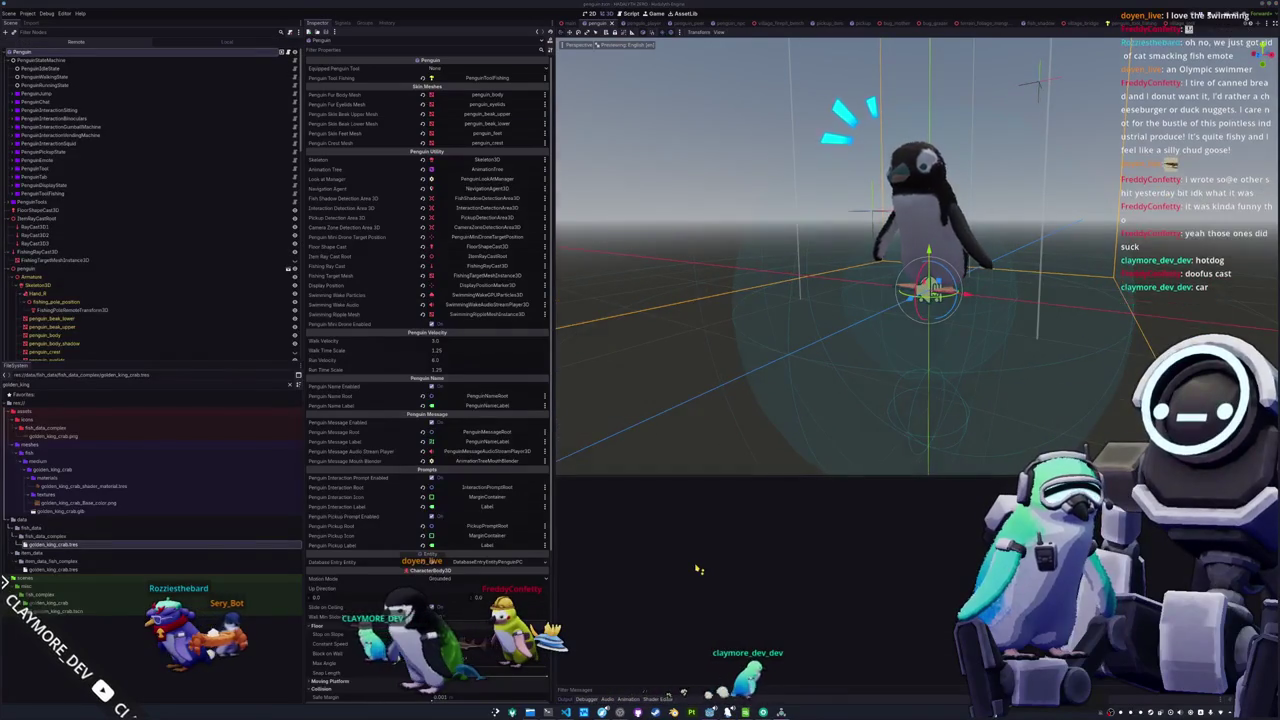
key(F5)
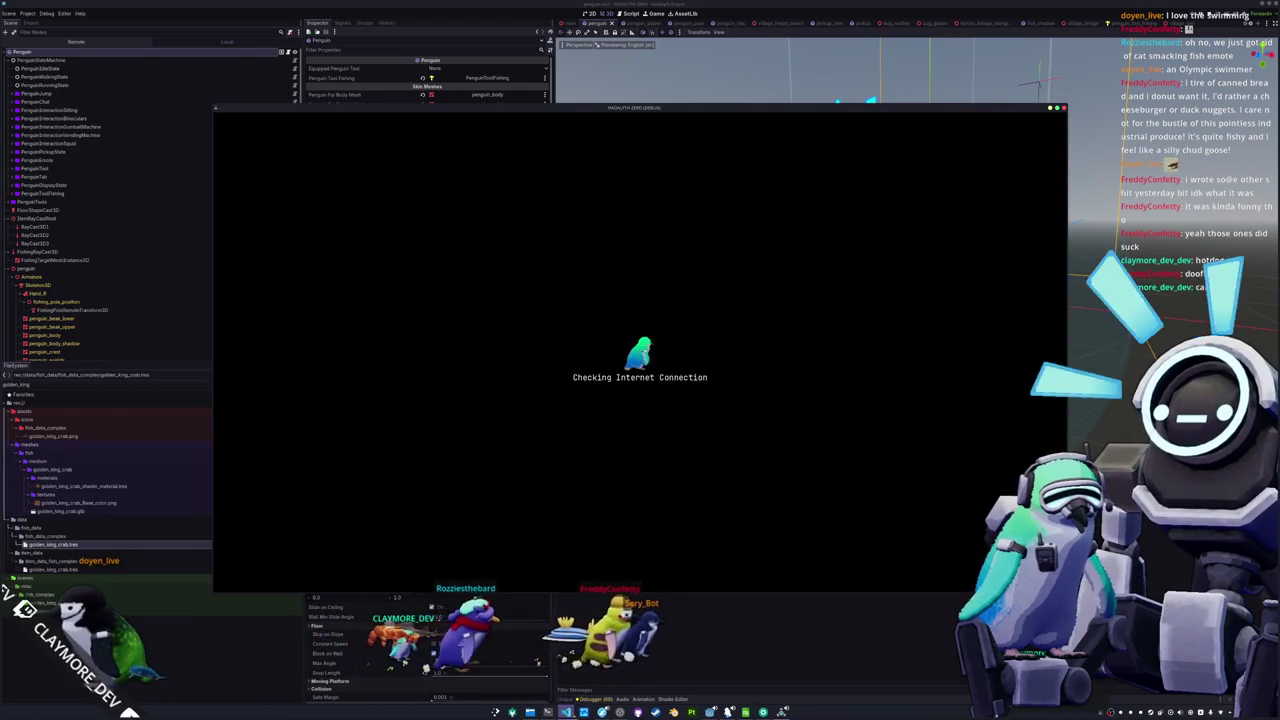
click(566, 712)
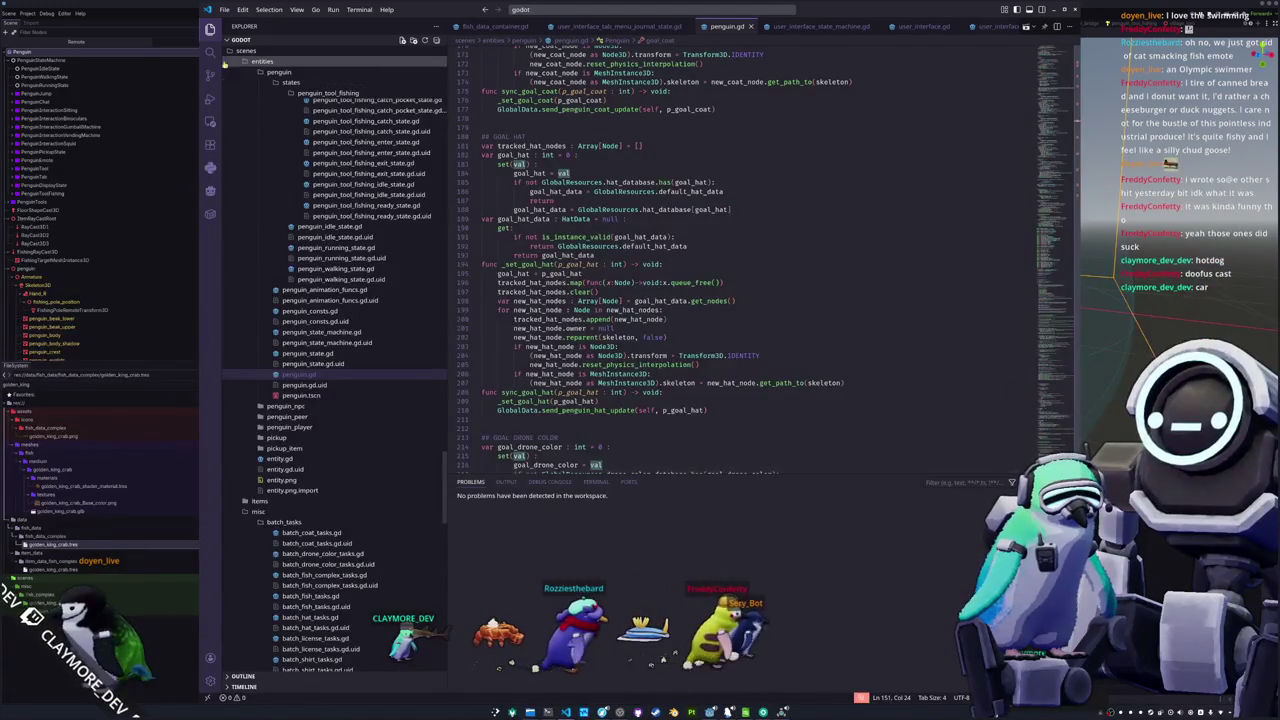
Search the project for floor_ray_cast with an empty replace box, then enter the game world
key(ctrl+shift+f)
click(318, 60)
key(ctrl+a)
key(BackSpace)
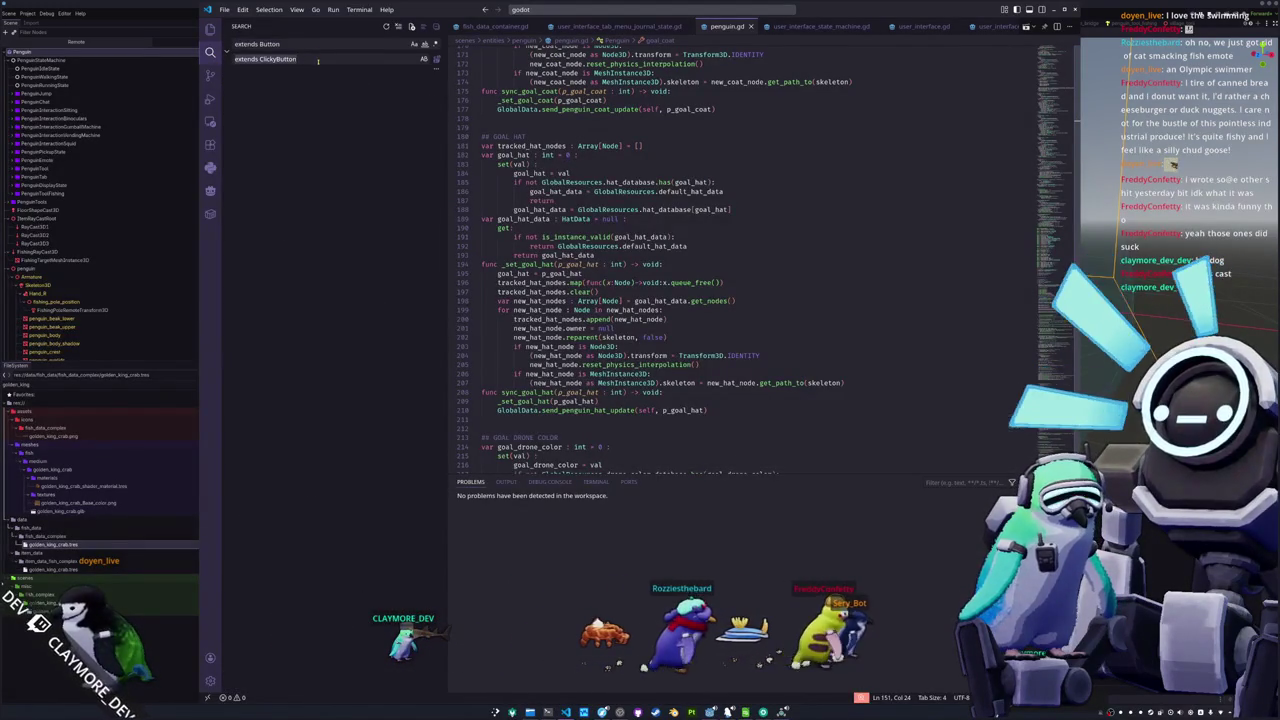
triple_click(307, 45)
text(floor_ray_cast)
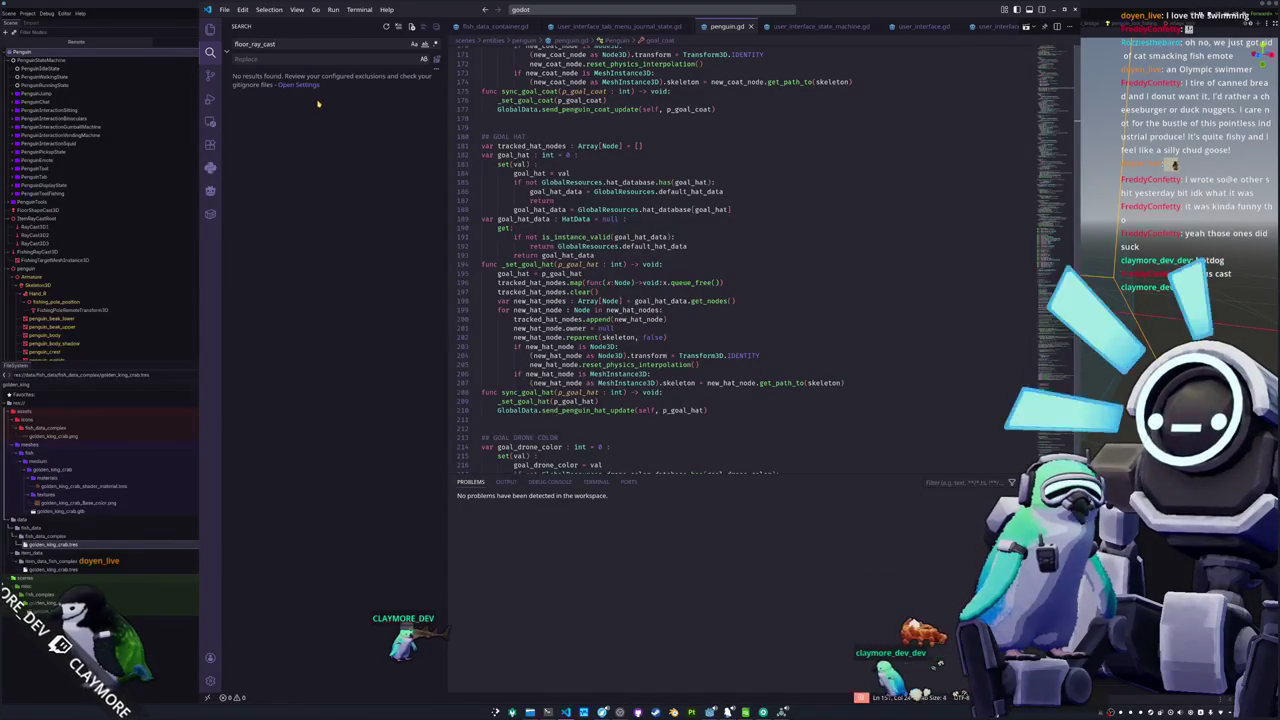
key(F5)
click(640, 374)
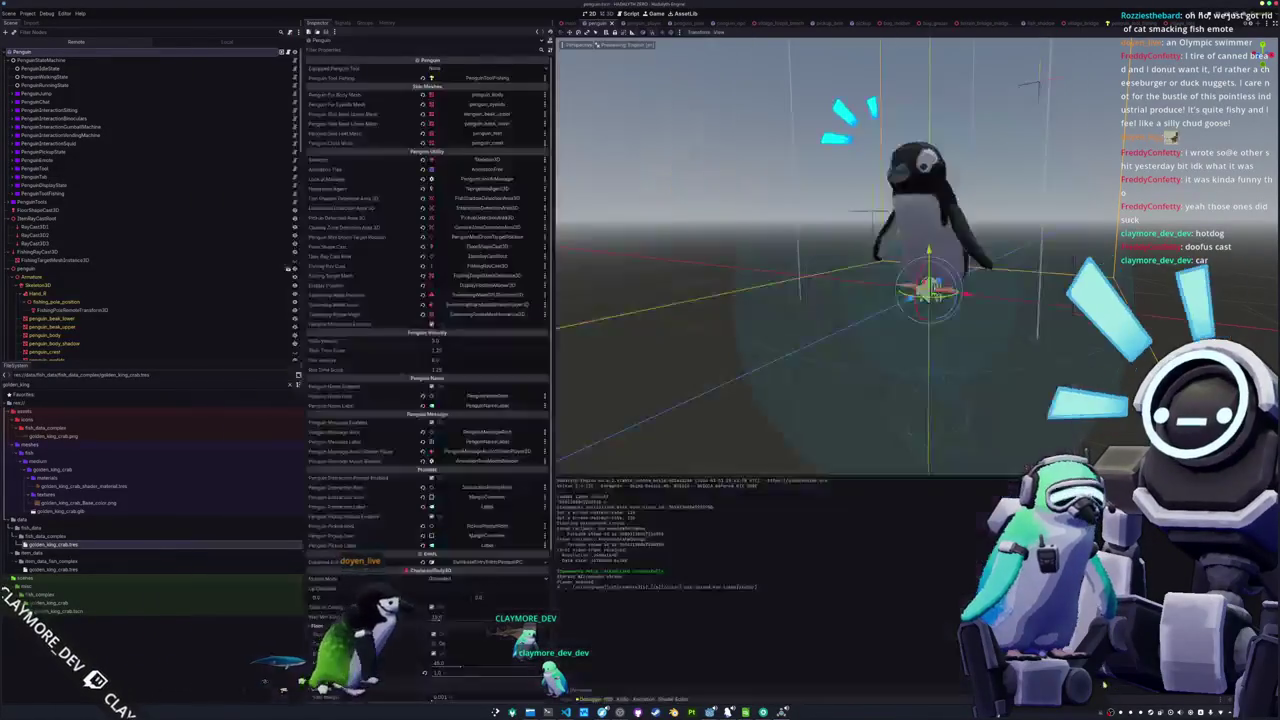
Show the Debugger's Monitors tab and move the game window to the right side
click(662, 423)
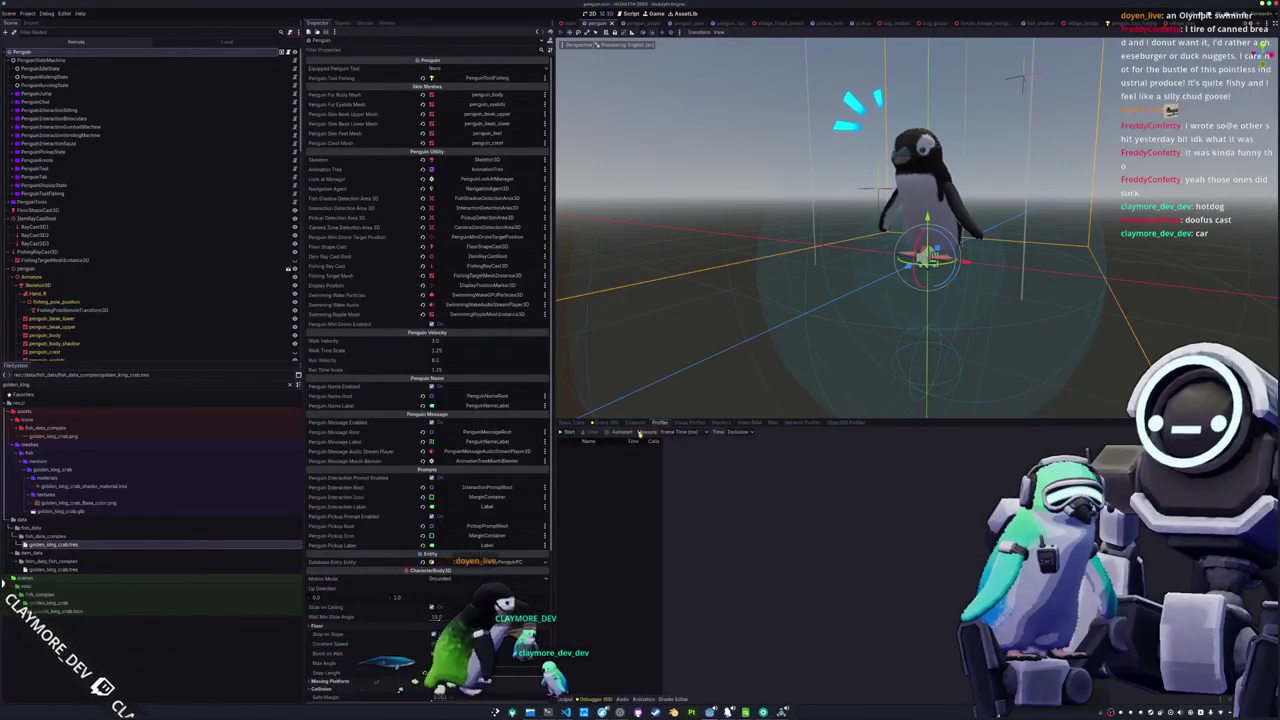
click(723, 424)
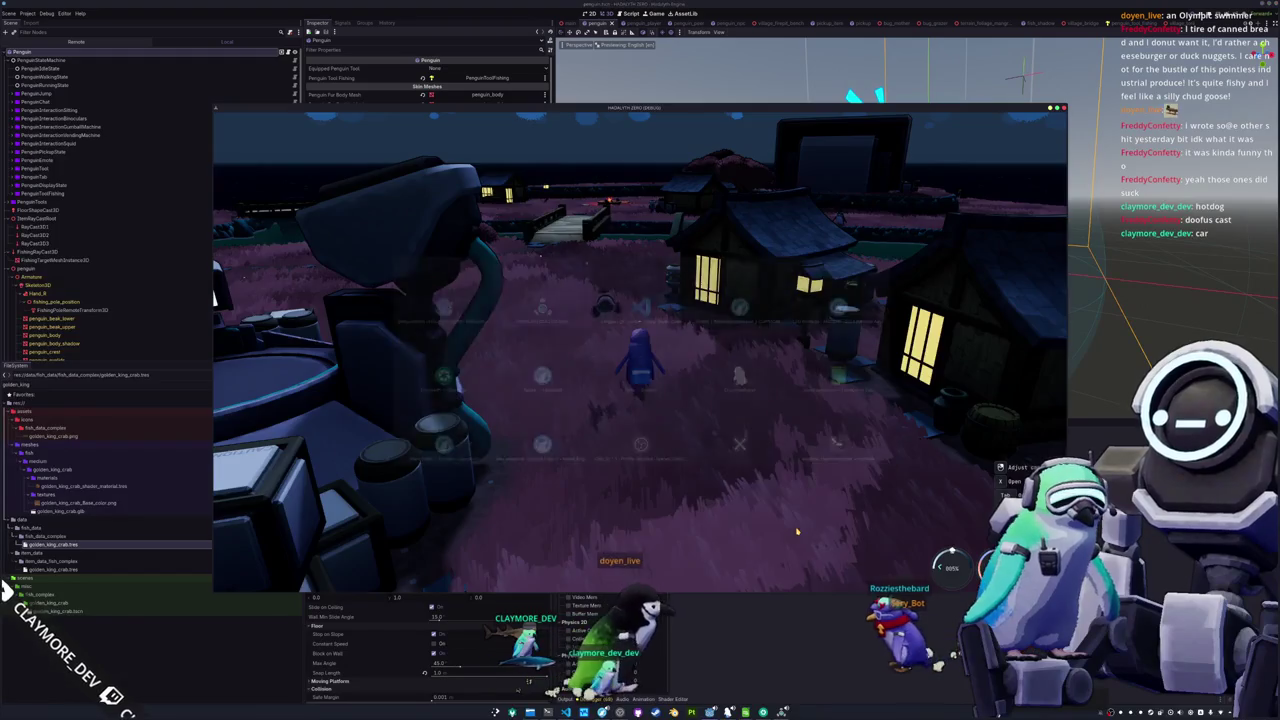
key(alt+Tab)
mouse_move(614, 111)
mouse_down()
mouse_move(1088, 194)
mouse_move(1074, 173)
mouse_up()
Open and close the game's Settings and Escape Menu, then select FloorShapeCast3D in the Scene tree
click(1093, 408)
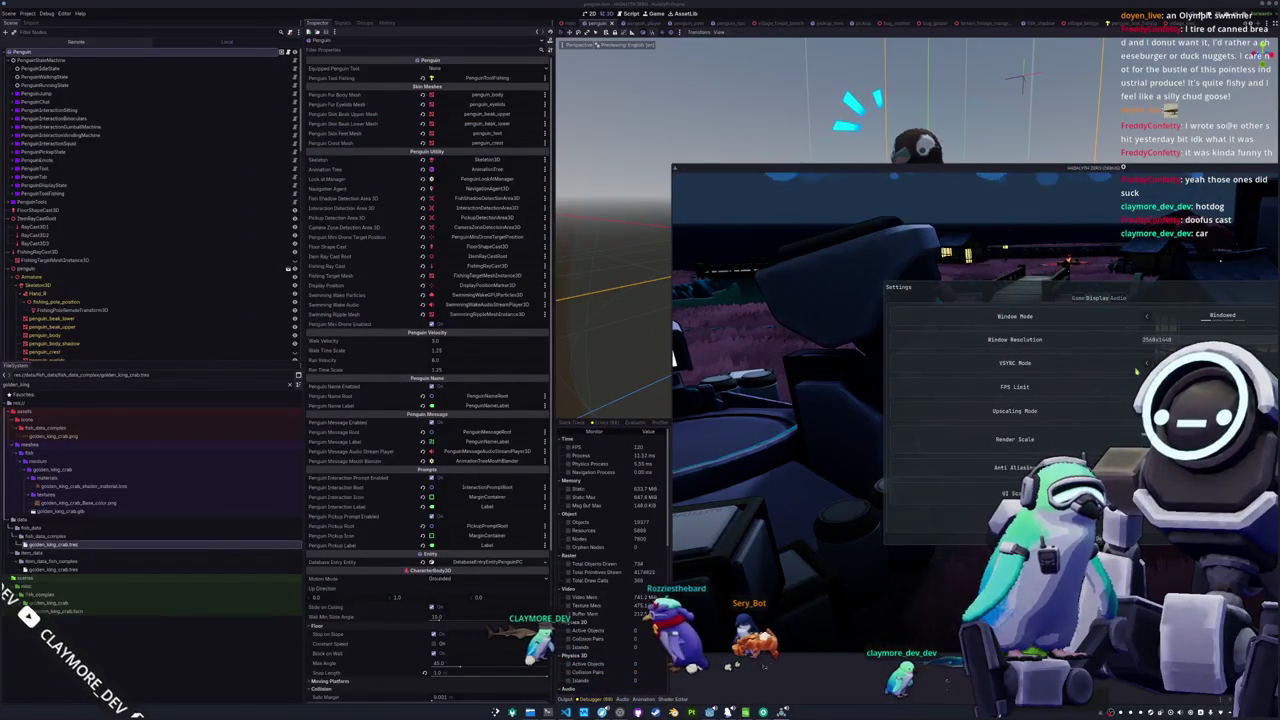
key(Escape)
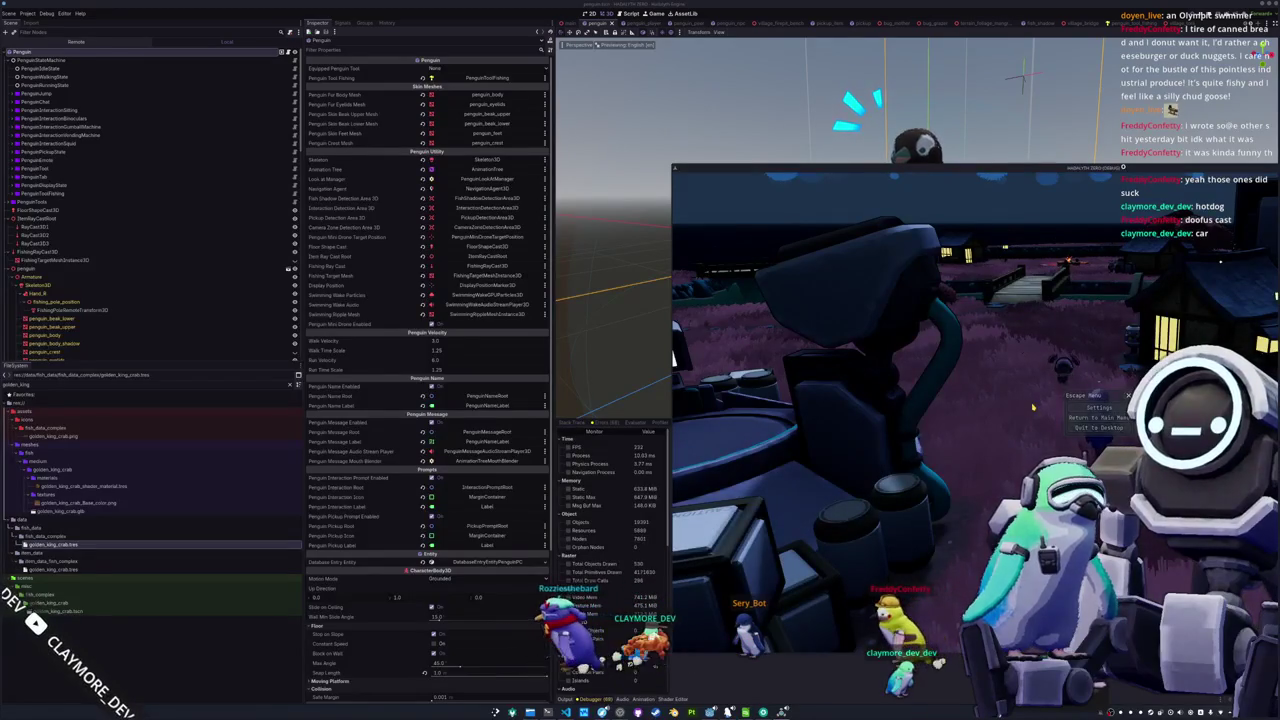
key(Escape)
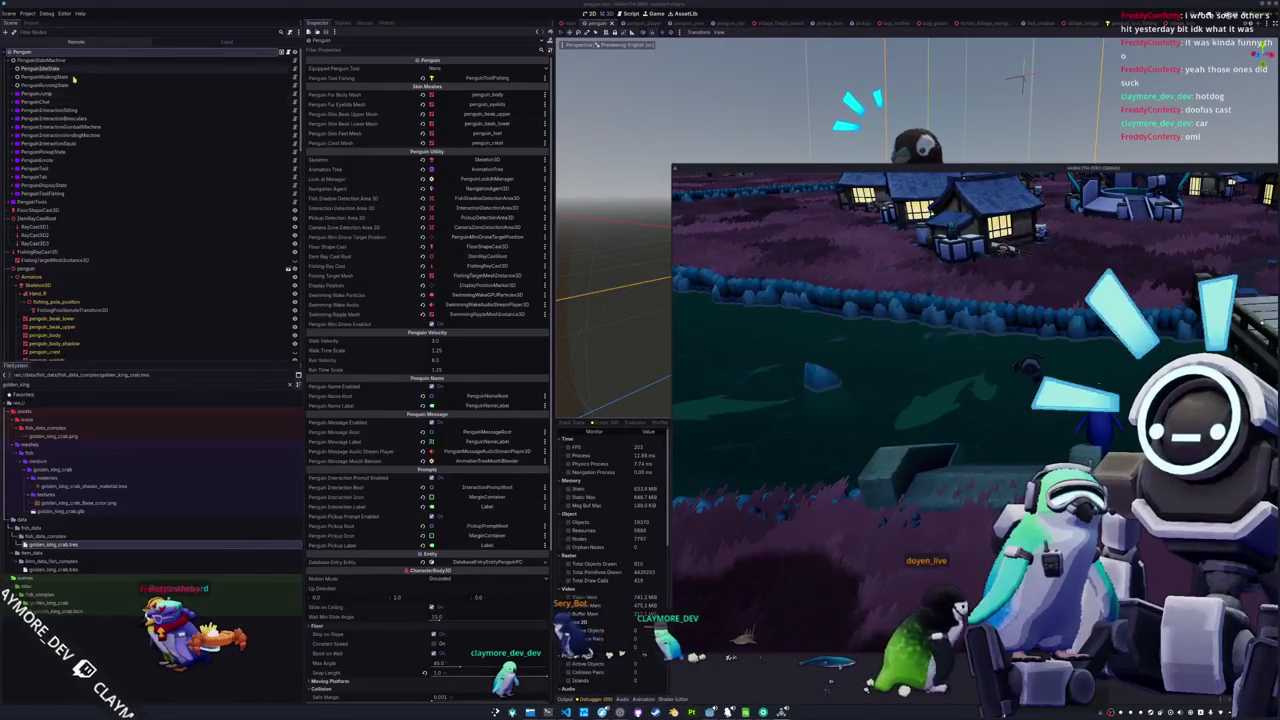
click(284, 210)
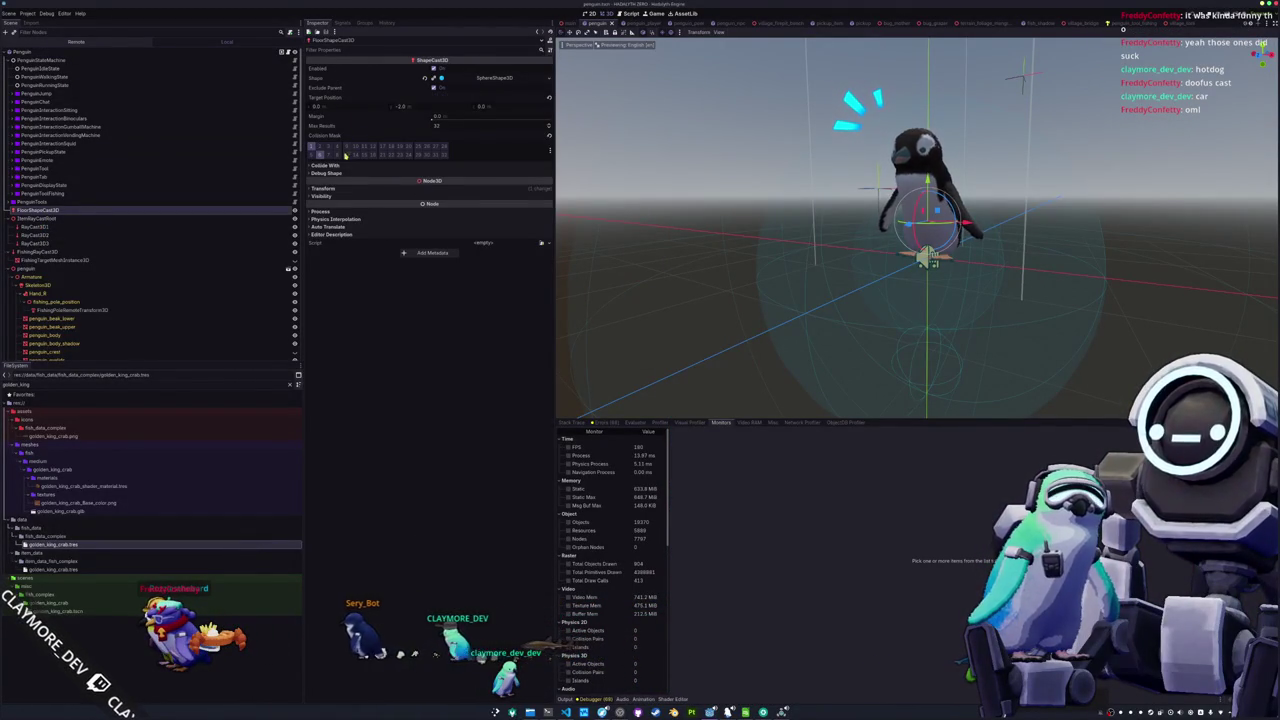
Expand FloorShapeCast3D's Transform, check the game, then view the Remote scene tree
click(368, 188)
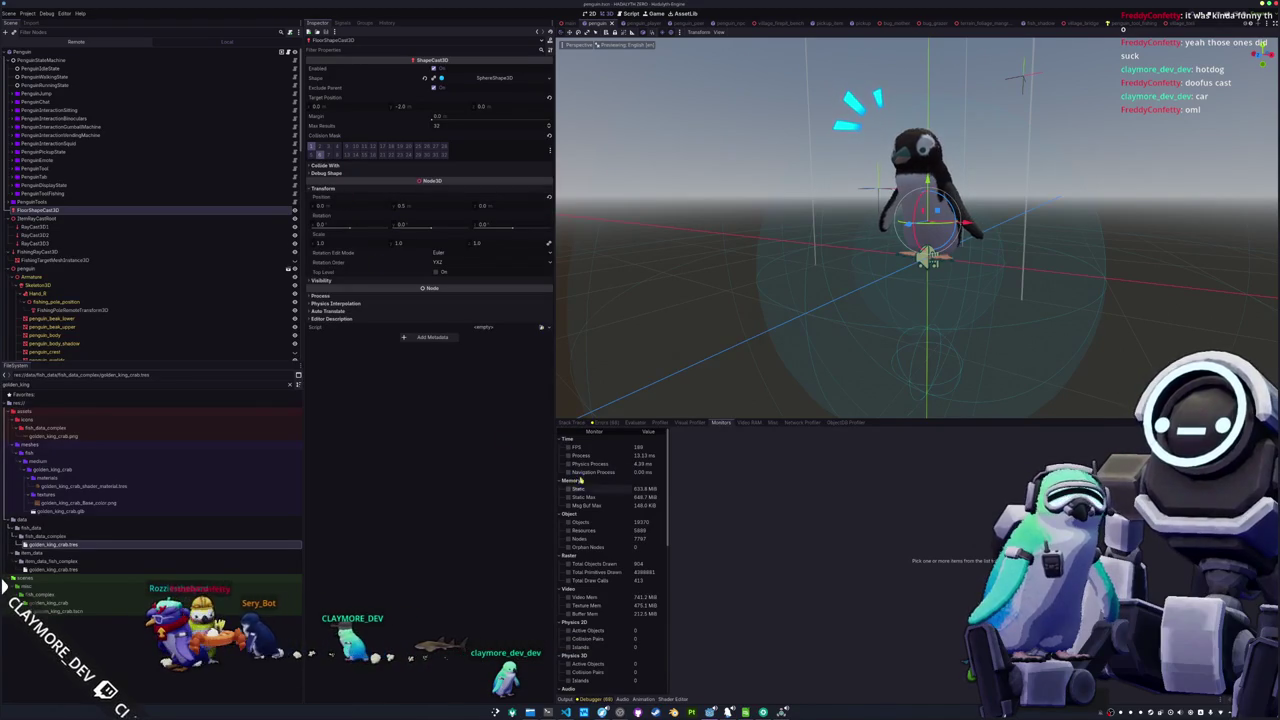
key(alt+Tab)
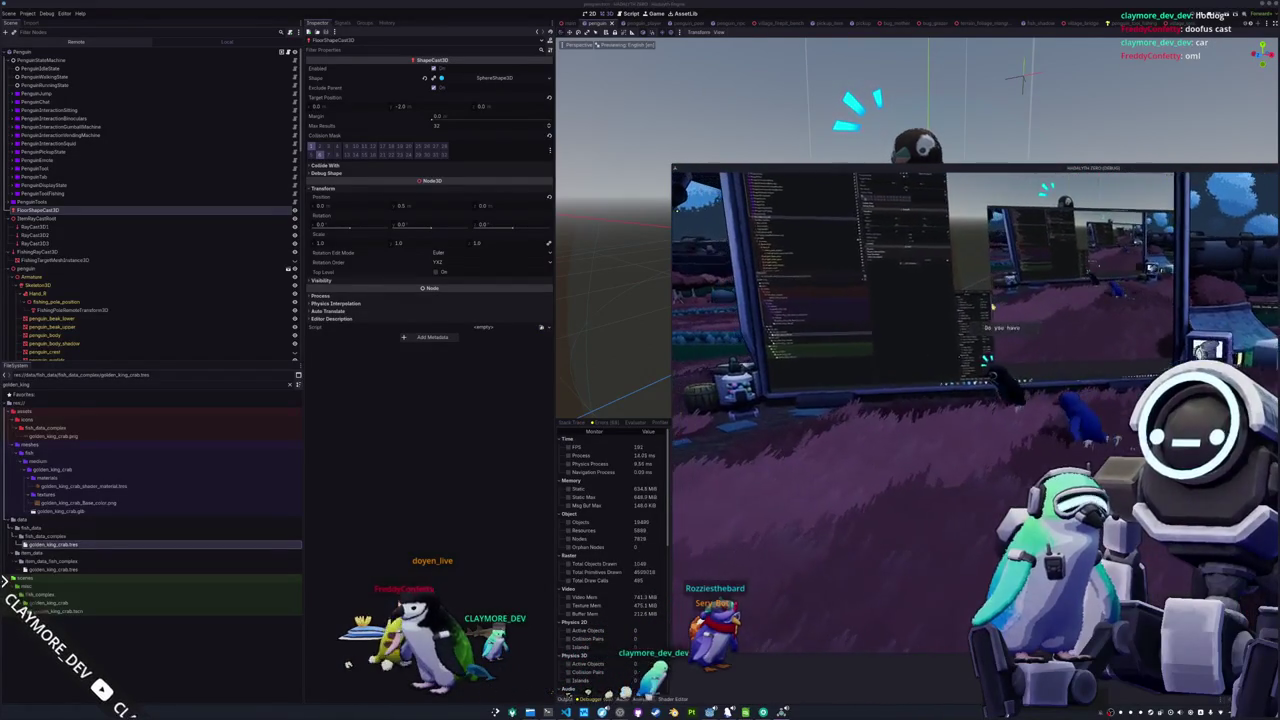
click(493, 431)
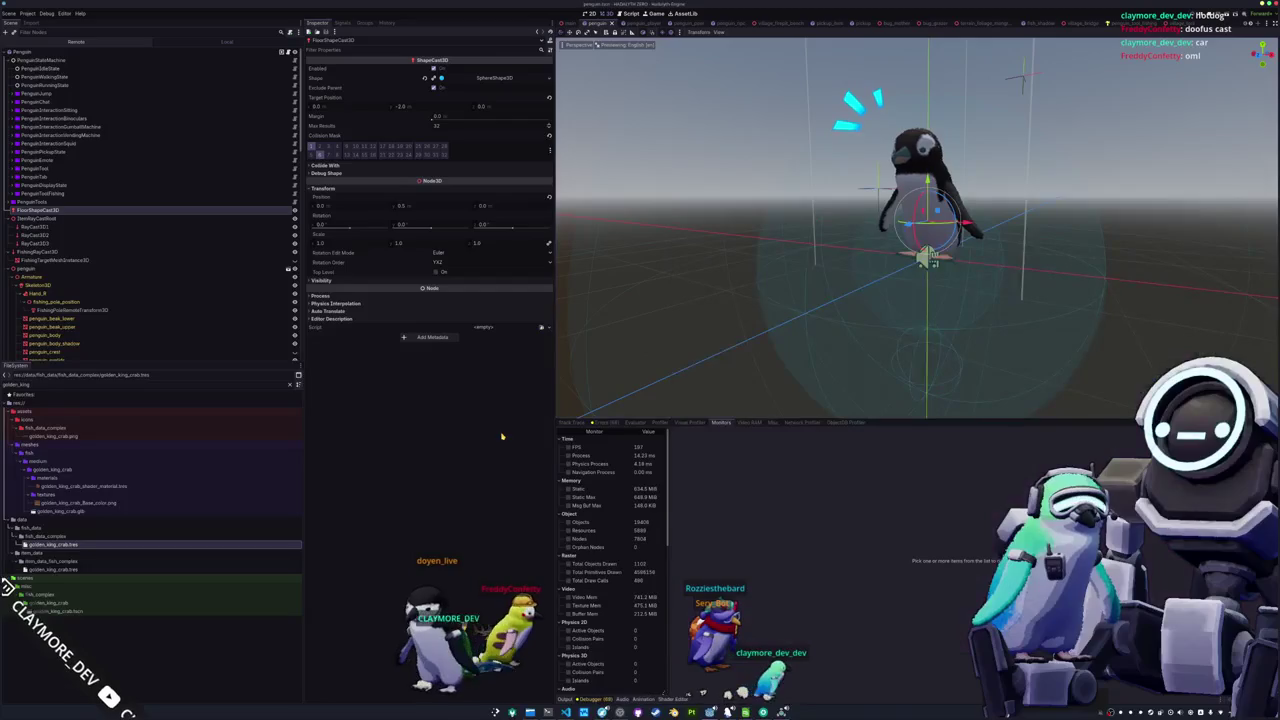
click(80, 43)
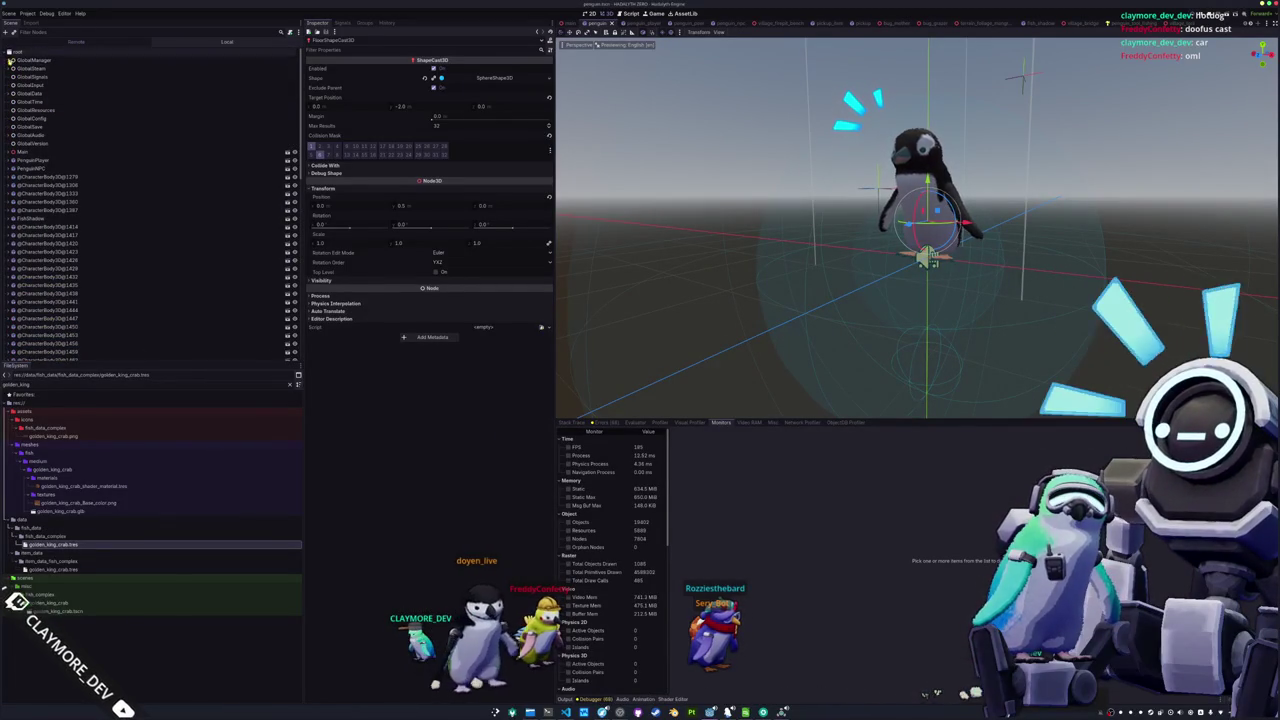
Enable Override Main Tags in Debug > Customize Run Instances and confirm with OK
click(27, 14)
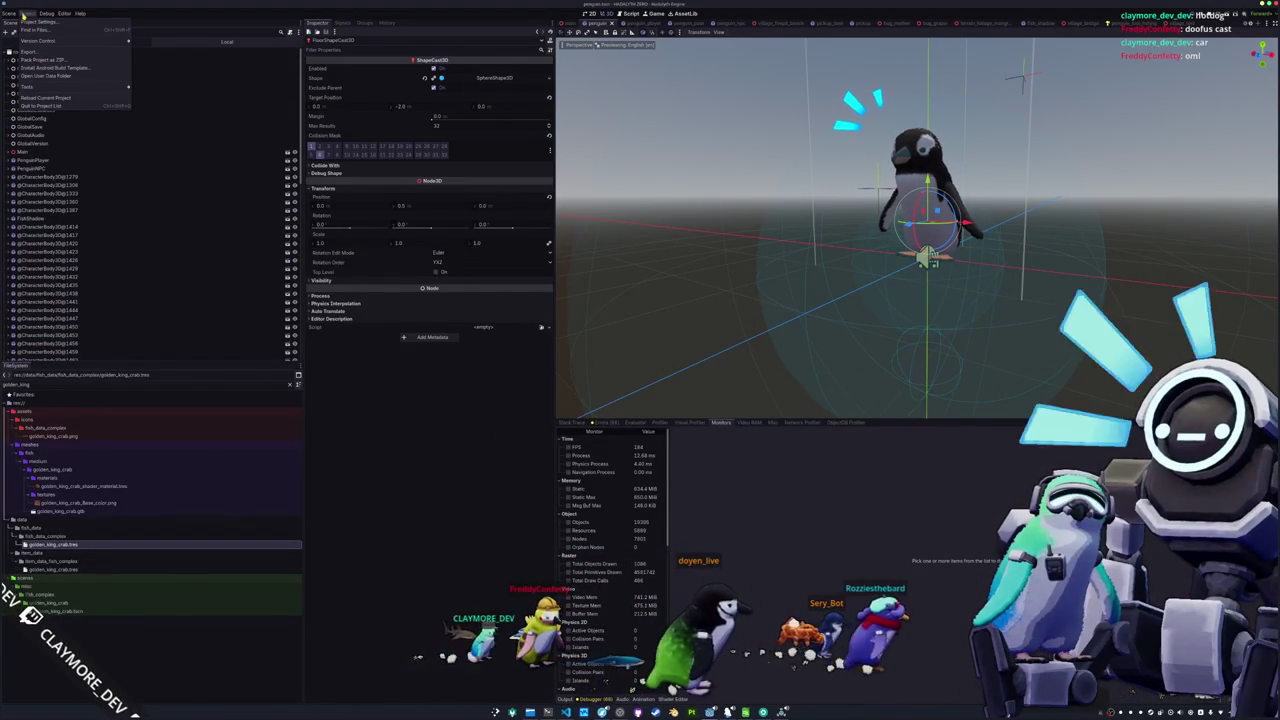
mouse_move(53, 13)
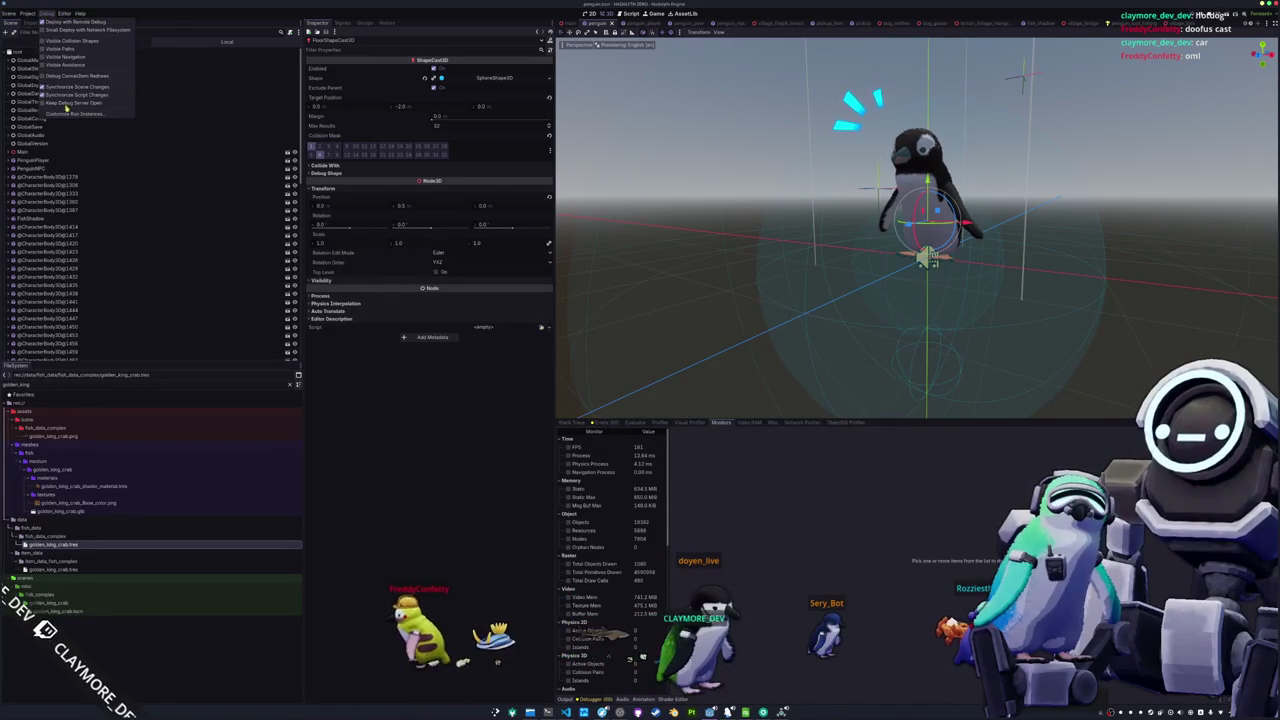
click(70, 114)
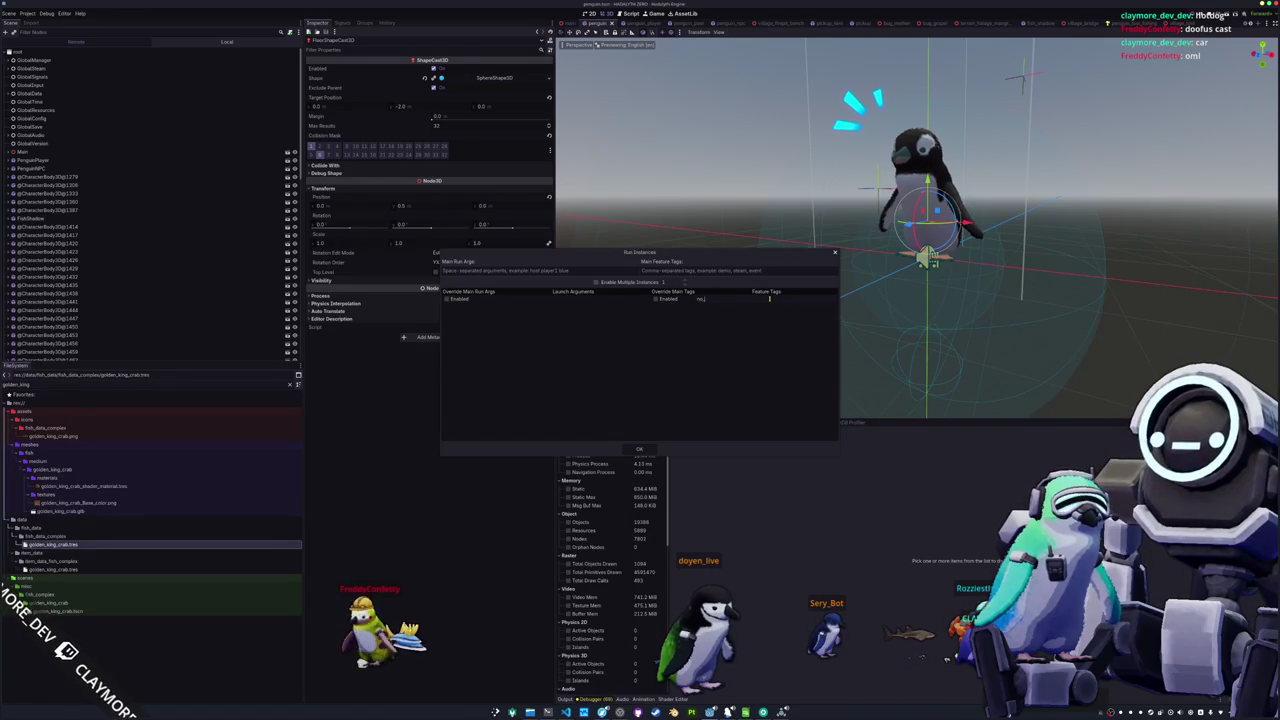
click(655, 300)
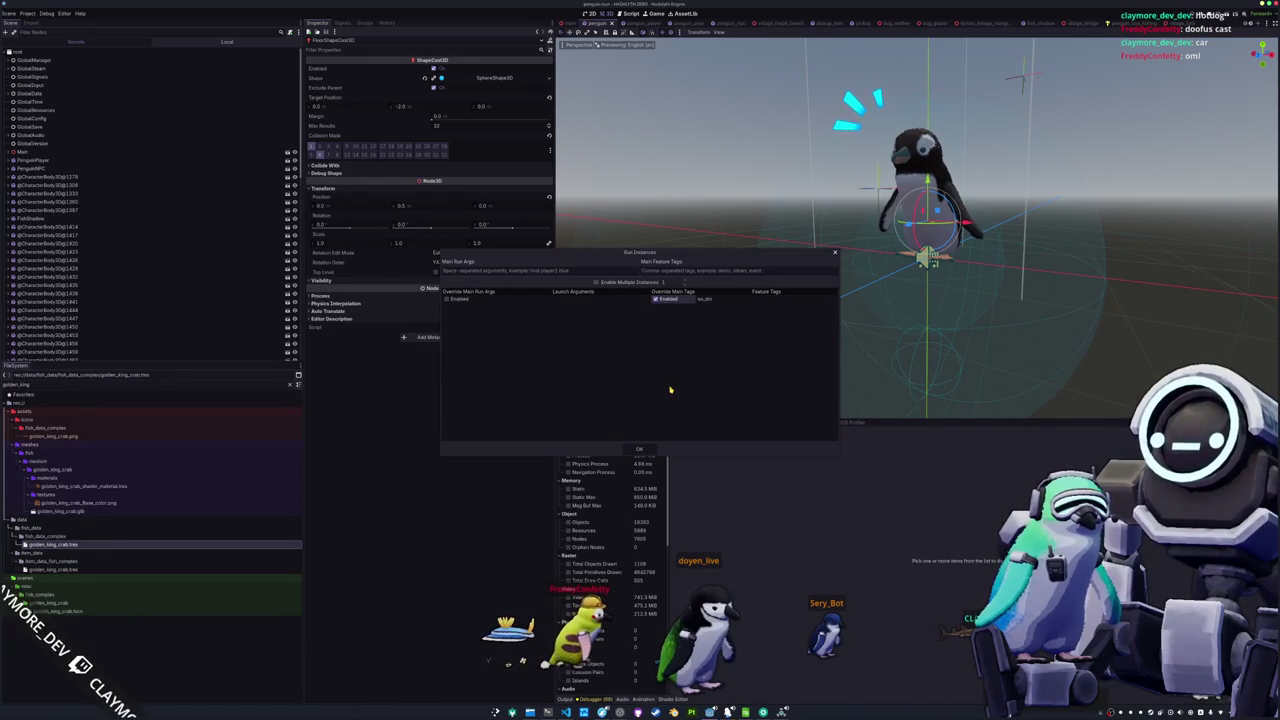
click(641, 450)
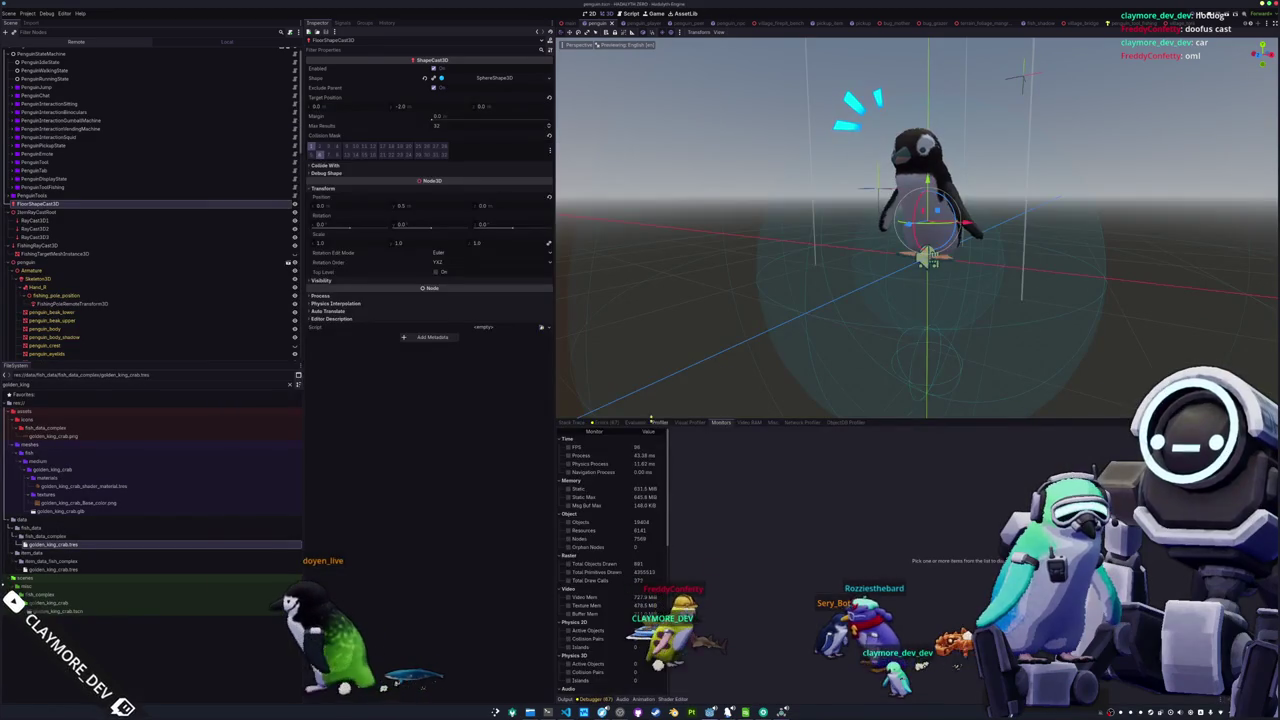
key(F5)
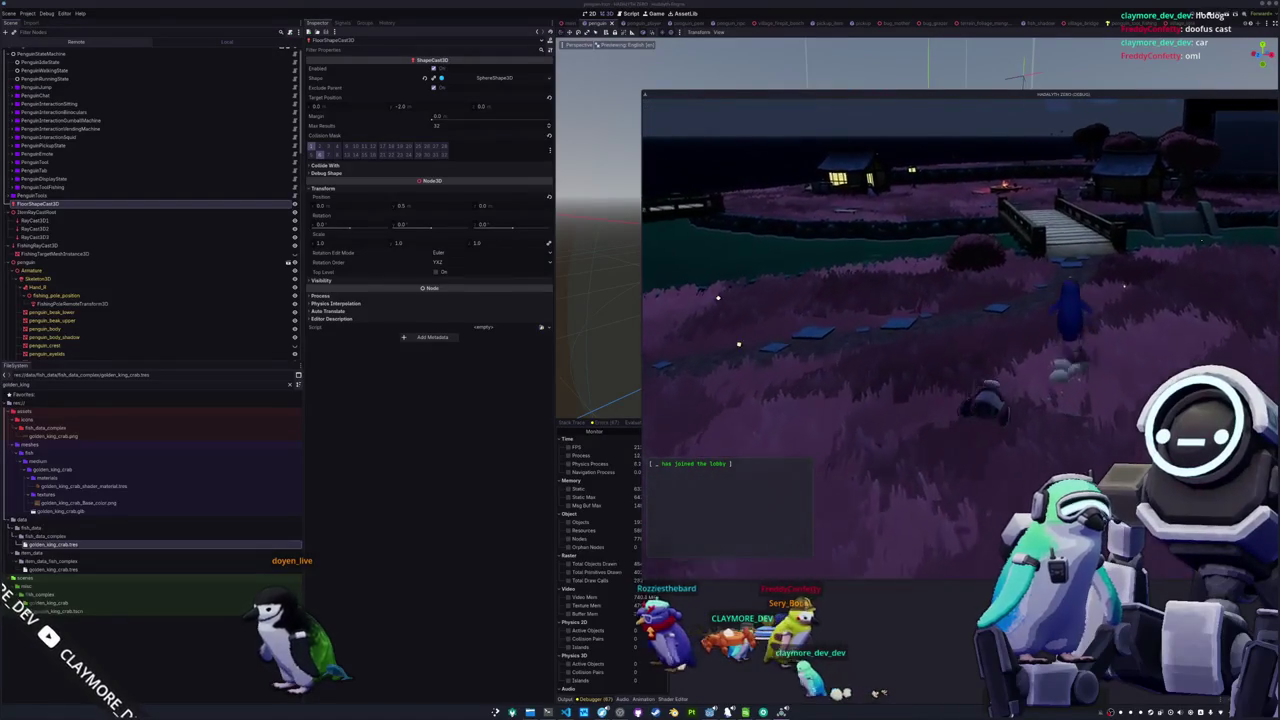
key(w)
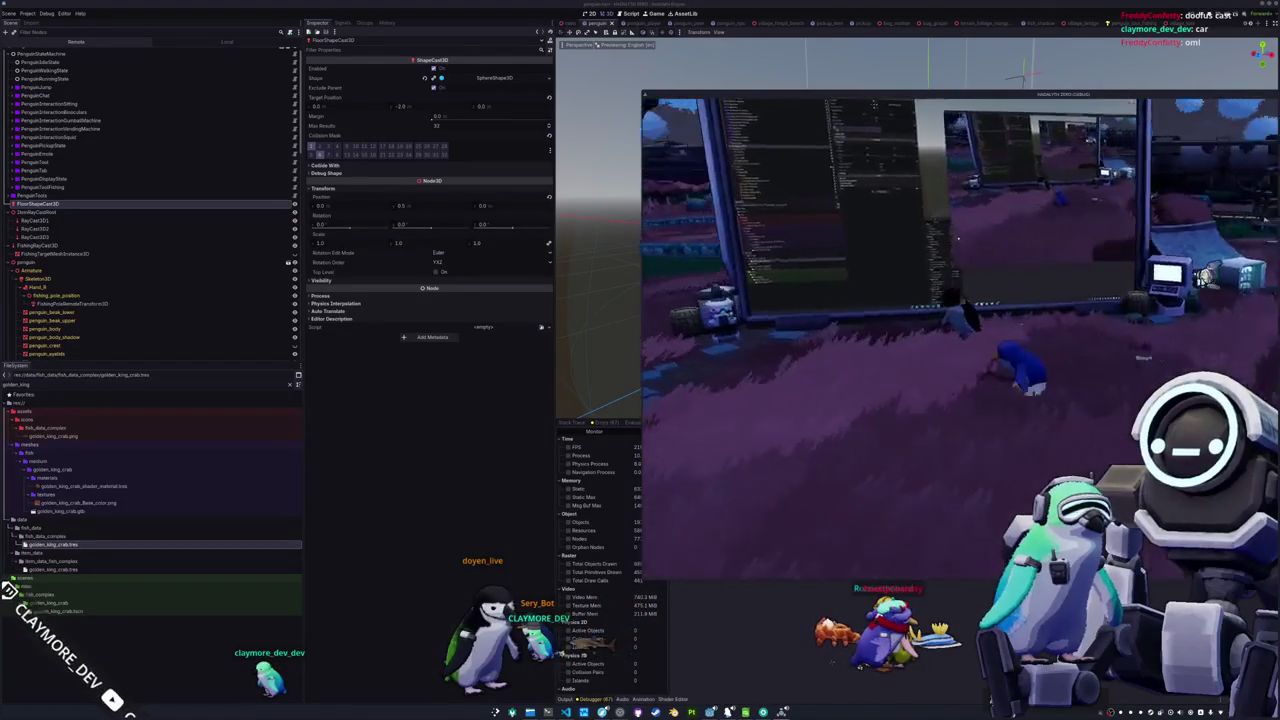
key(F8)
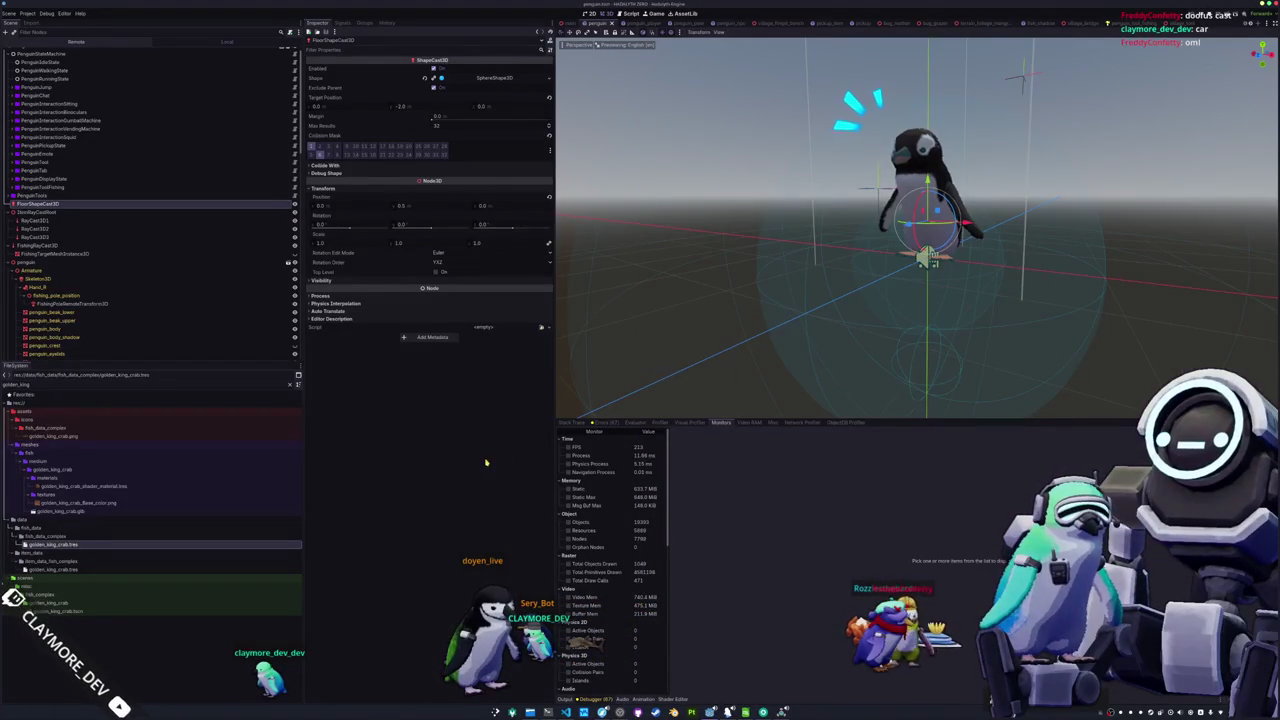
click(64, 13)
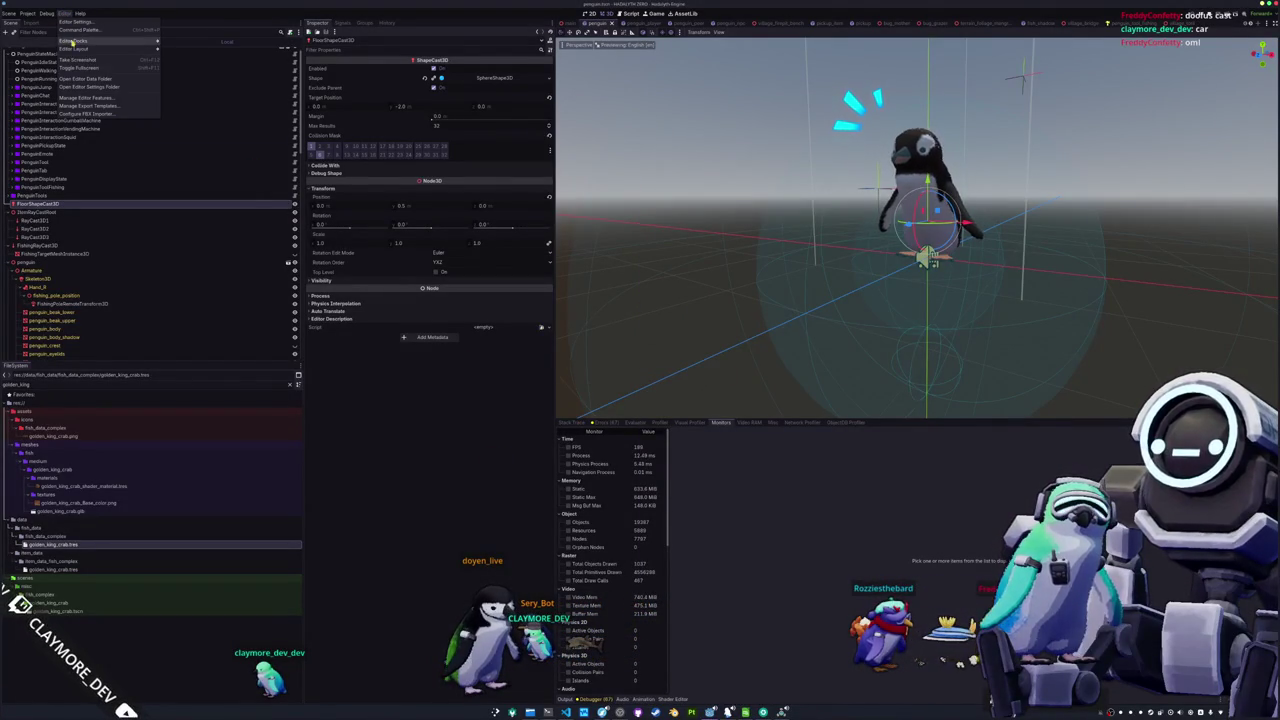
Show the Output log in the bottom panel and briefly open Project Settings
click(568, 699)
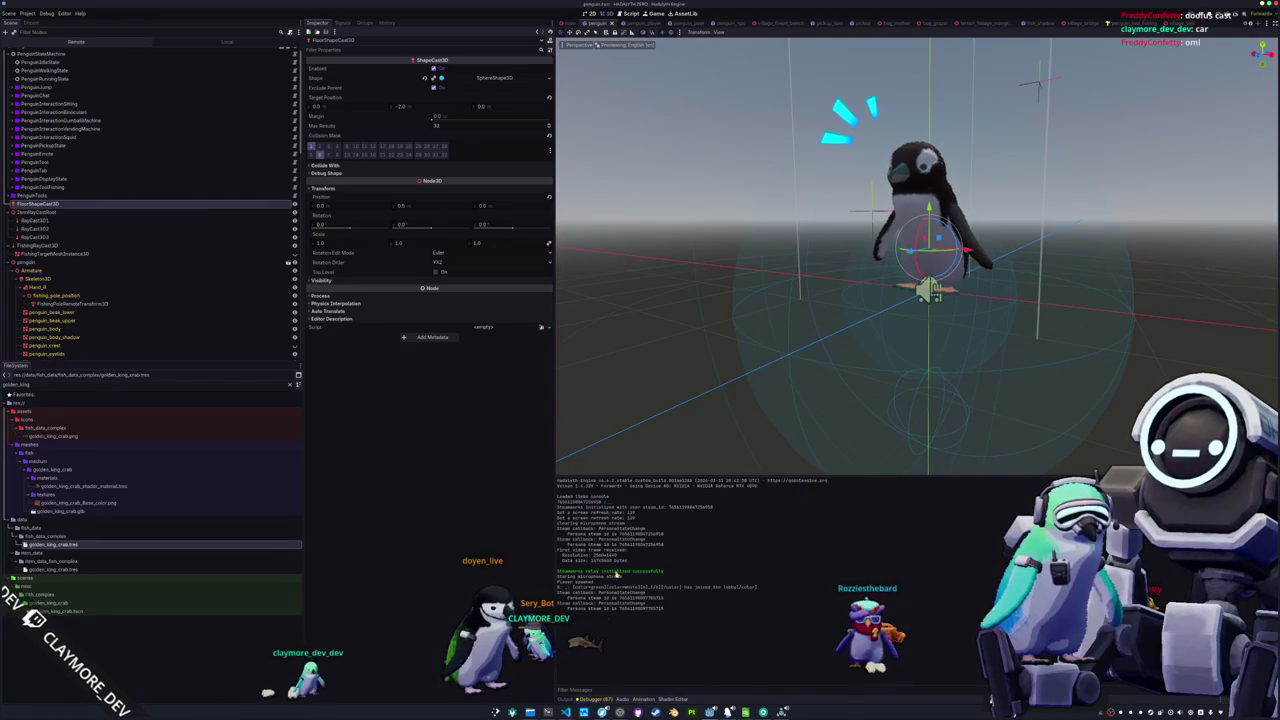
click(27, 13)
click(45, 51)
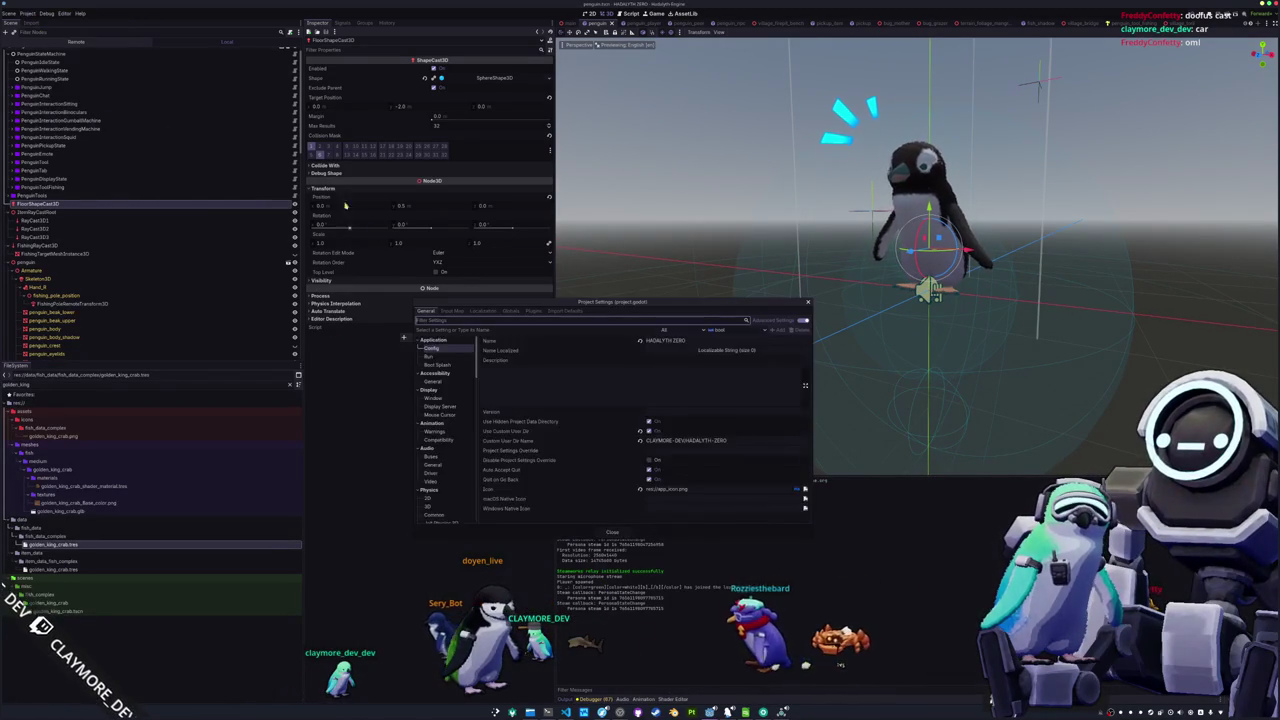
key(Escape)
Reopen the Debug > Customize Run Instances window
click(63, 13)
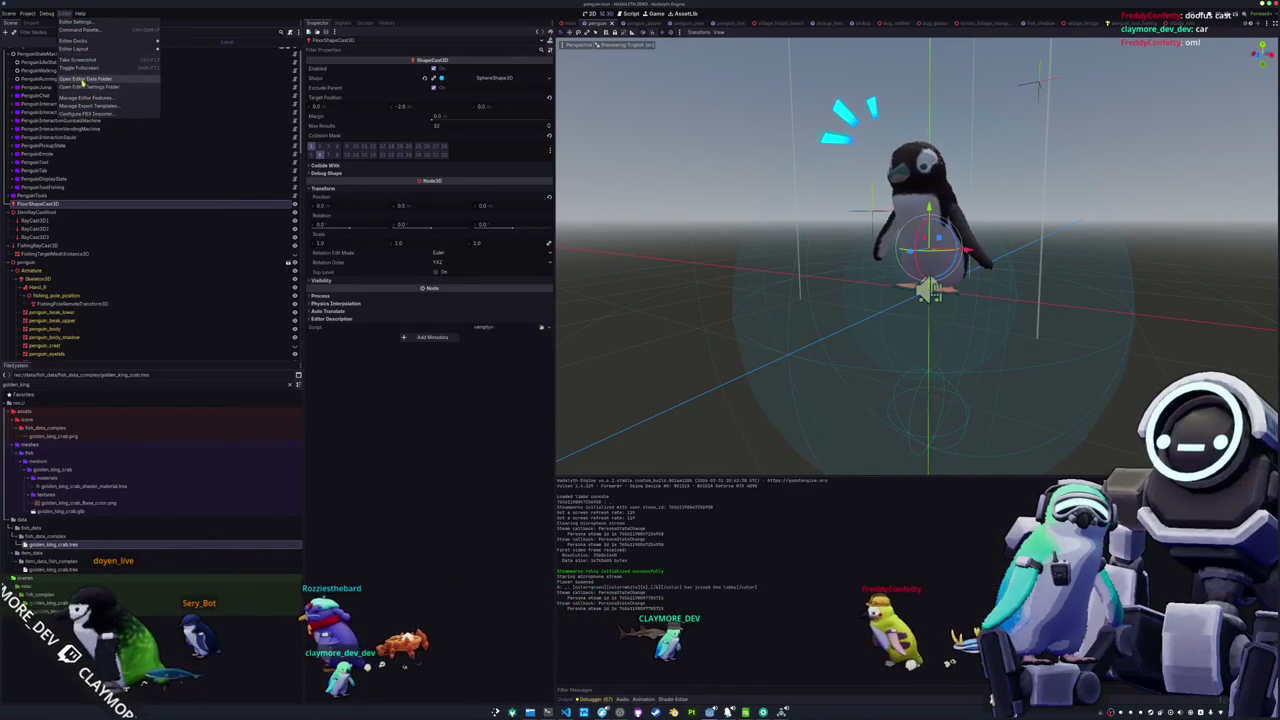
mouse_move(46, 13)
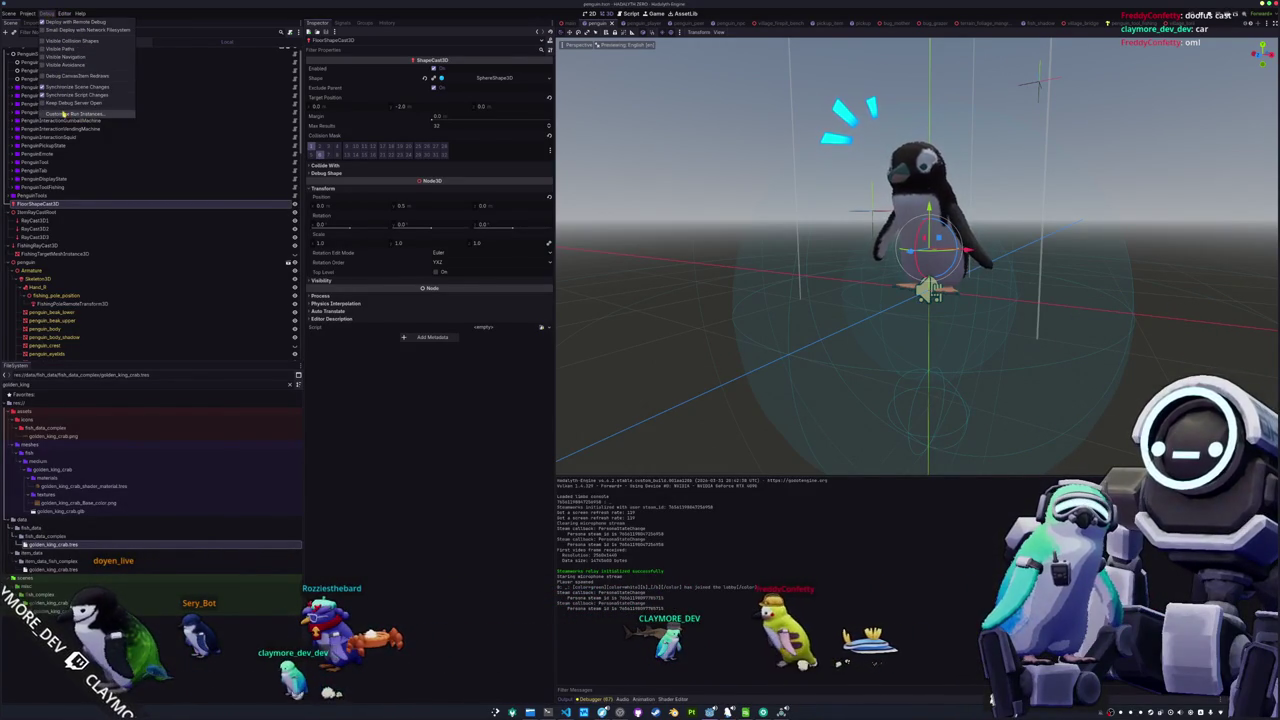
click(63, 114)
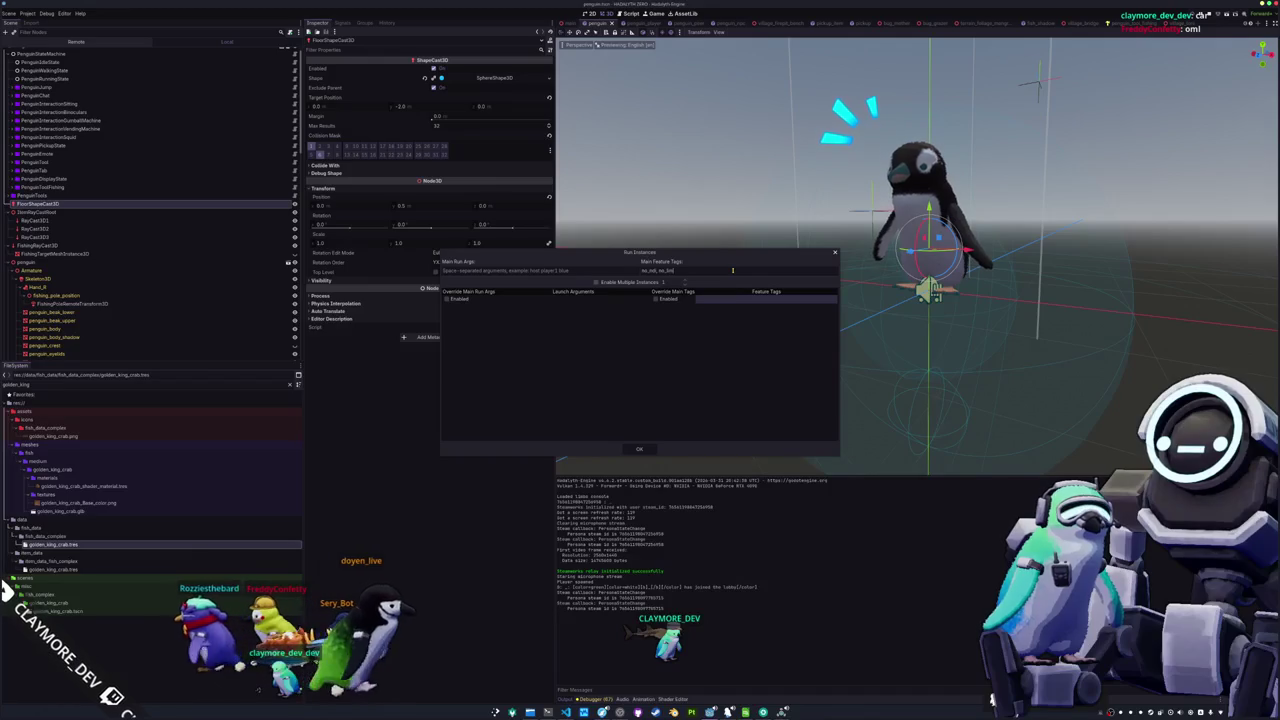
Launch the run instances, close an extra instance, and place the remaining game window over the editor
click(640, 449)
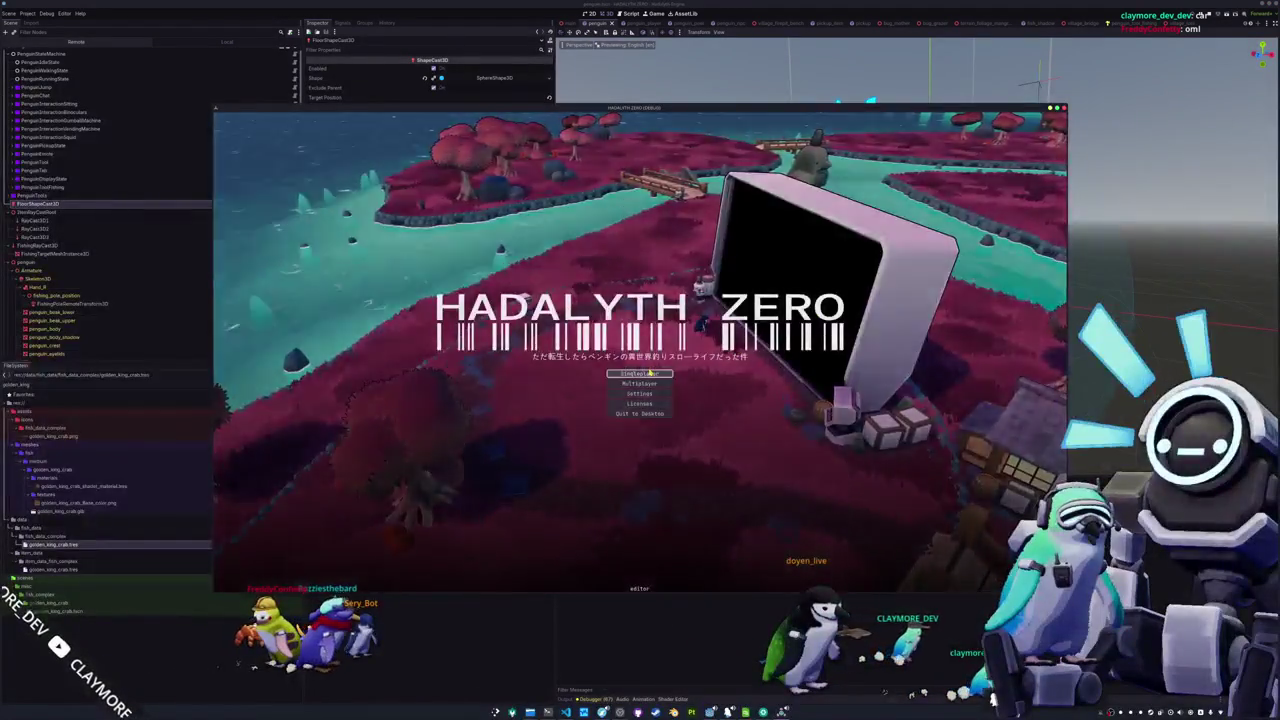
click(657, 373)
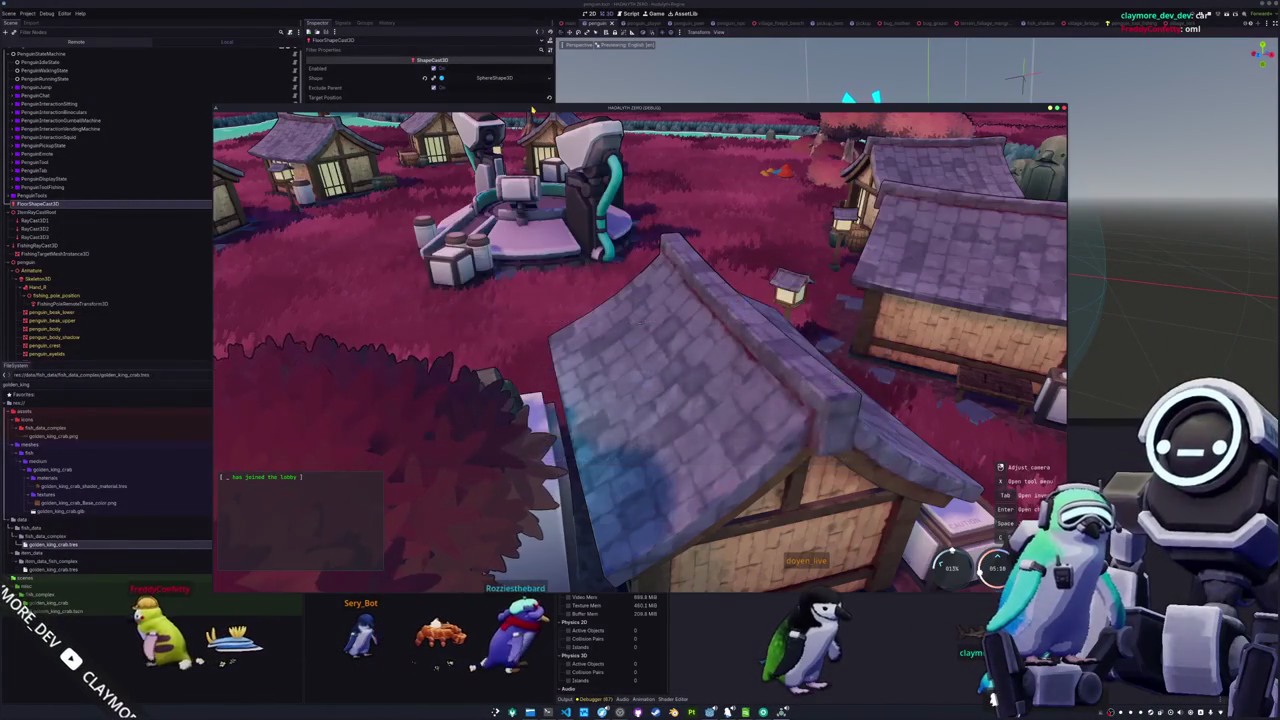
drag(533, 108, 989, 108)
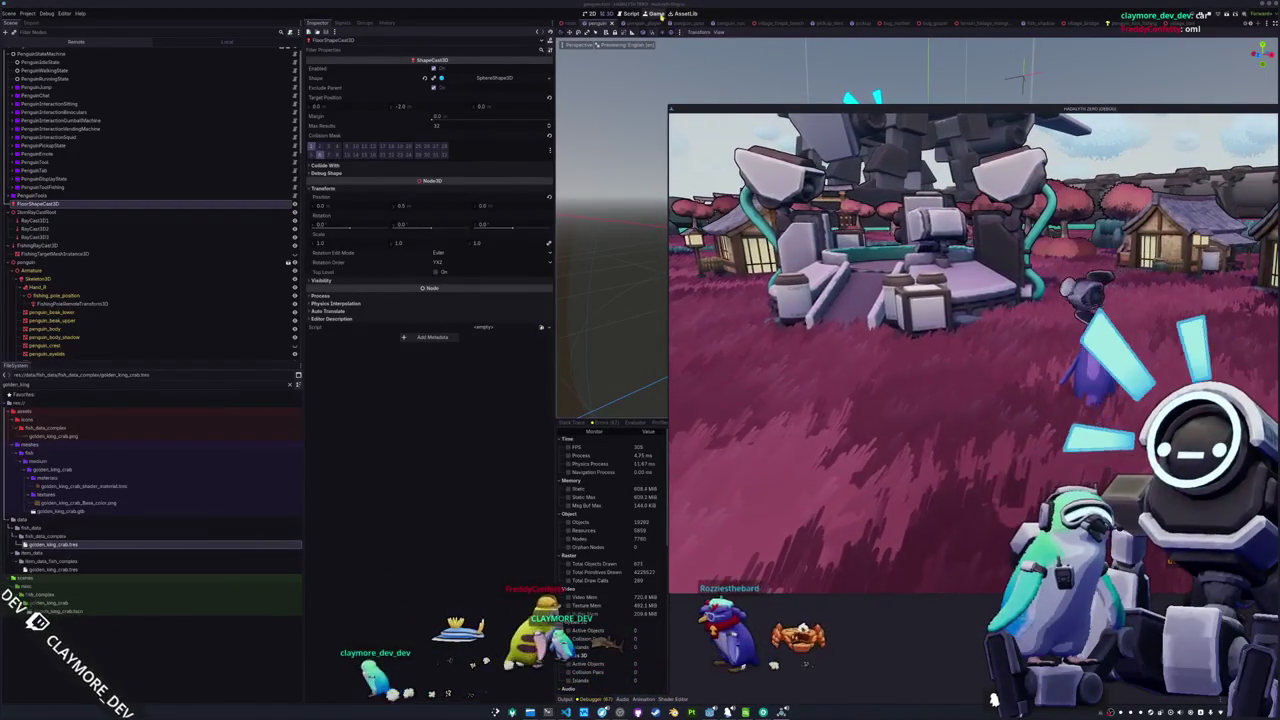
key(F5)
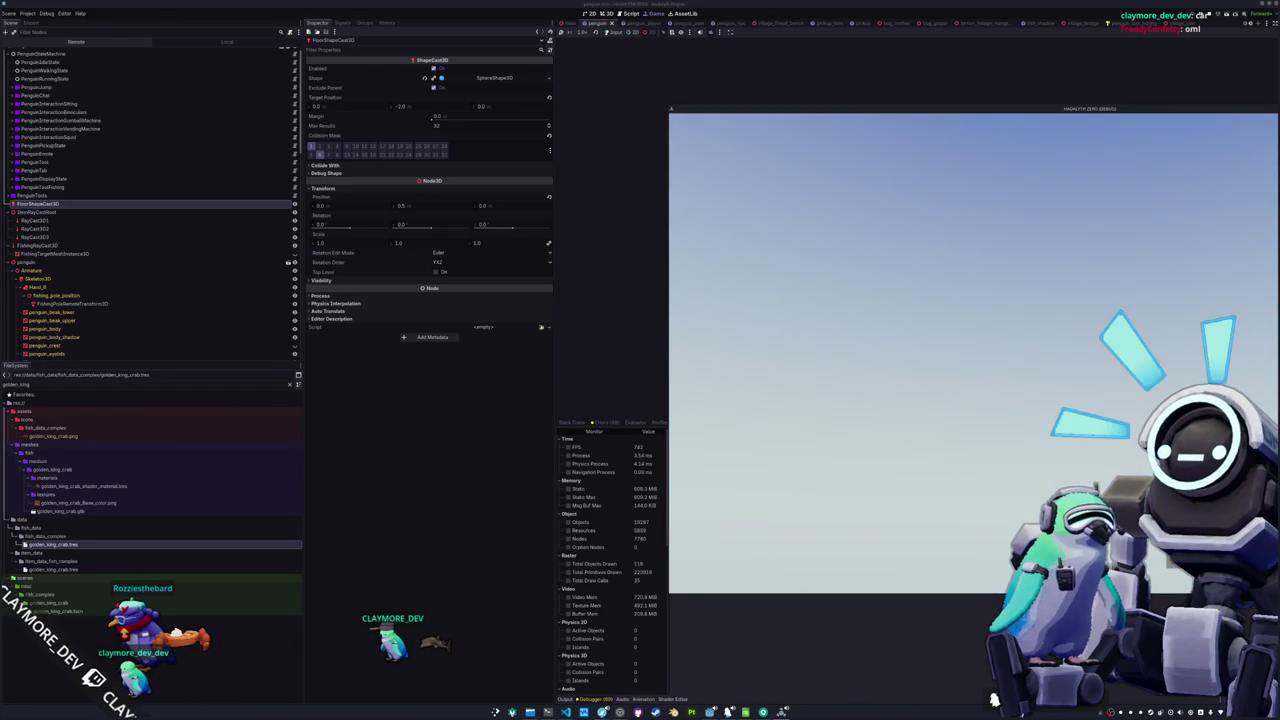
mouse_move(1065, 113)
mouse_down()
mouse_move(795, 80)
mouse_move(807, 62)
mouse_up()
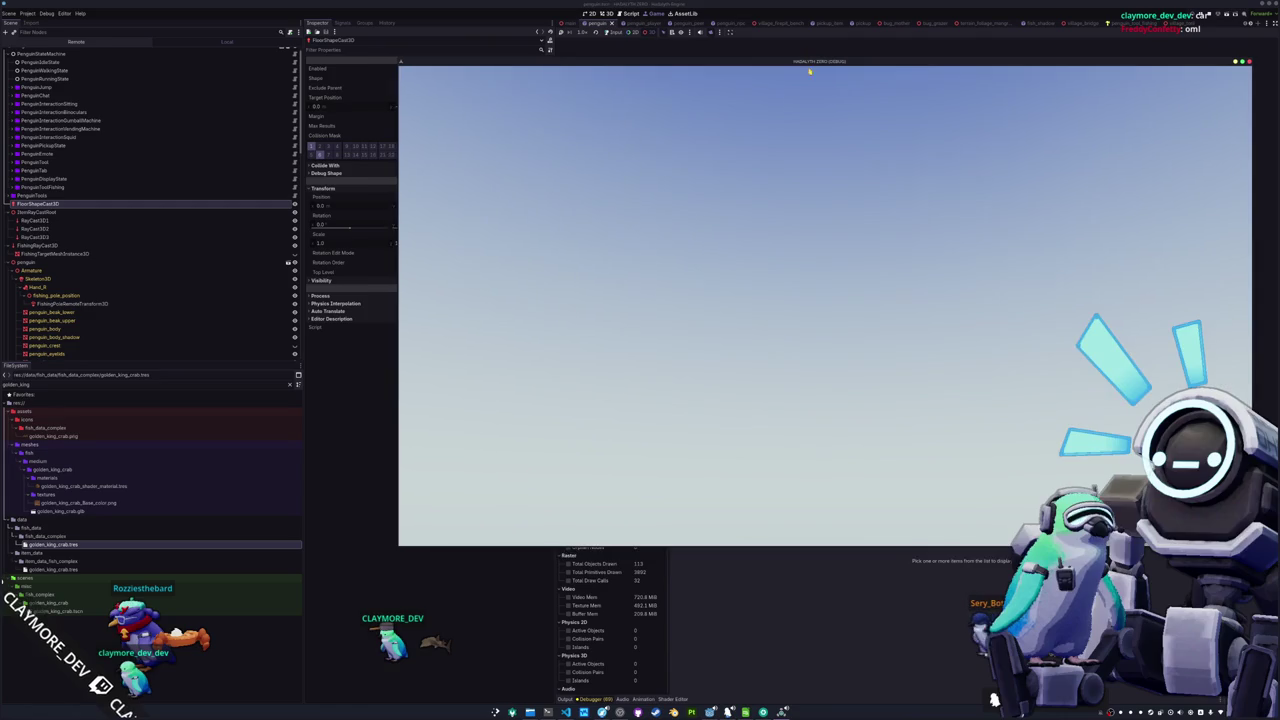
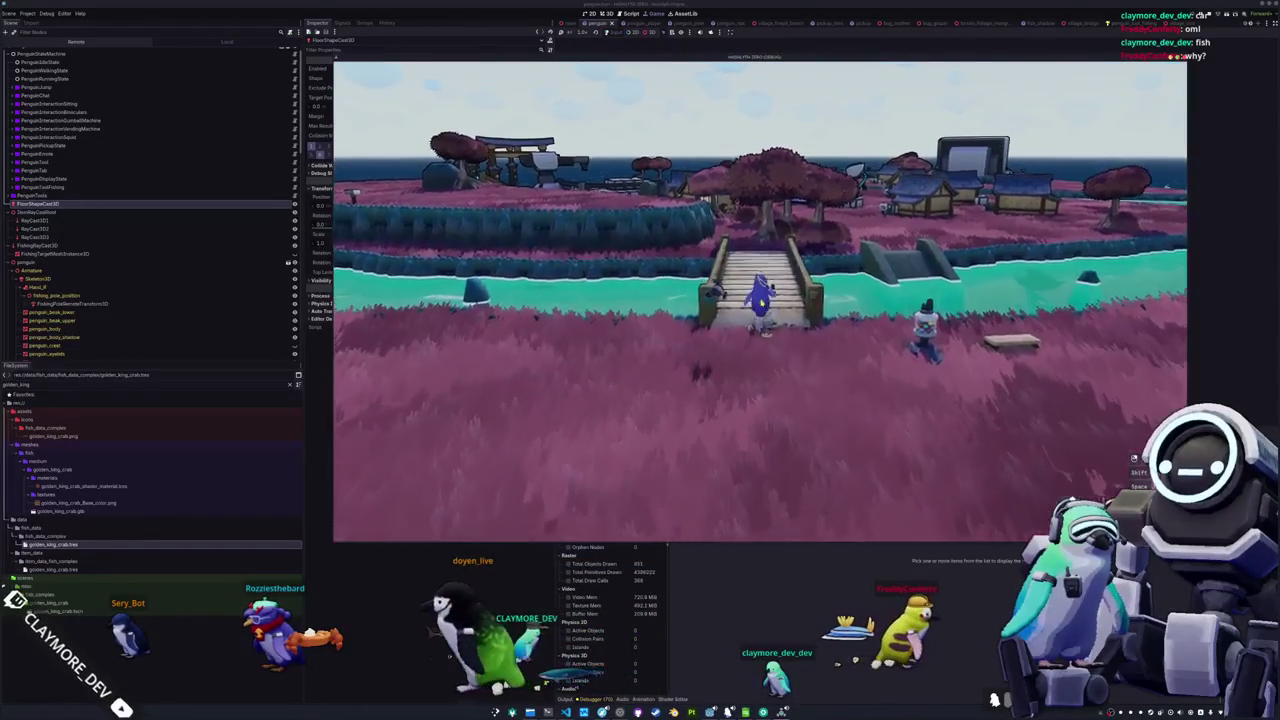
Stop the game and expand Main, Terrain and TerrainMultiMeshes in the Remote tree to show placer caches
key(F8)
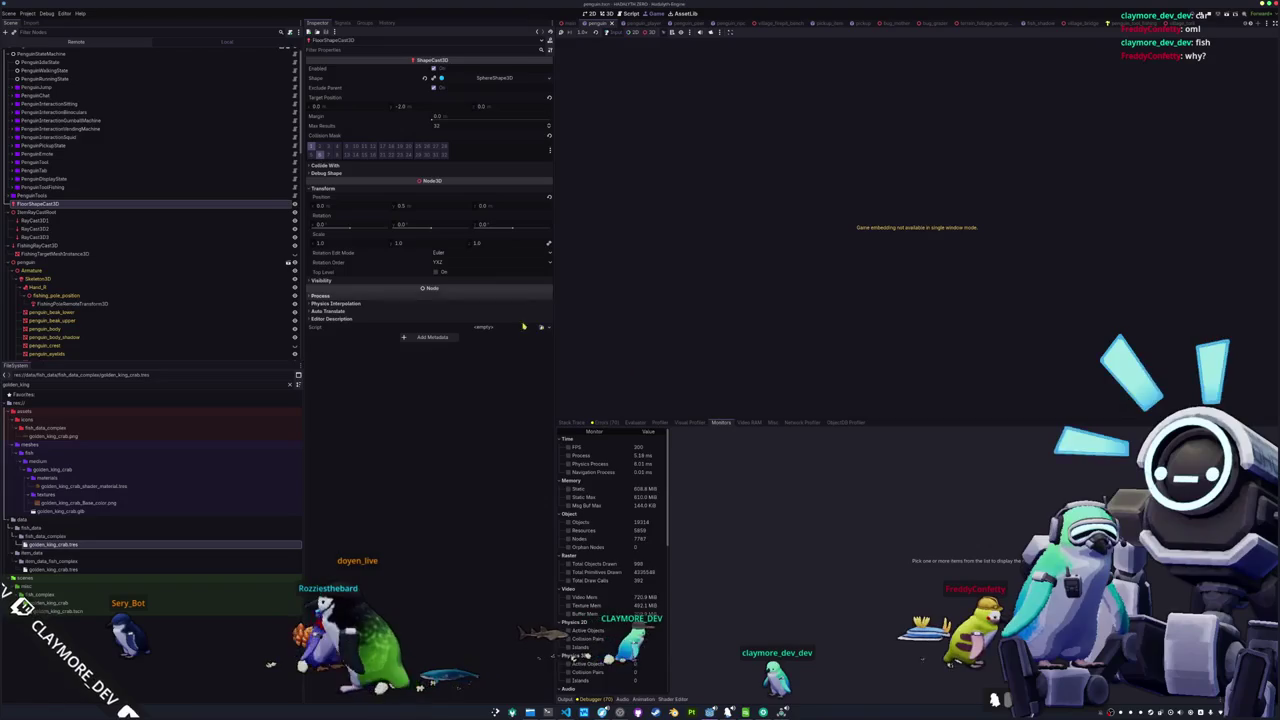
click(76, 41)
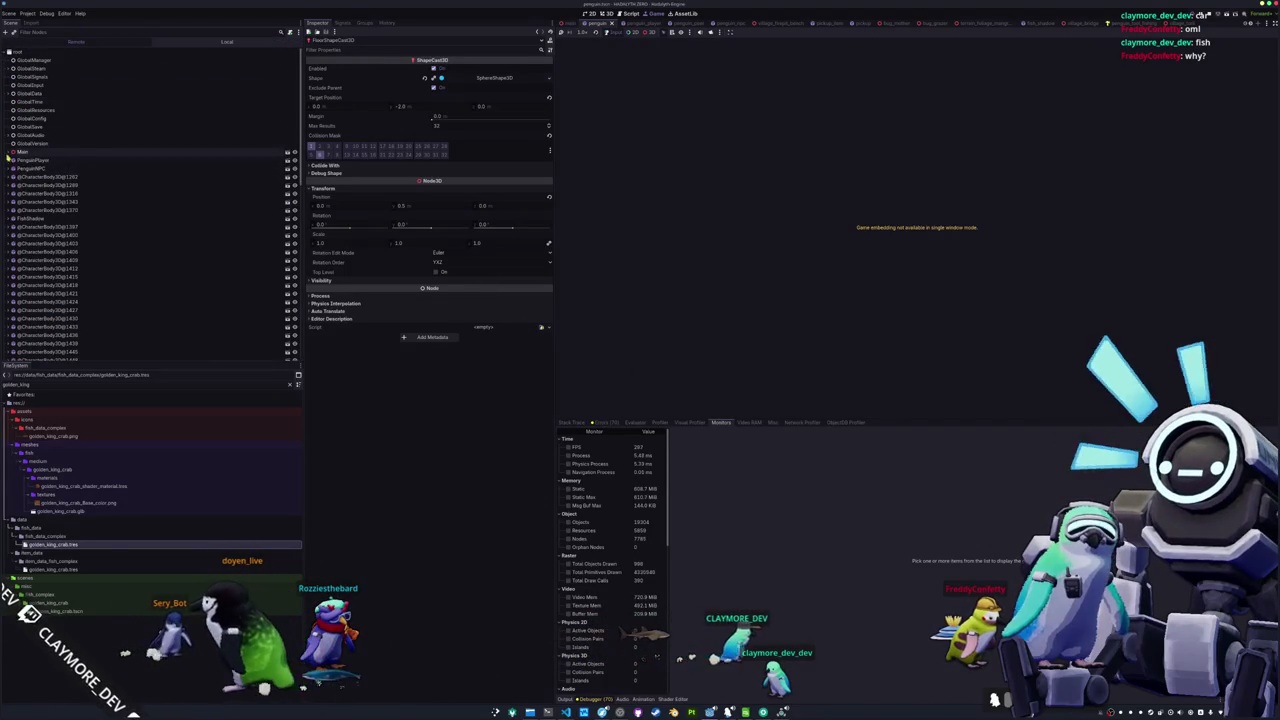
click(8, 151)
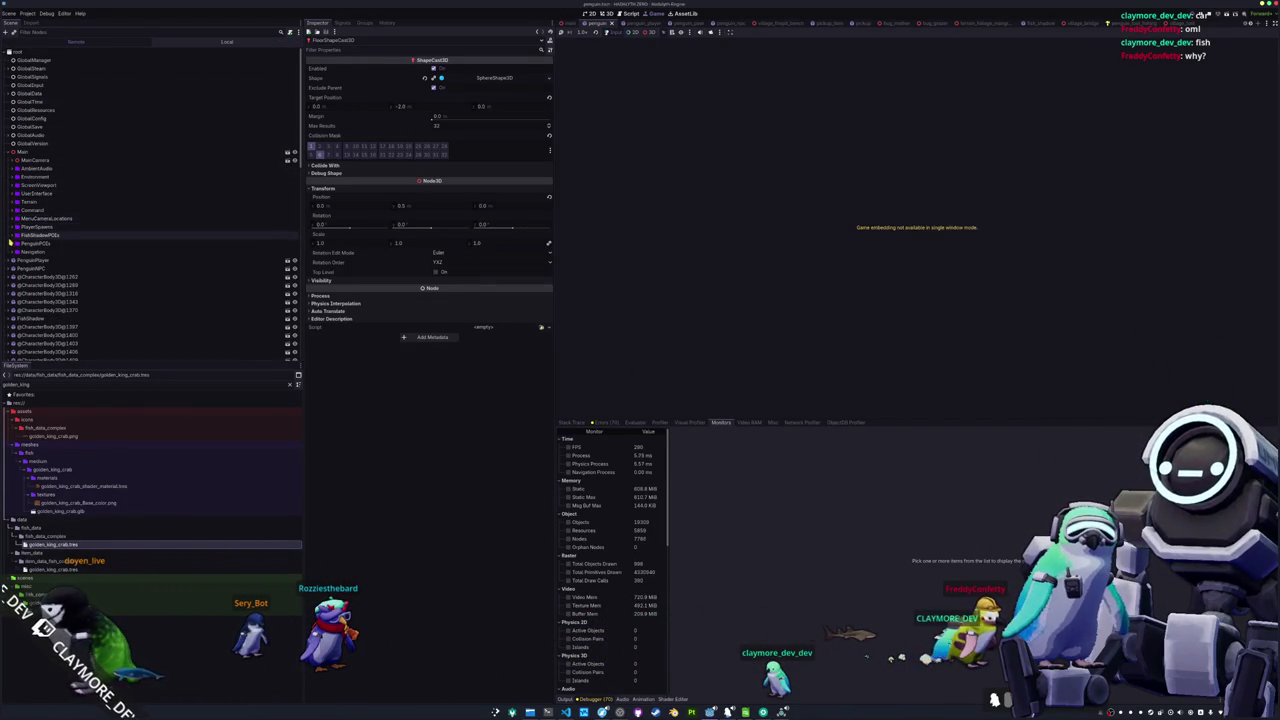
click(13, 201)
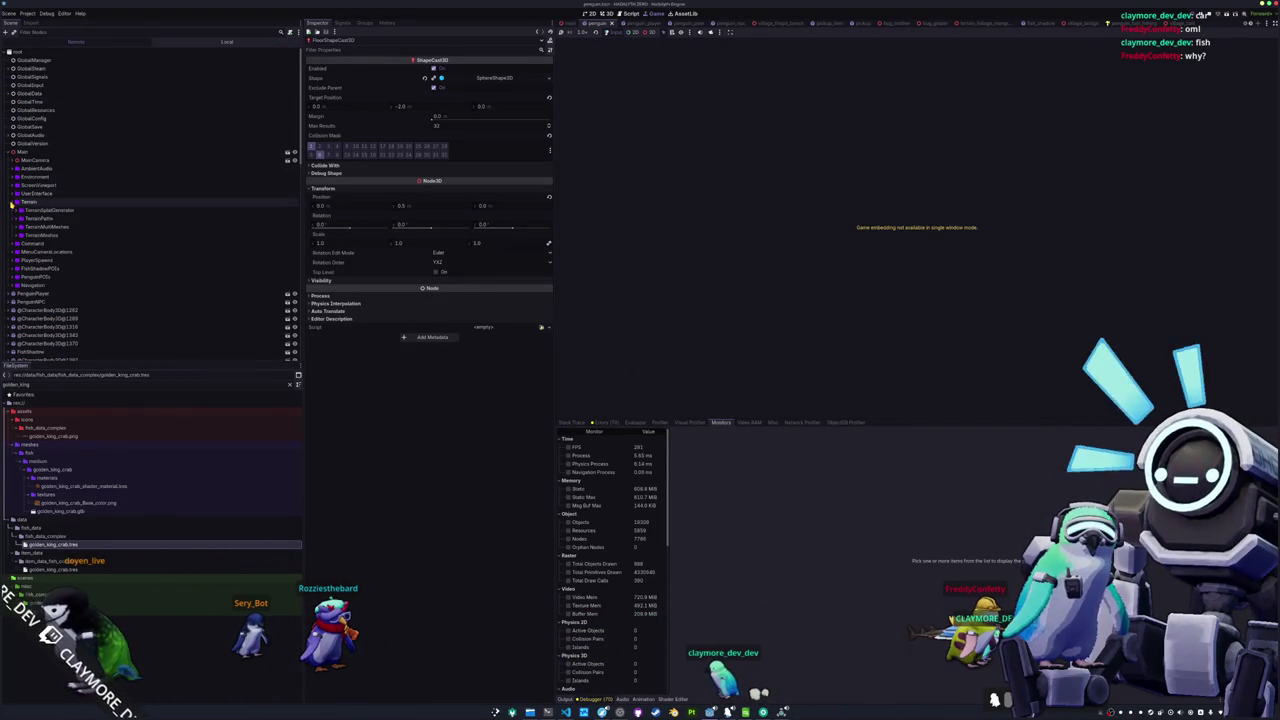
click(20, 226)
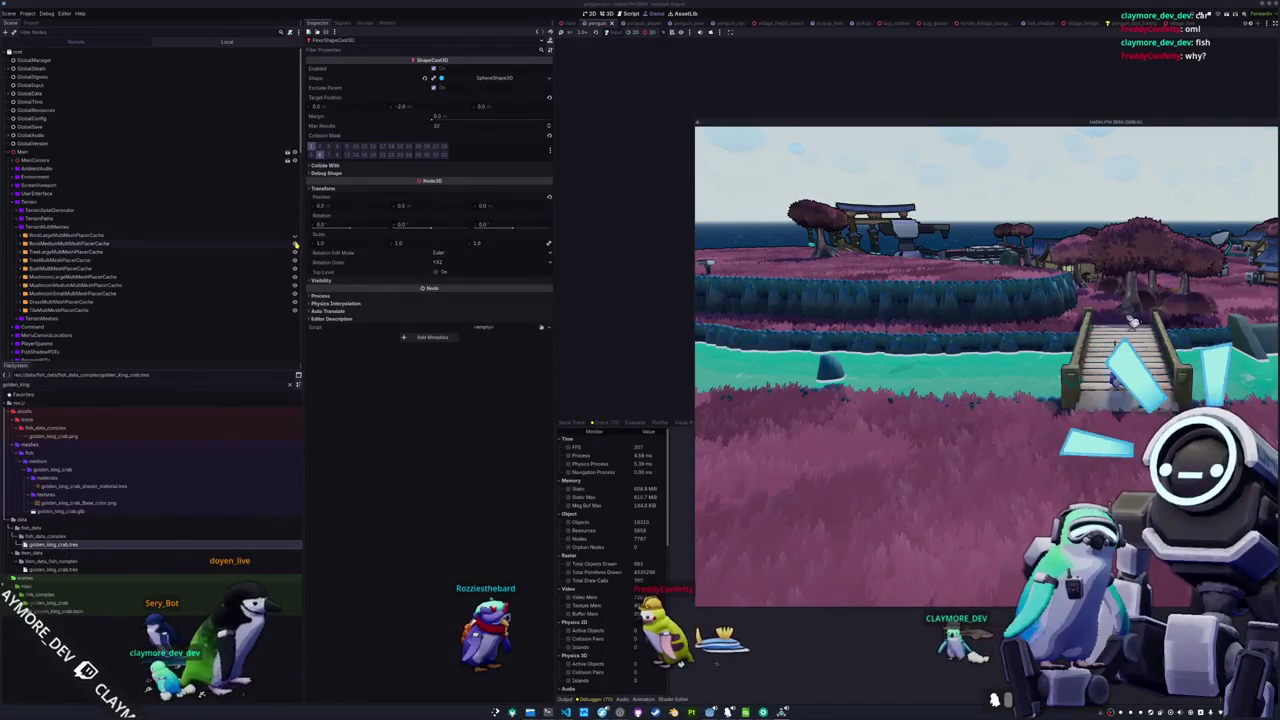
Hide the RockMedium, TreeLarge and Grass multimesh caches, then expand the Environment node
click(295, 243)
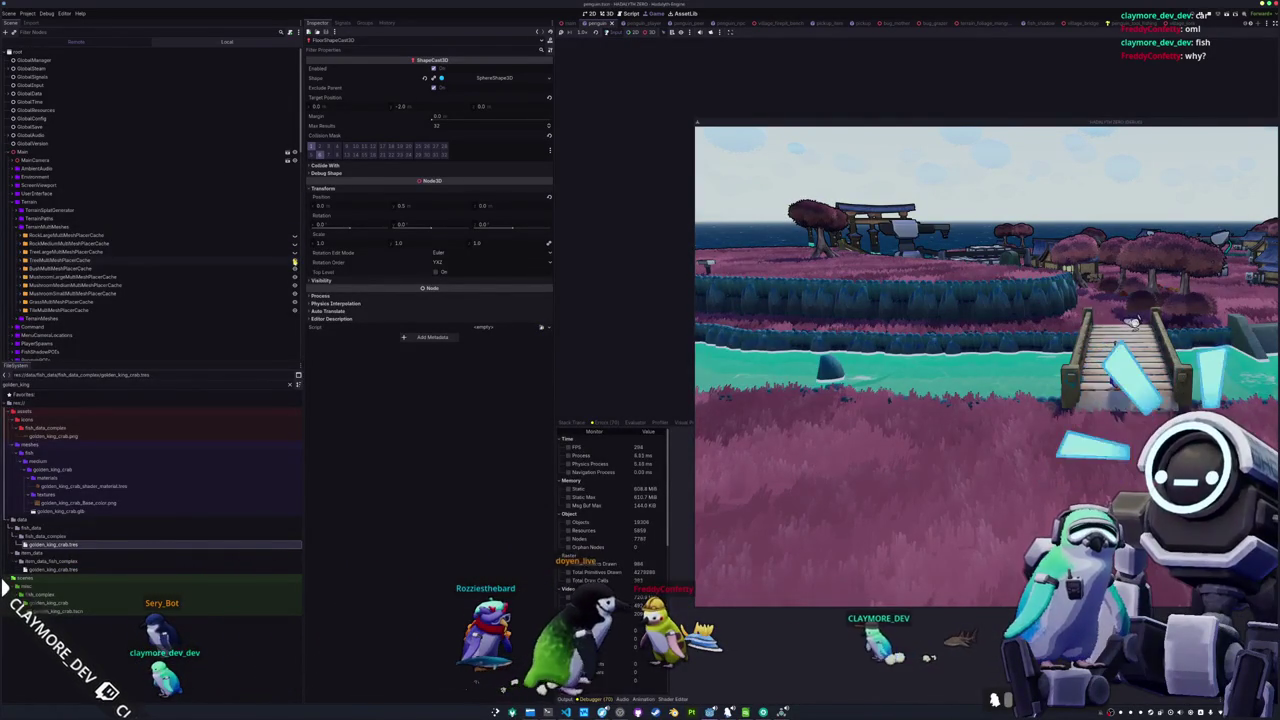
click(295, 252)
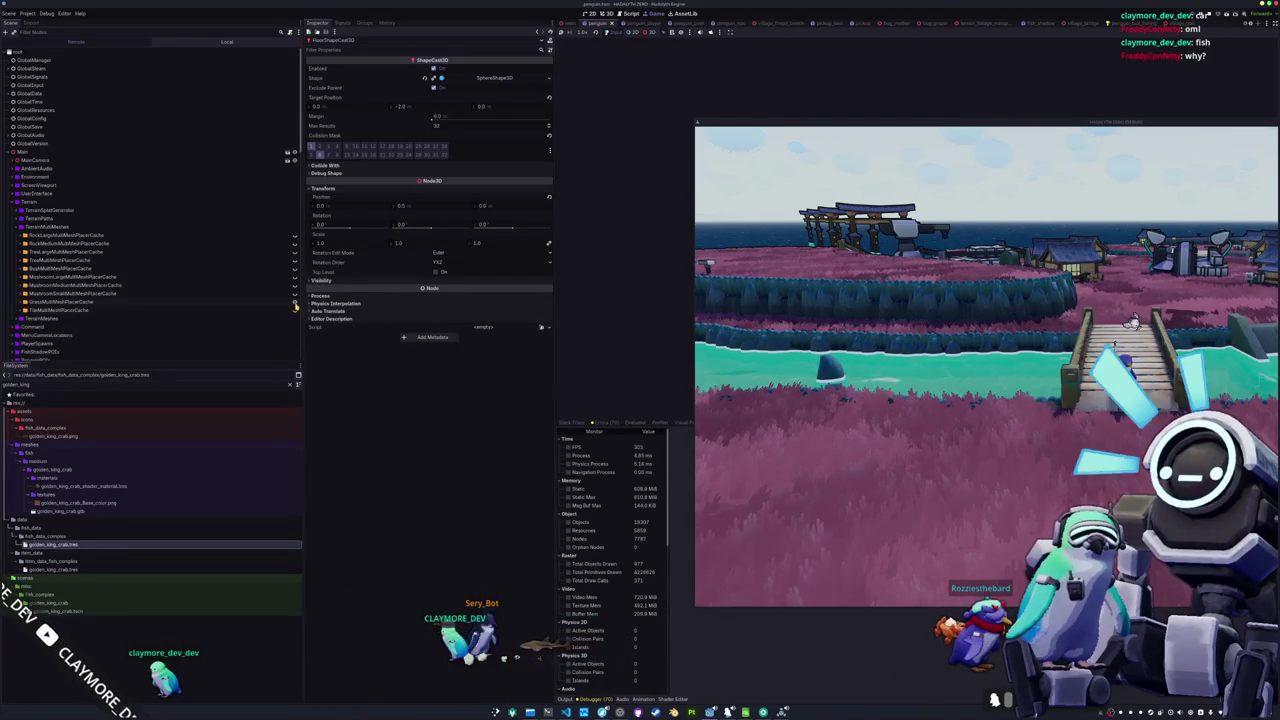
click(295, 303)
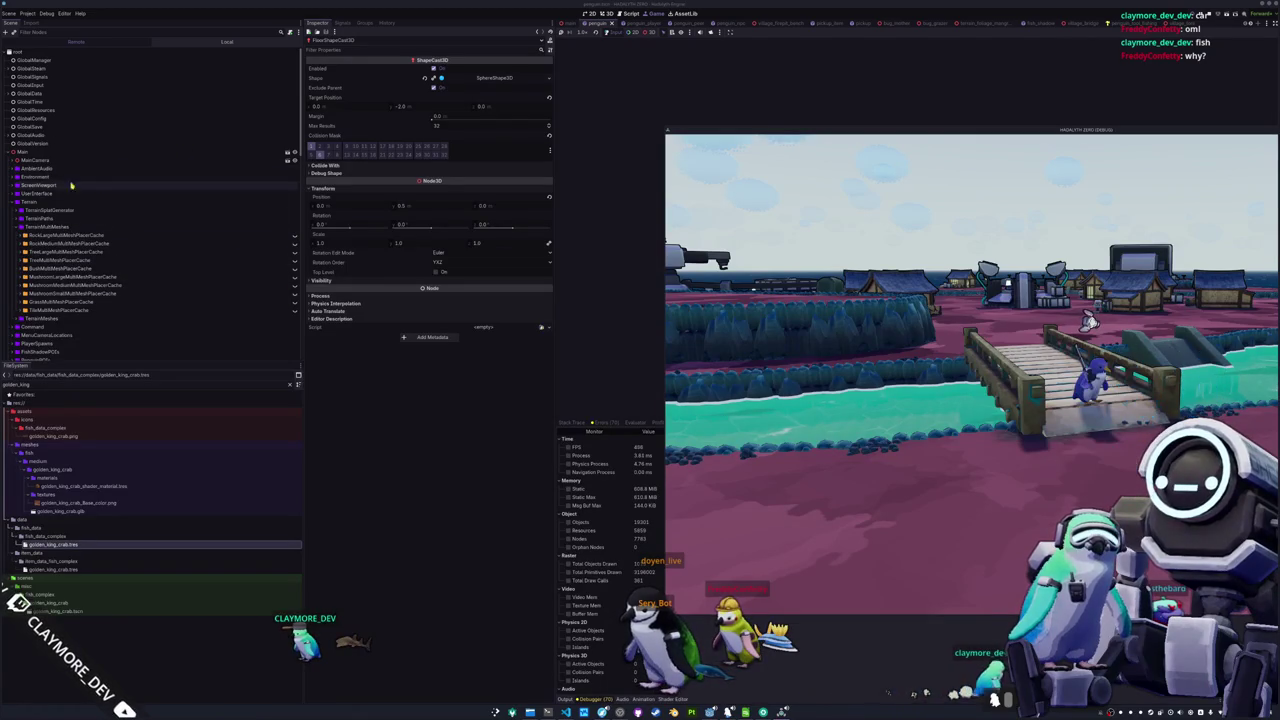
click(13, 175)
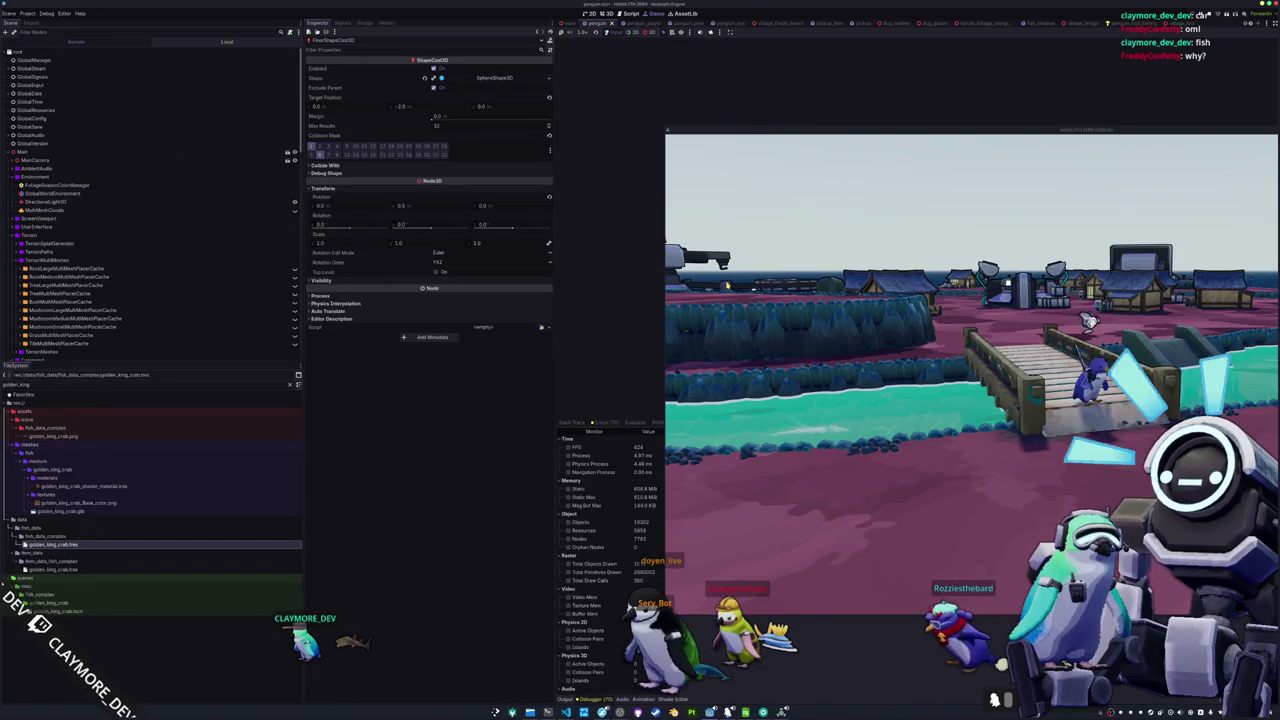
scroll(240, 251, down, 2)
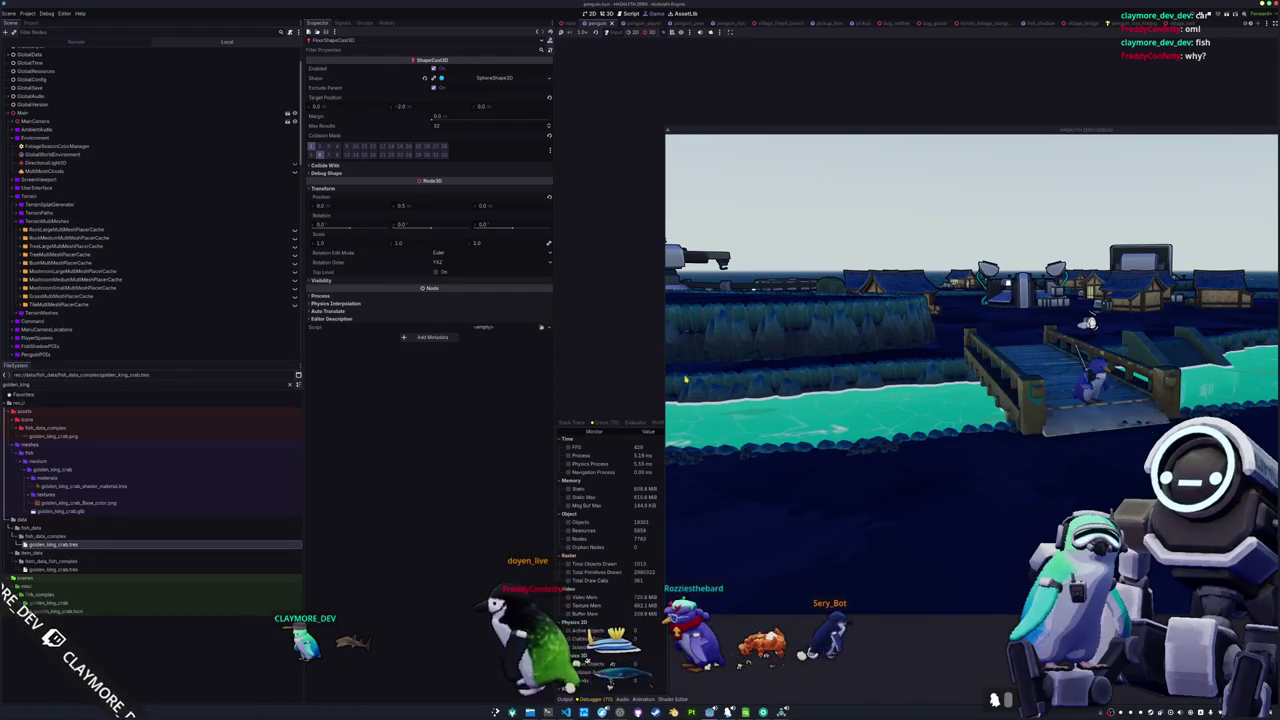
Expand TerrainMeshes and hide the terrain ground and water node
click(769, 357)
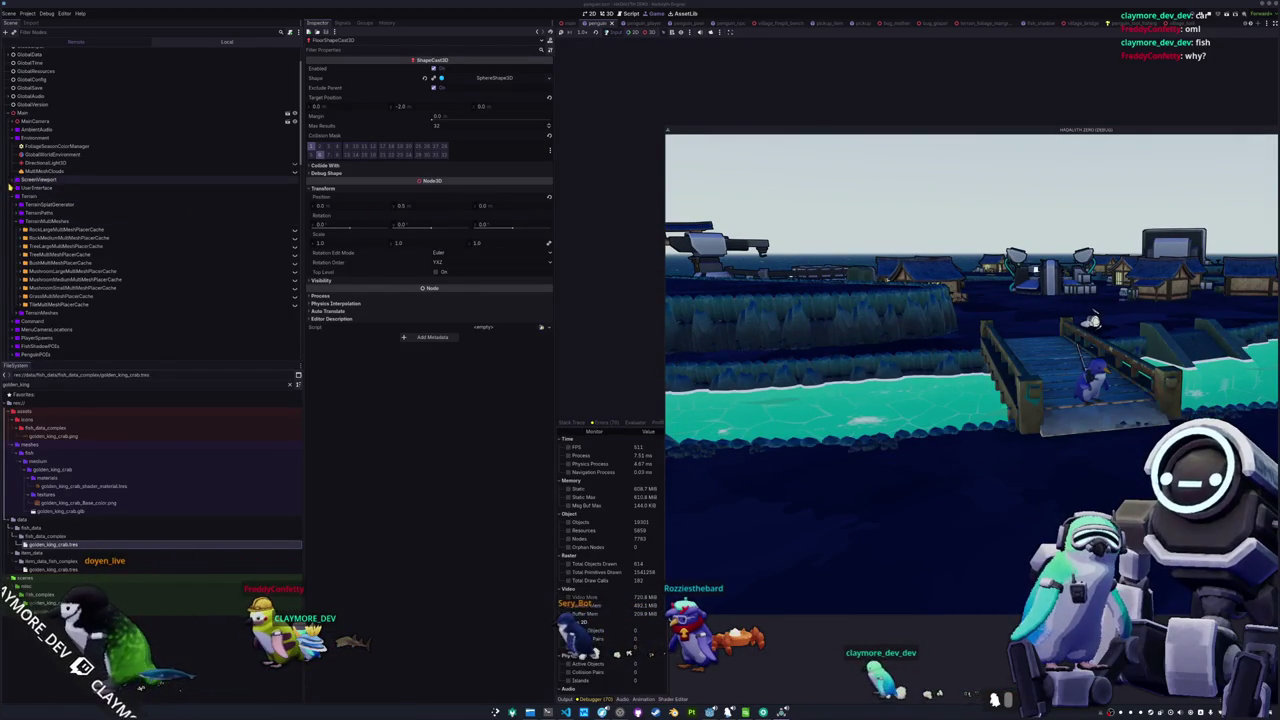
click(20, 312)
scroll(97, 284, down, 3)
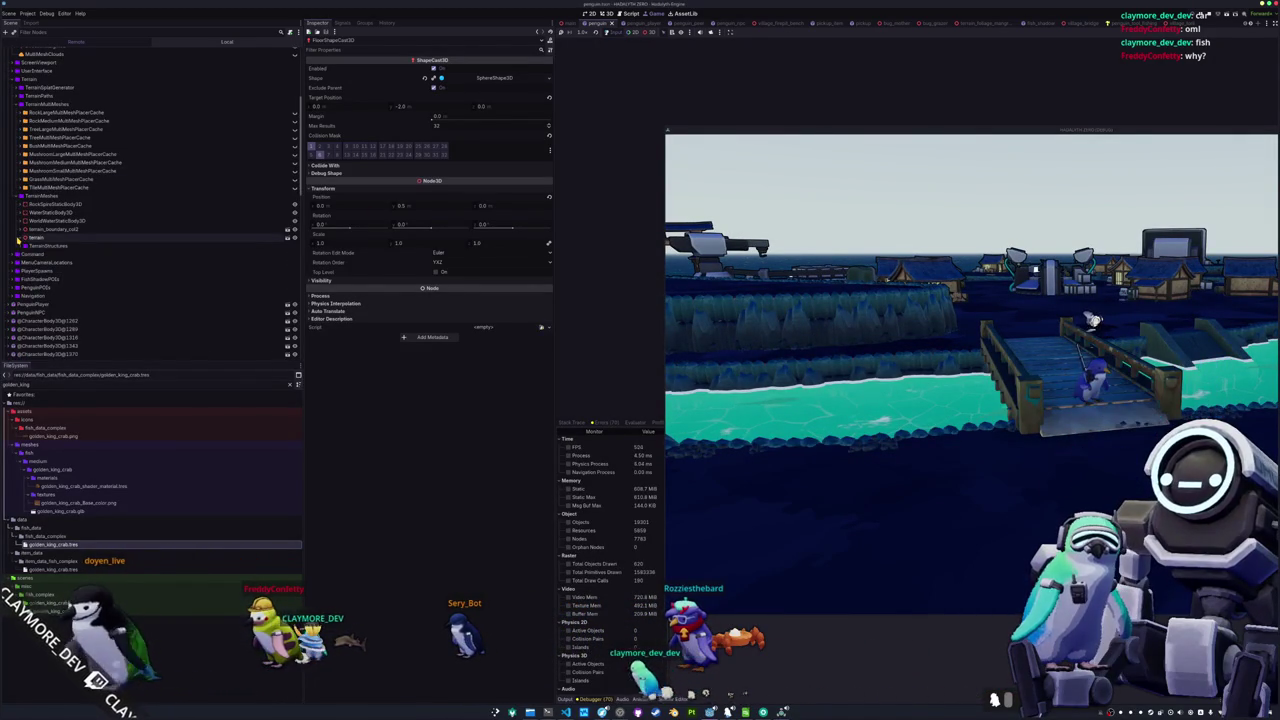
click(293, 236)
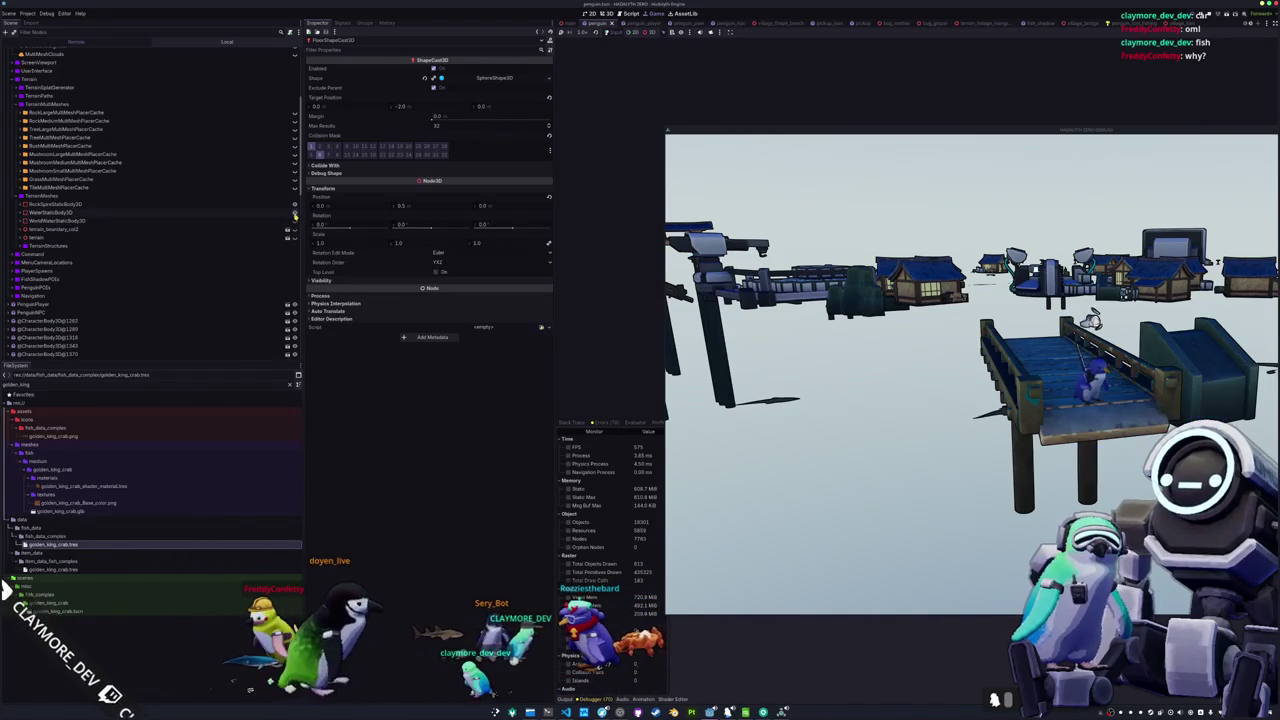
Browse TerrainStructures' Command, MenuCameraLocations and PlayerSpawns nodes, then move the game window toward centre
double_click(145, 246)
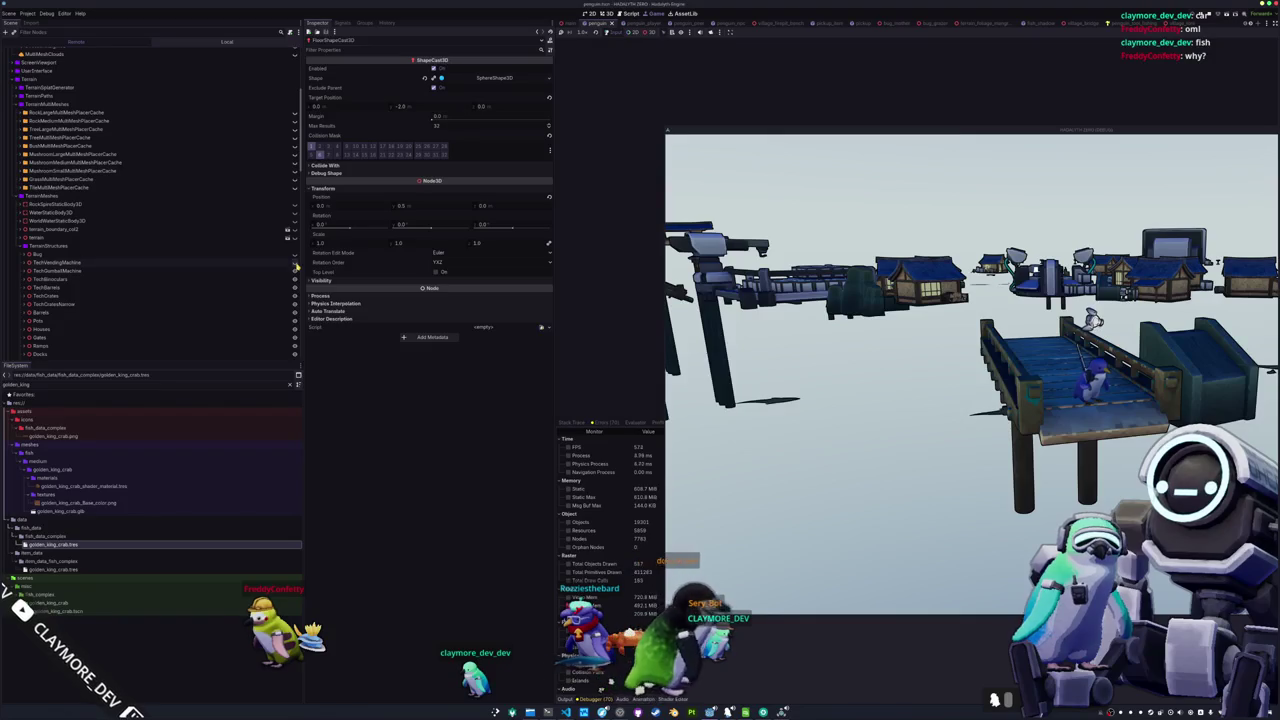
scroll(257, 294, down, 2)
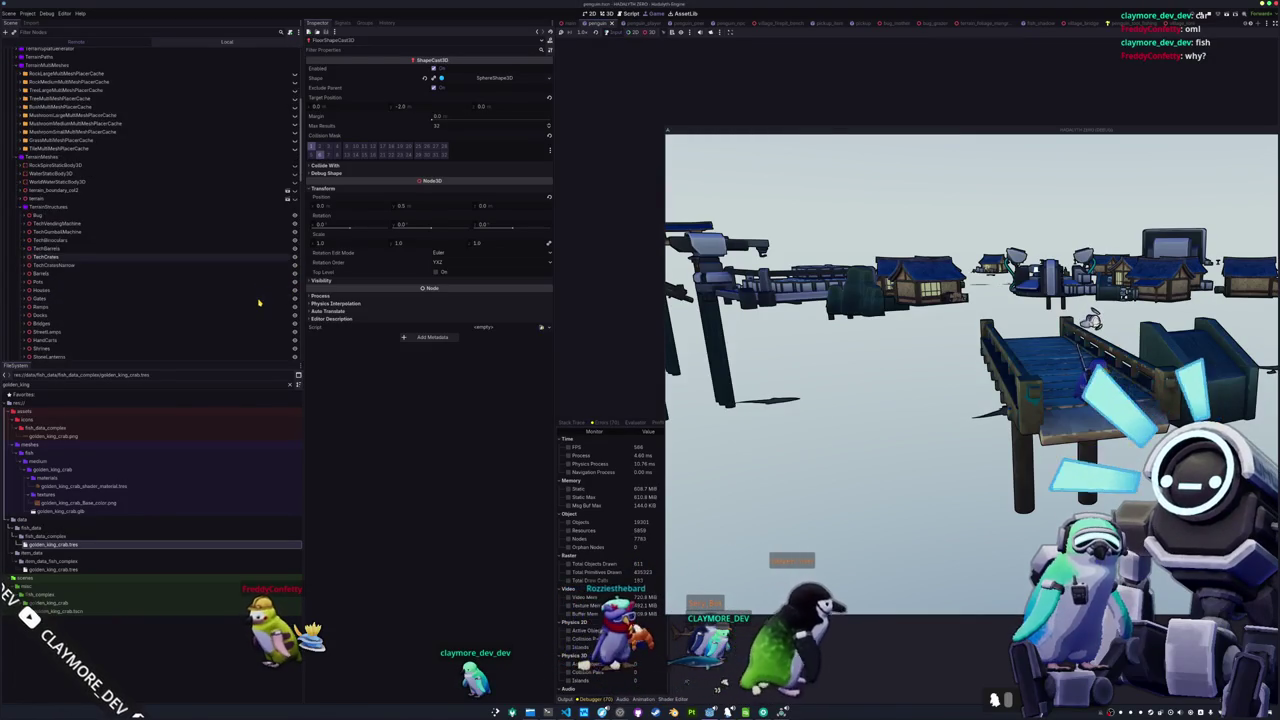
scroll(258, 302, down, 2)
scroll(258, 302, down, 4)
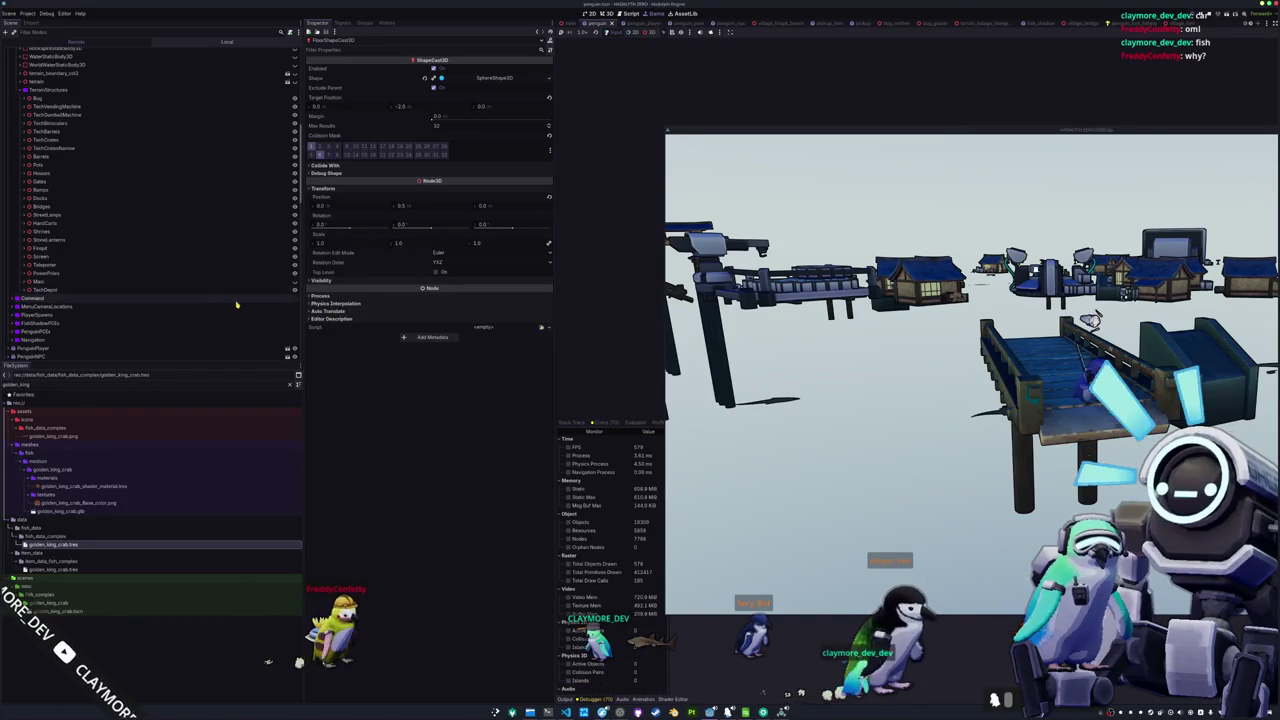
scroll(100, 290, down, 4)
click(15, 221)
click(15, 245)
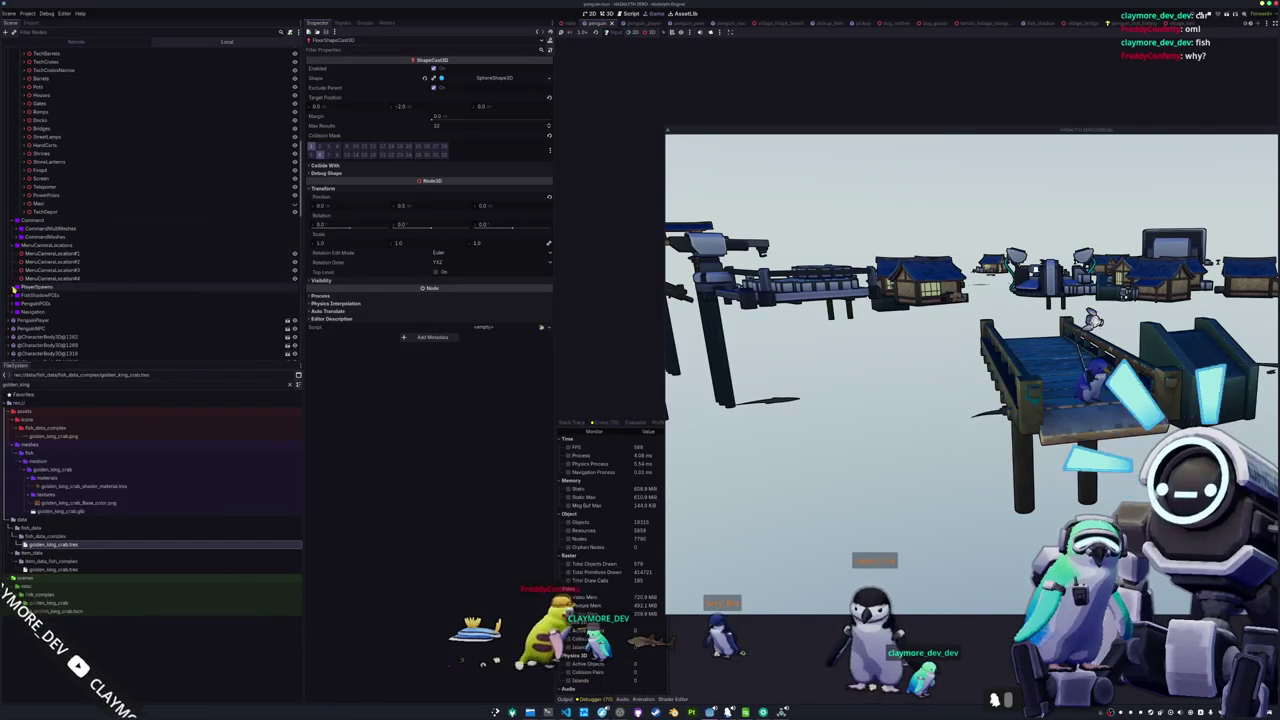
click(13, 288)
click(14, 245)
click(14, 221)
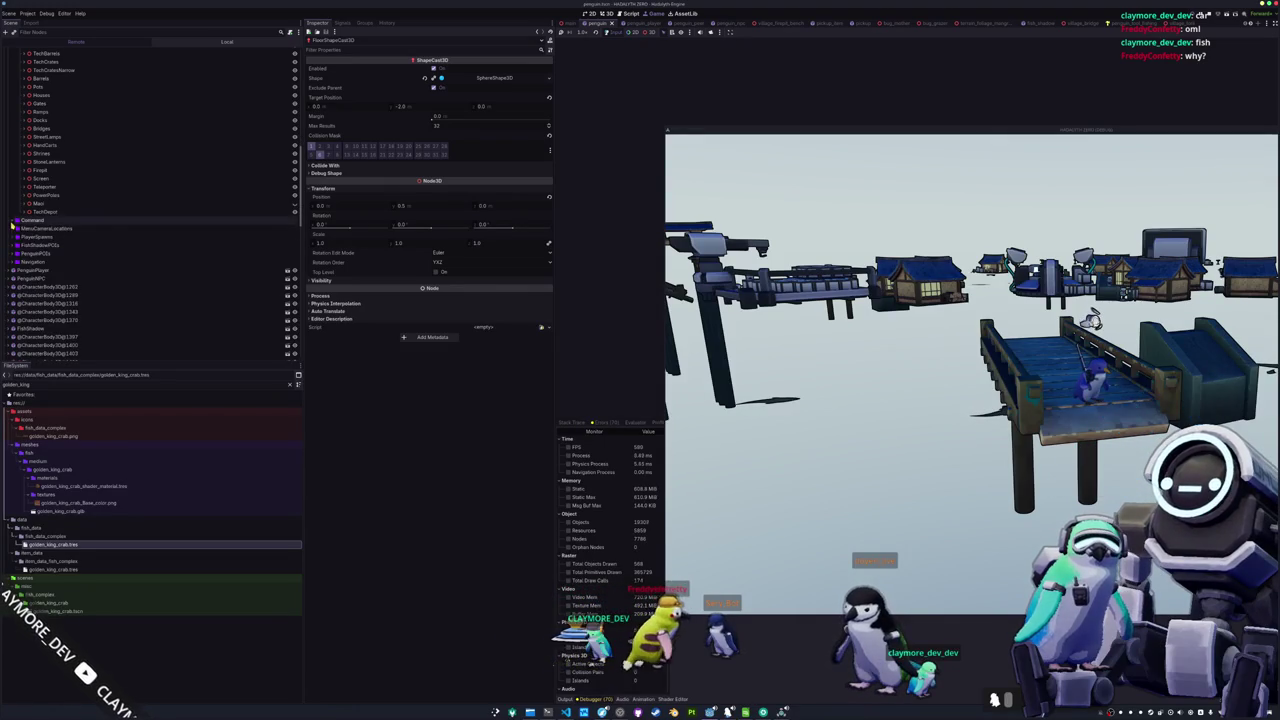
scroll(100, 276, up, 15)
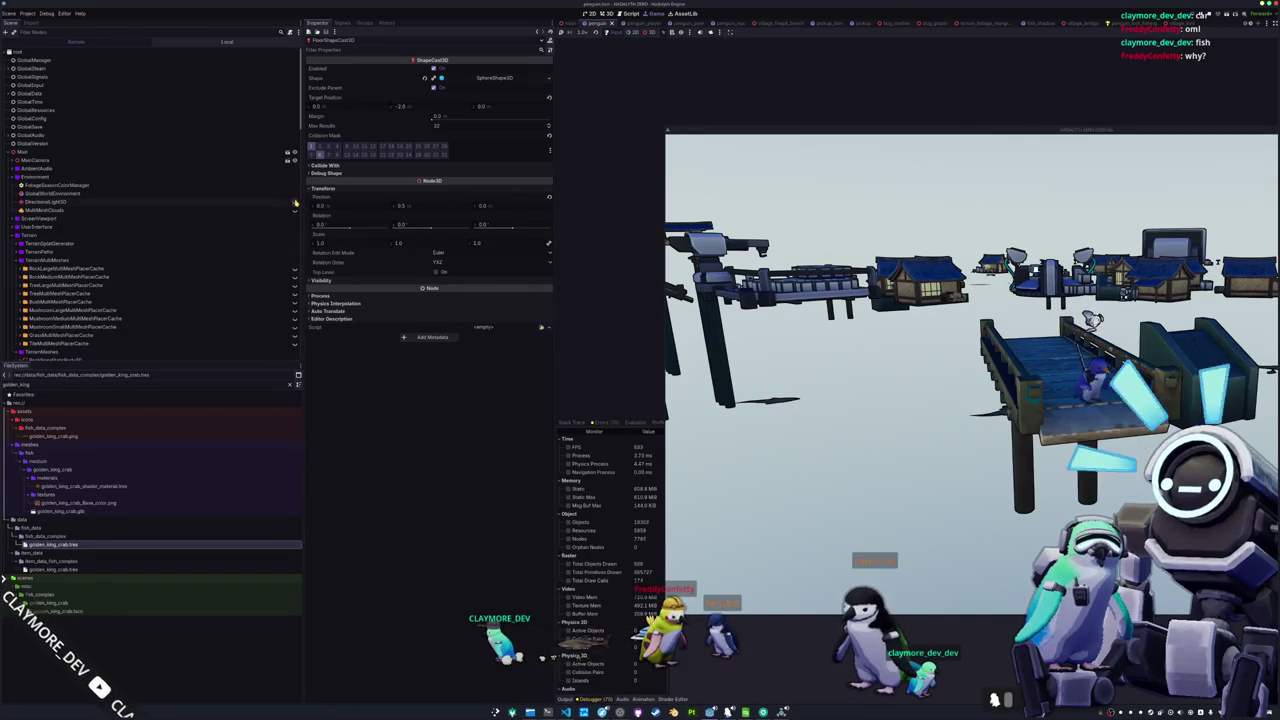
mouse_move(851, 129)
mouse_down()
mouse_move(543, 115)
mouse_move(566, 111)
mouse_up()
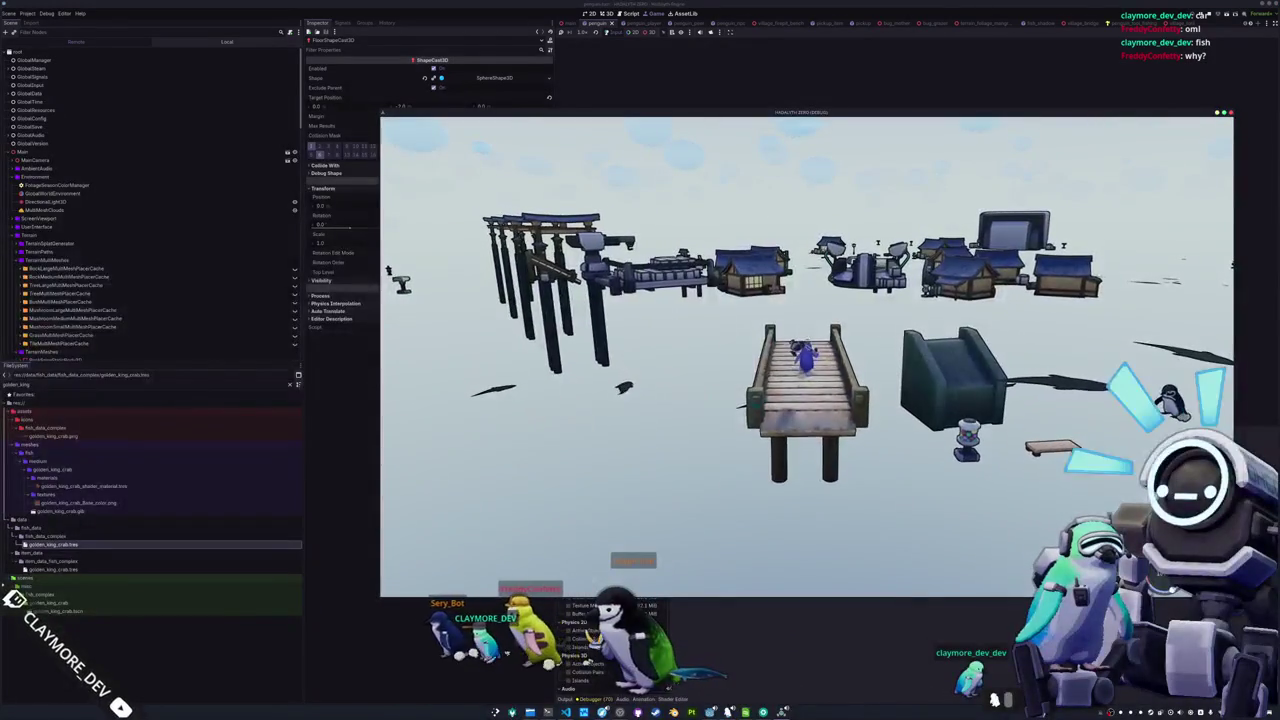
Quit the game to desktop, show the Output log, and relaunch the project with F5
key(Escape)
click(809, 373)
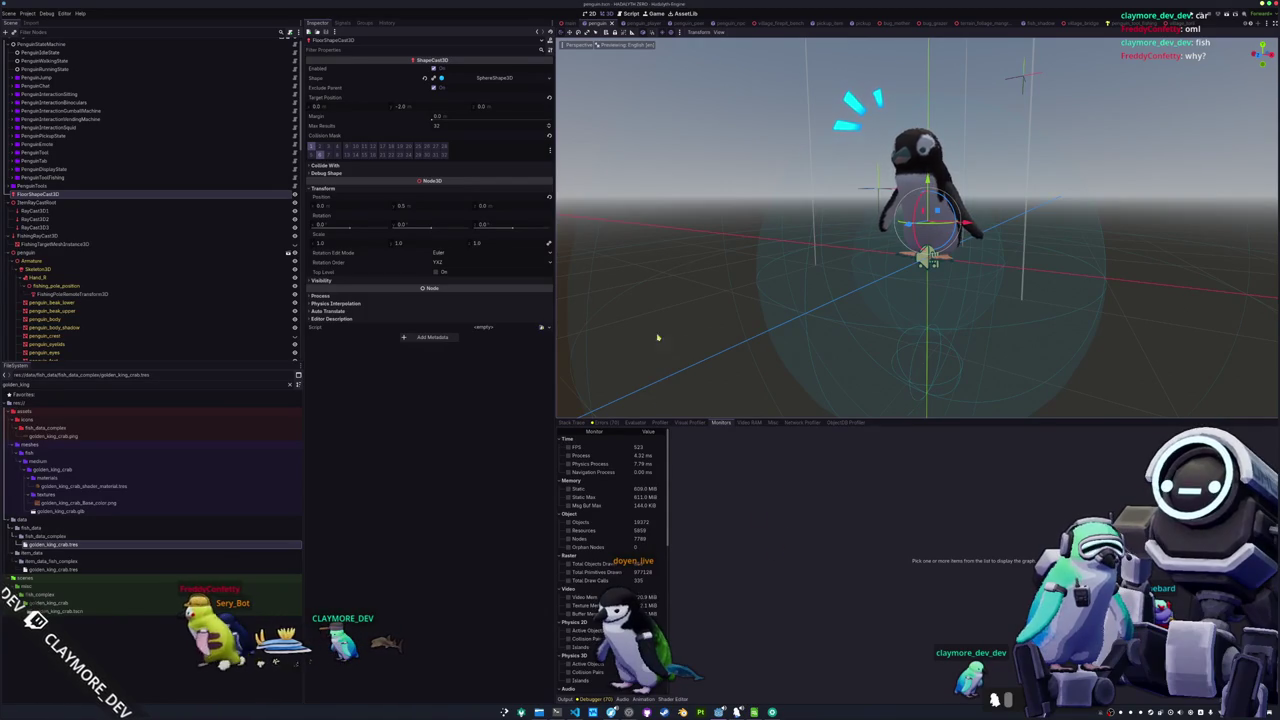
click(566, 699)
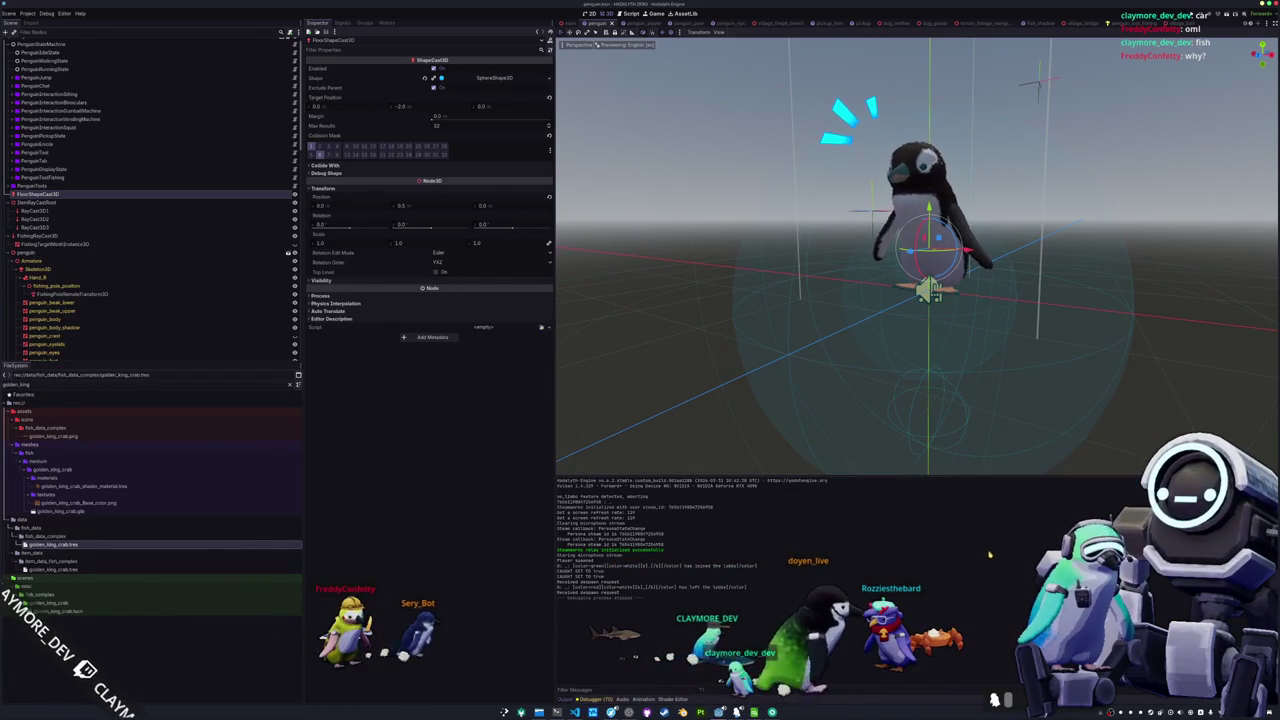
key(F5)
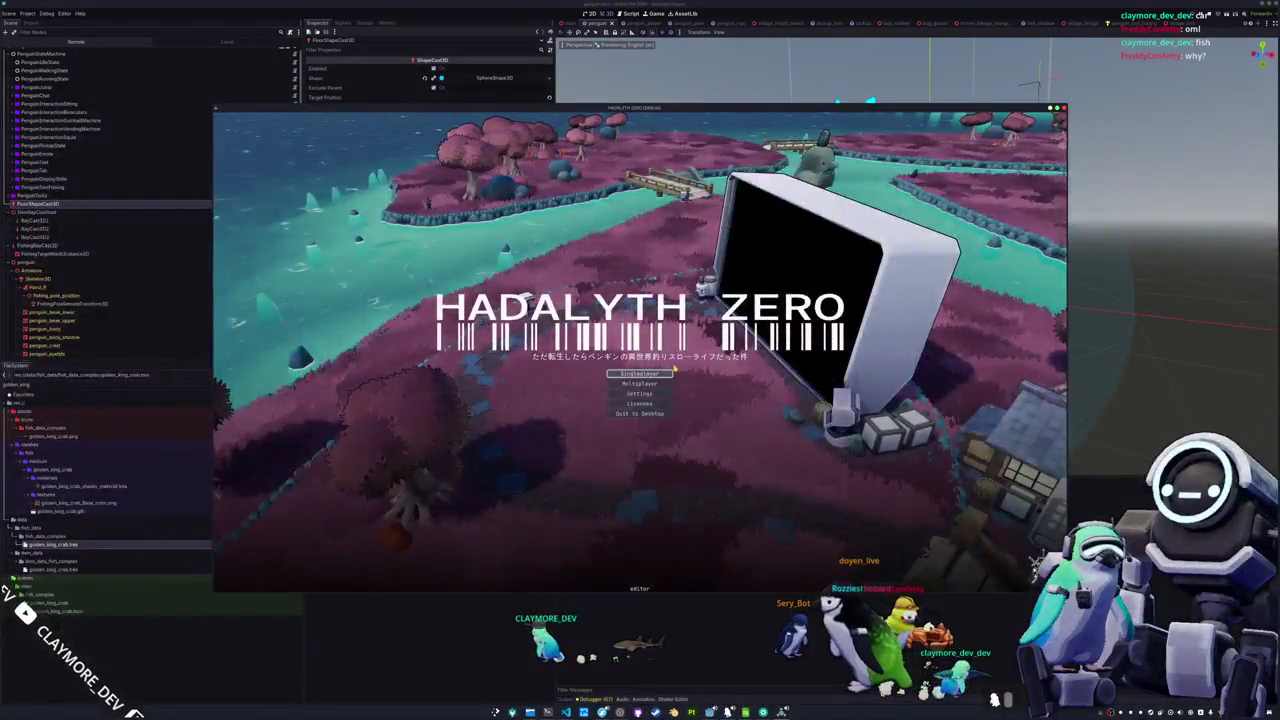
Start a Singleplayer game and walk the penguin through the village toward the bridge
click(636, 375)
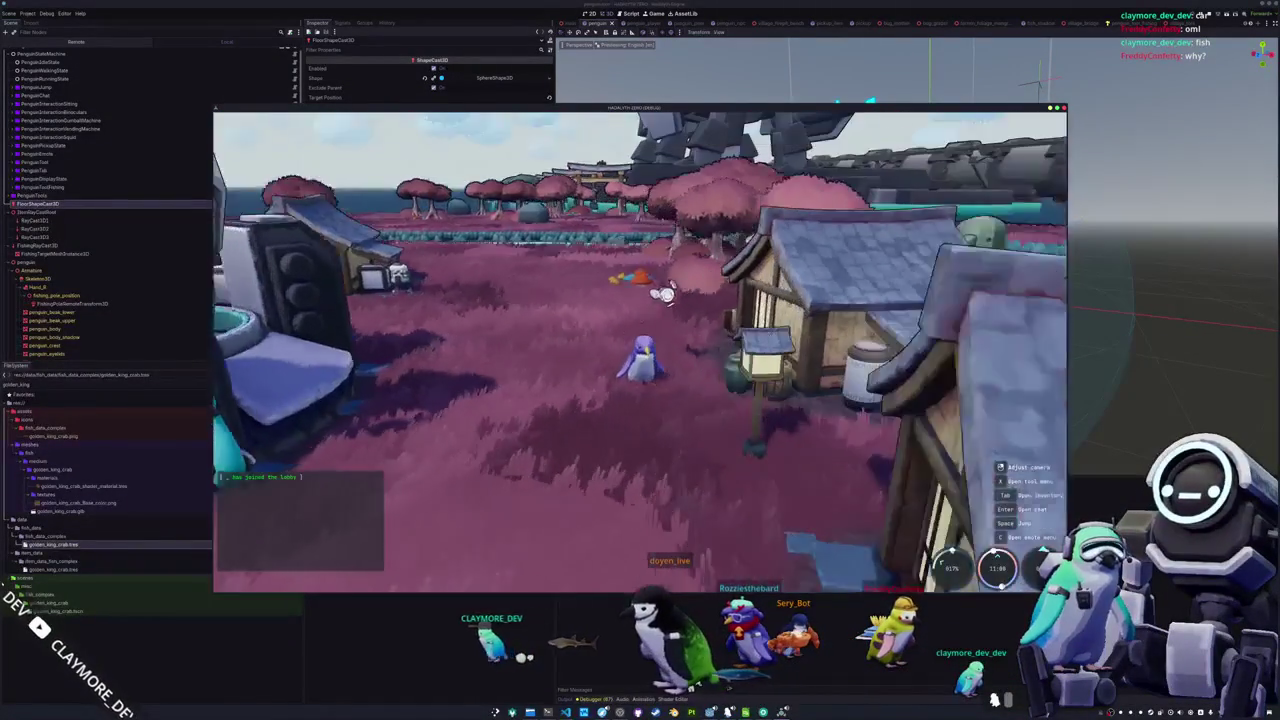
scroll(640, 350, down, 5)
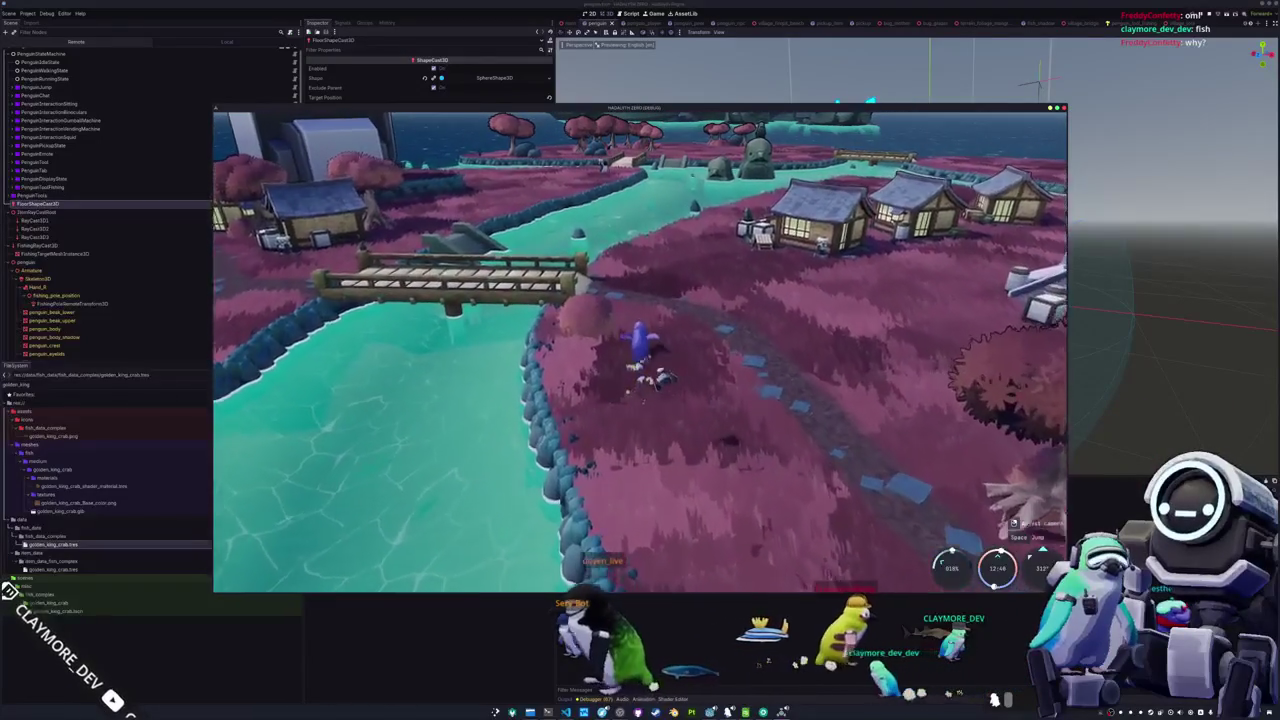
key(w)
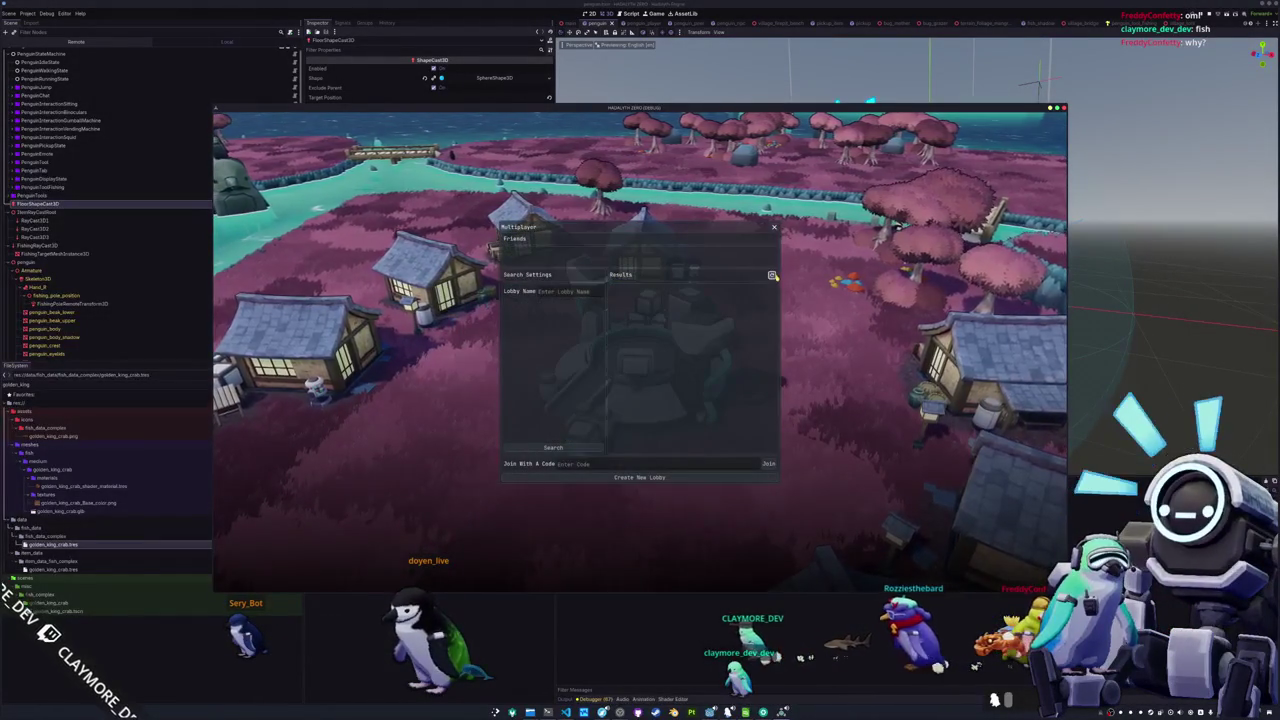
Create a multiplayer lobby, then switch back to the HADALYTH ZERO (DEBUG) game window
click(686, 478)
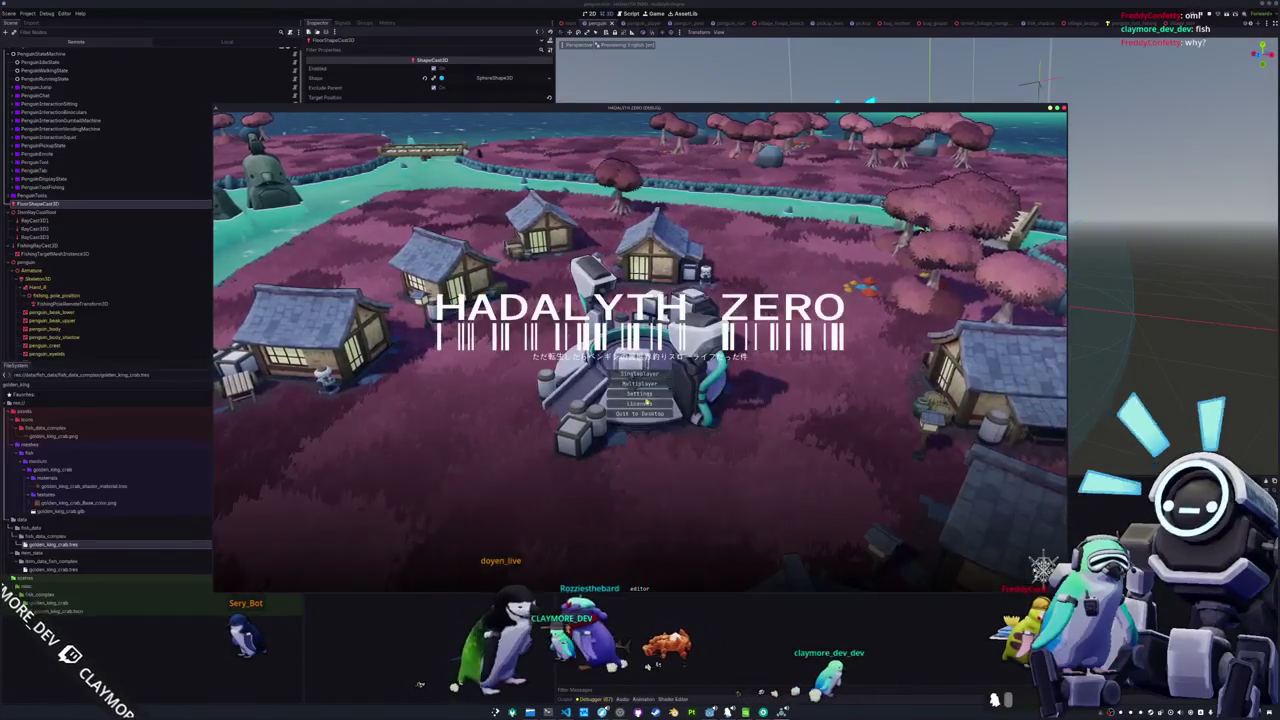
key(alt+Tab)
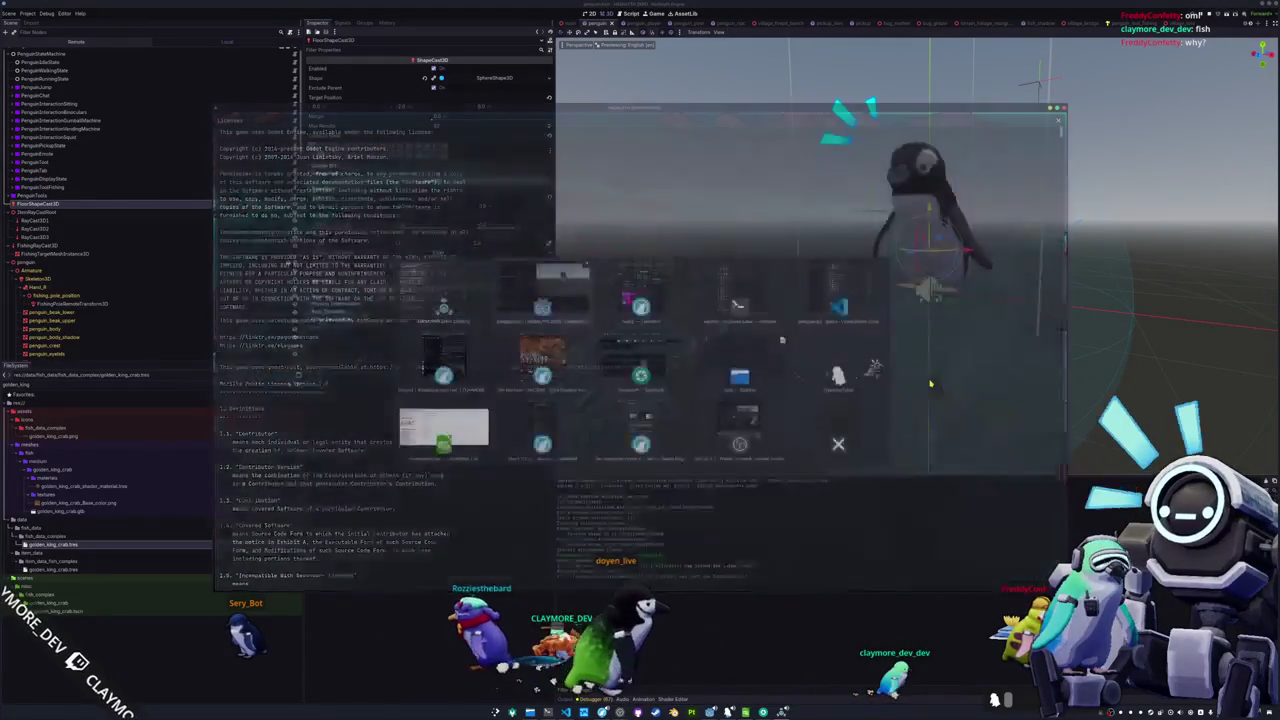
key(alt+Tab)
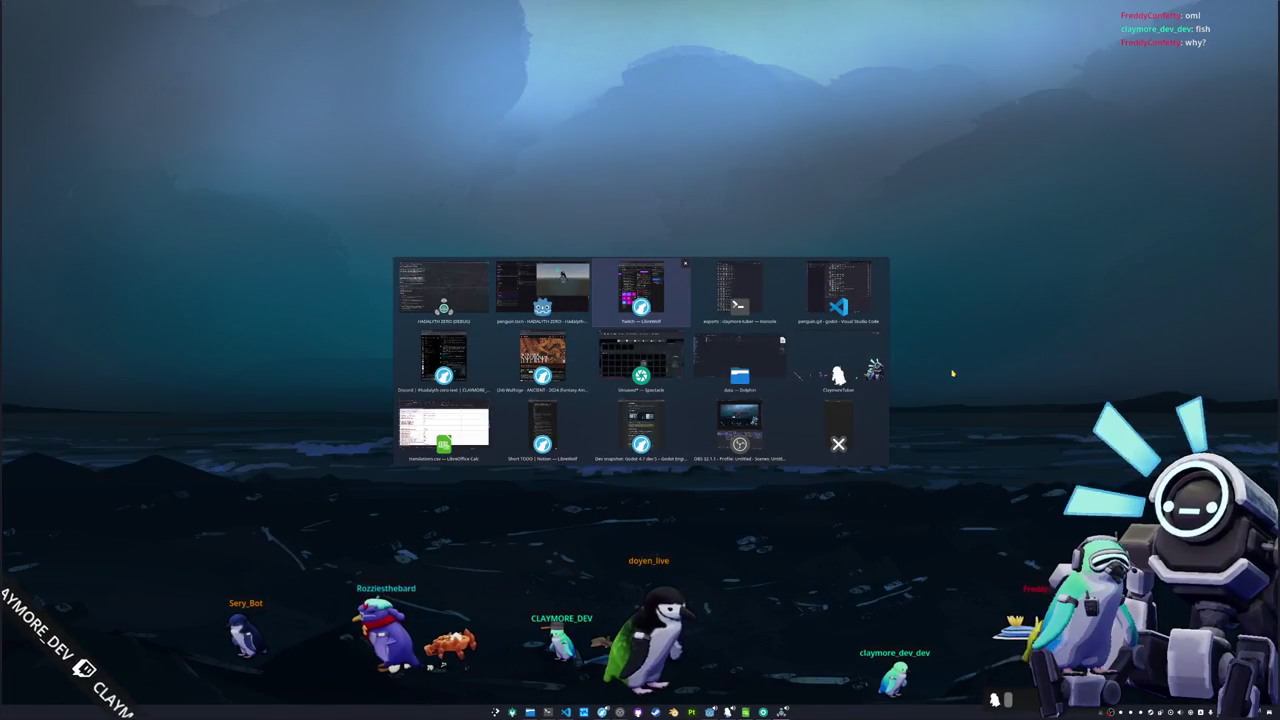
key(alt+Tab)
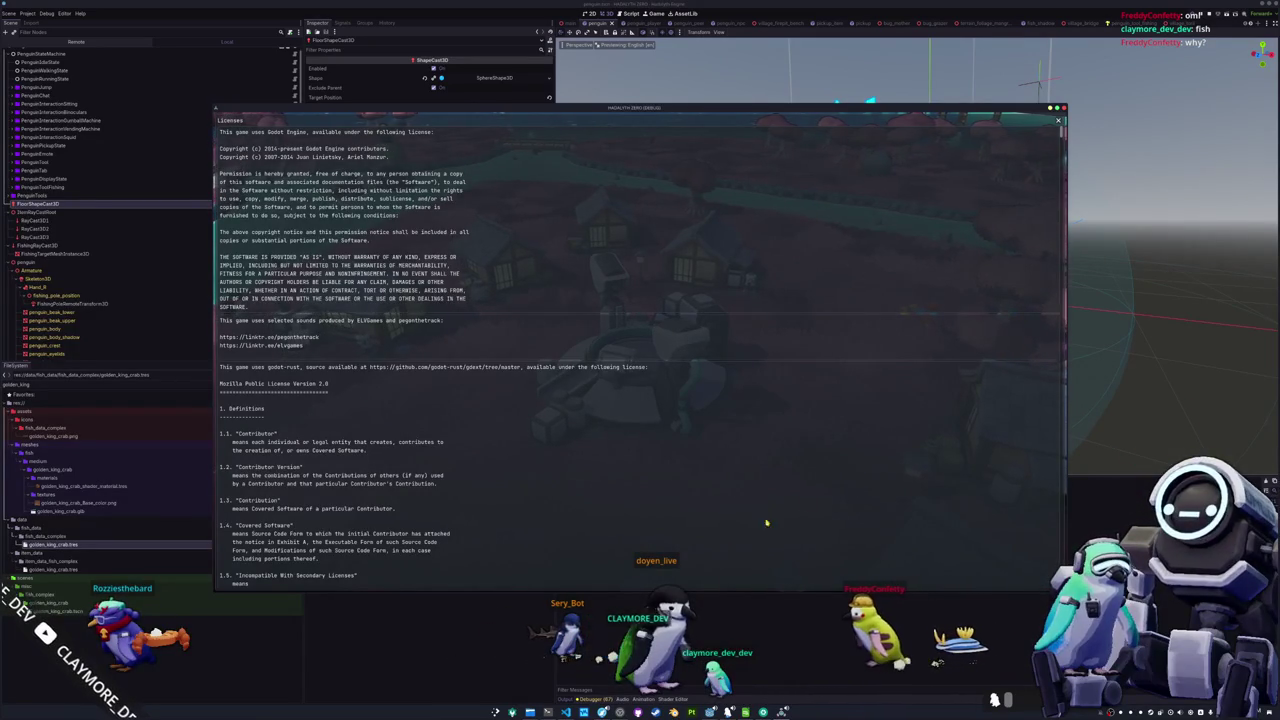
Scroll the Licenses text down to the renderer and AccessKit entries, then close it
scroll(726, 537, down, 2)
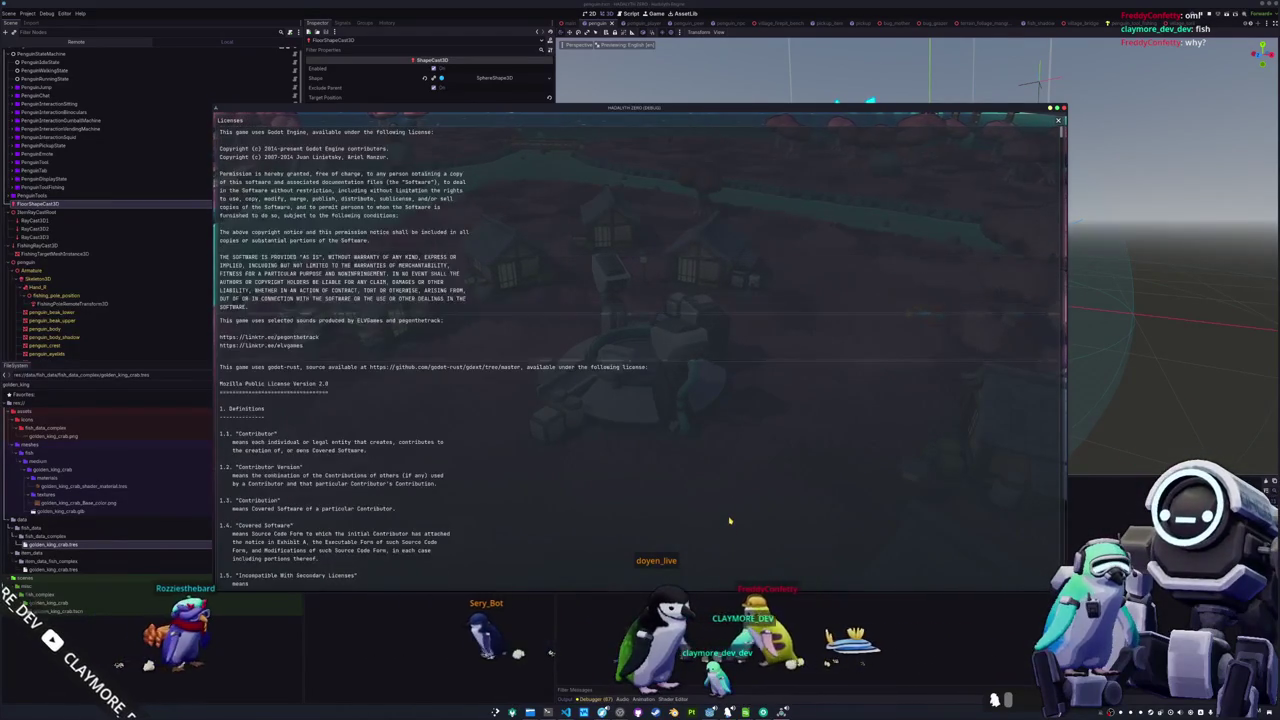
scroll(730, 525, down, 15)
scroll(733, 512, down, 20)
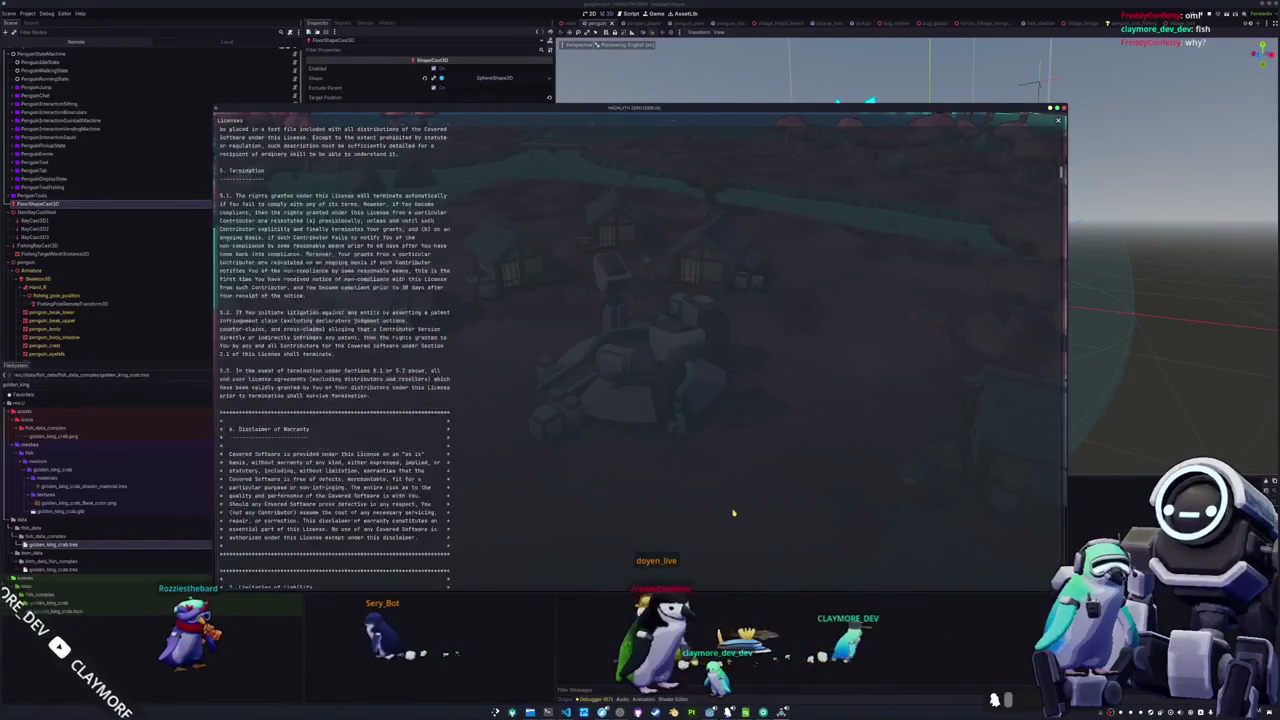
scroll(728, 505, down, 20)
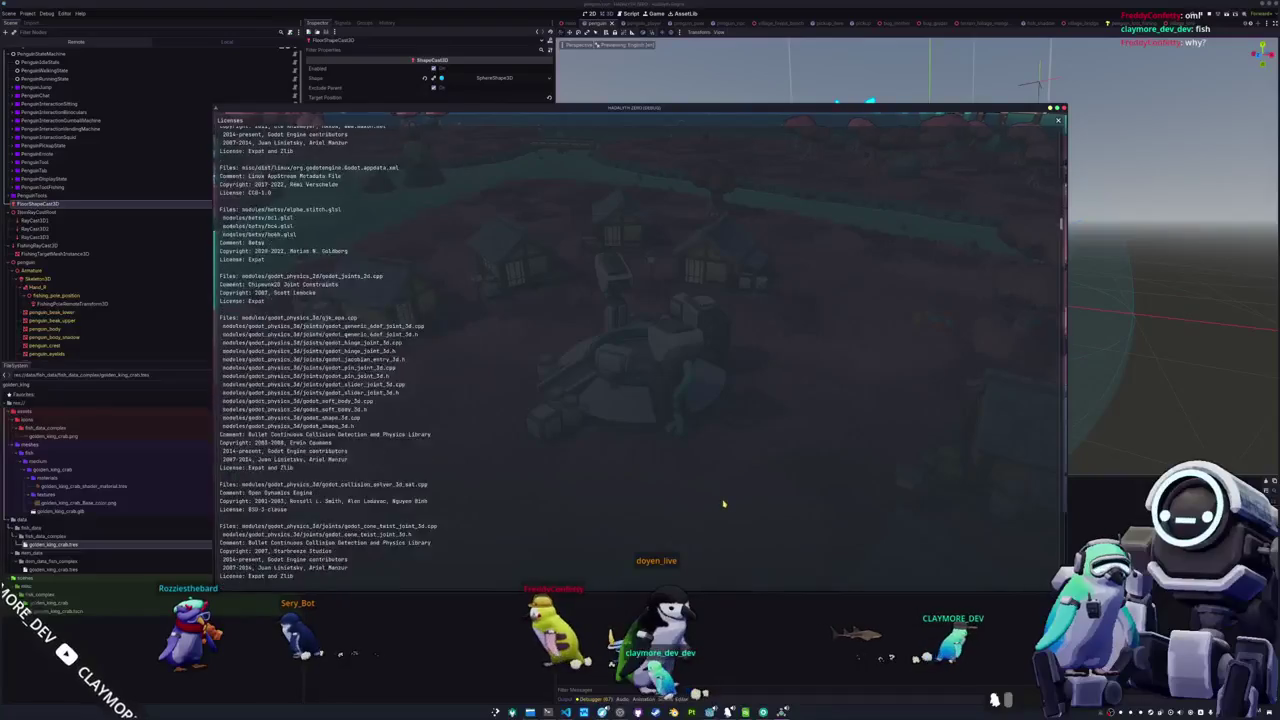
scroll(360, 350, up, 15)
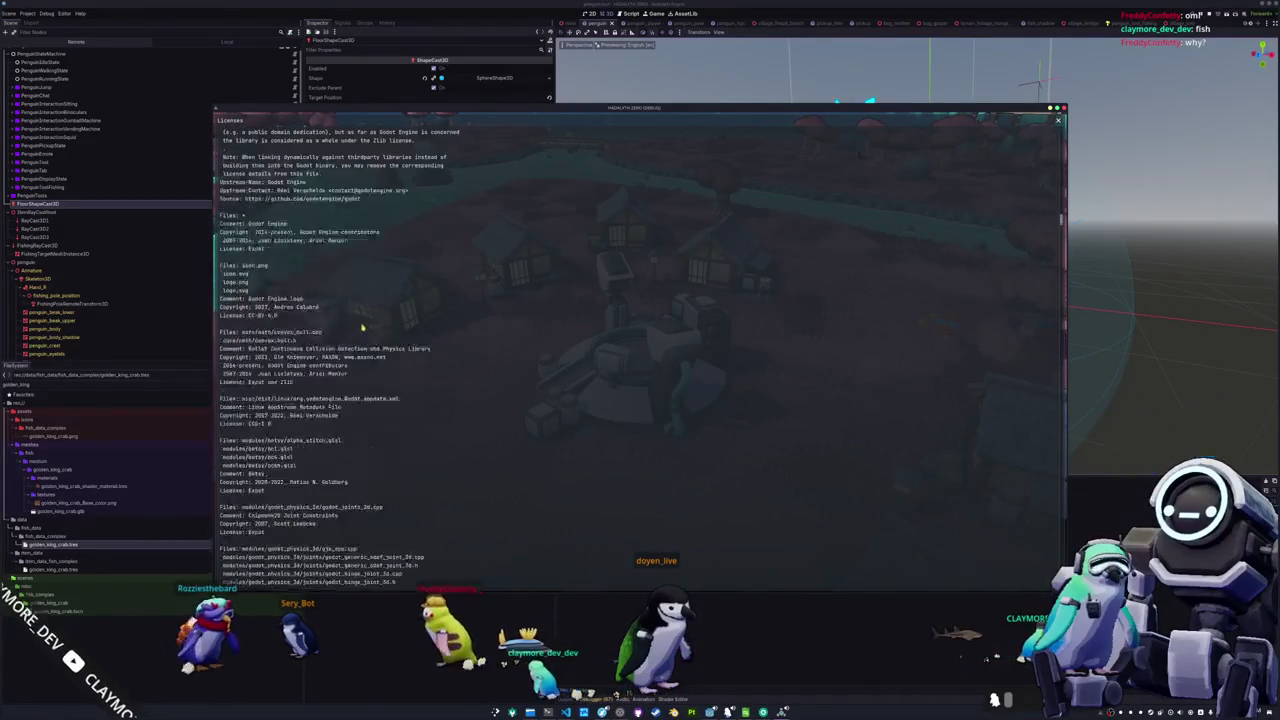
scroll(363, 330, up, 4)
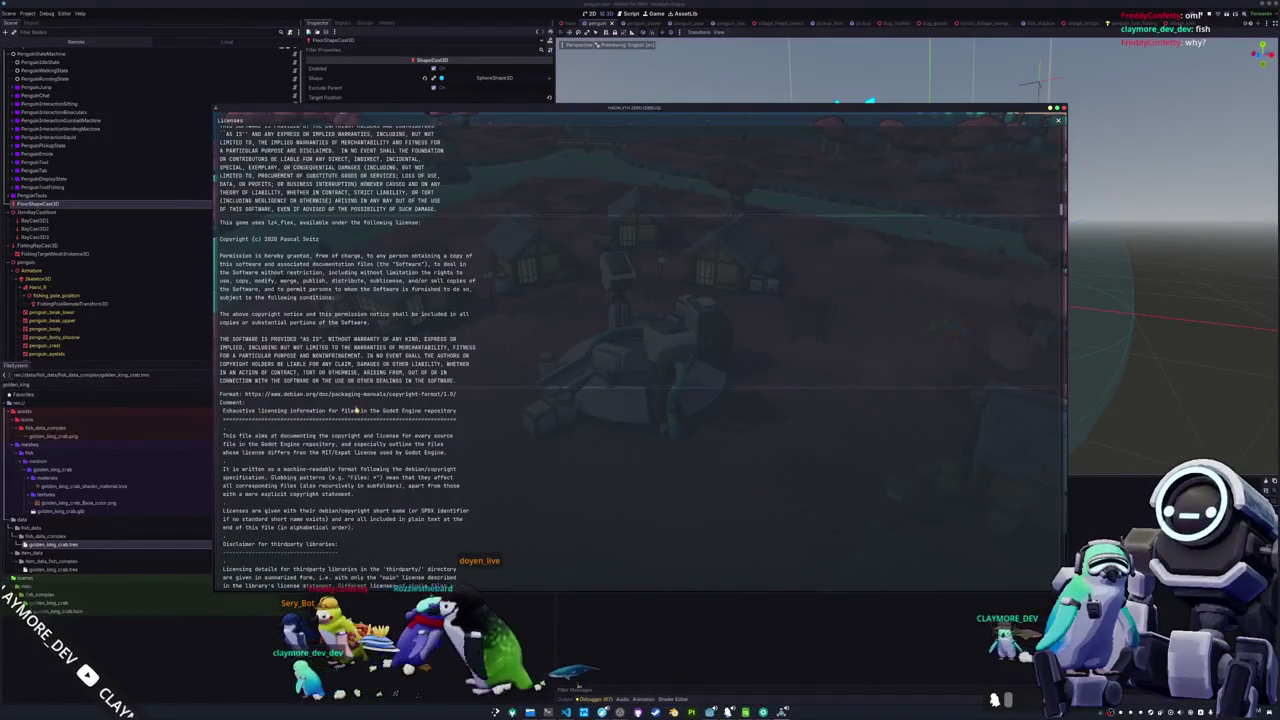
scroll(347, 411, down, 10)
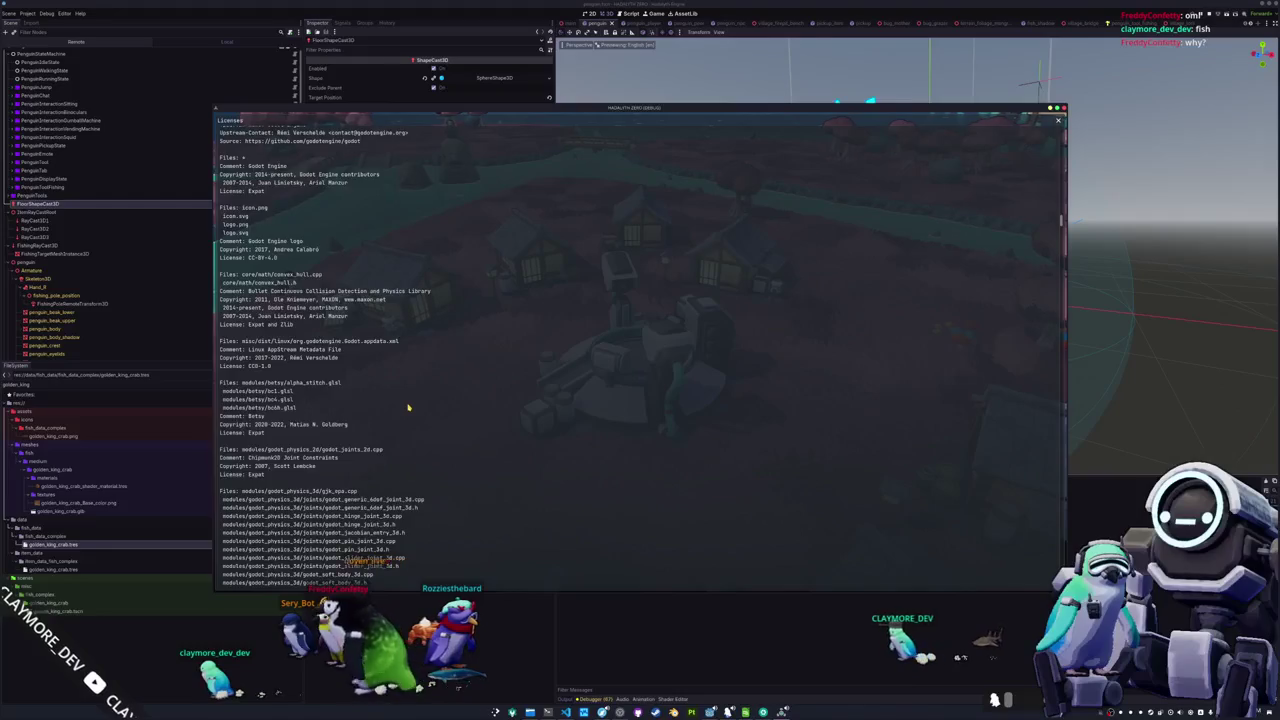
scroll(408, 407, down, 2)
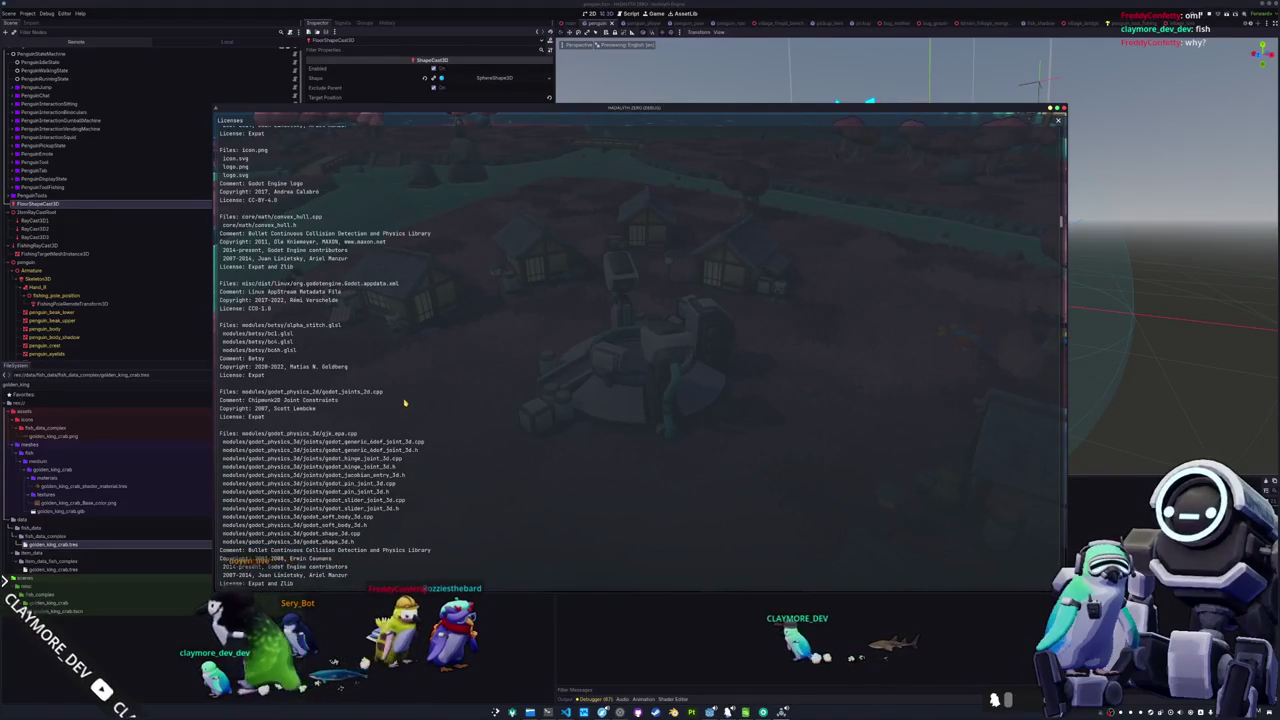
scroll(410, 402, down, 2)
scroll(540, 380, down, 2)
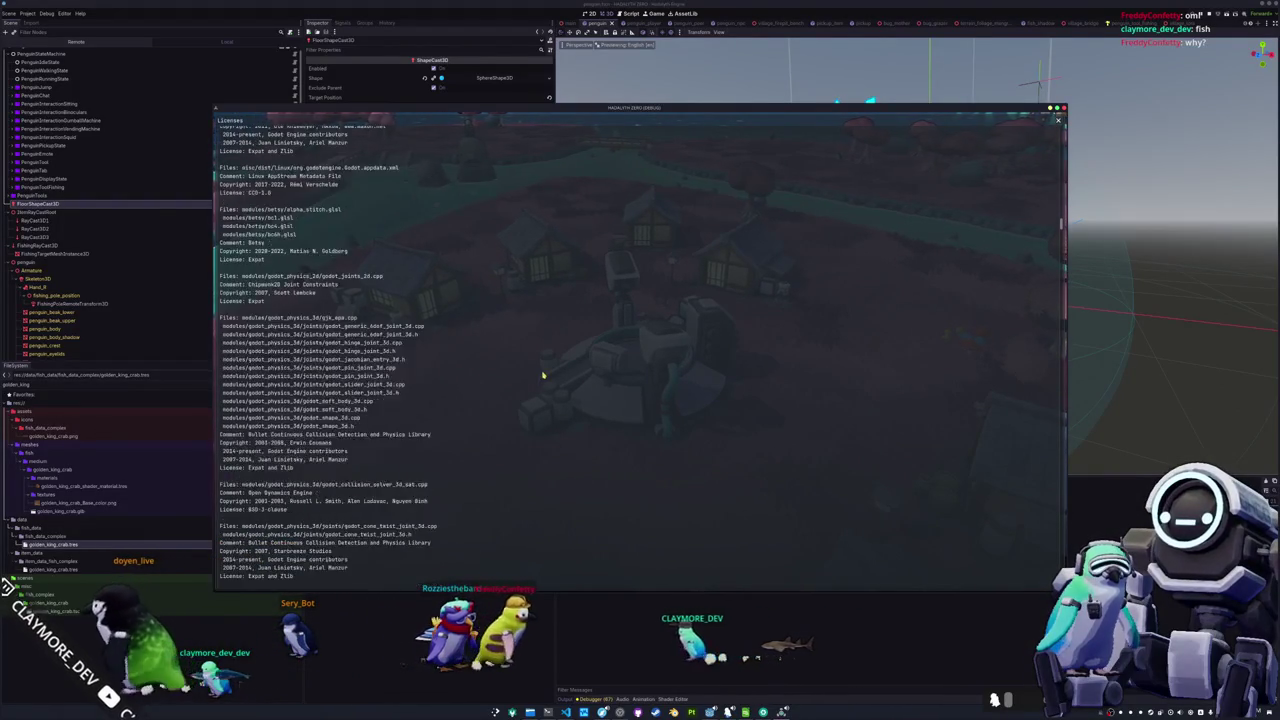
scroll(543, 375, down, 7)
scroll(544, 376, down, 5)
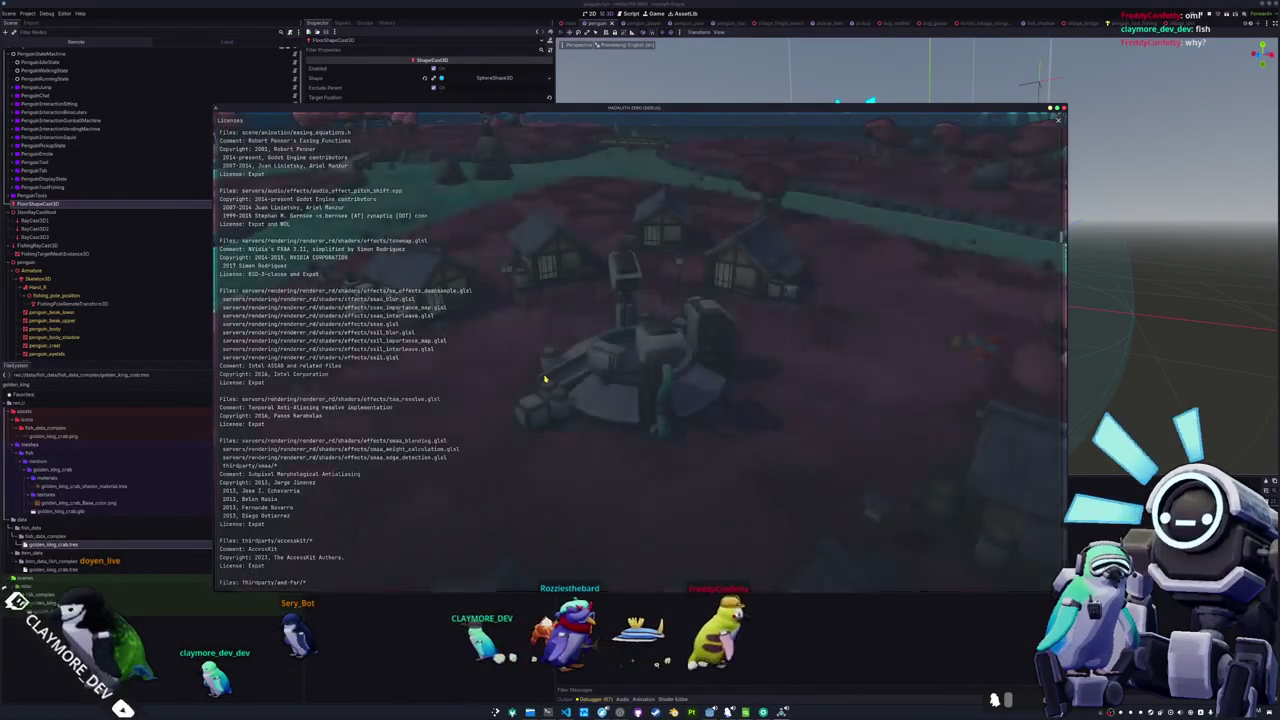
key(Escape)
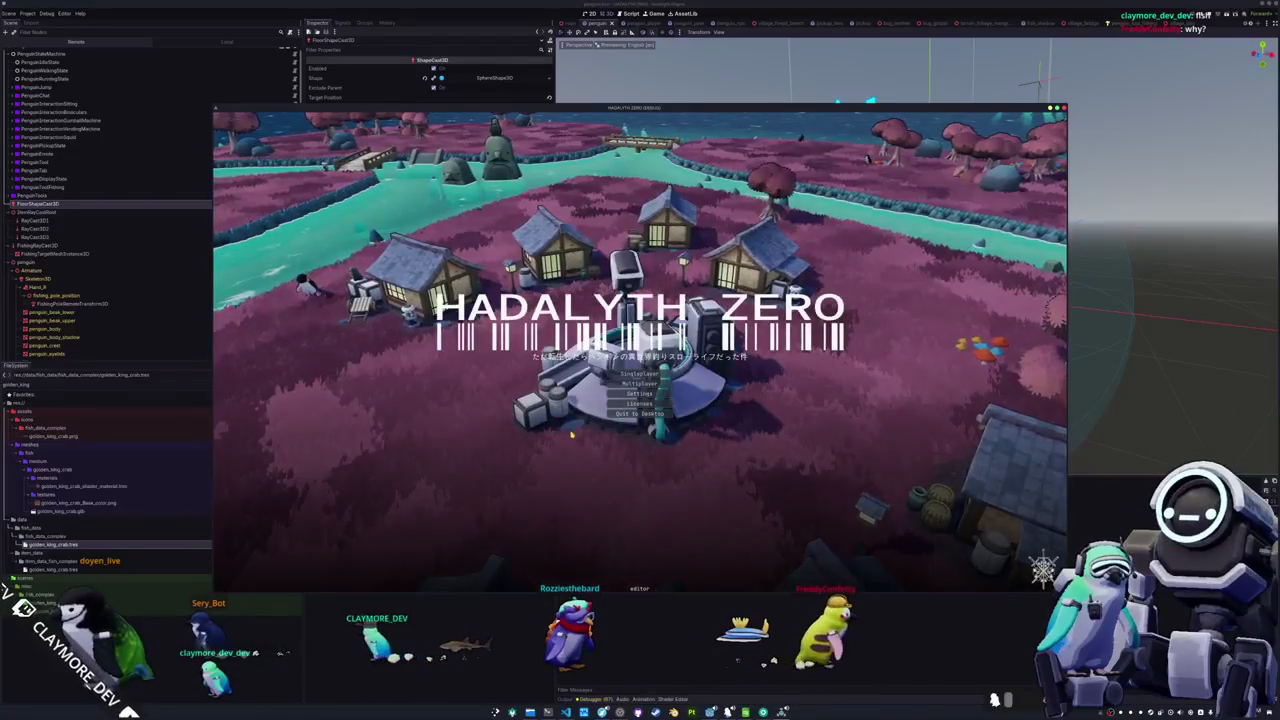
Browse the Audio, Display and Game settings tabs and toggle anti-aliasing off, then back to SMAA
click(640, 393)
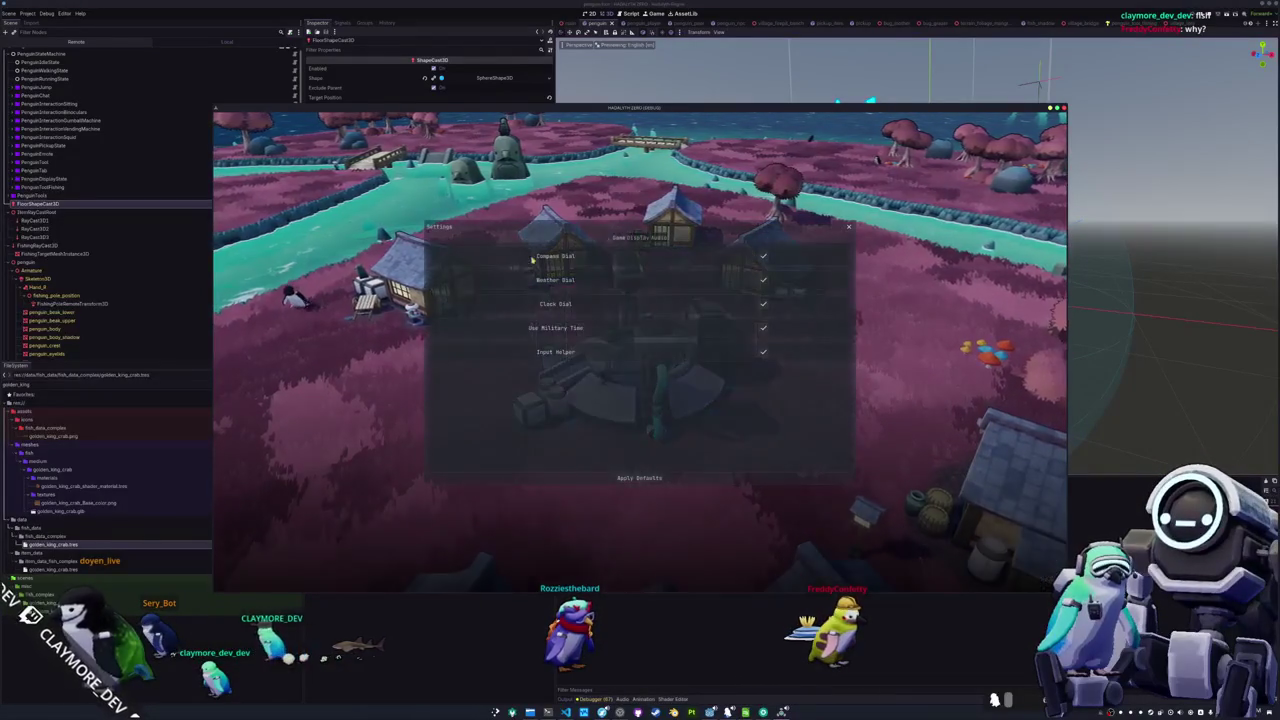
click(663, 237)
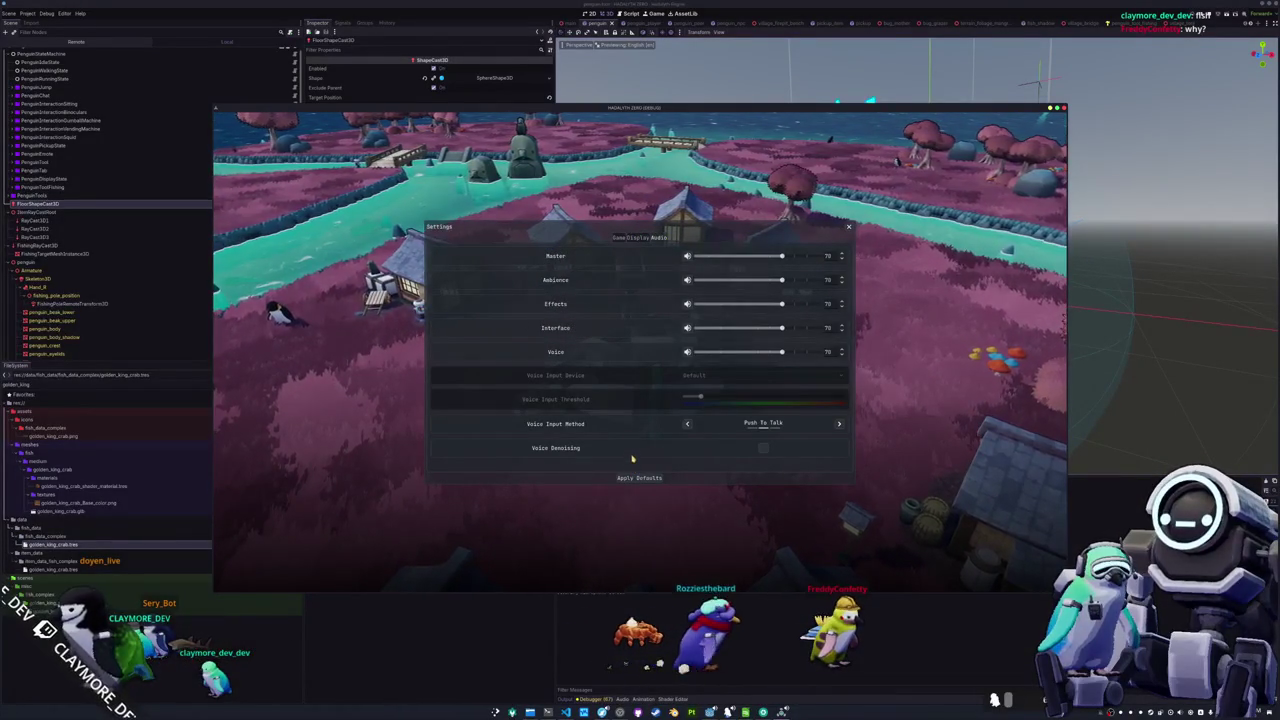
click(637, 238)
click(618, 238)
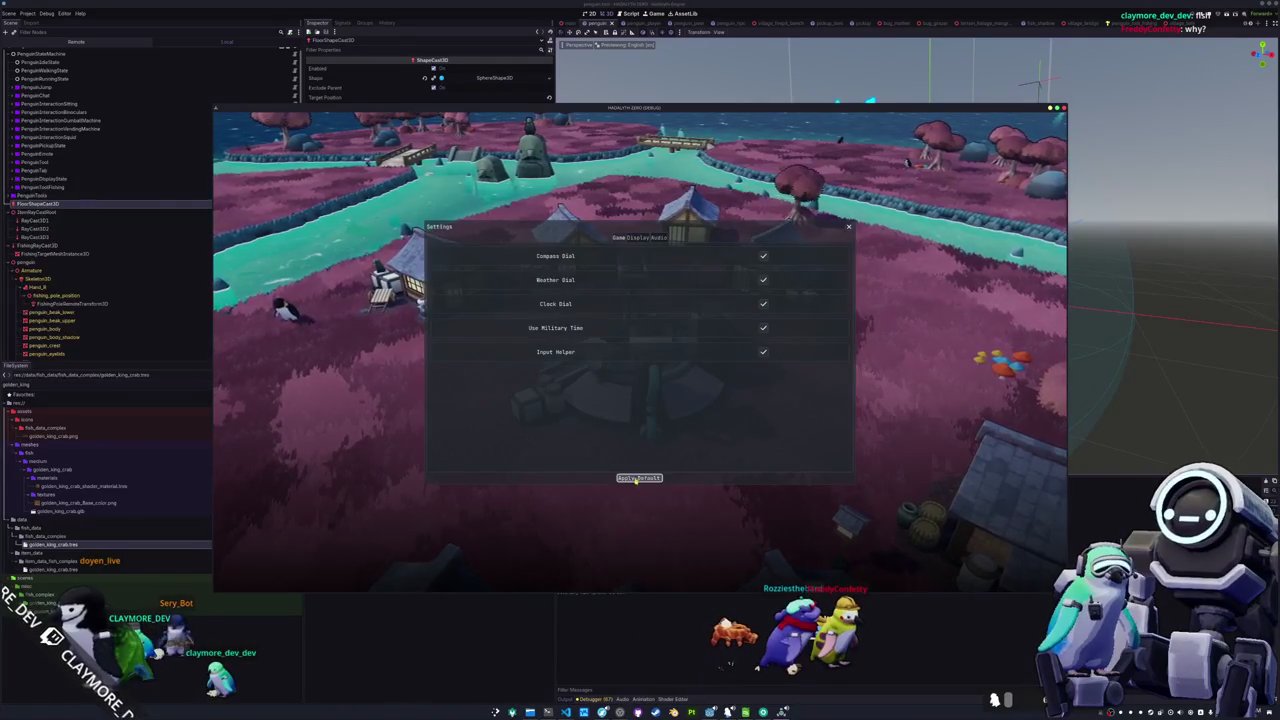
click(637, 238)
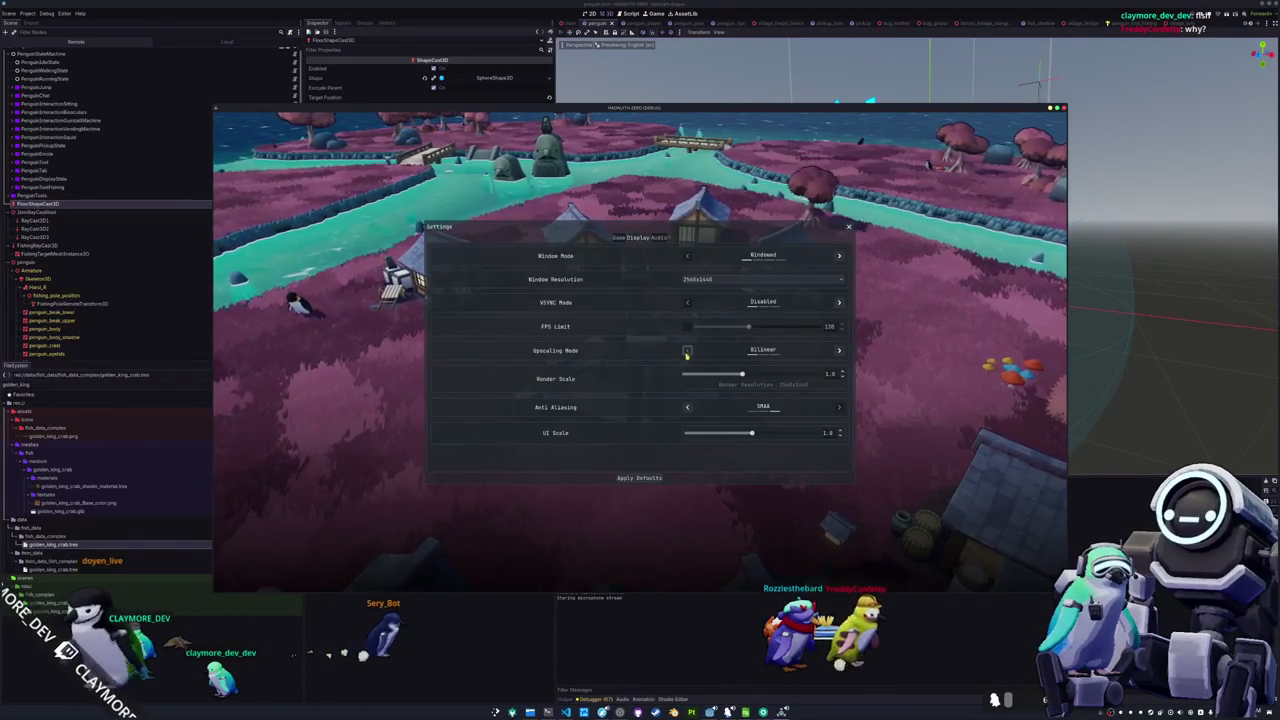
click(686, 407)
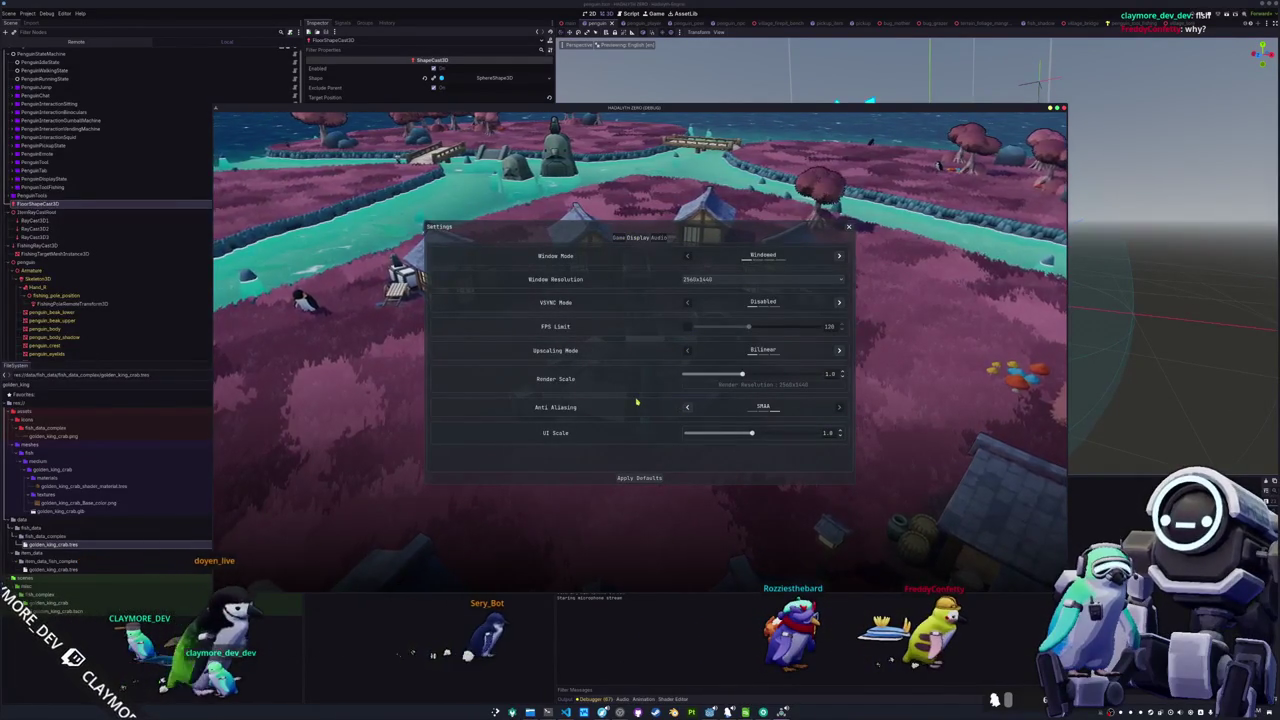
click(839, 407)
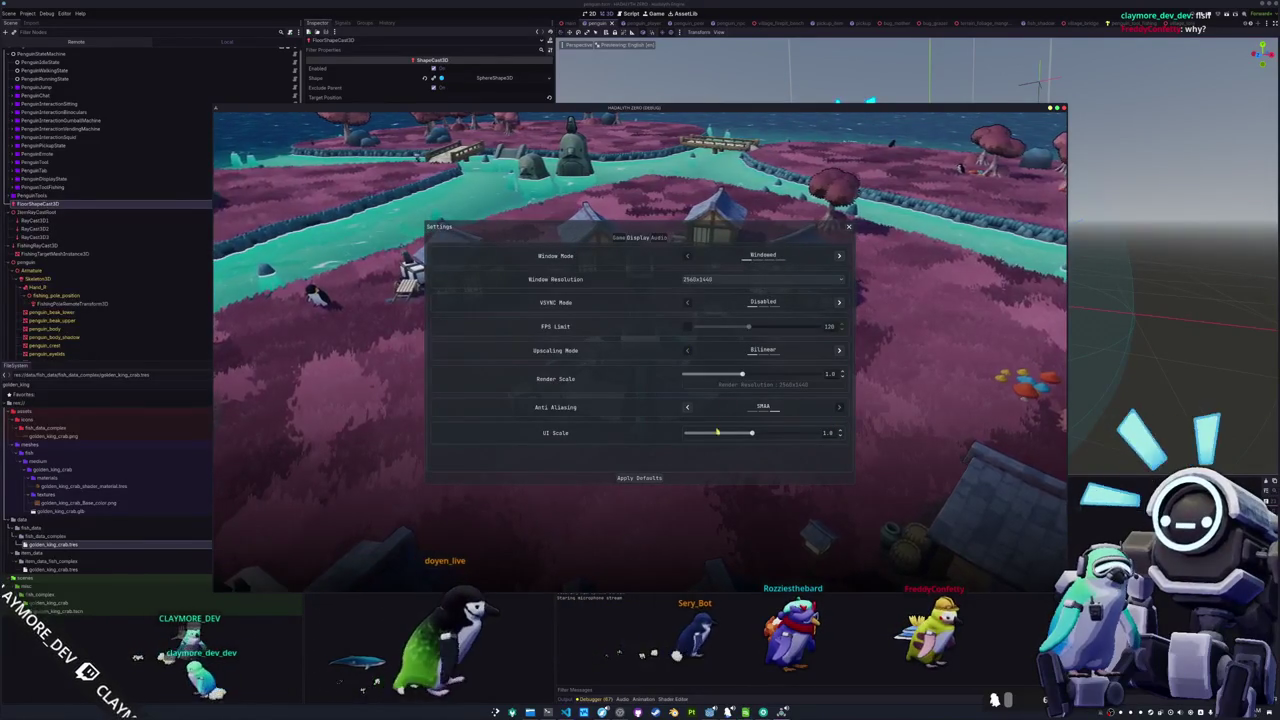
key(Escape)
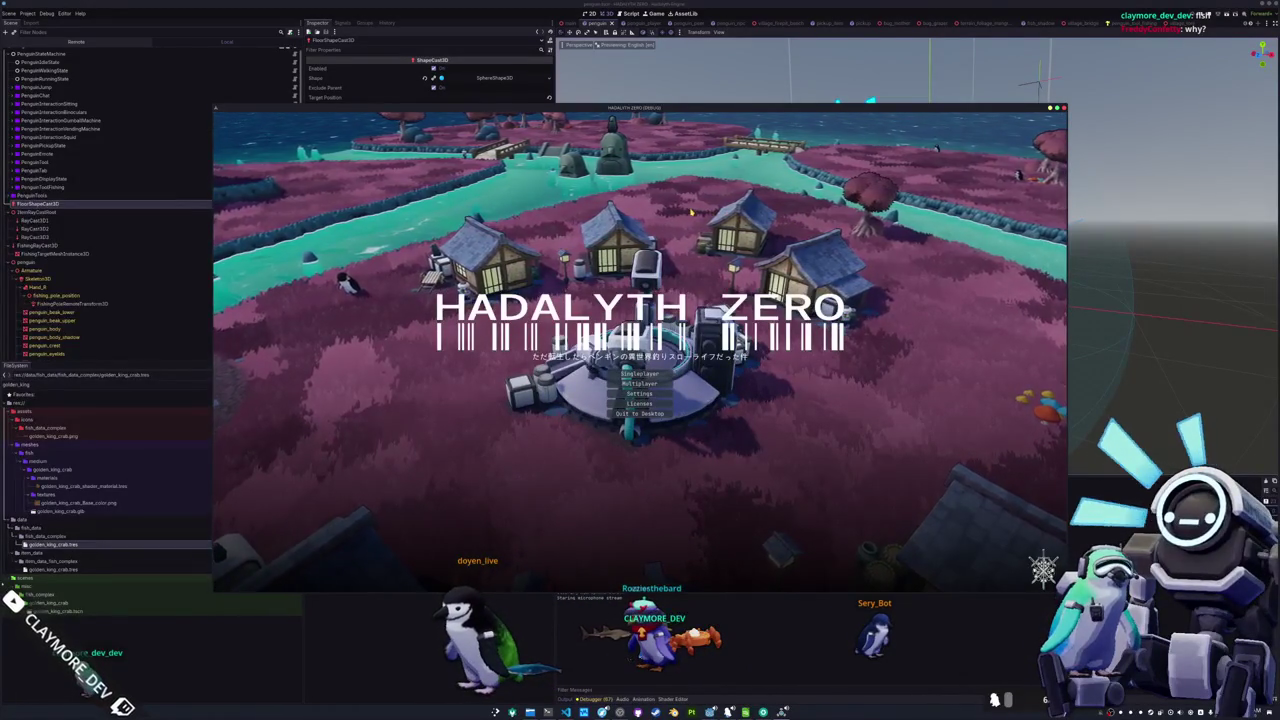
Try FSR upscaling and render scale 2.0, restore Bilinear, SMAA and 1.0, then stop the game
mouse_move(757, 113)
mouse_down()
mouse_move(861, 149)
mouse_move(787, 163)
mouse_up()
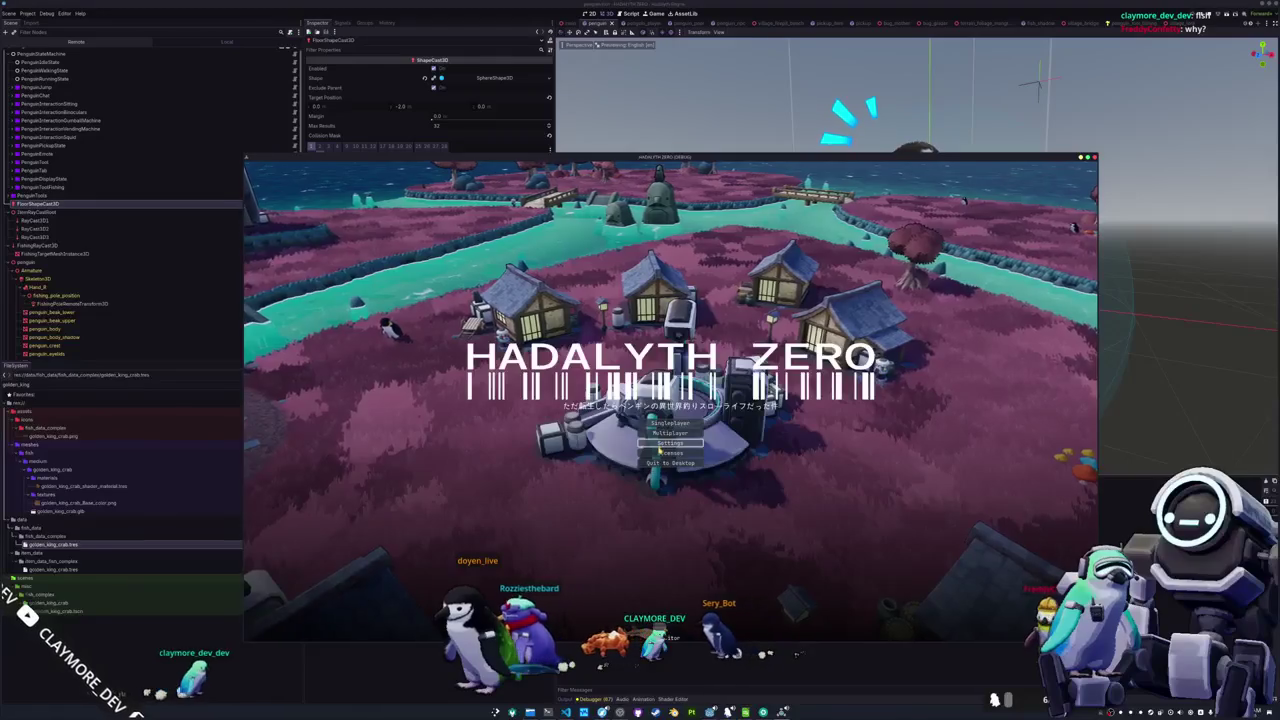
click(668, 443)
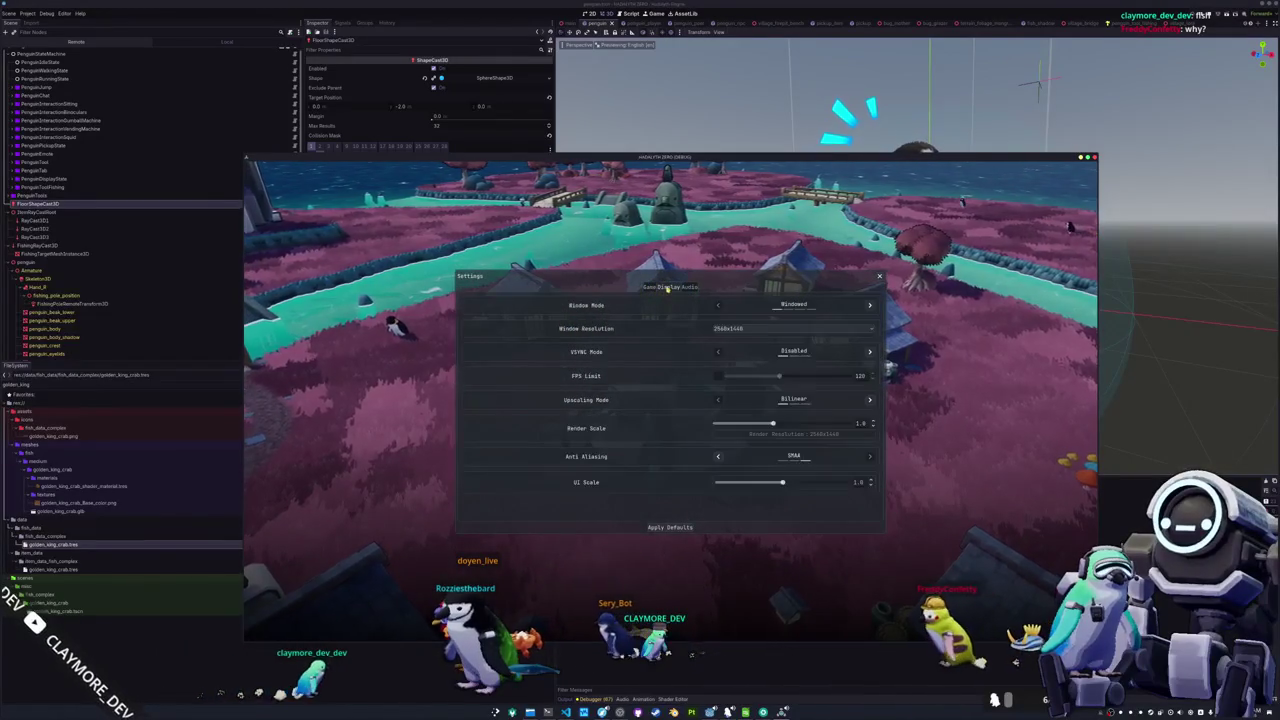
click(718, 456)
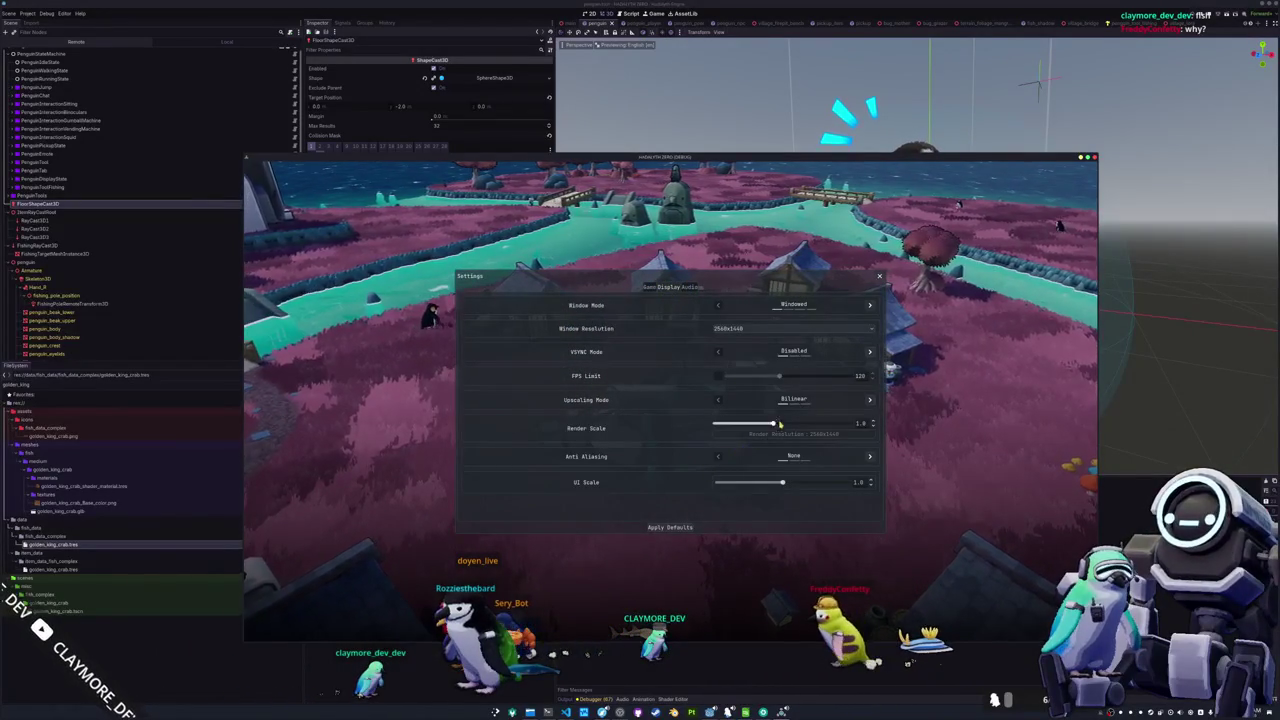
click(718, 399)
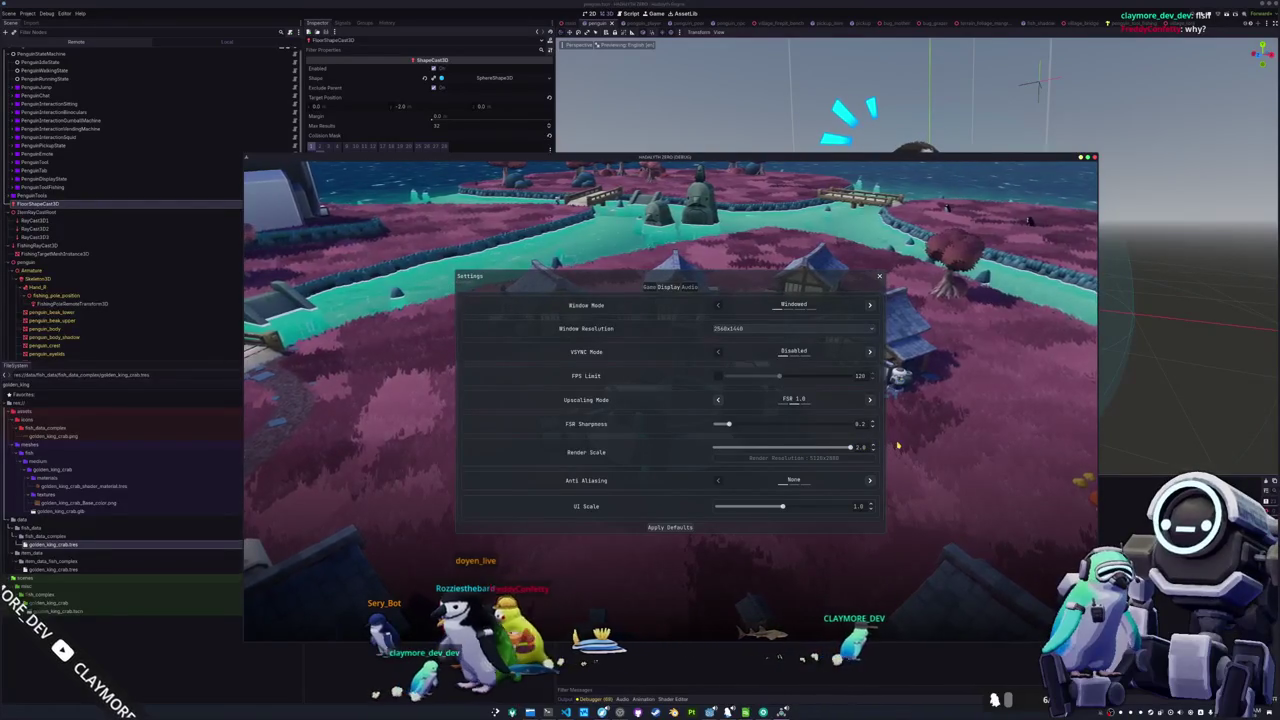
click(718, 400)
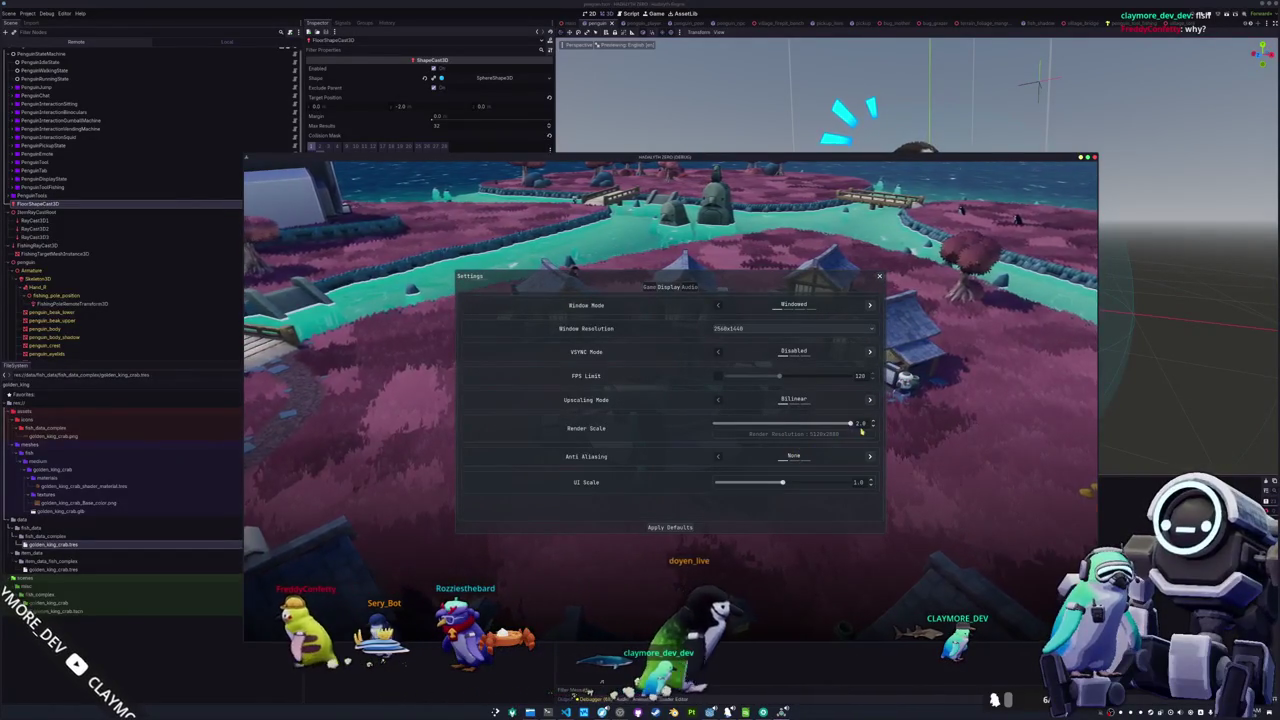
mouse_move(799, 427)
mouse_down()
mouse_move(770, 428)
mouse_move(911, 435)
mouse_up()
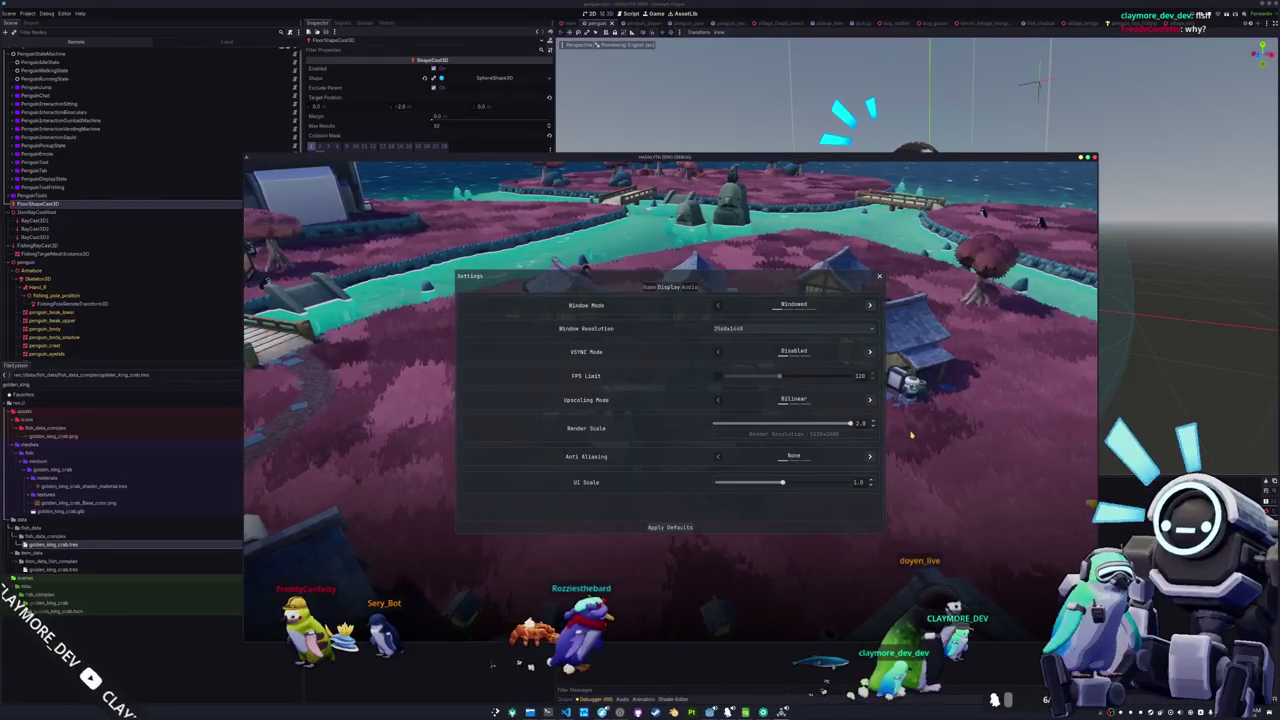
click(718, 456)
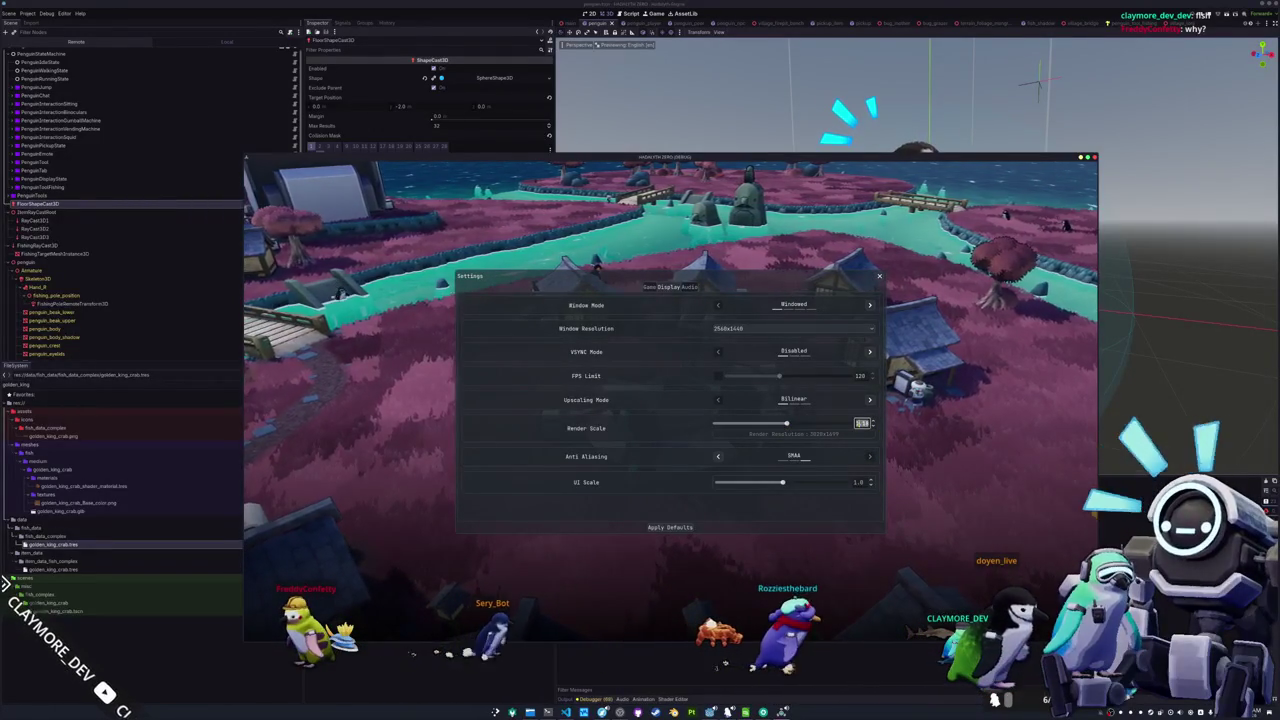
text(1)
key(Return)
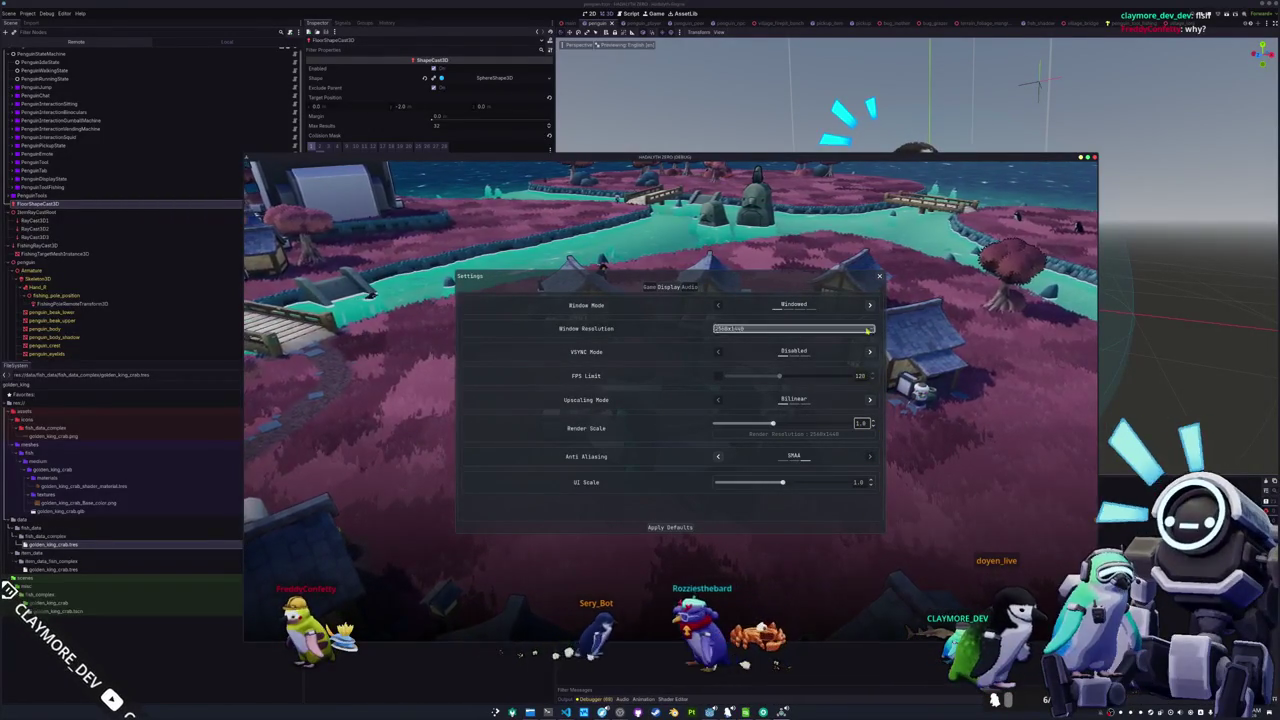
key(F8)
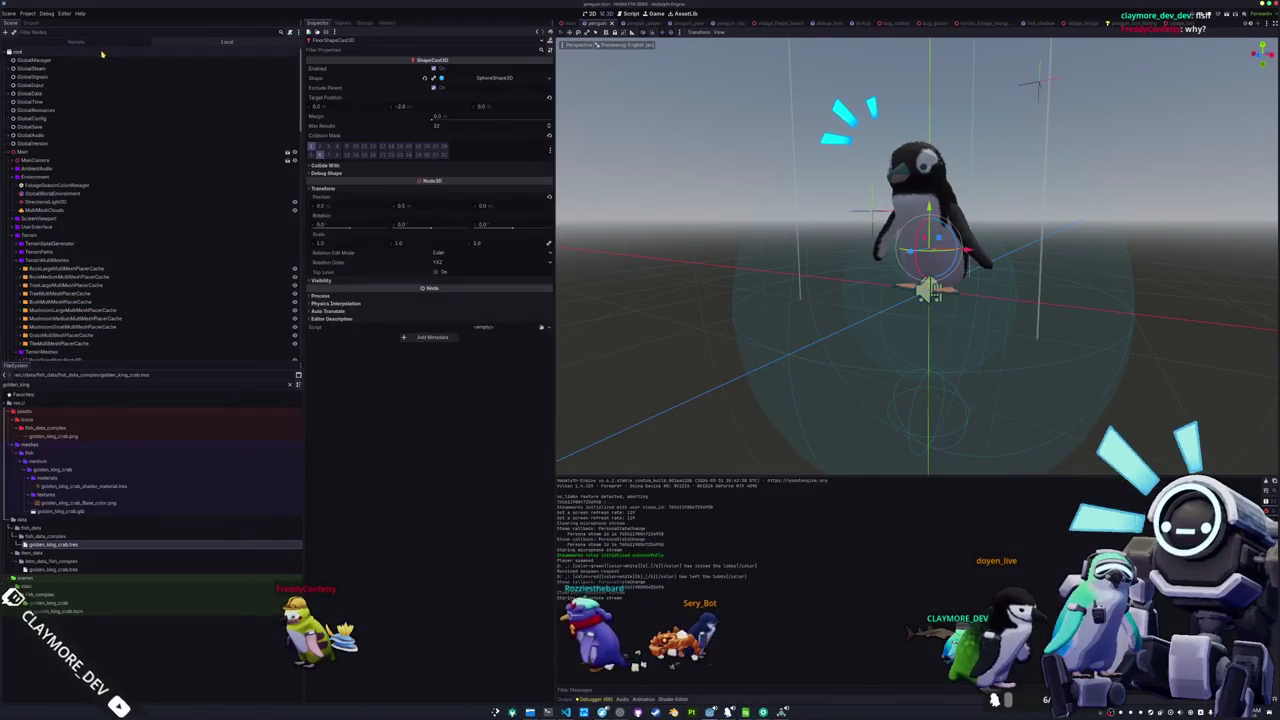
Relaunch the game, change the MSAA 3D level in the Inspector, then close settings and the game window
scroll(453, 397, down, 10)
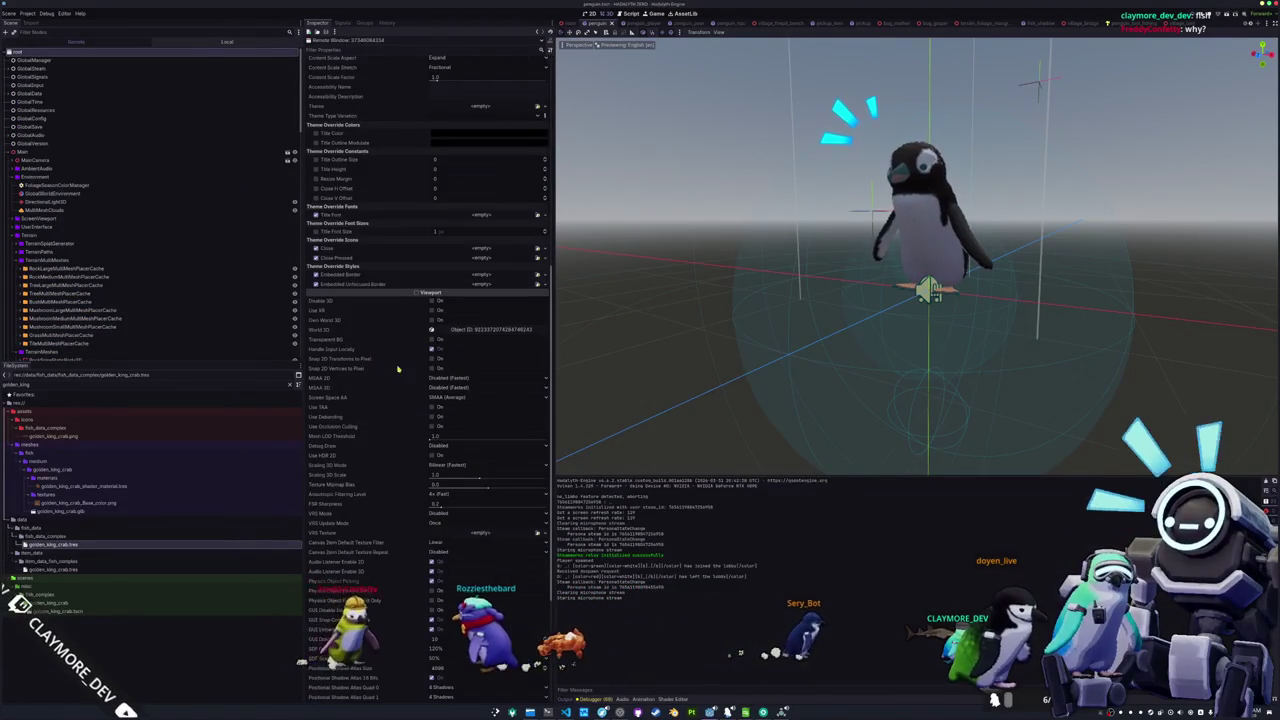
key(F5)
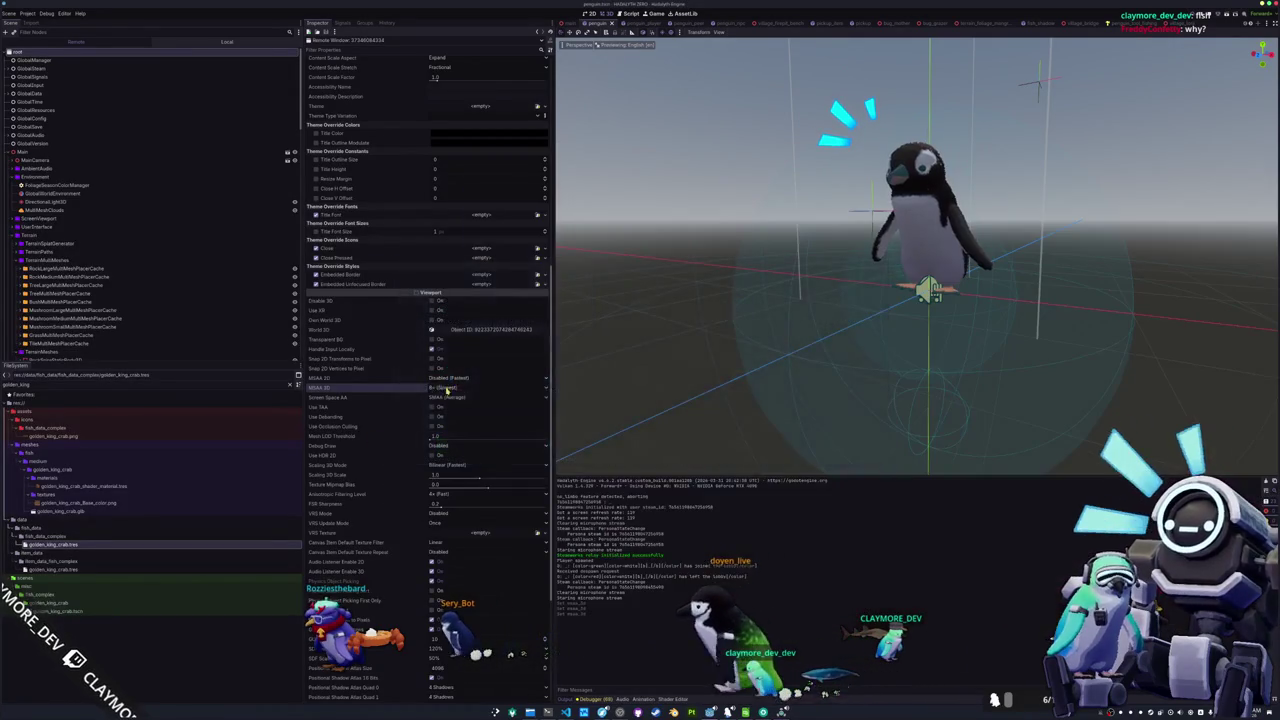
click(436, 388)
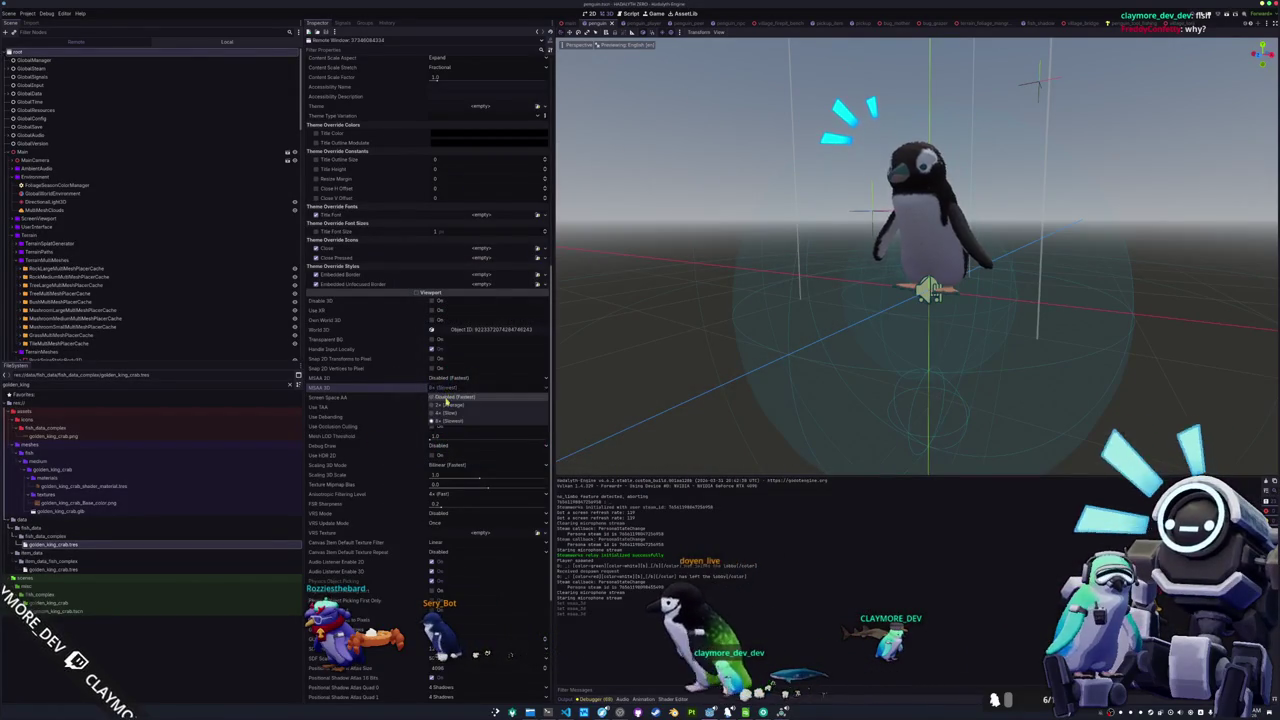
click(434, 398)
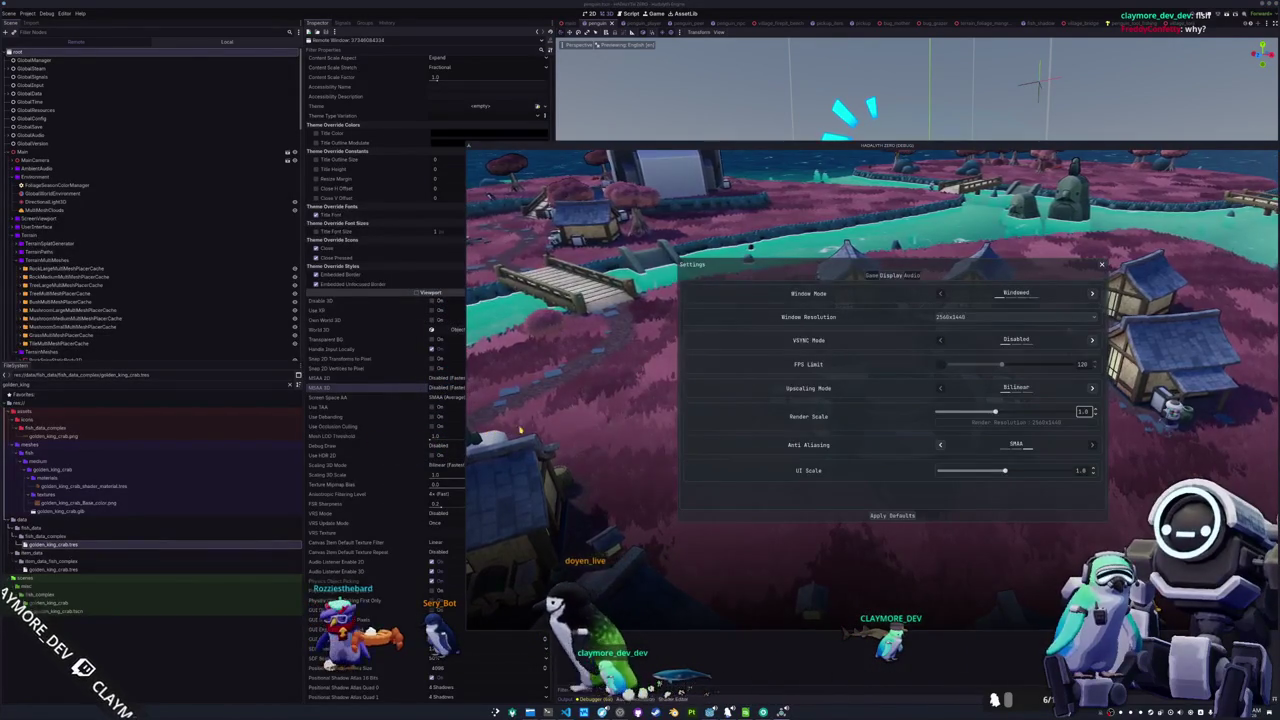
key(Escape)
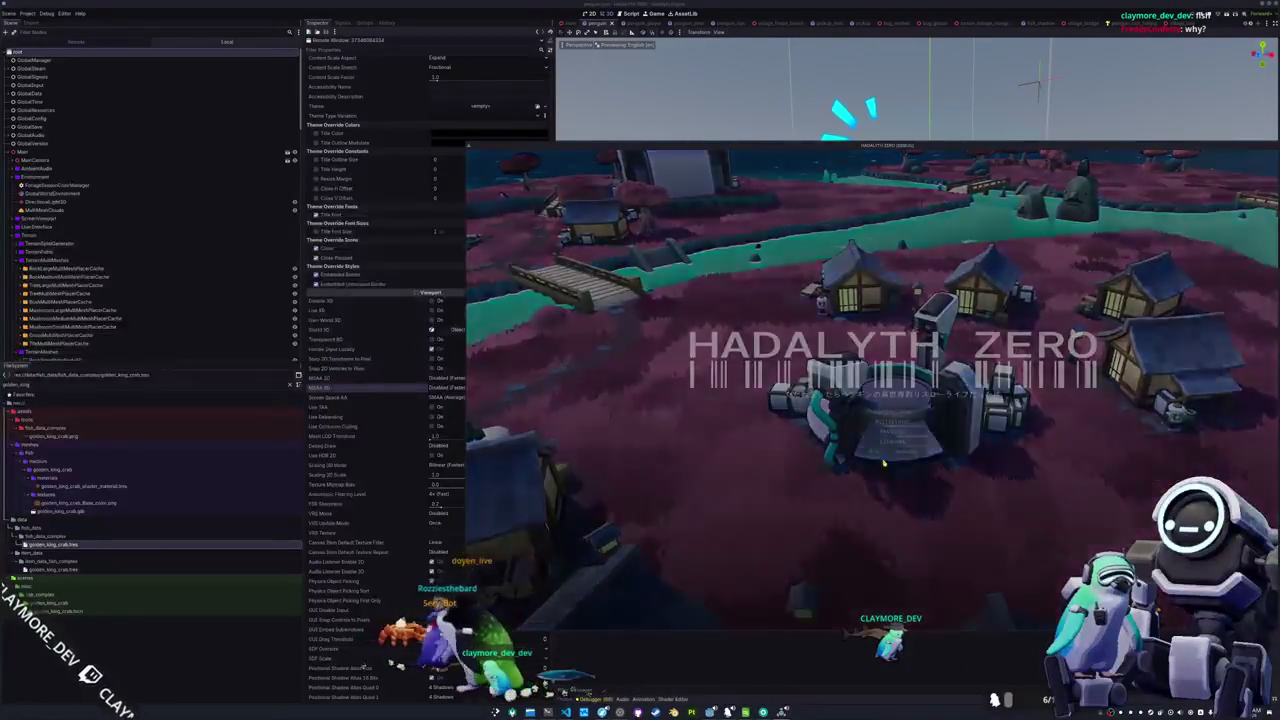
click(884, 463)
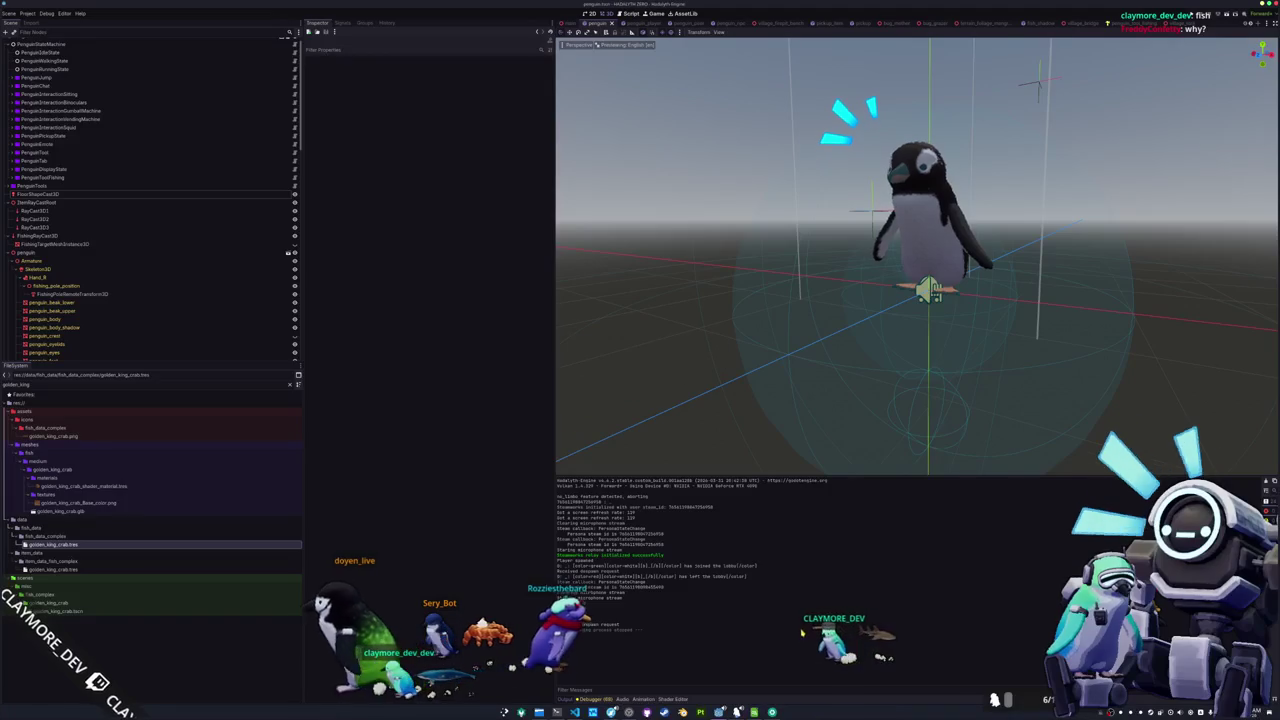
Switch to the Notion Short TODO page and check off the Journal item
key(alt+Tab)
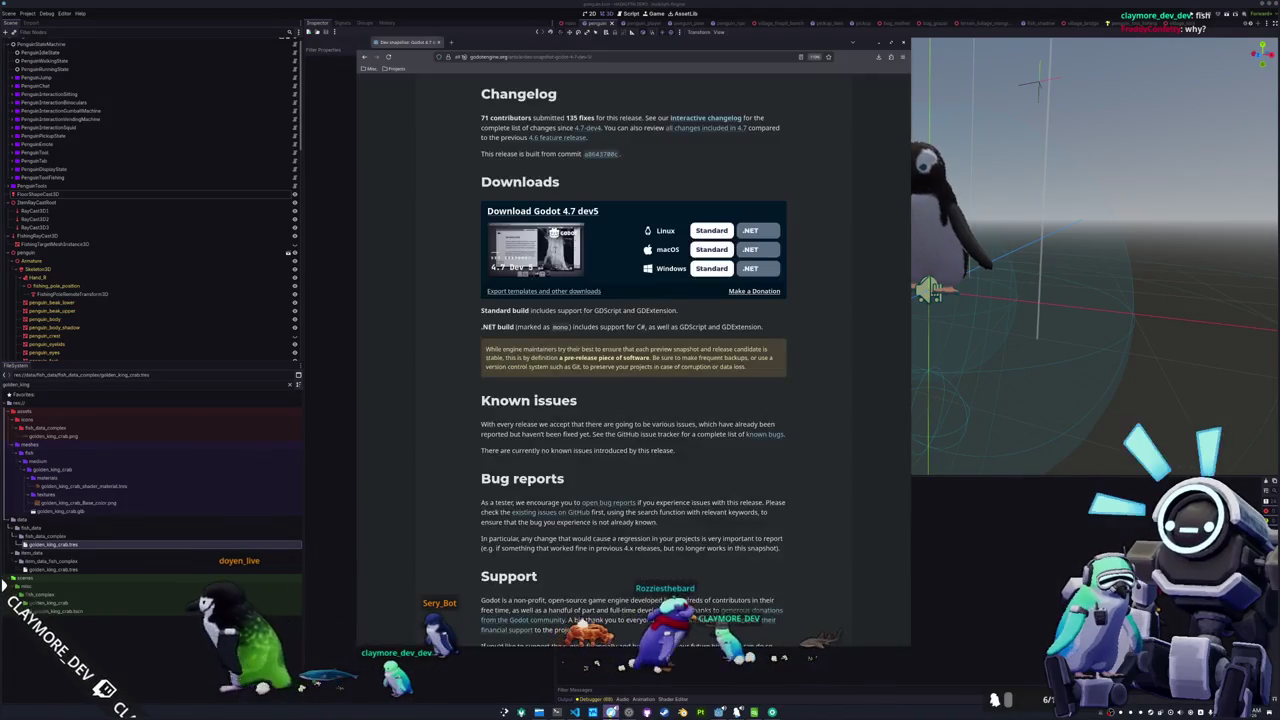
key(alt+Tab)
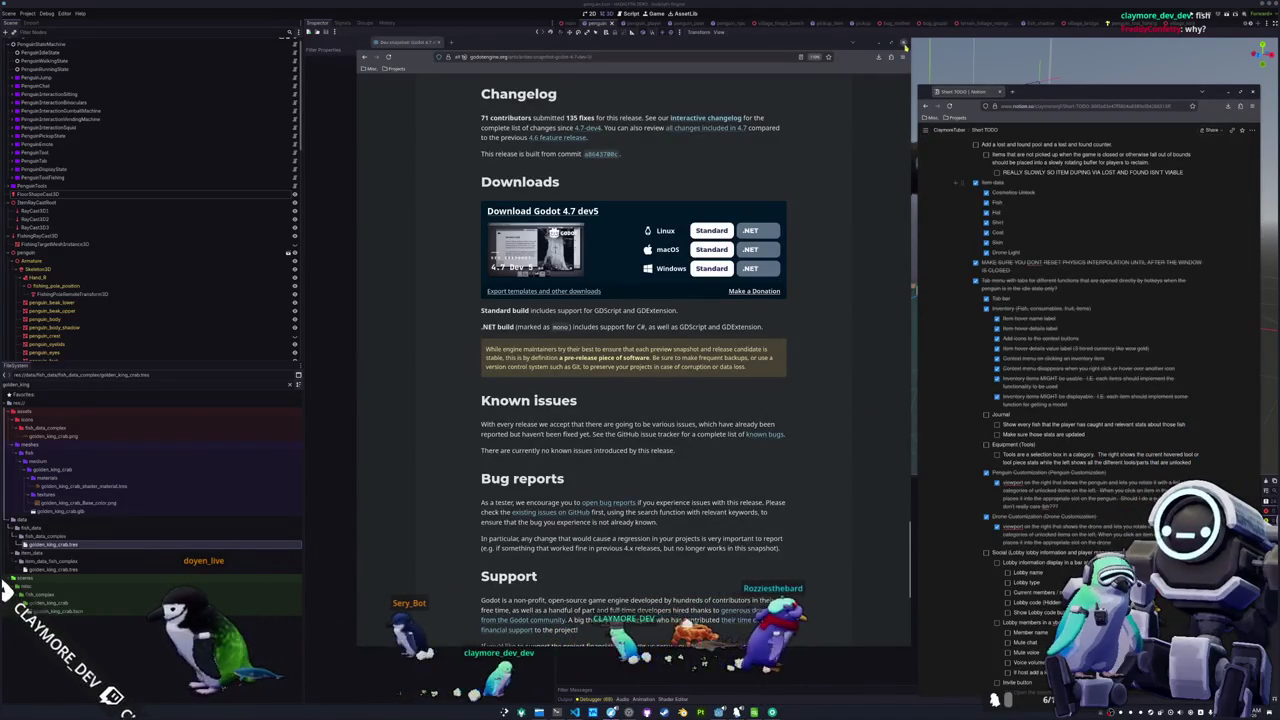
click(903, 45)
scroll(985, 383, down, 2)
click(986, 381)
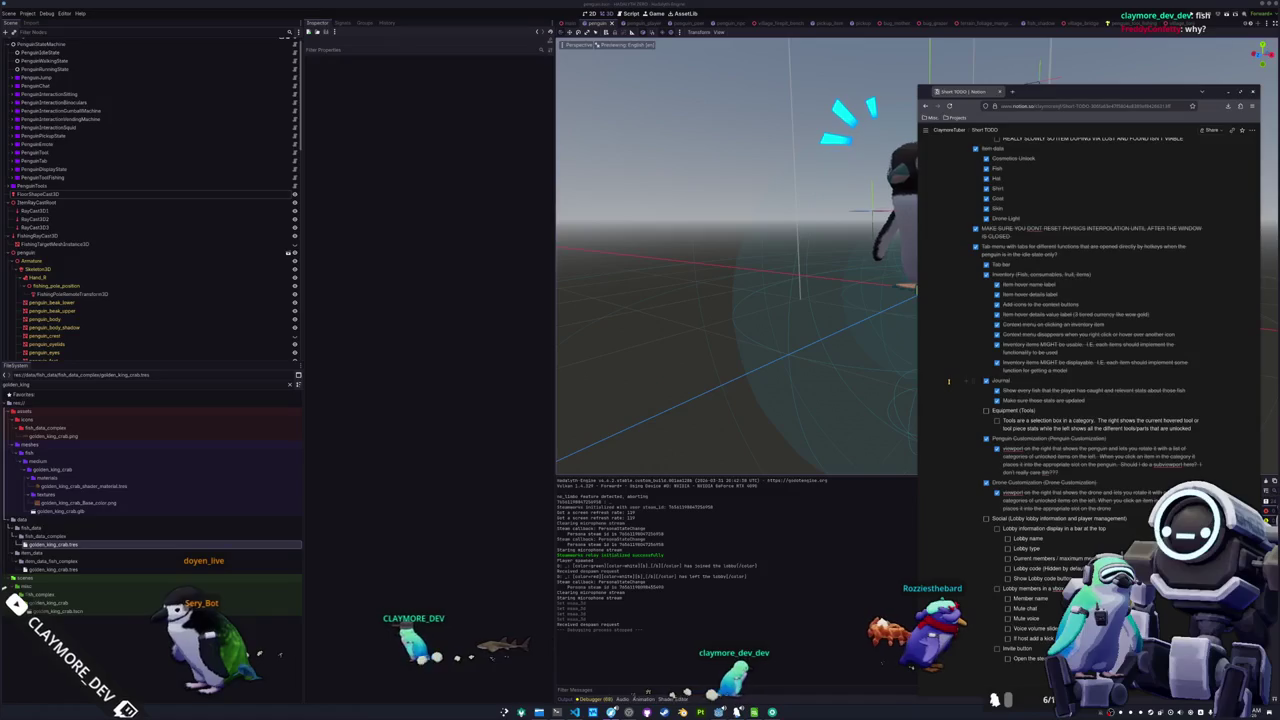
Scroll through the Short TODO checklist to review its tasks
scroll(951, 405, down, 2)
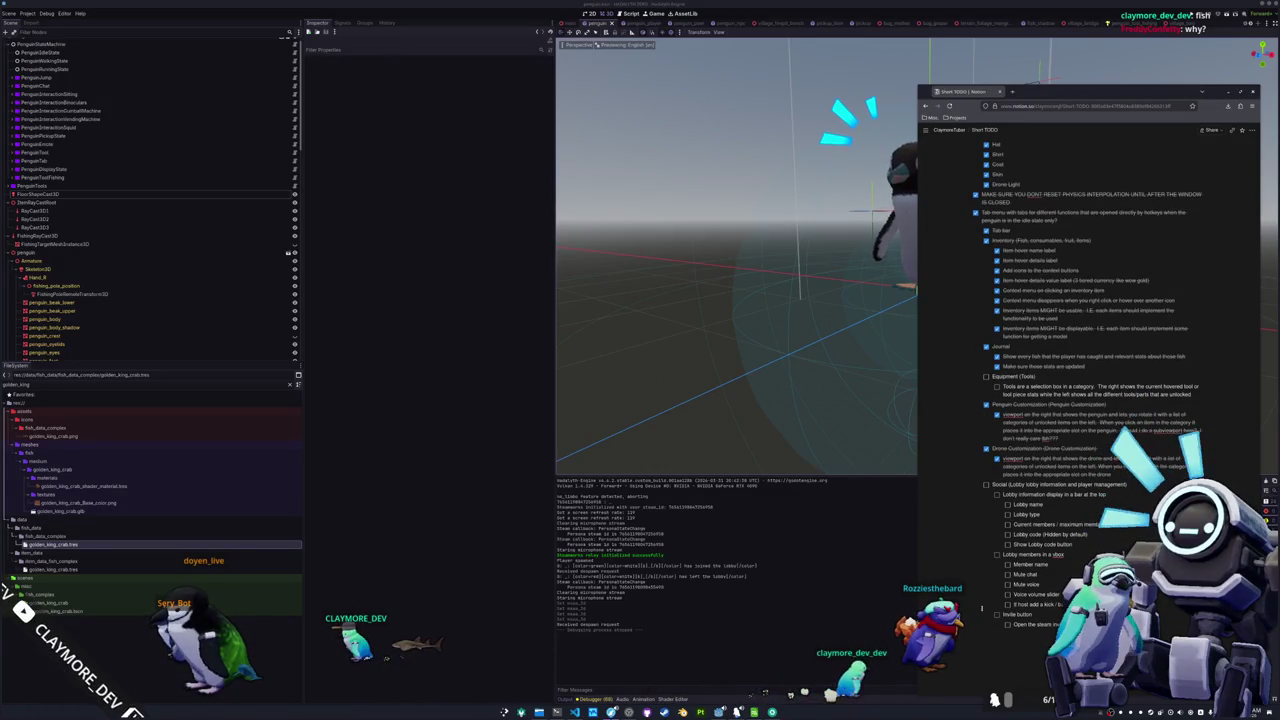
scroll(952, 530, up, 8)
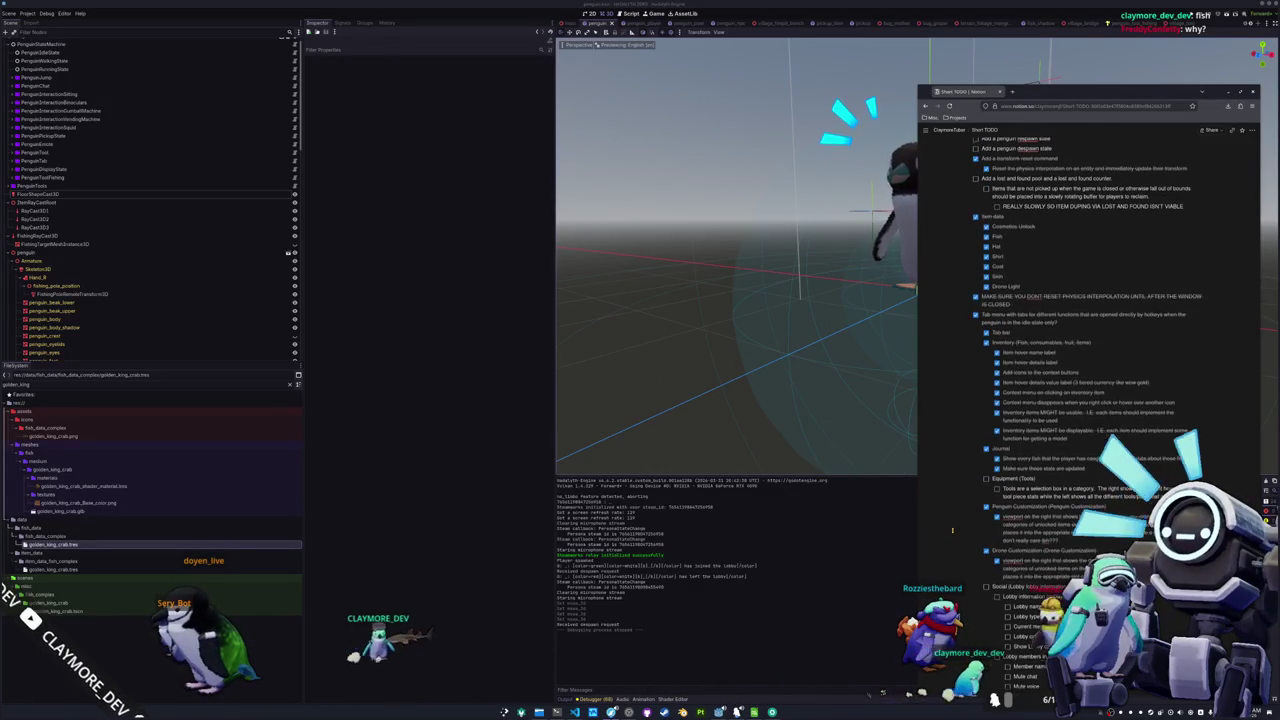
scroll(952, 530, up, 6)
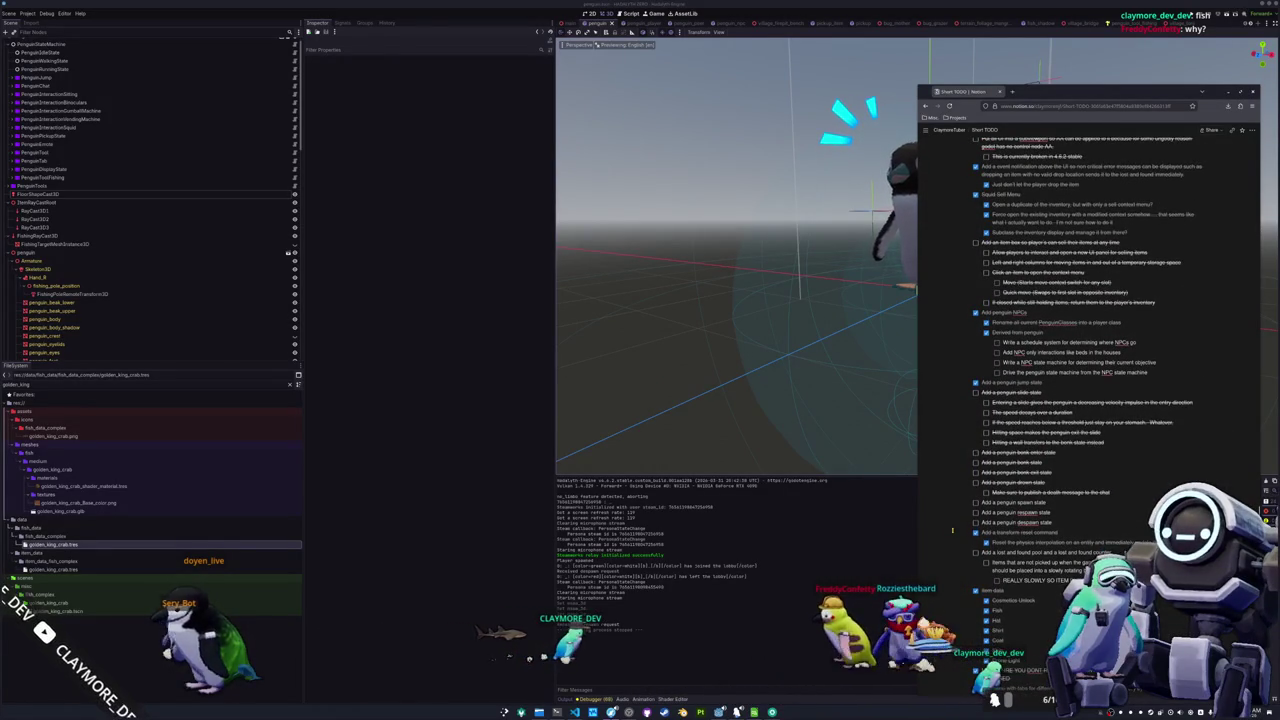
scroll(952, 530, up, 2)
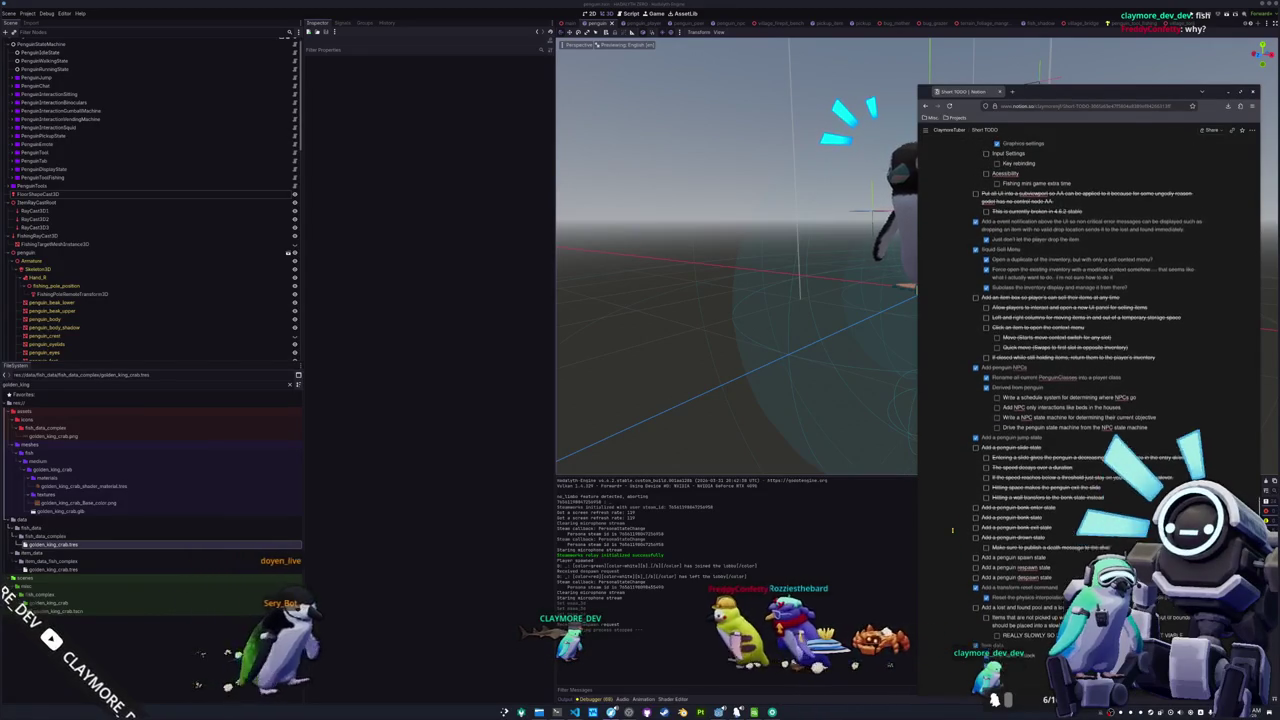
scroll(952, 530, up, 5)
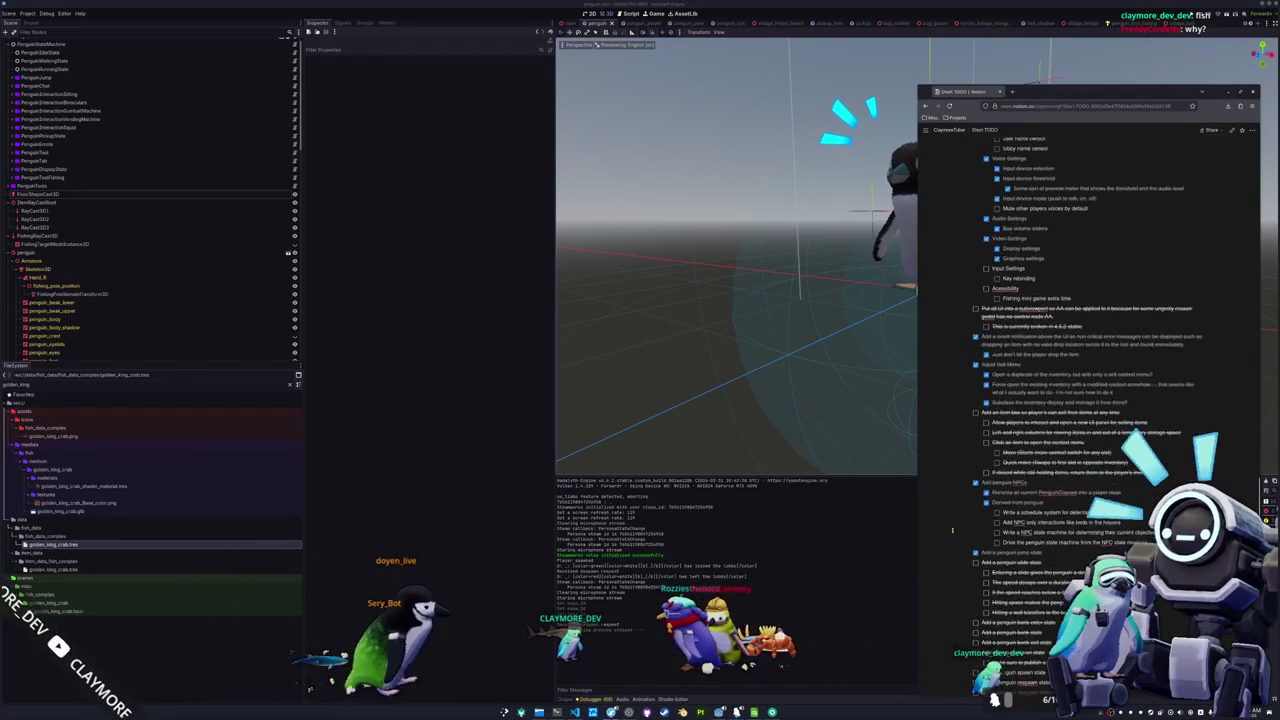
scroll(952, 530, up, 10)
scroll(952, 530, up, 8)
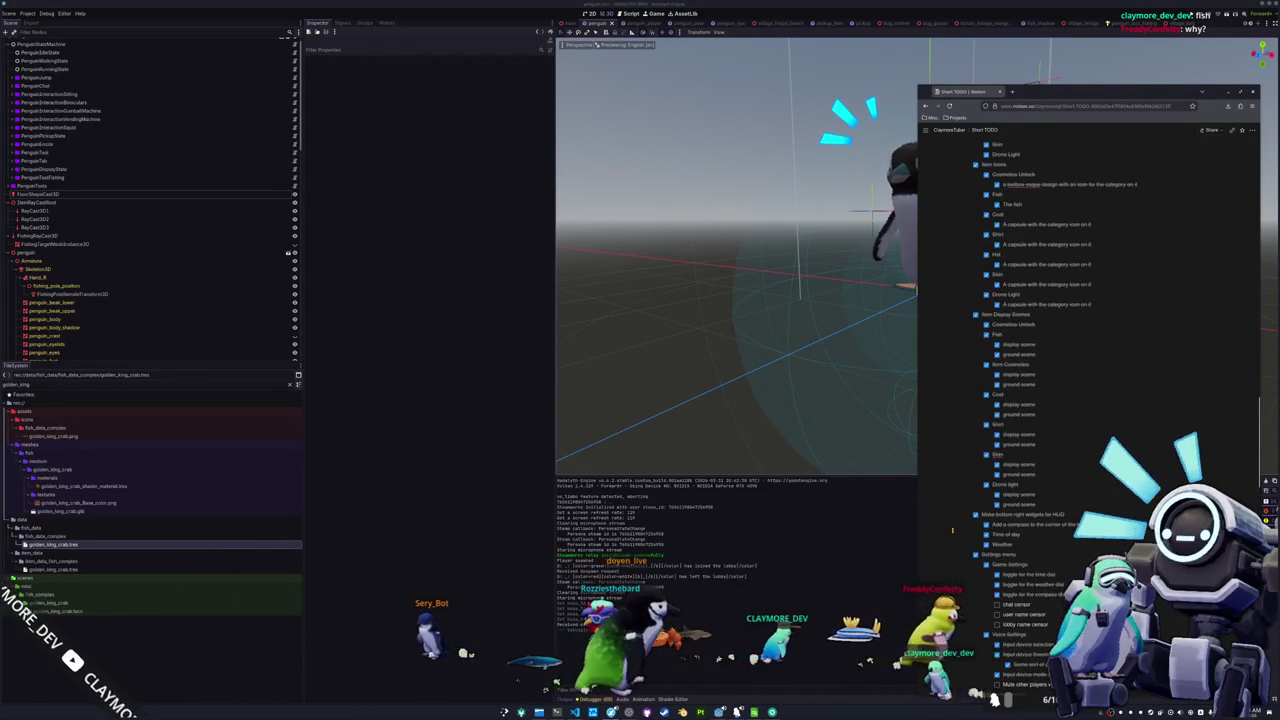
scroll(952, 530, up, 5)
scroll(952, 530, up, 15)
scroll(952, 530, up, 14)
scroll(952, 530, up, 9)
scroll(952, 525, up, 2)
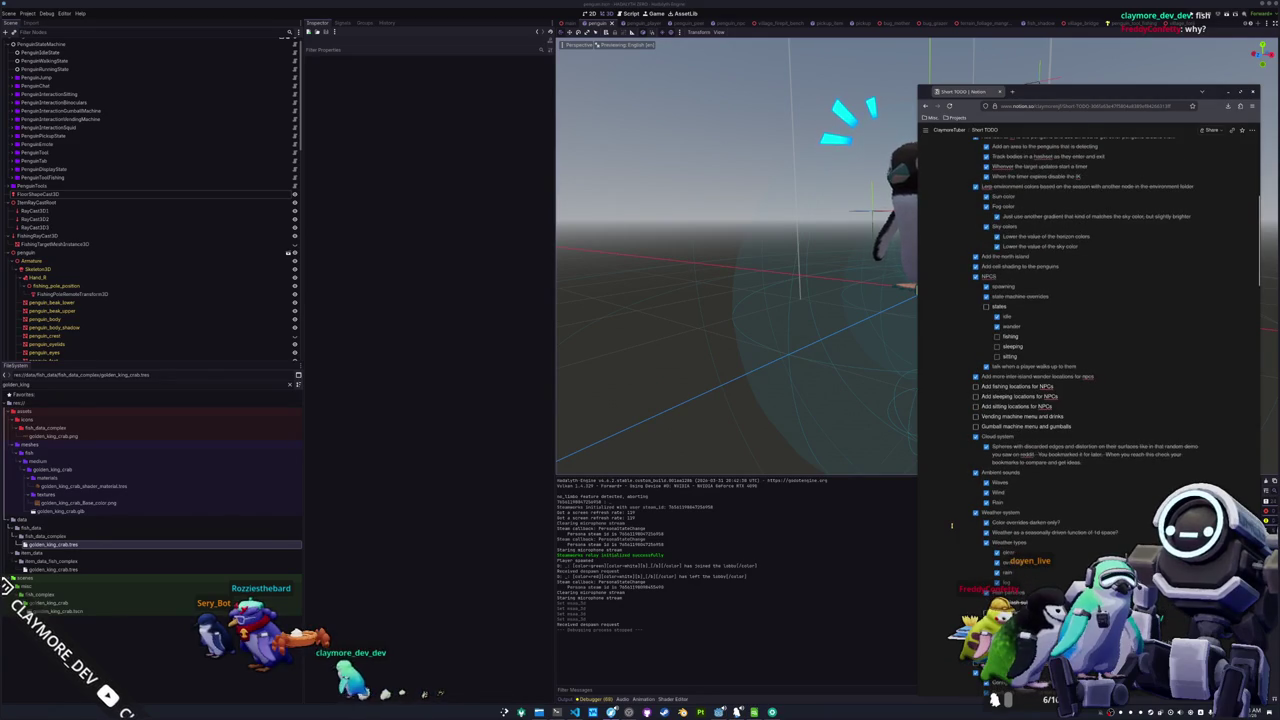
scroll(952, 525, up, 1)
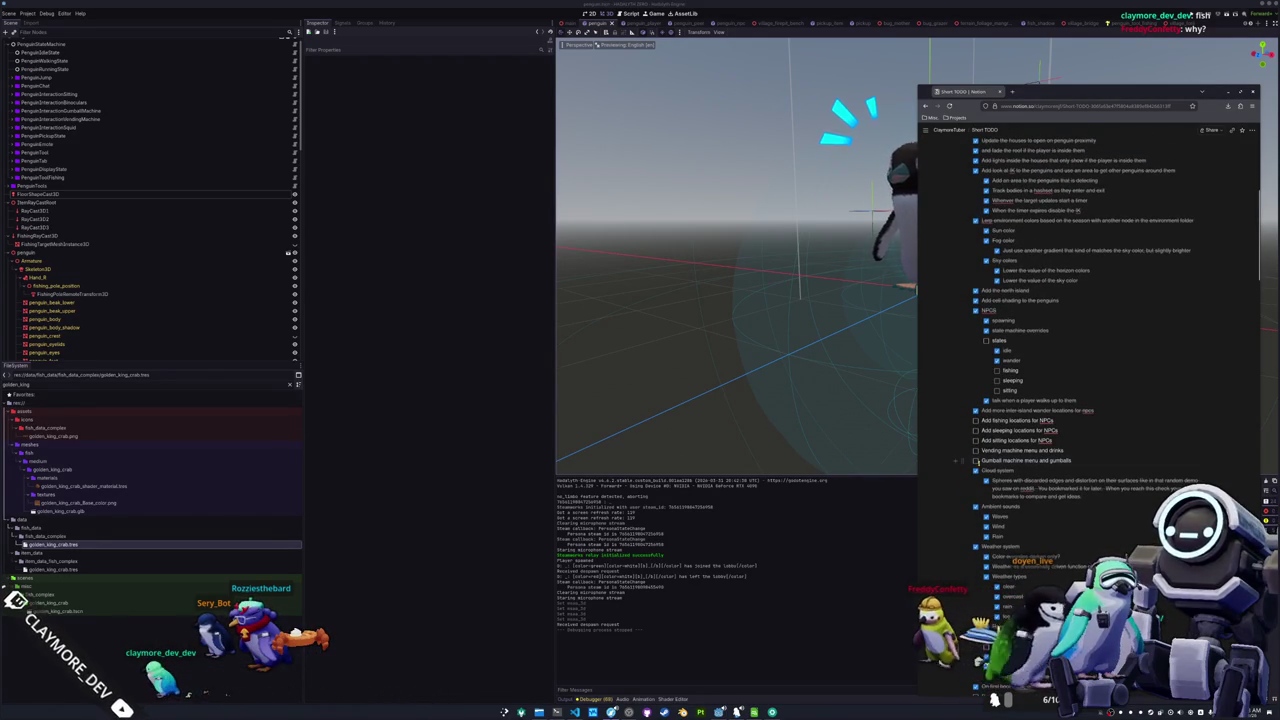
scroll(949, 521, up, 1)
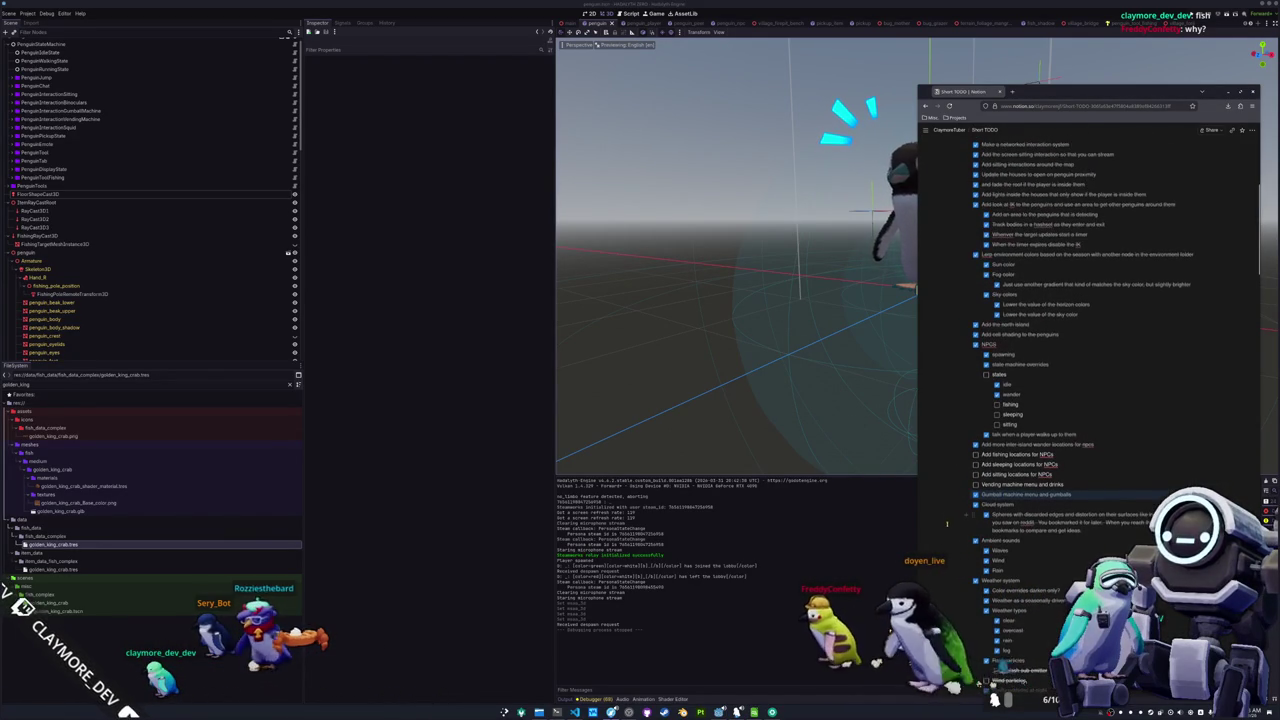
scroll(949, 521, up, 6)
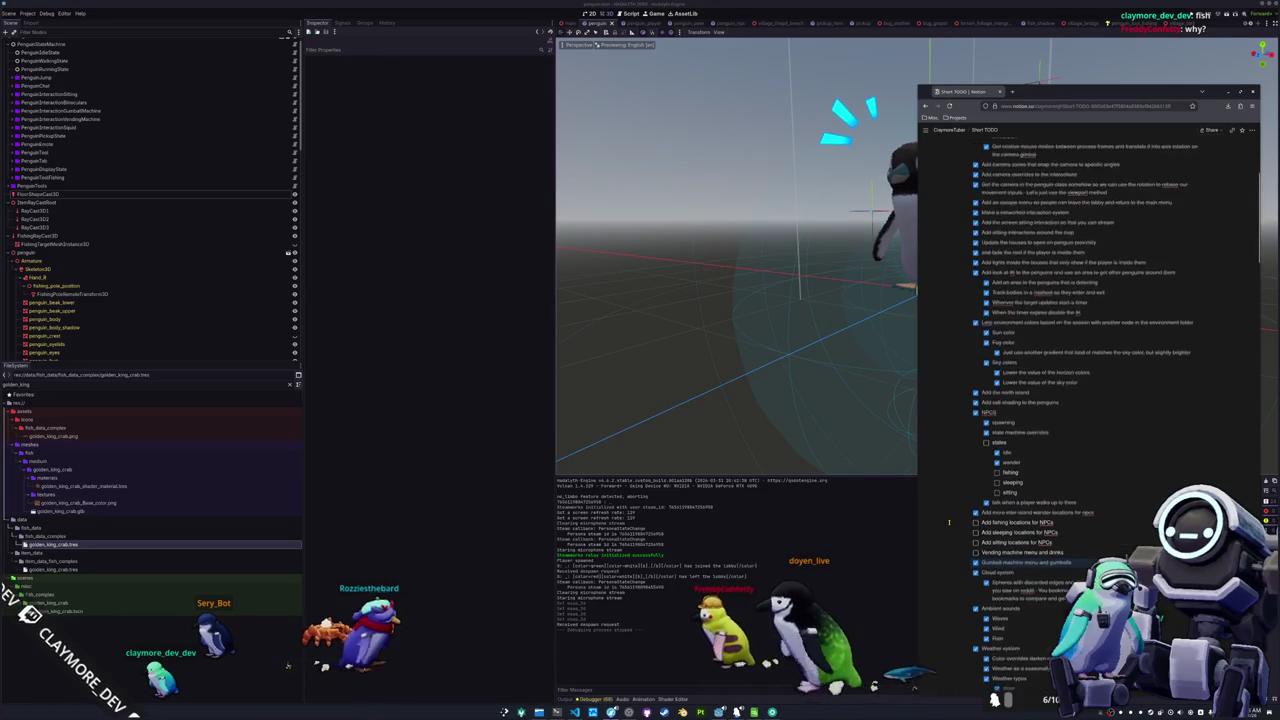
scroll(949, 521, up, 1)
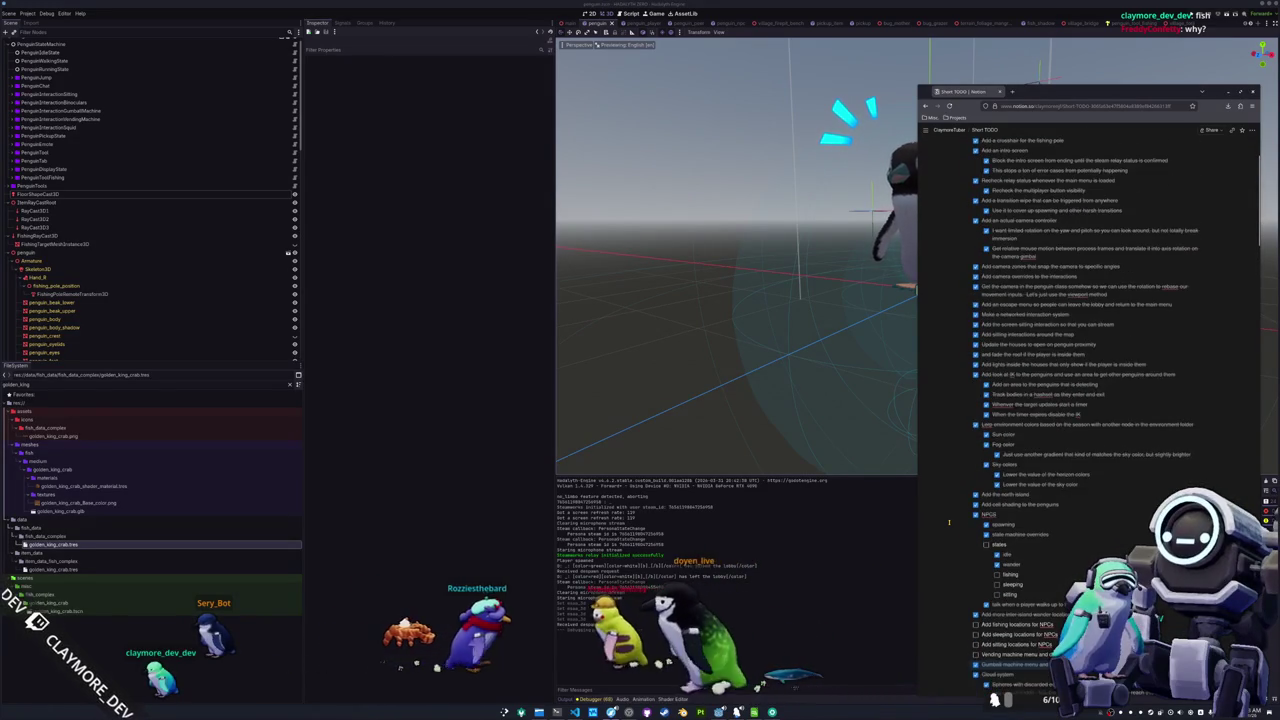
scroll(949, 521, up, 1)
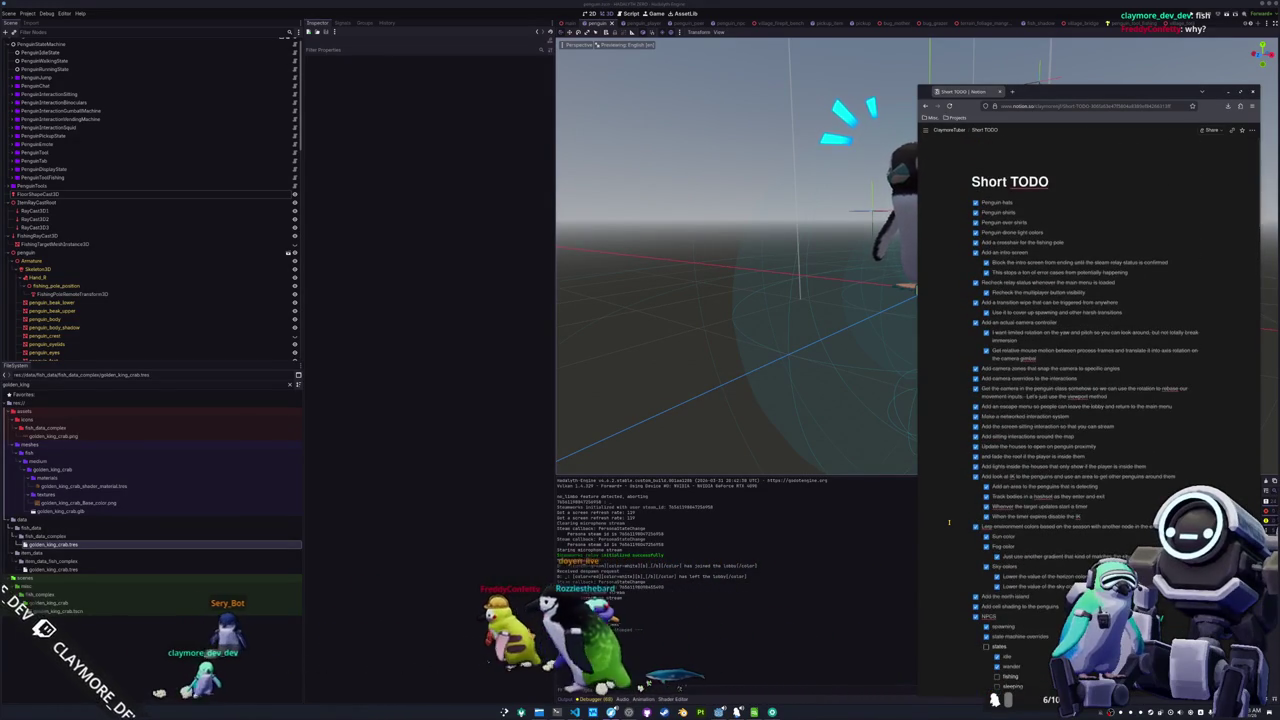
scroll(949, 521, down, 15)
scroll(949, 521, down, 15)
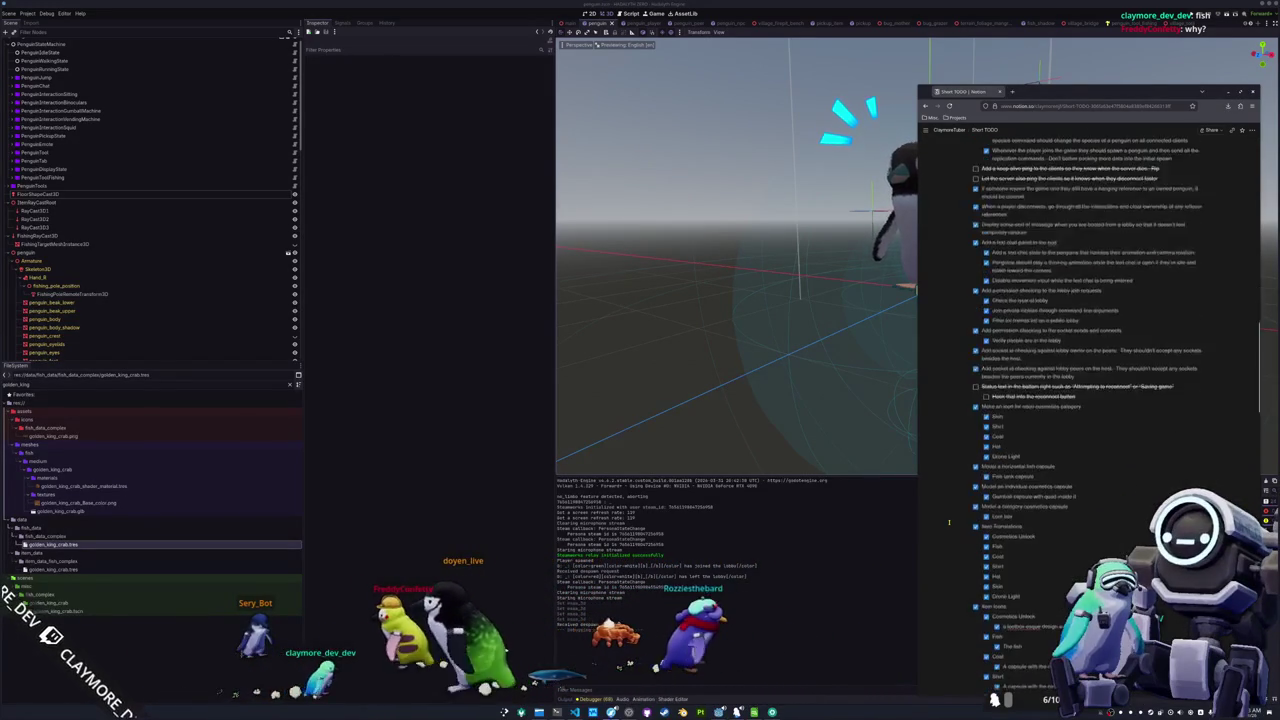
scroll(950, 526, up, 10)
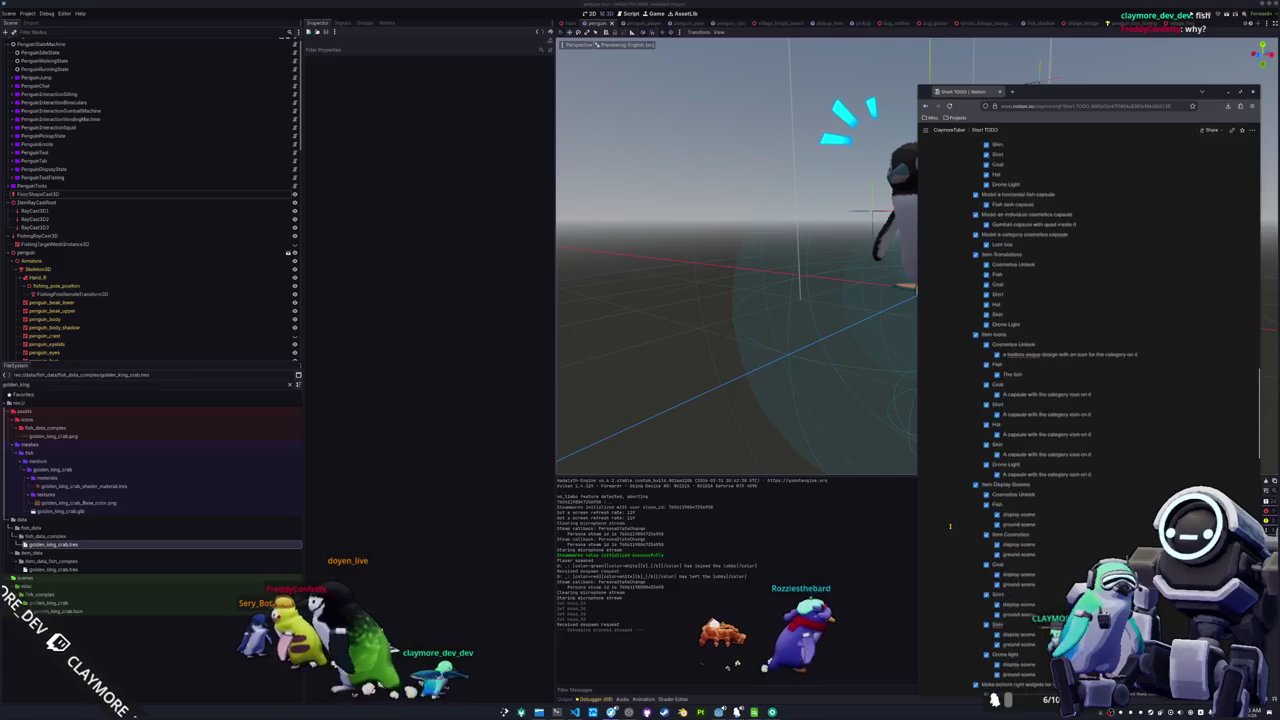
scroll(949, 526, up, 4)
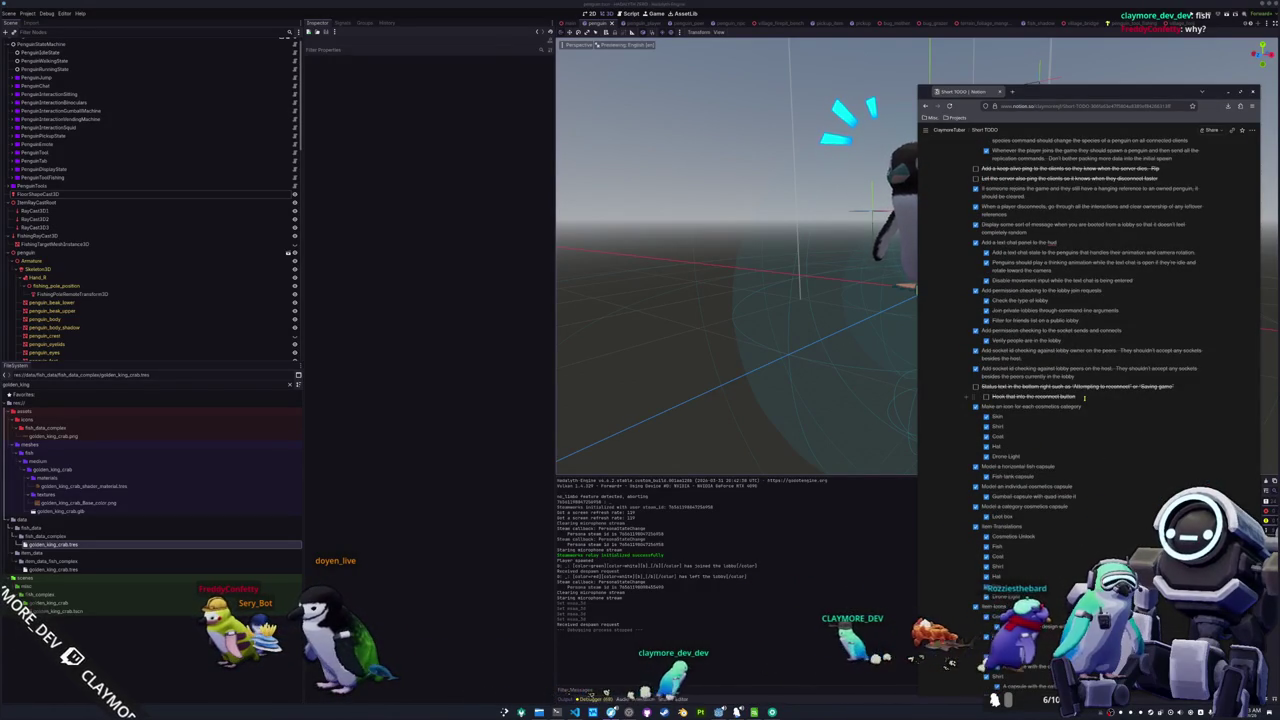
Add unchecked to-do items Pier, Arcade, Power Plant and South Island, then begin a Grass Multimesh item
key(Return)
text(Pet)
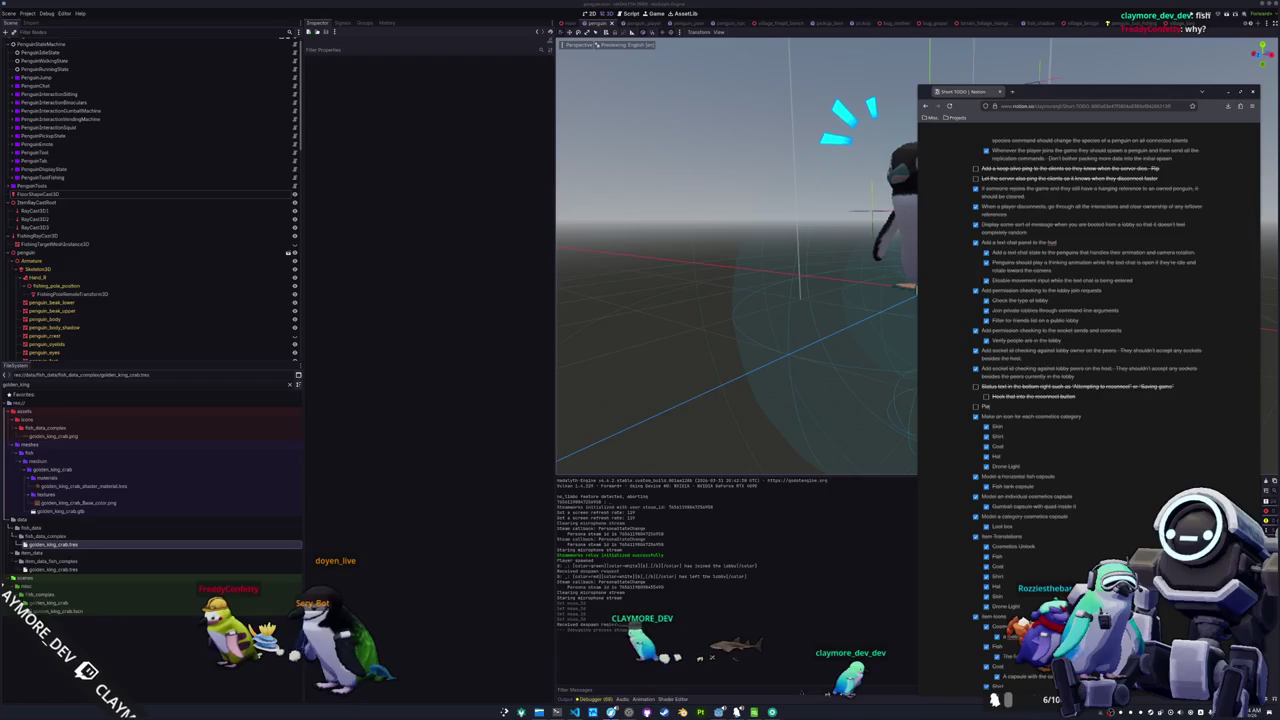
key(Return)
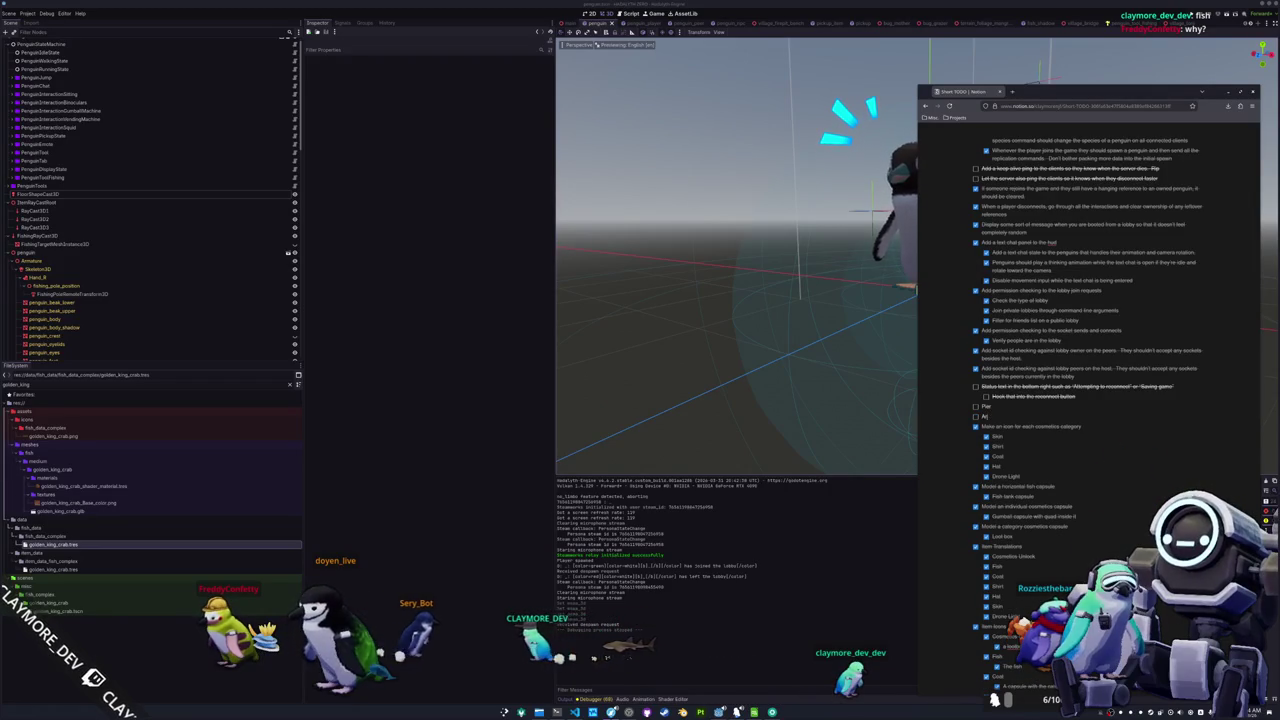
key(Return)
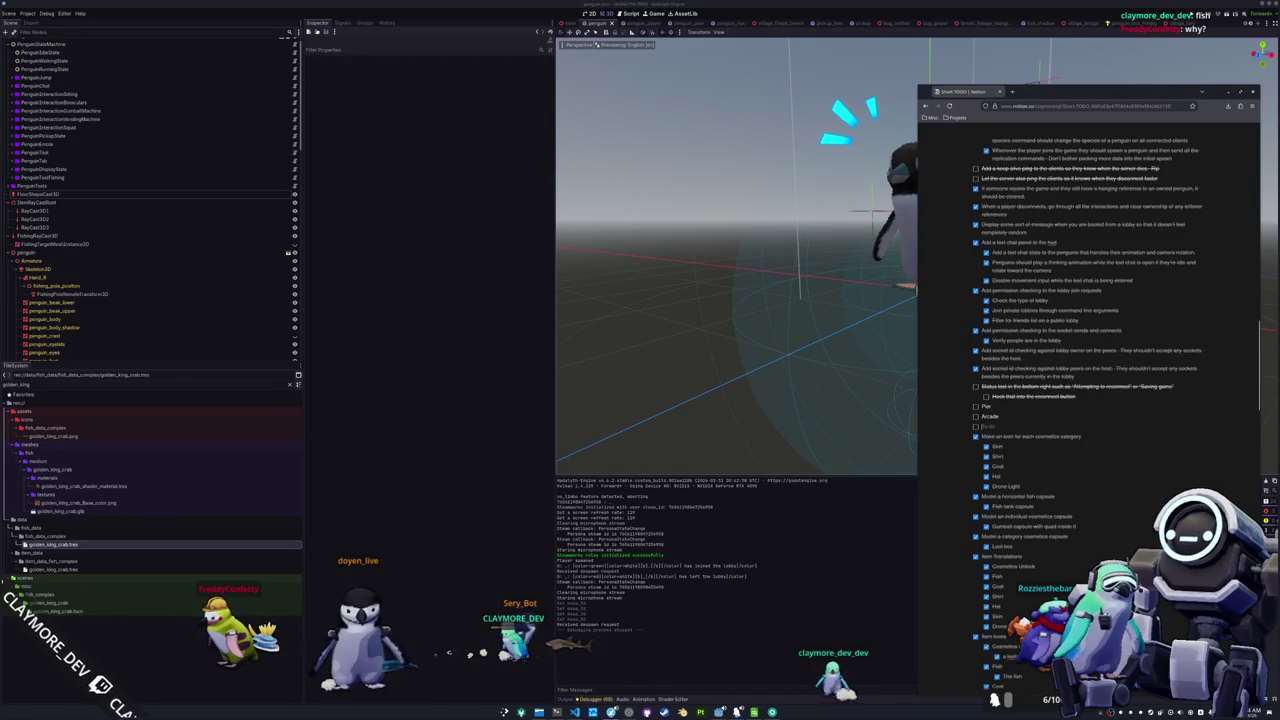
text(Power Plant)
key(Return)
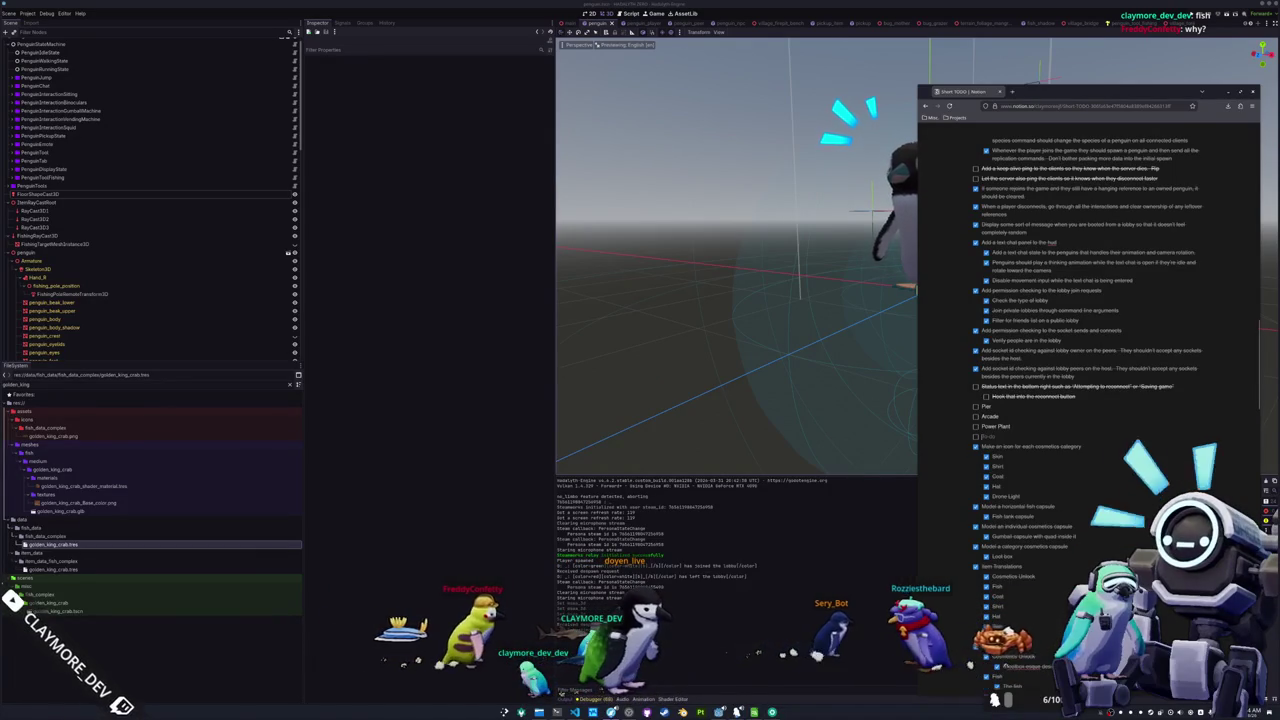
text(South Island)
key(Return)
text(Grass Multimesh ()
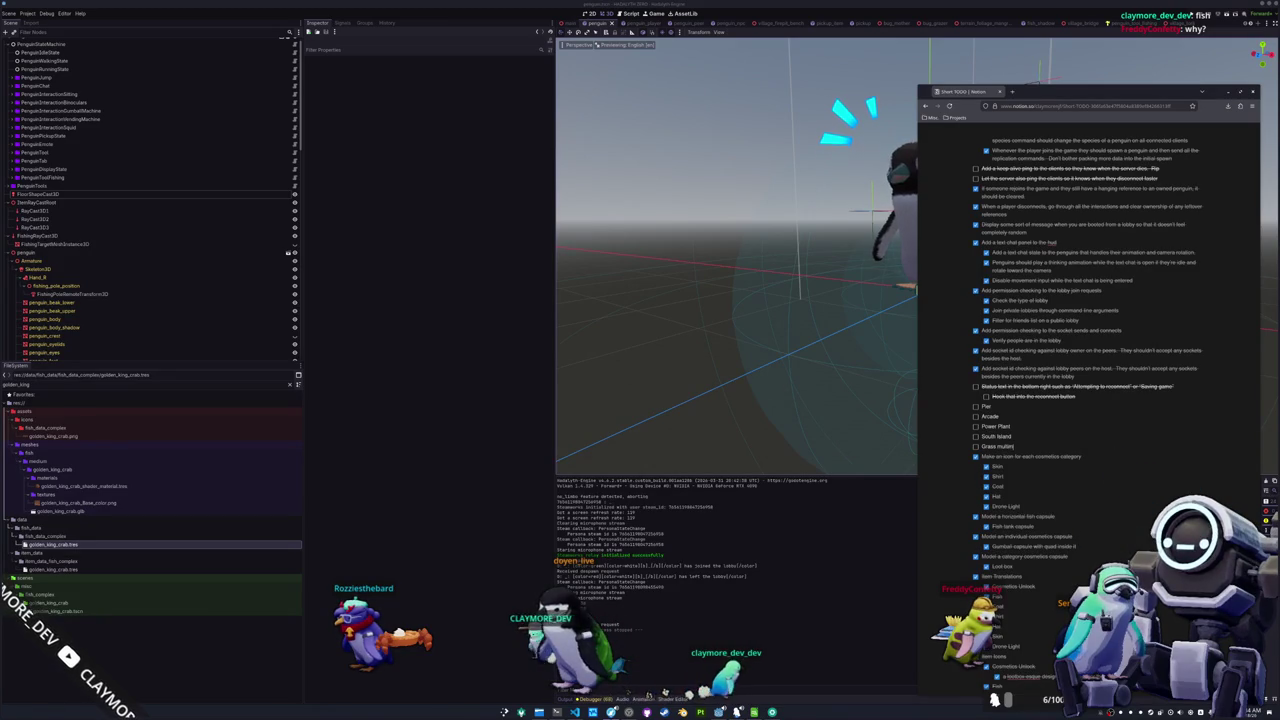
text(nking)
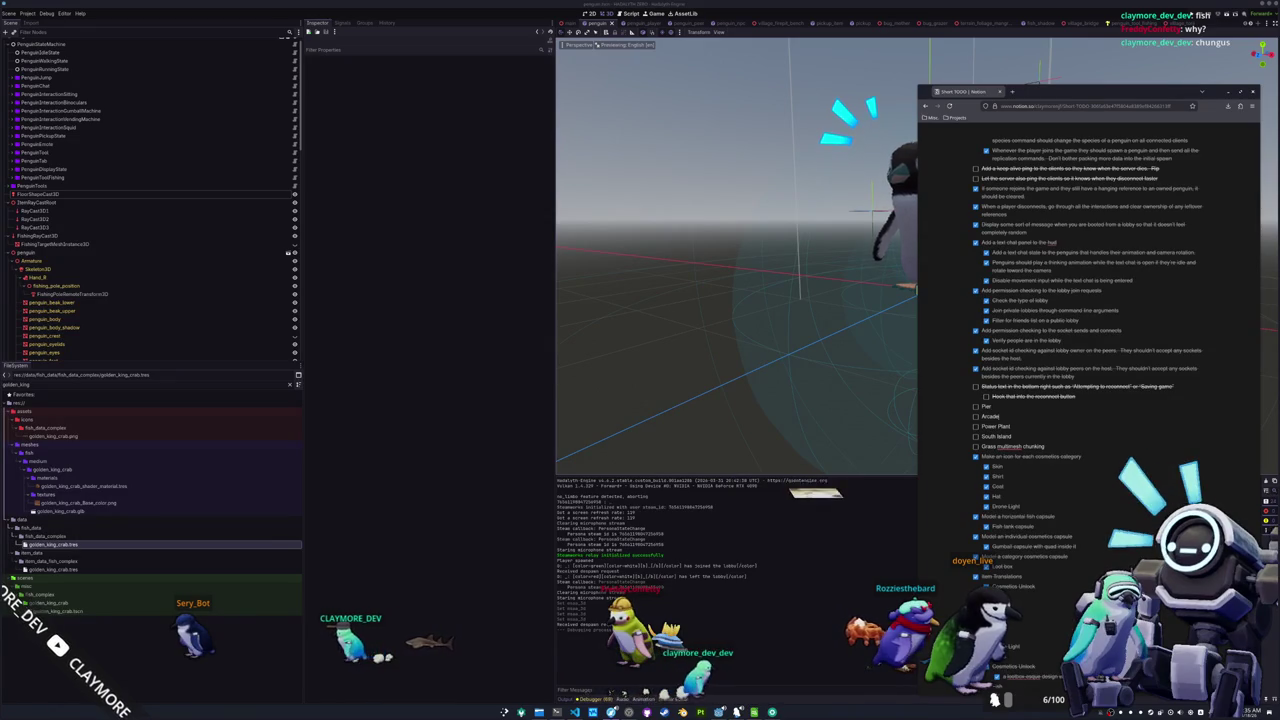
Add House Interior Decorations and Puffins to-do items below Grass multimesh chunking
key(Return)
text(House)
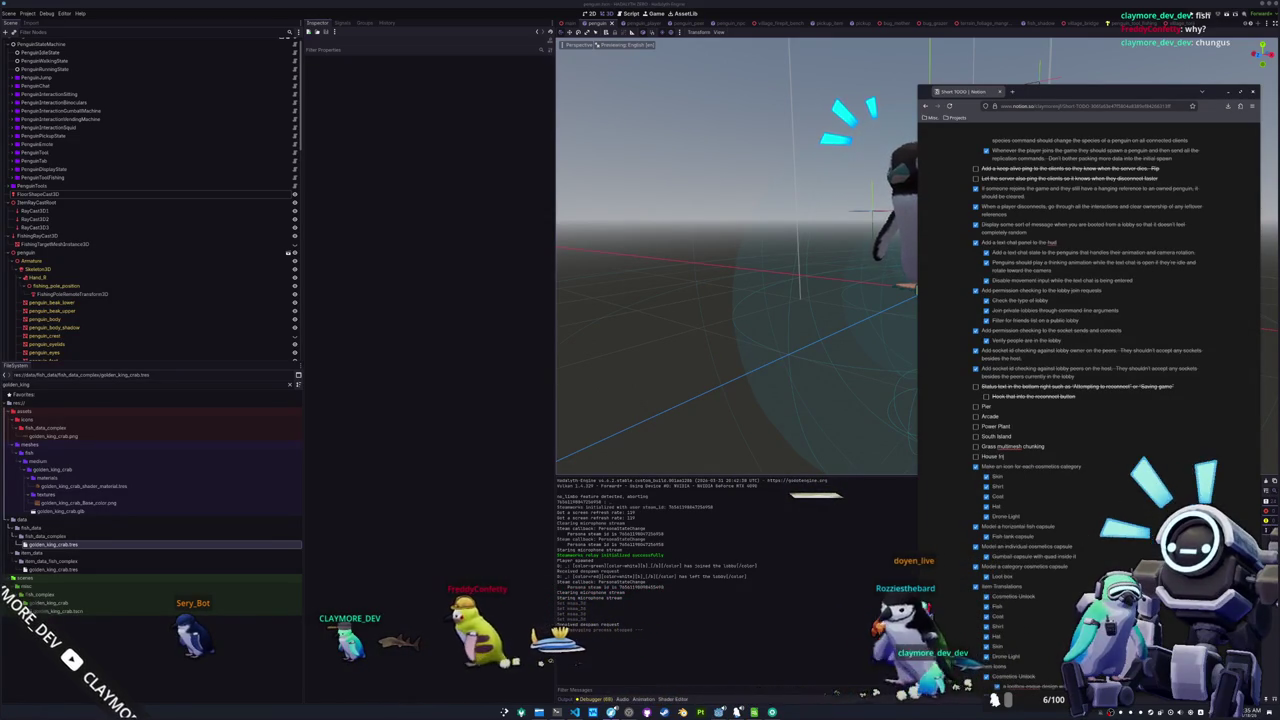
text( Interior Decorations)
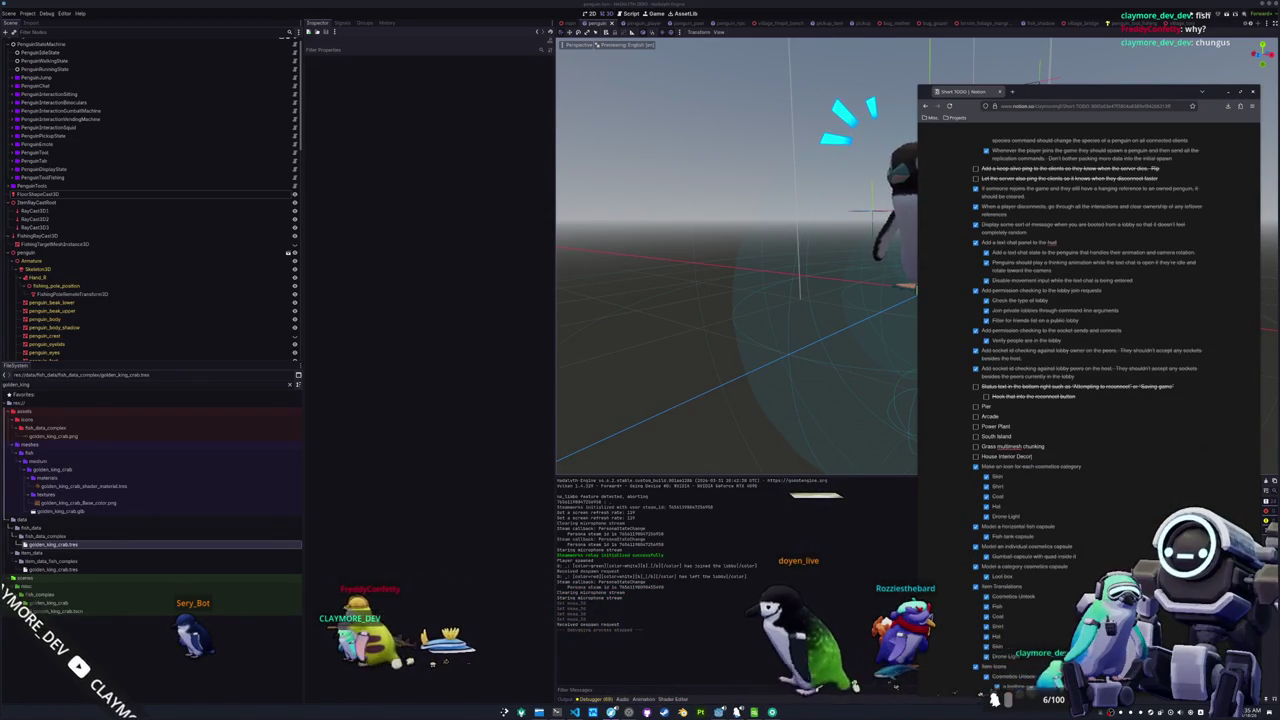
key(Return)
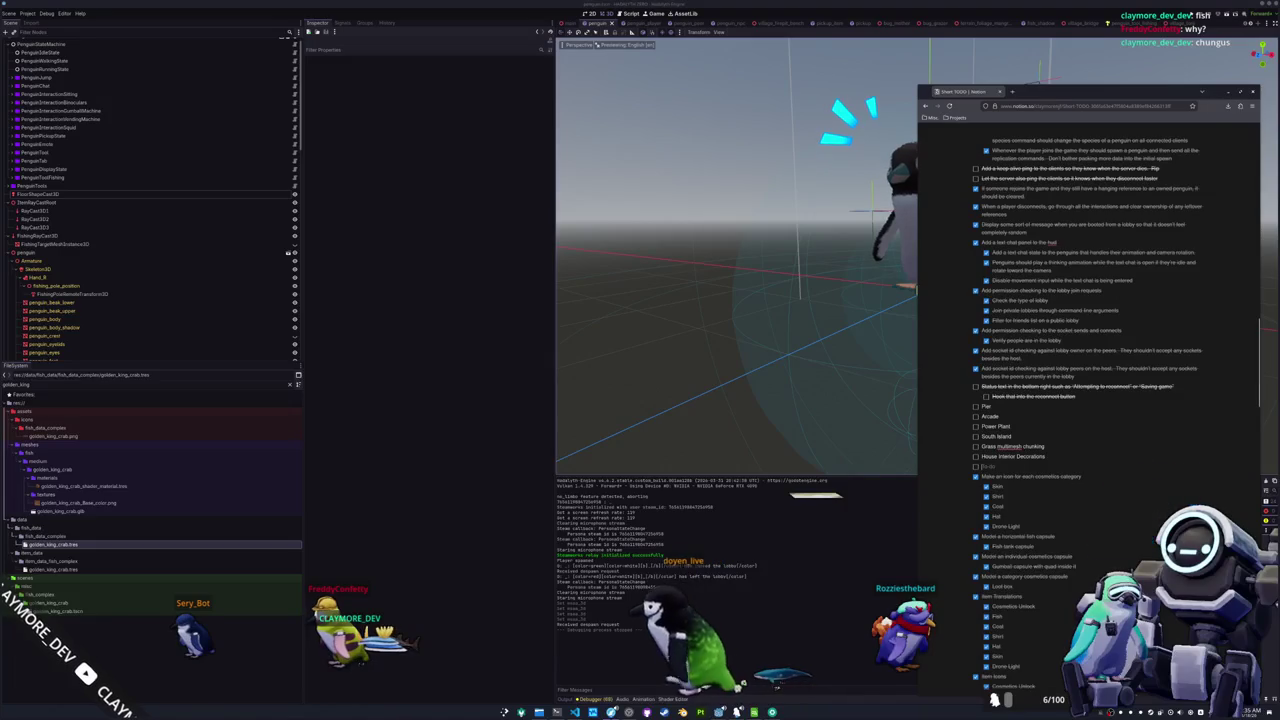
text(Time of j)
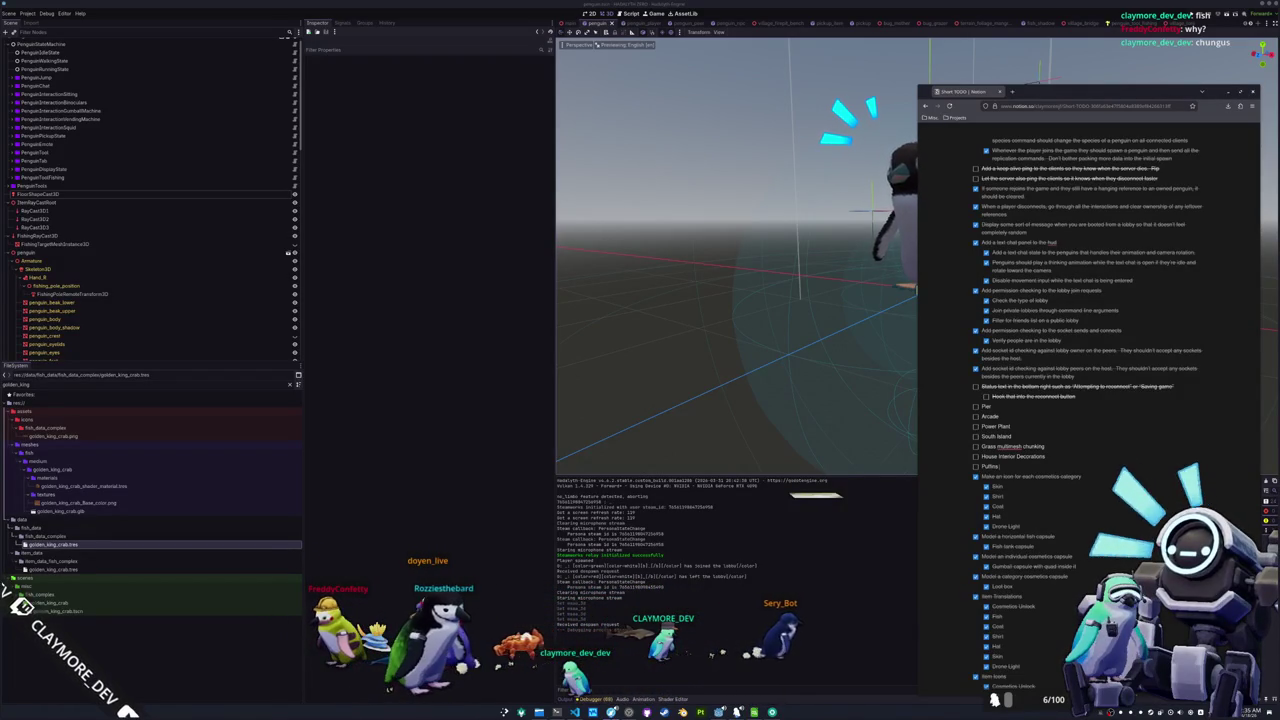
Add a Tools item with a nested Bat sub-item and an empty sub-item below it
key(Return)
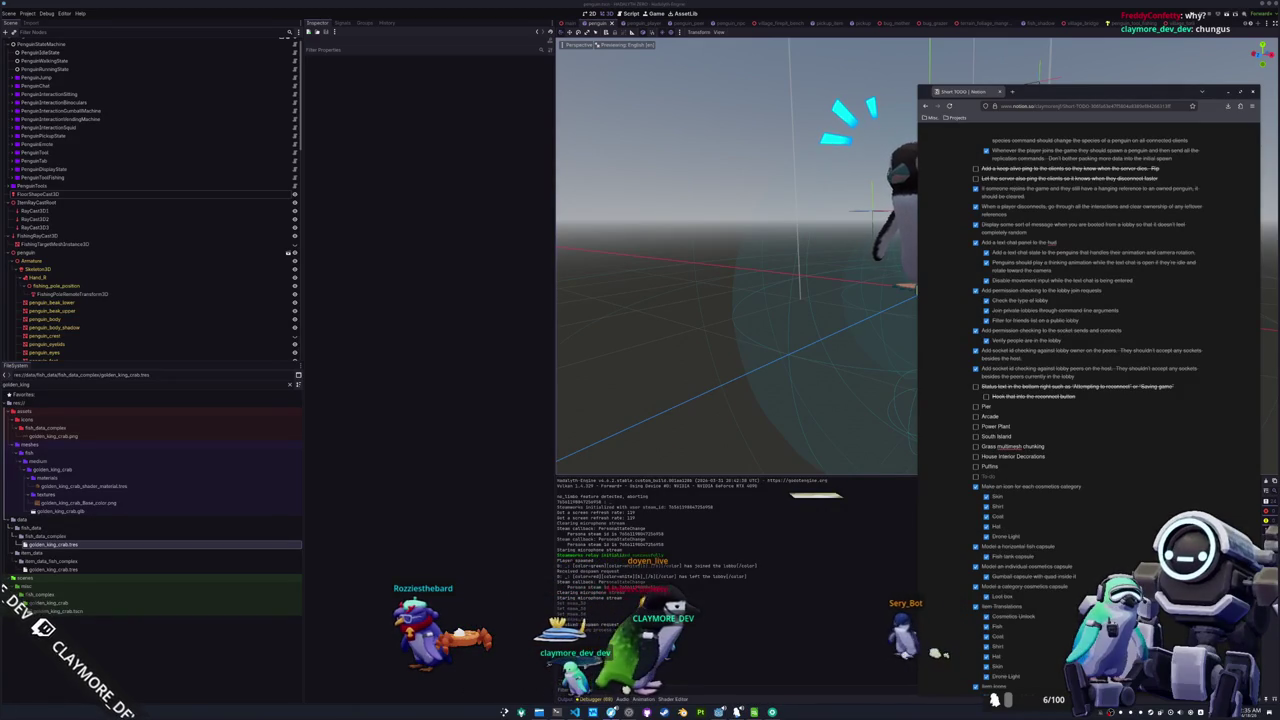
text(Tools)
key(Return)
key(Tab)
text(Bat)
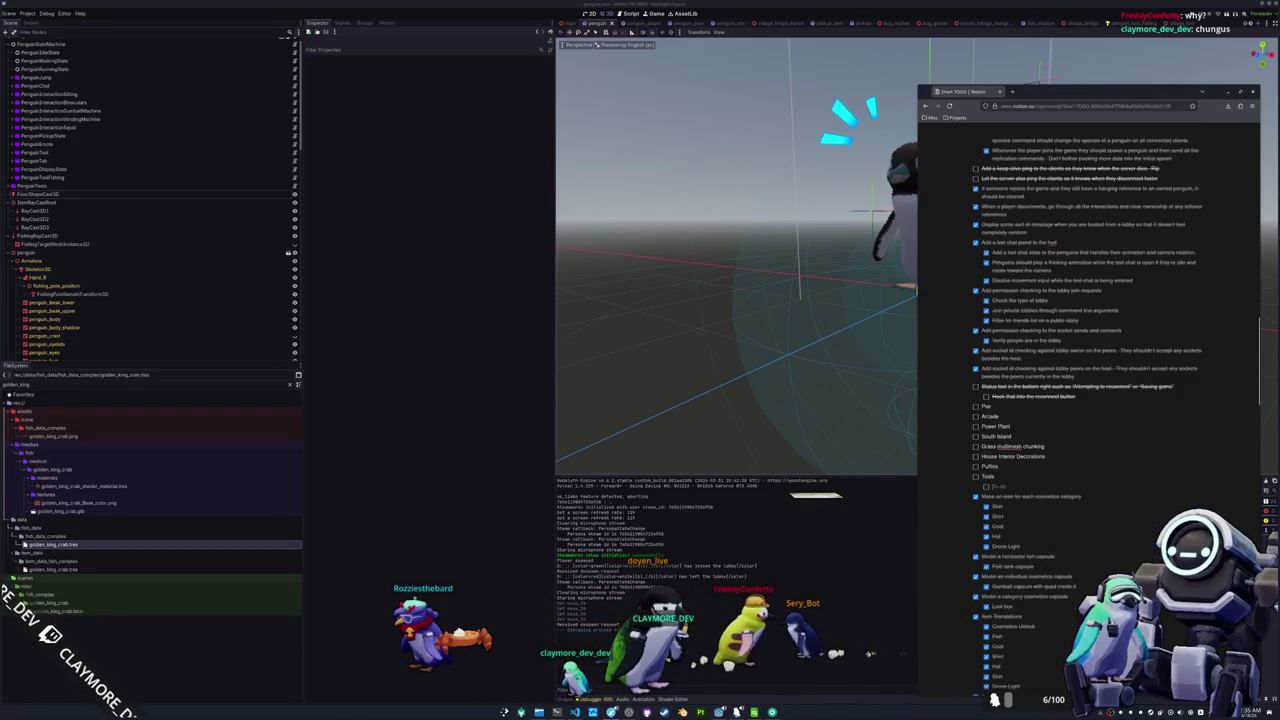
key(Return)
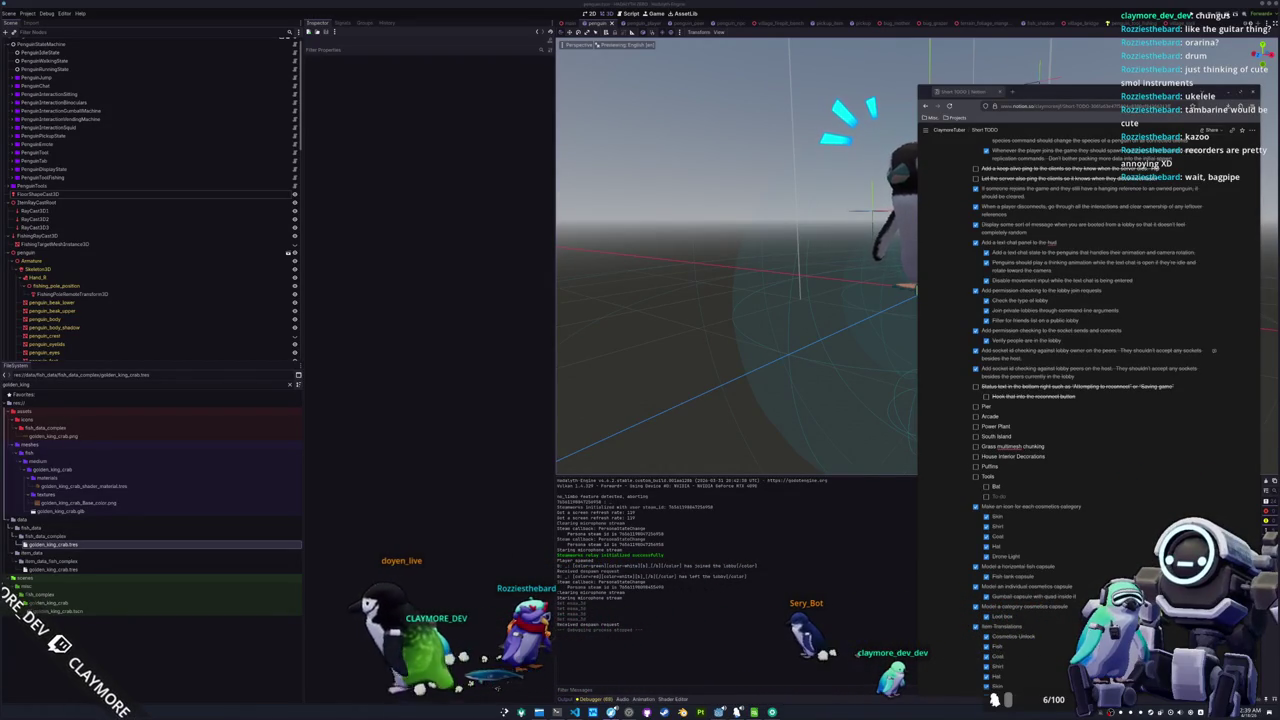
Move the bagpipe image results over the editor, widen the window and browse the results
mouse_move(1279, 250)
mouse_down()
mouse_move(881, 238)
mouse_move(796, 212)
mouse_up()
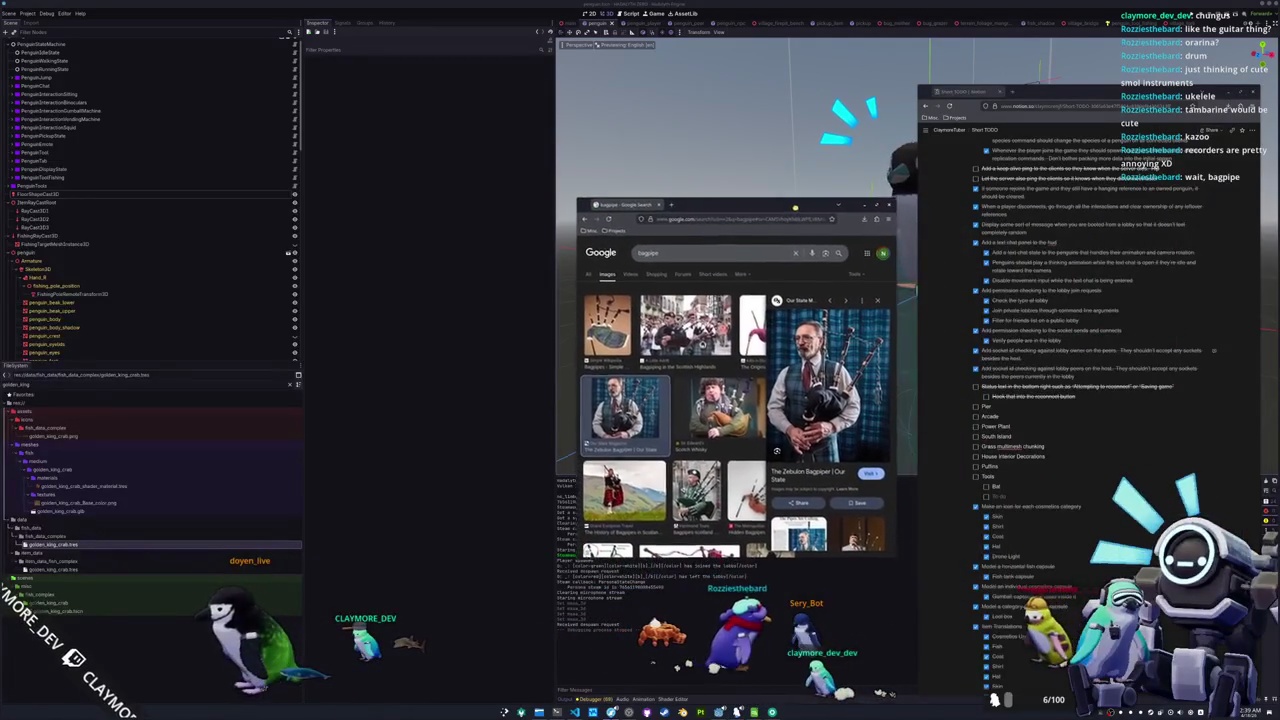
mouse_move(578, 390)
mouse_down()
mouse_move(439, 390)
mouse_move(465, 390)
mouse_up()
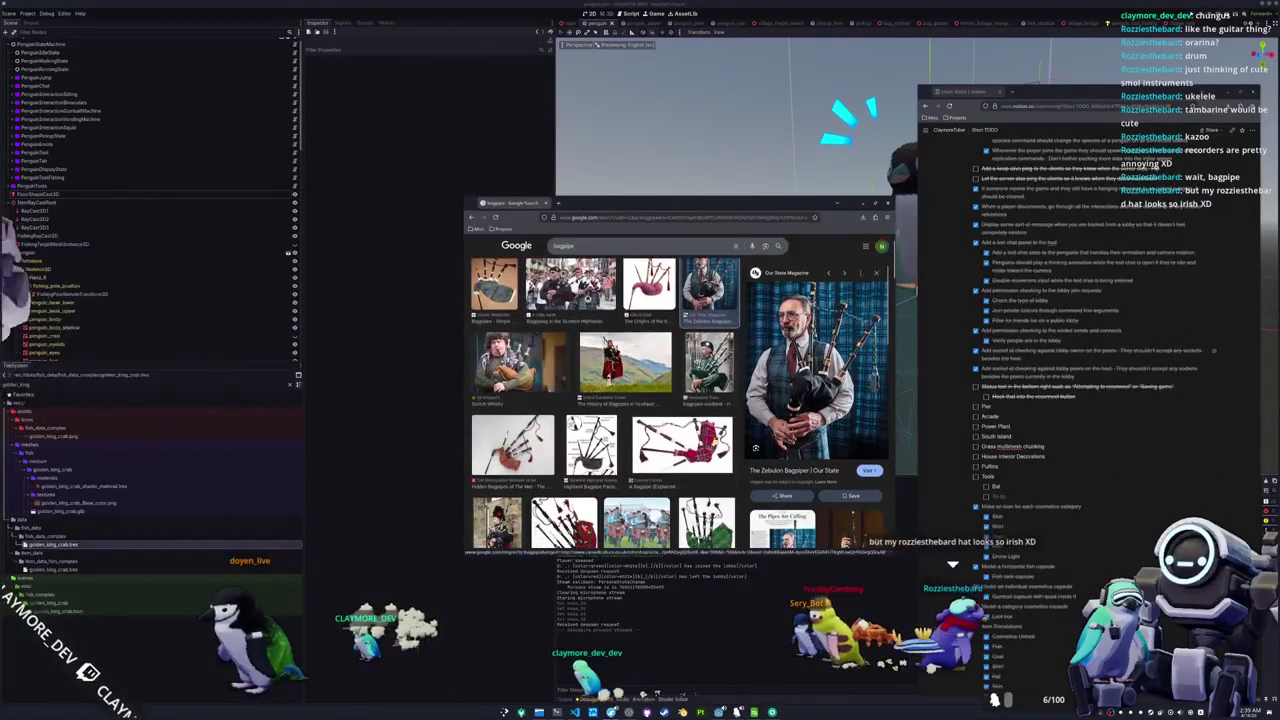
scroll(695, 420, down, 3)
scroll(695, 420, down, 3)
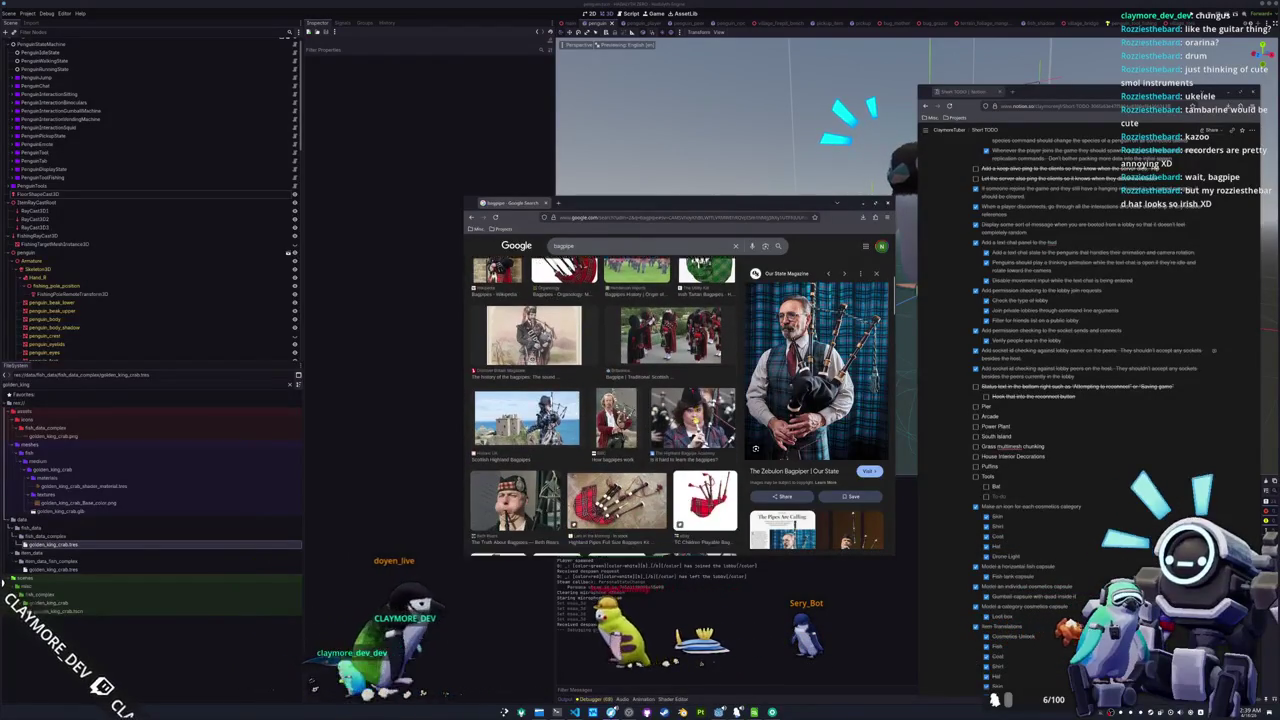
scroll(695, 420, down, 3)
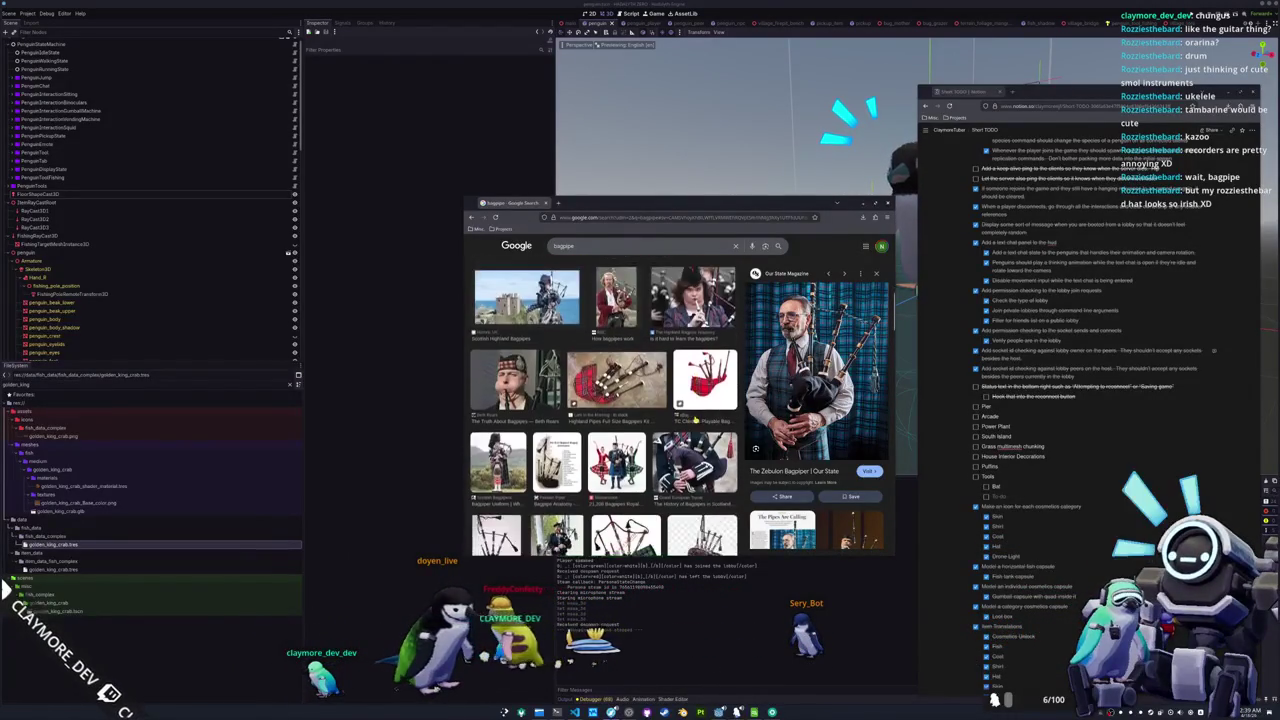
scroll(694, 419, down, 4)
scroll(694, 419, down, 2)
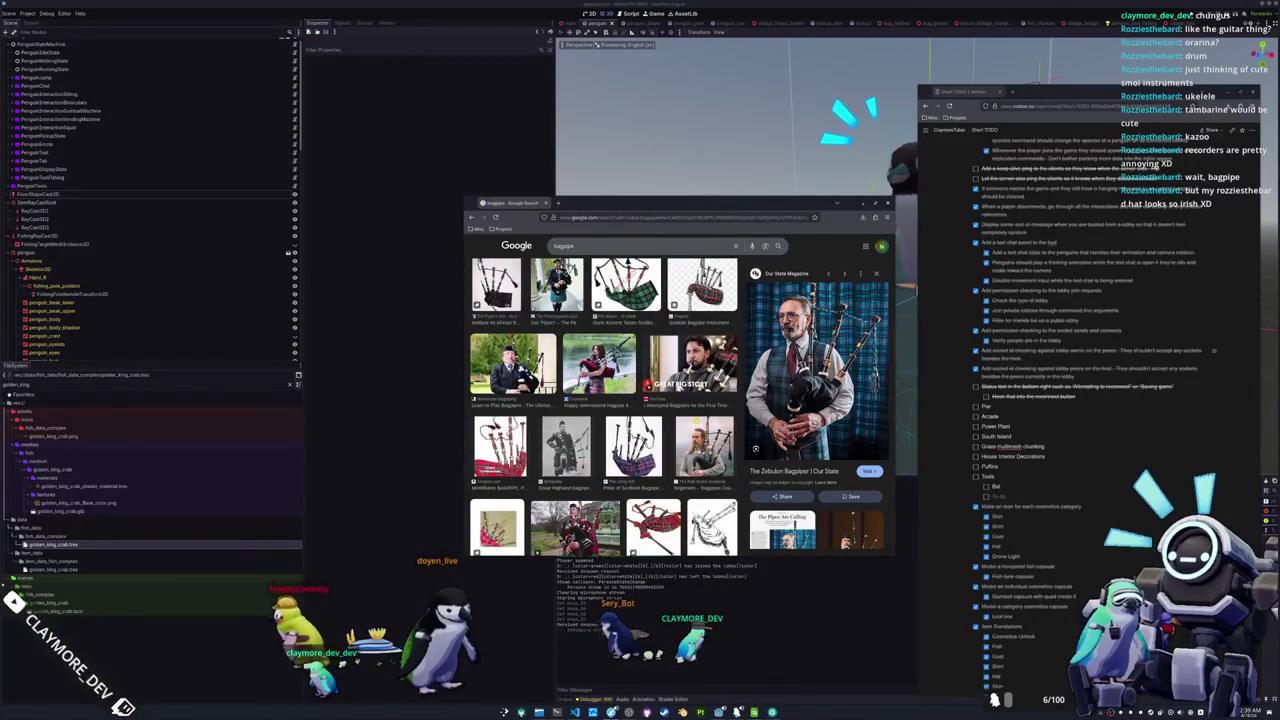
scroll(694, 419, down, 3)
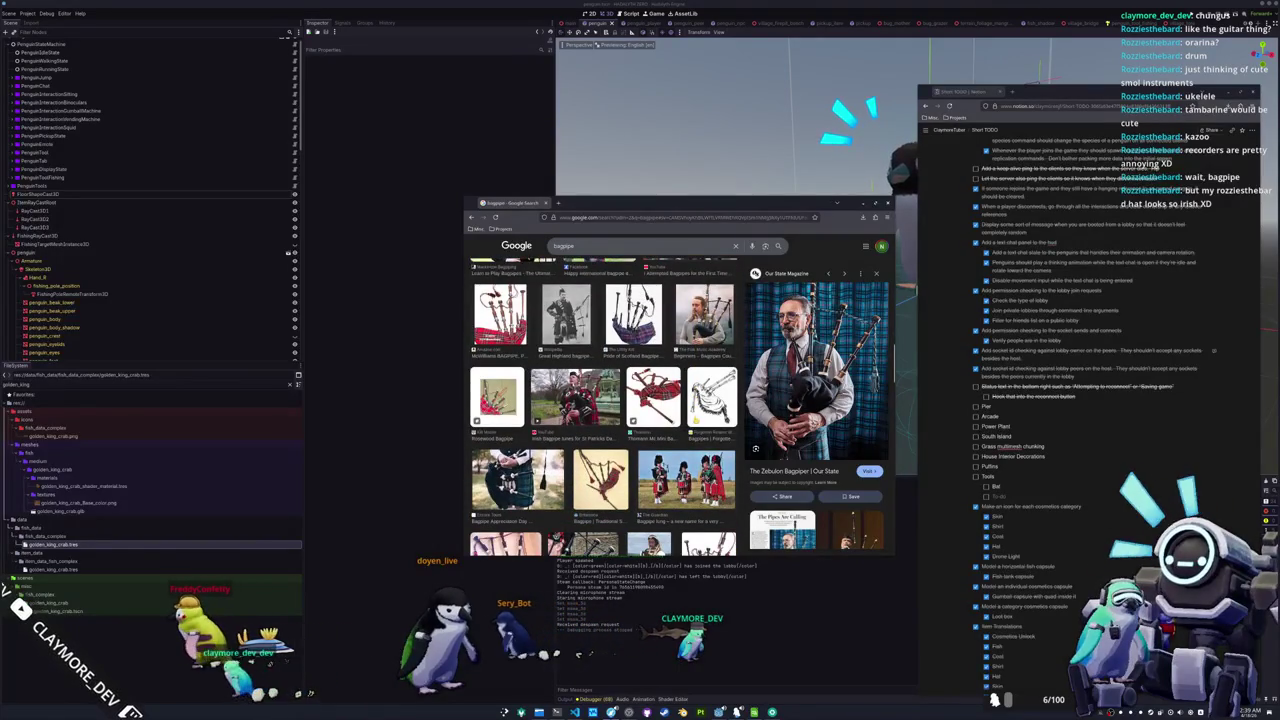
scroll(604, 400, up, 3)
scroll(696, 420, down, 10)
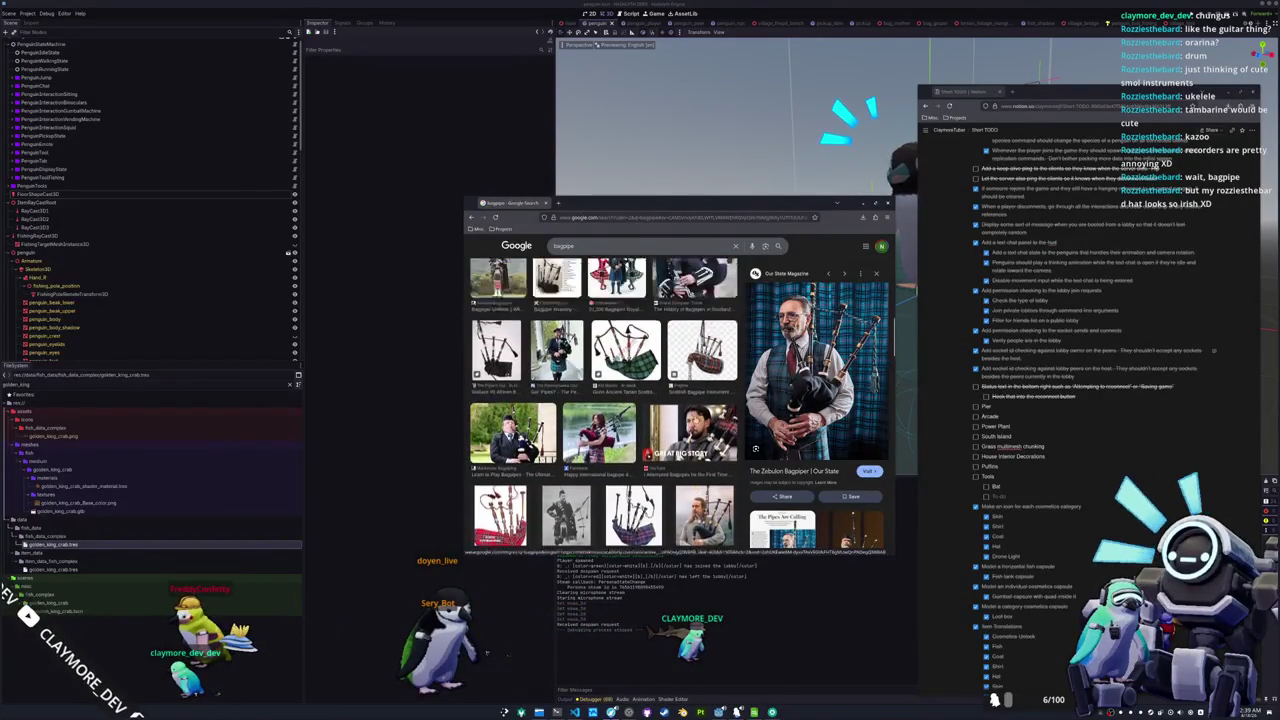
scroll(696, 420, up, 15)
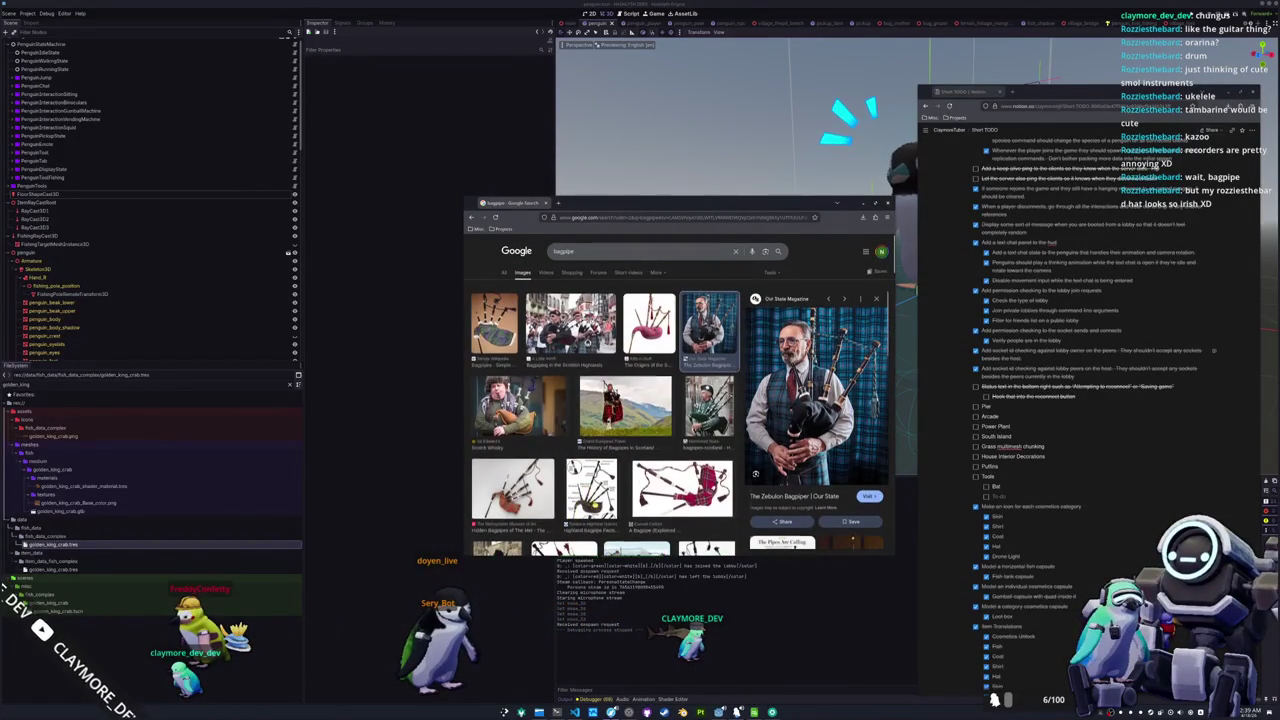
scroll(594, 505, down, 1)
Preview the labelled bagpipe diagram, red bagpipe, History of Bagpipes and bagpipe parts images
click(592, 452)
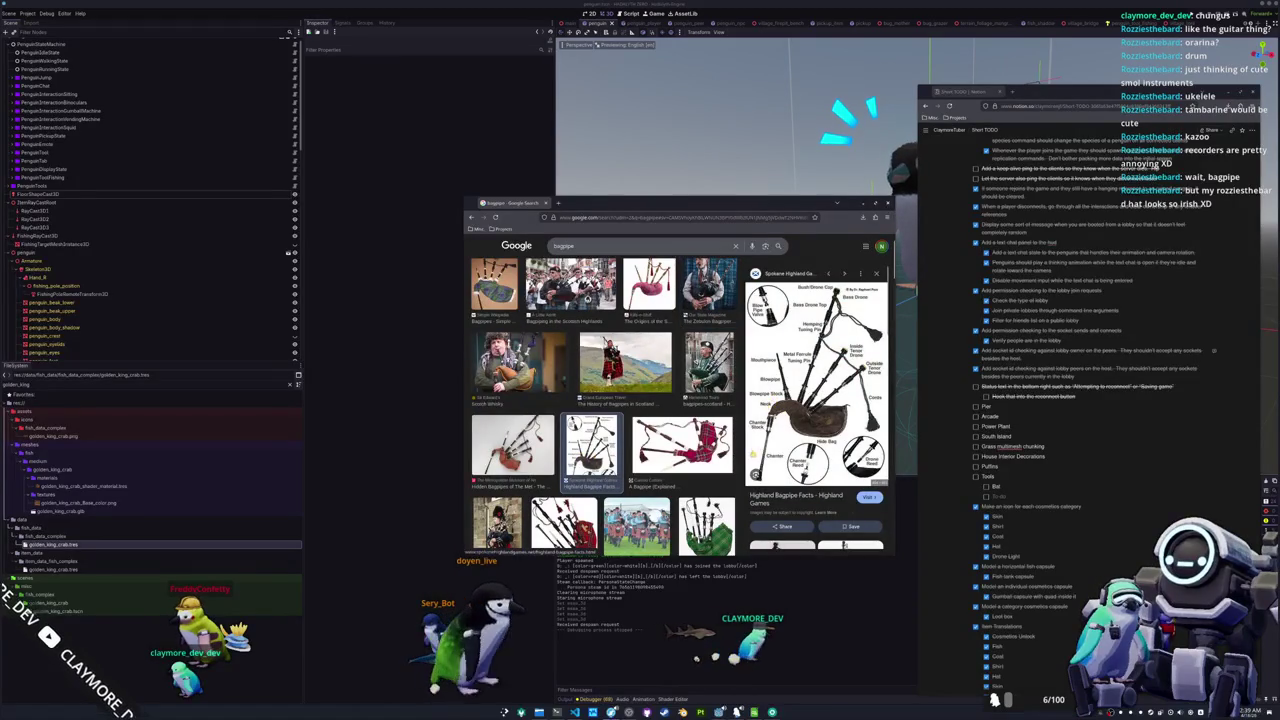
scroll(660, 451, up, 1)
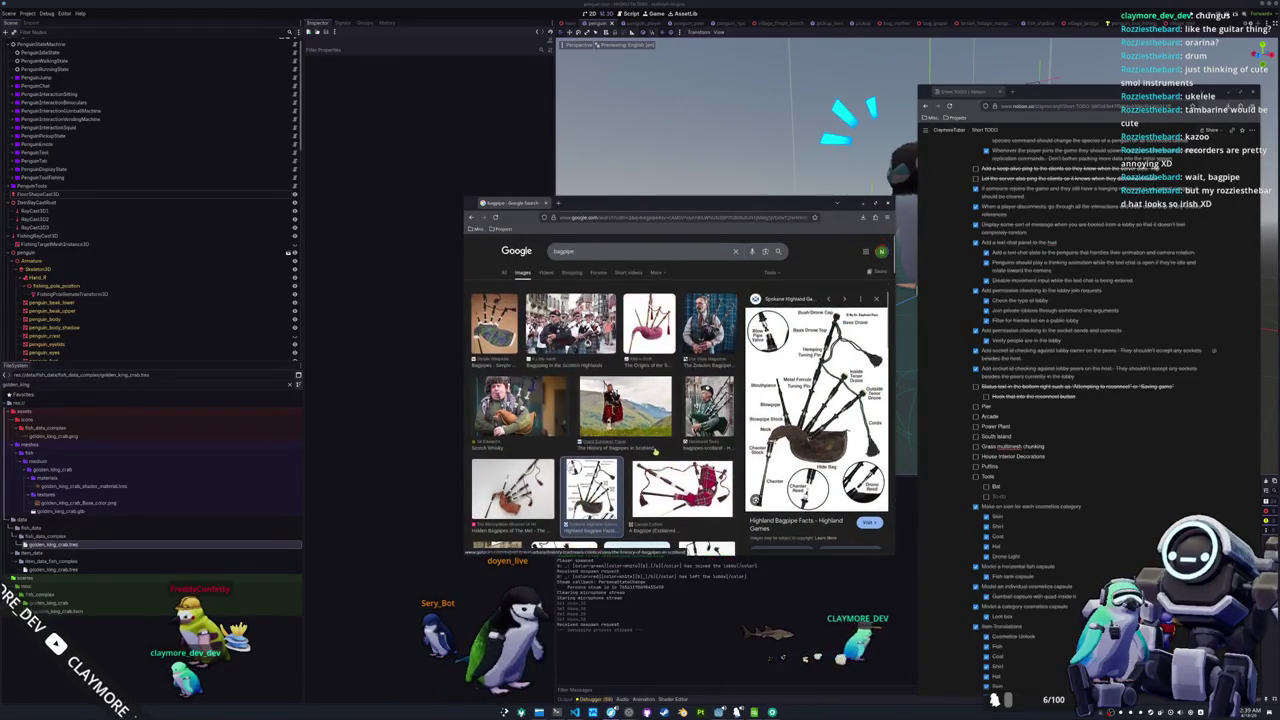
click(649, 323)
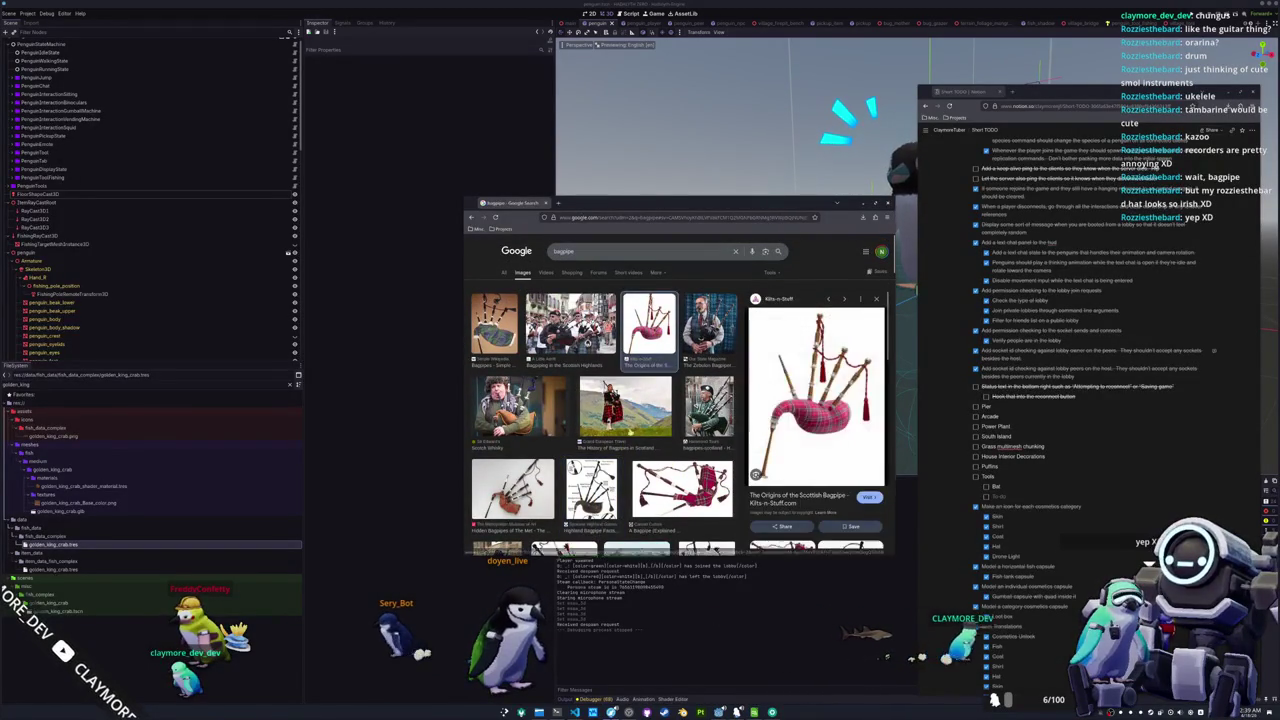
click(625, 405)
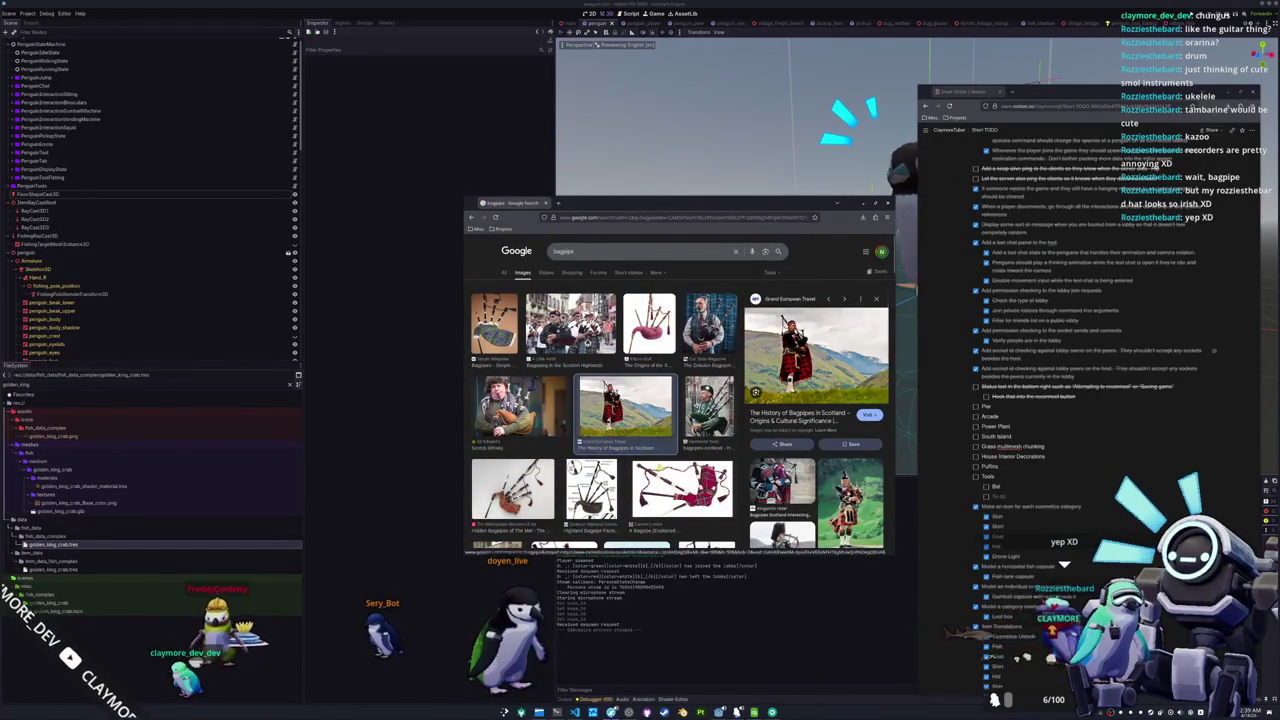
click(663, 472)
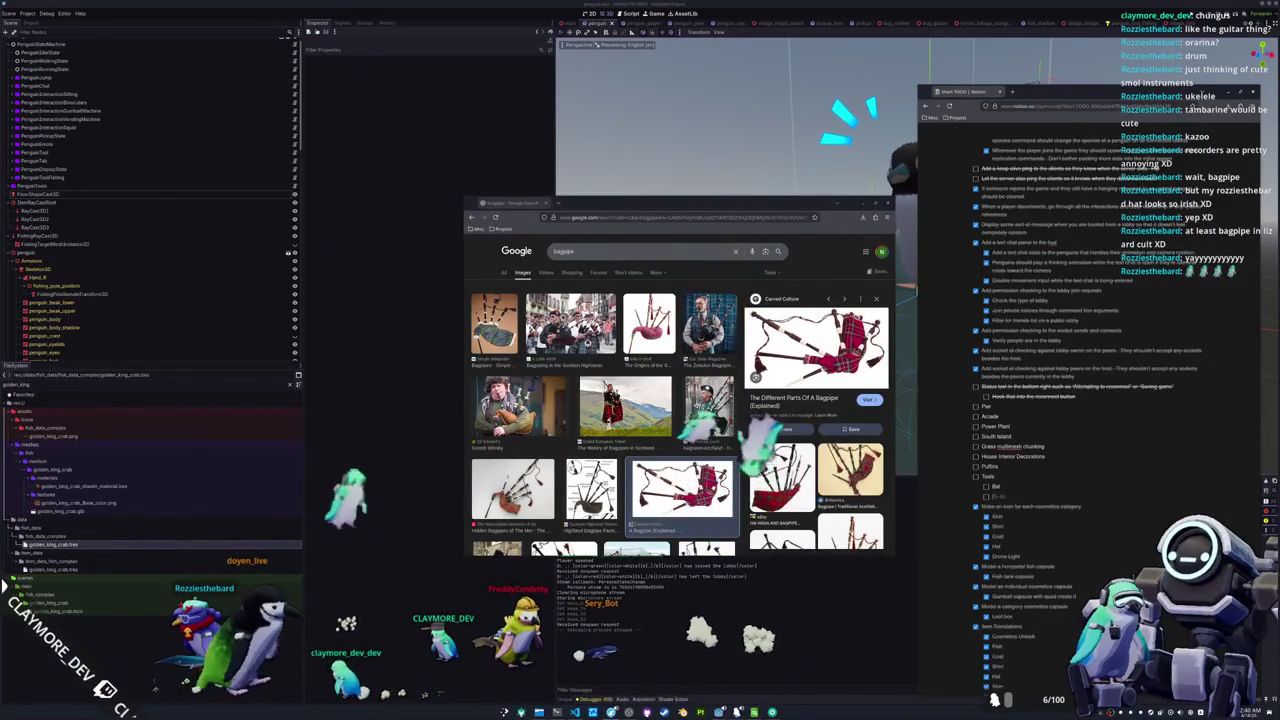
text(Instrument)
Add Kazoo, Recorder and Ocarina lines under Instrument, then hide the bagpipe results window
key(Return)
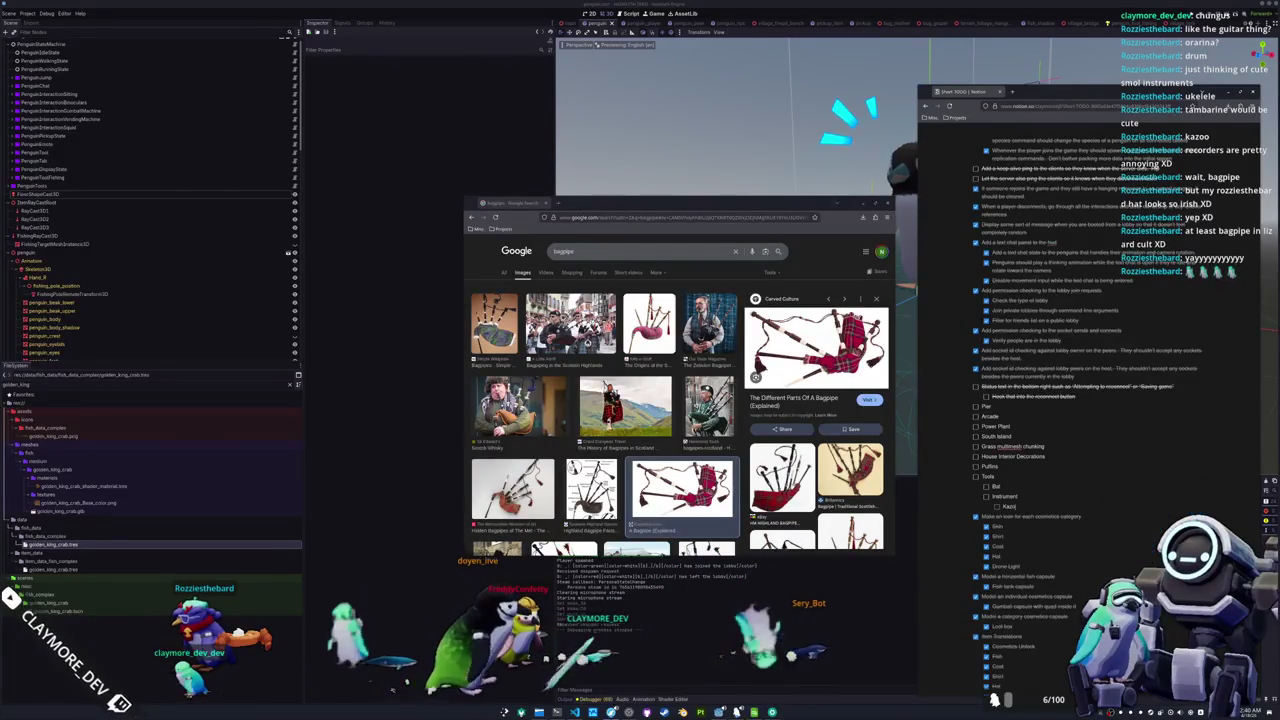
key(Return)
text(Fig)
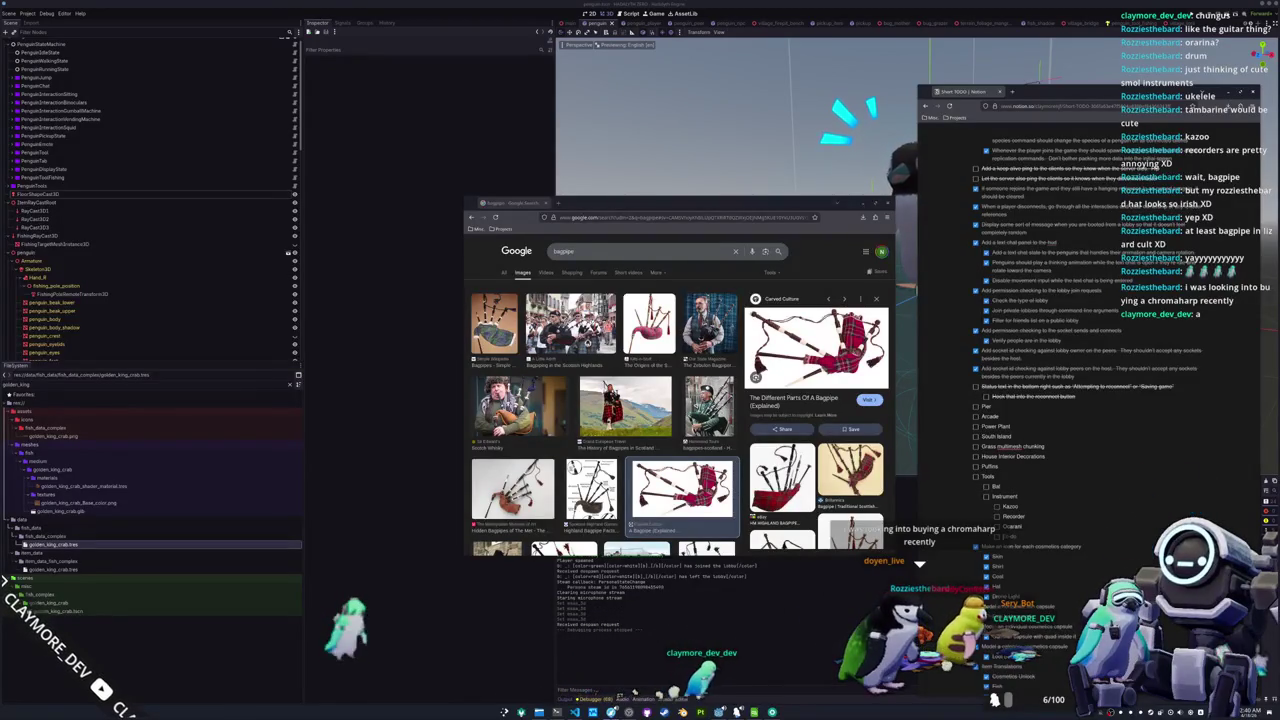
key(super+shift+Right)
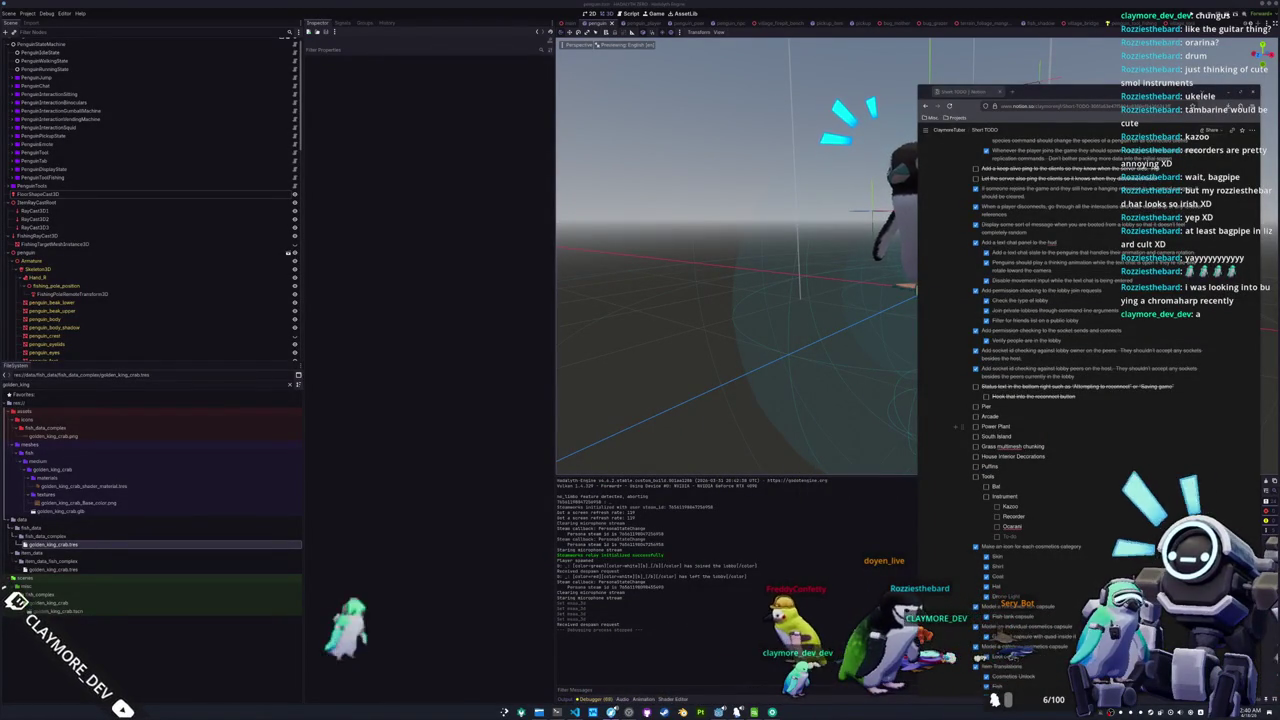
Bring back the chromaharp image results and open the Going Up Cripple Creek on the Chromaharp video
key(super+shift+Left)
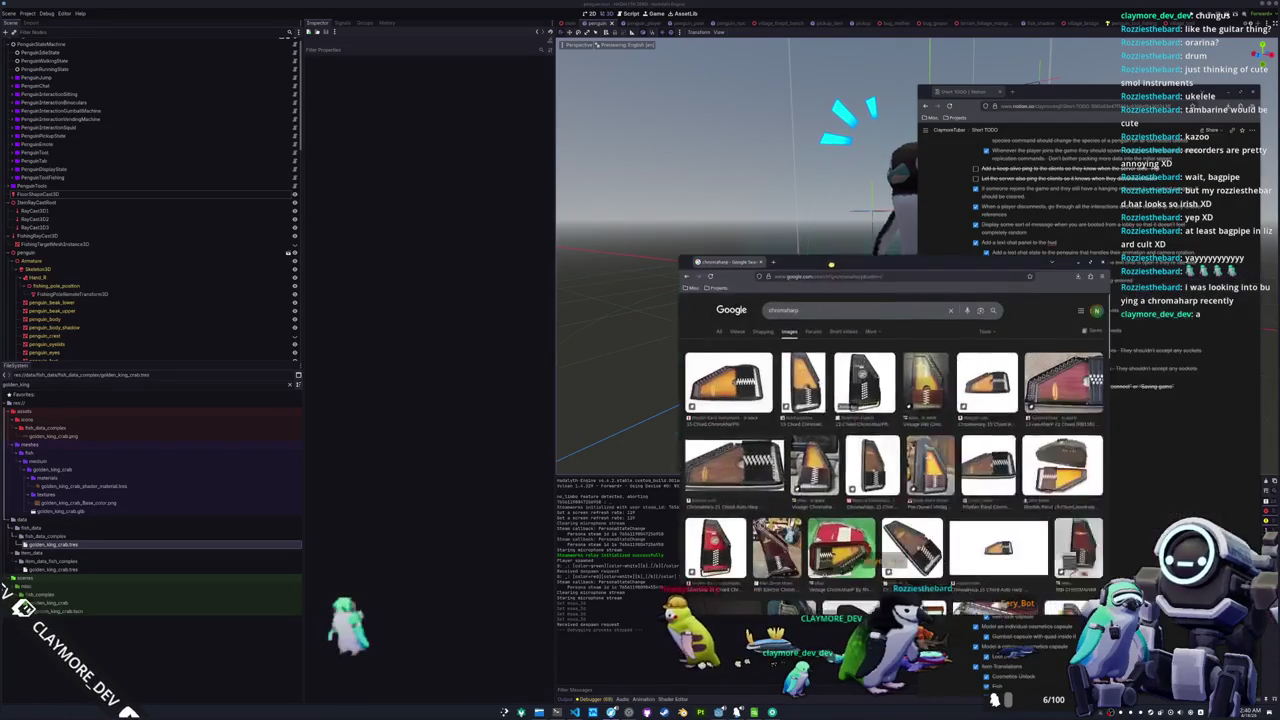
scroll(766, 415, down, 4)
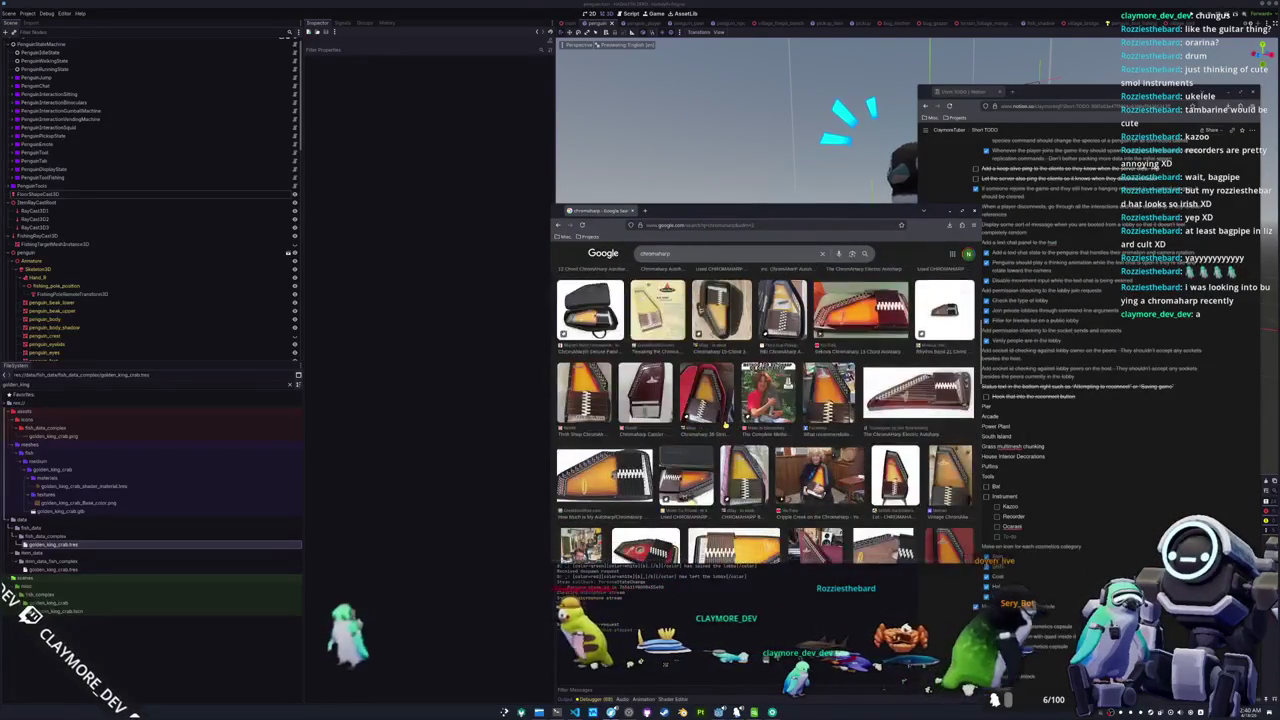
click(768, 348)
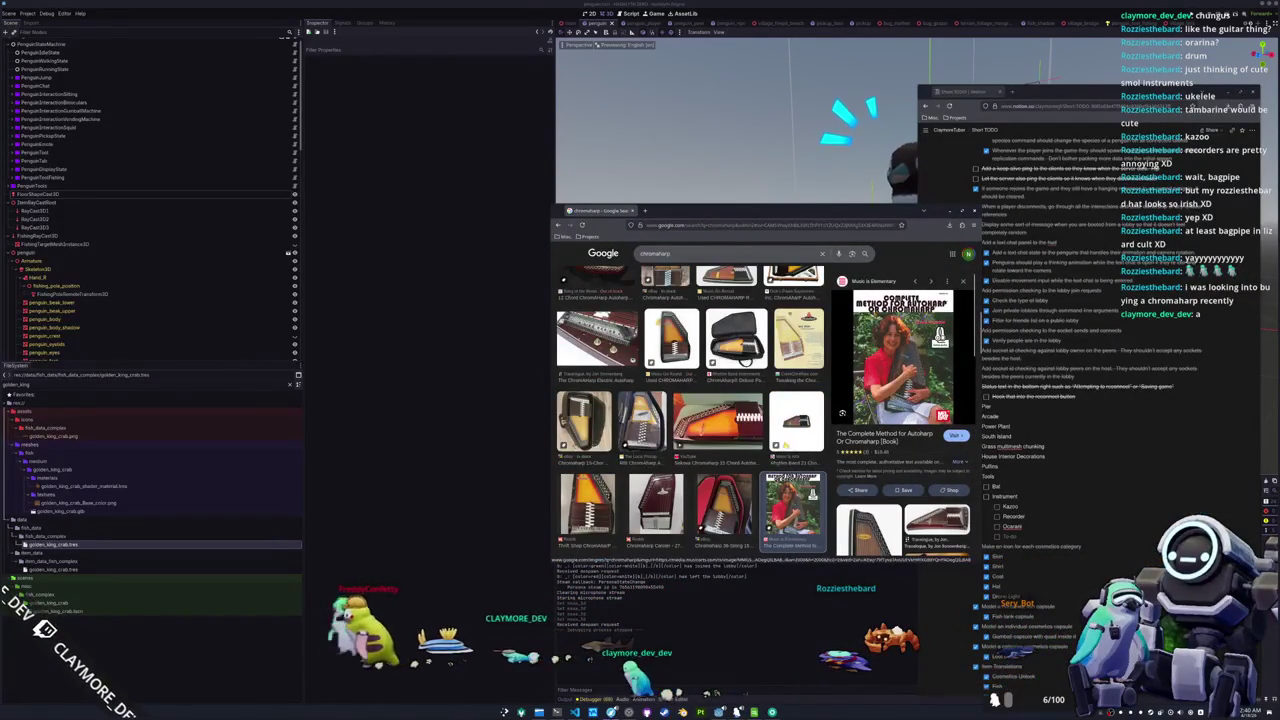
scroll(690, 415, down, 5)
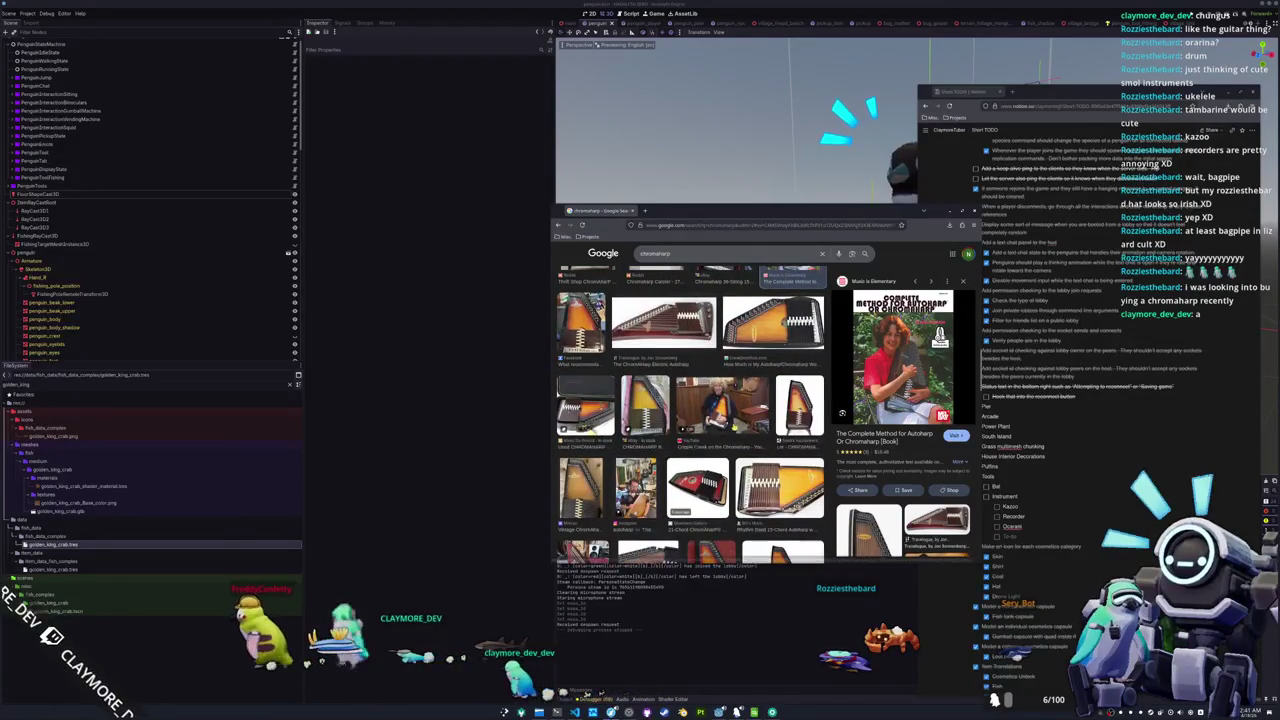
click(722, 408)
click(866, 373)
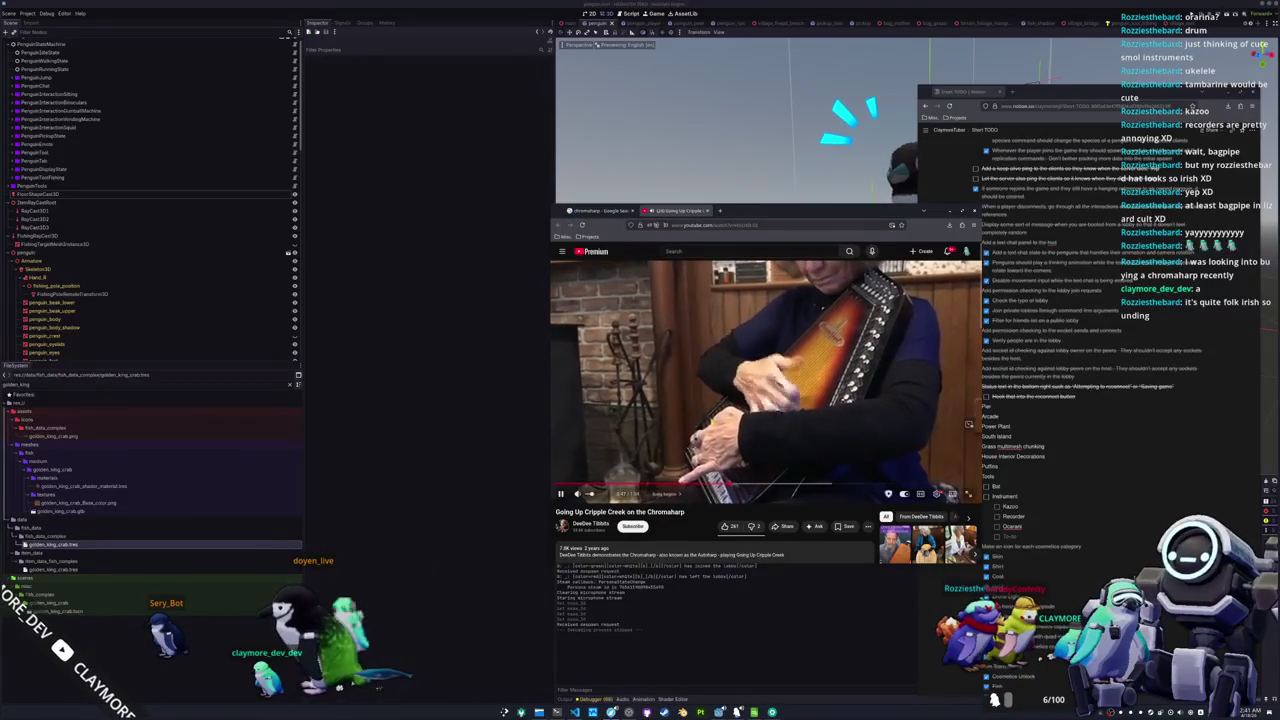
Play the Going Up Cripple Creek chromaharp video, then return to the chromaharp image results
key(space)
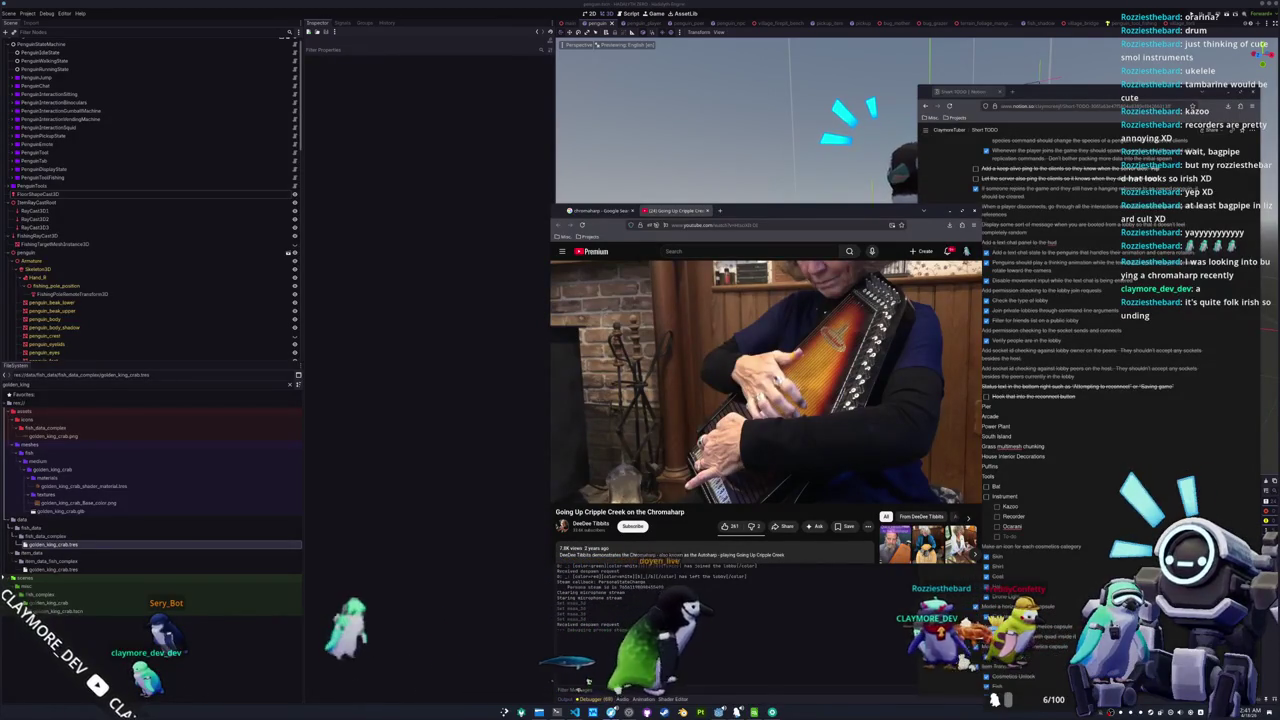
mouse_move(760, 471)
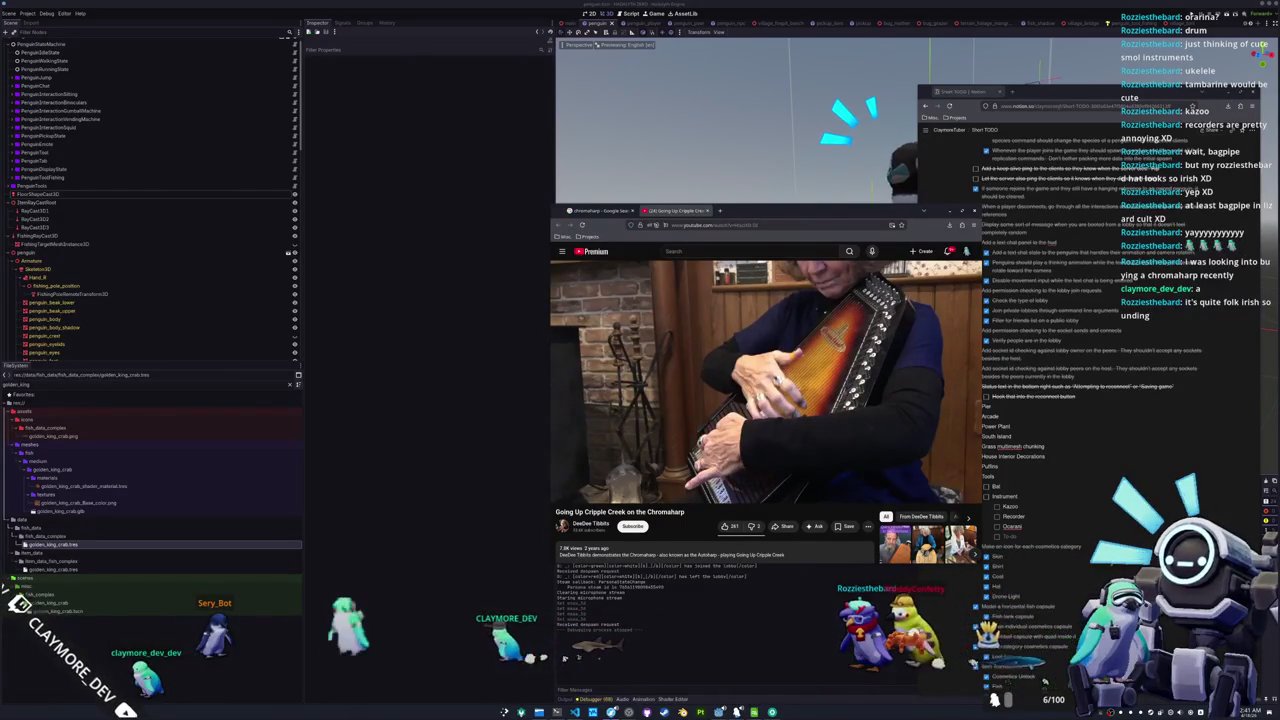
mouse_move(968, 424)
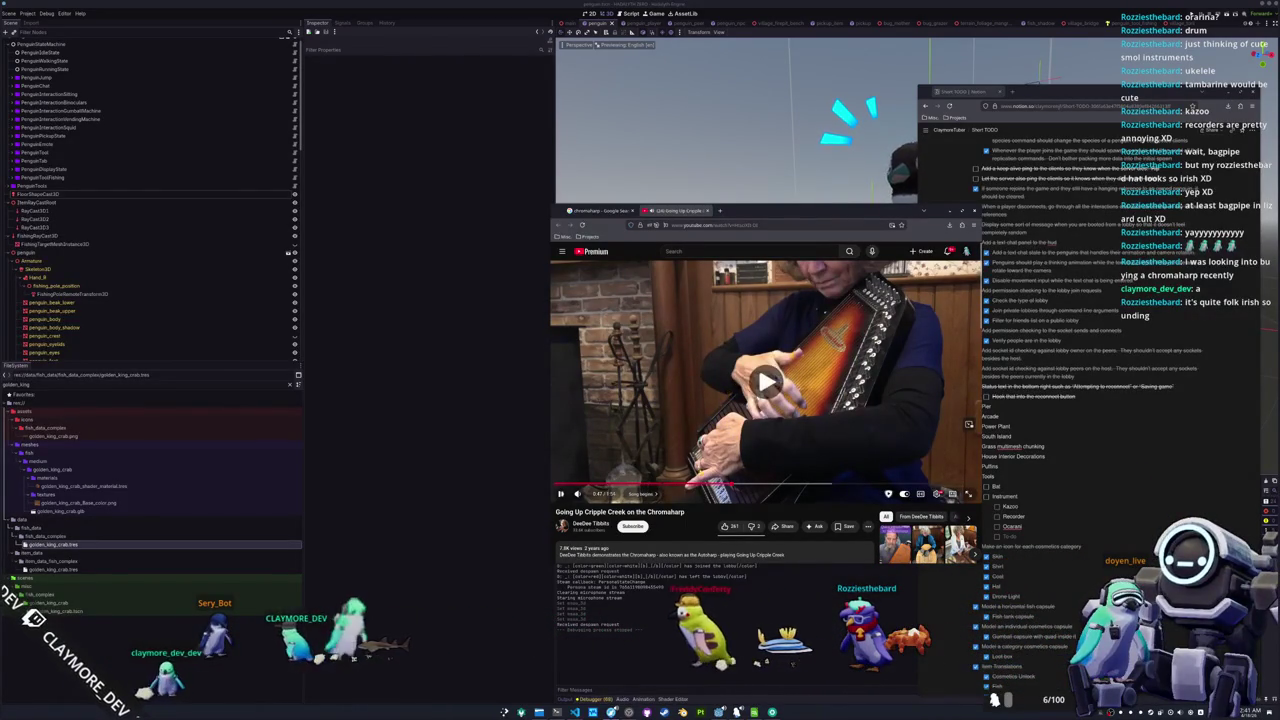
click(968, 424)
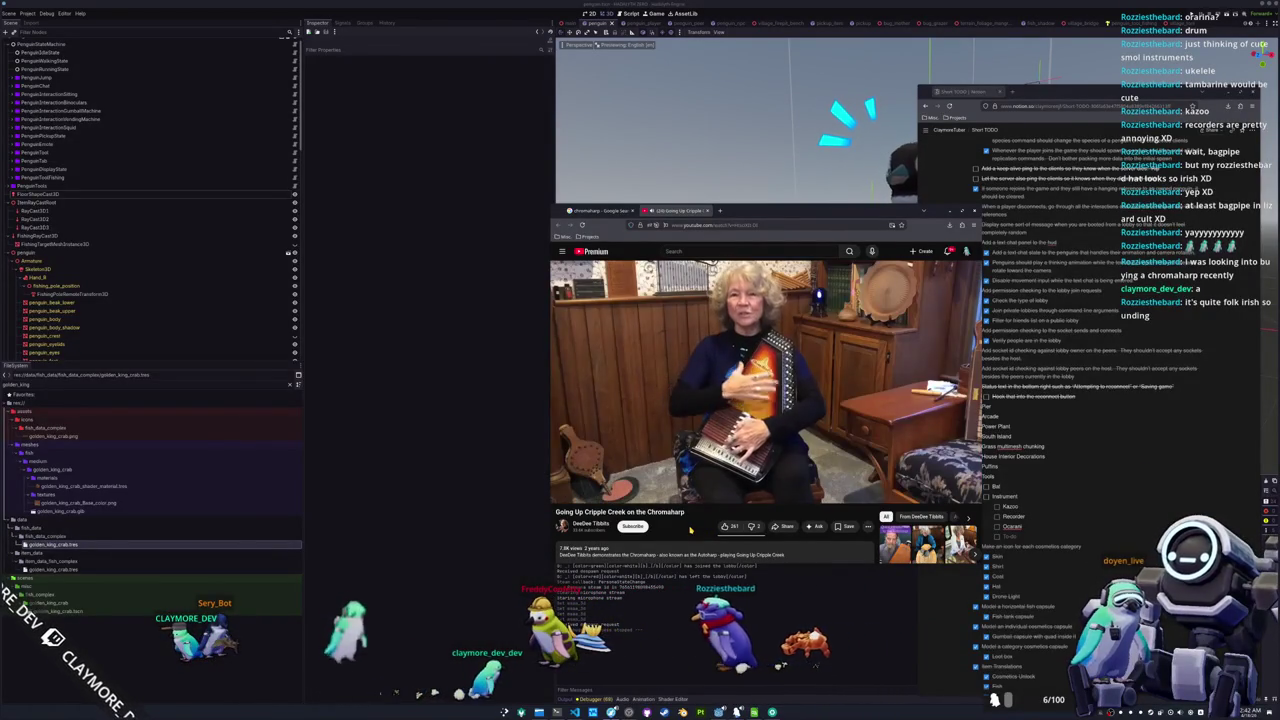
mouse_move(688, 445)
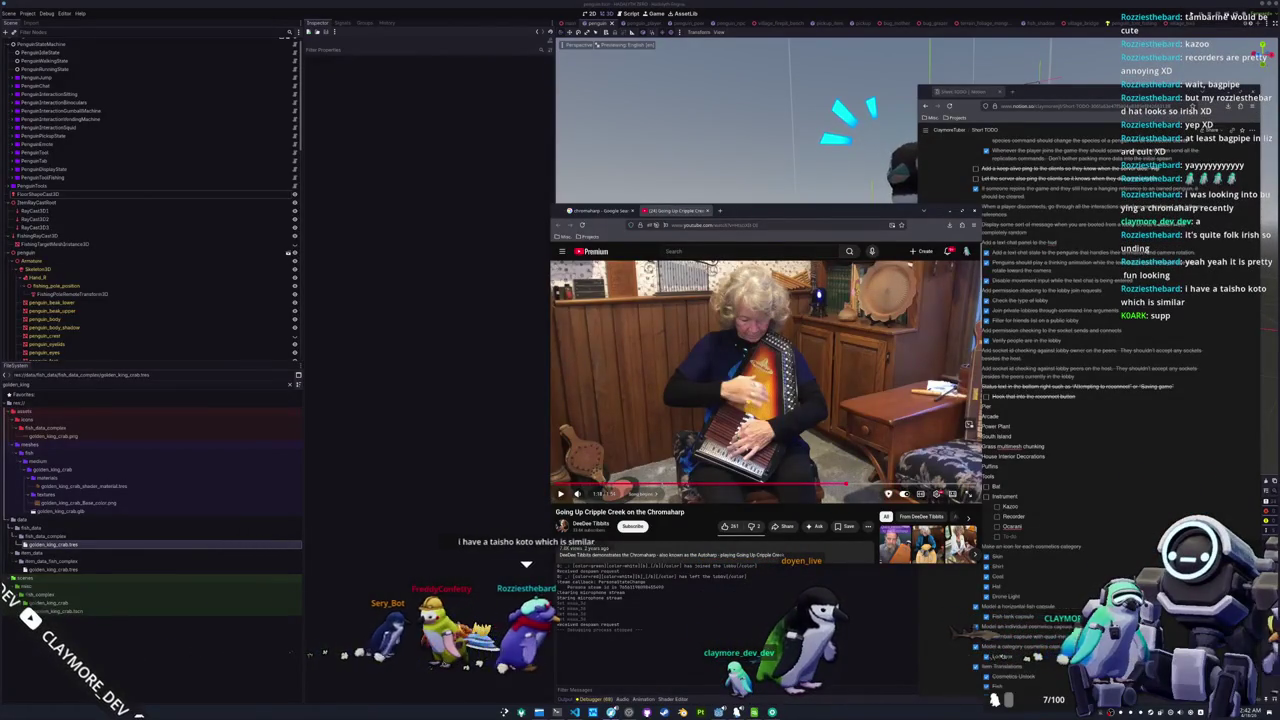
click(600, 211)
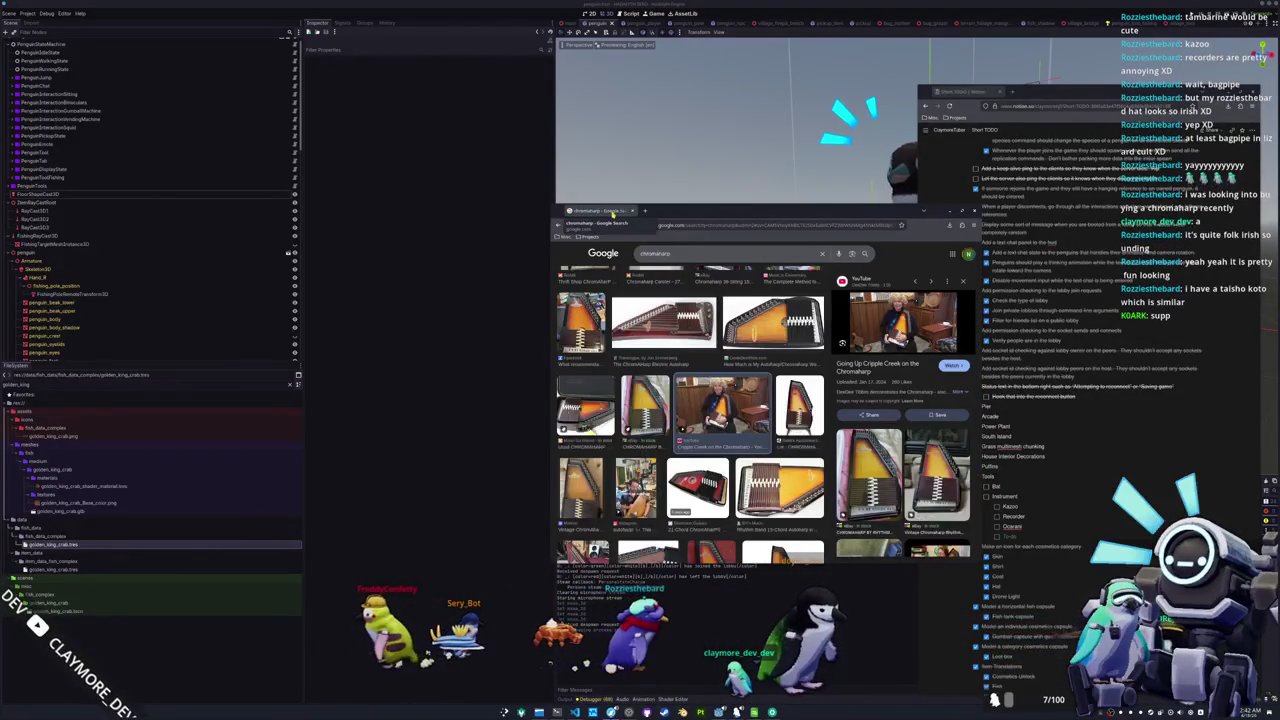
Switch from the browser back to the Godot editor with Alt+Tab
key(alt+Tab)
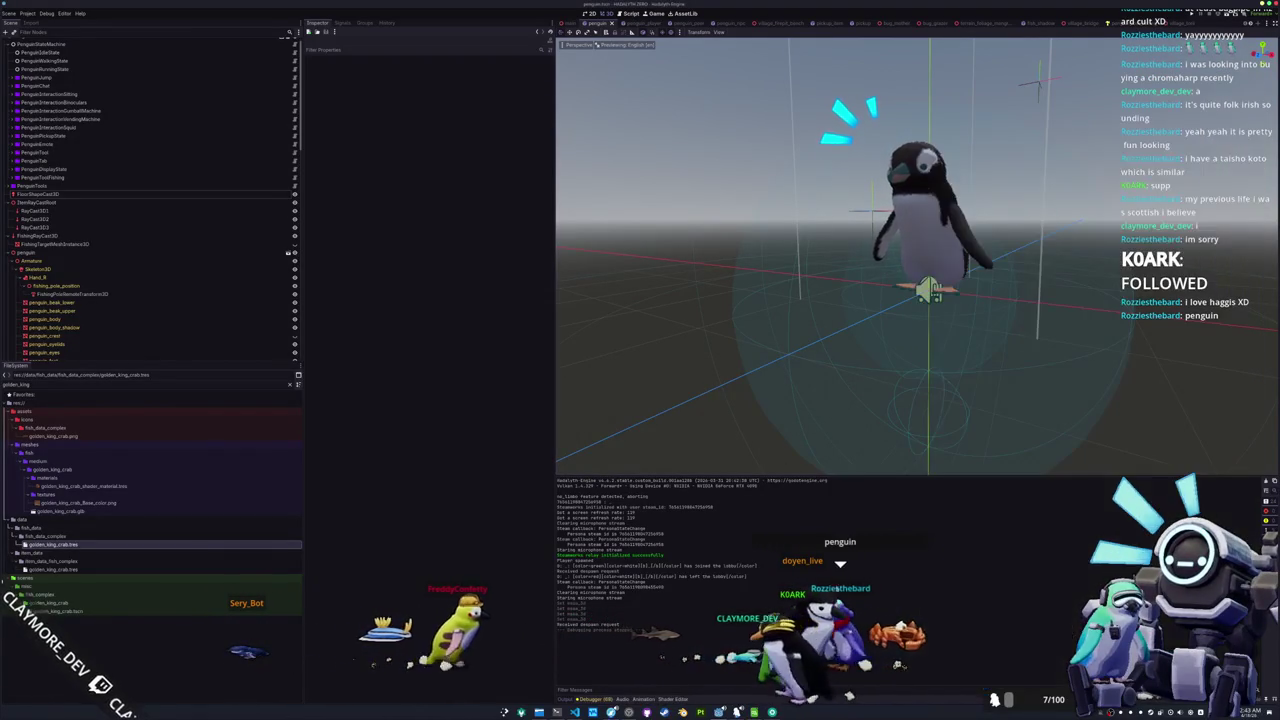
Clear the output log and run the project with F5
click(1267, 481)
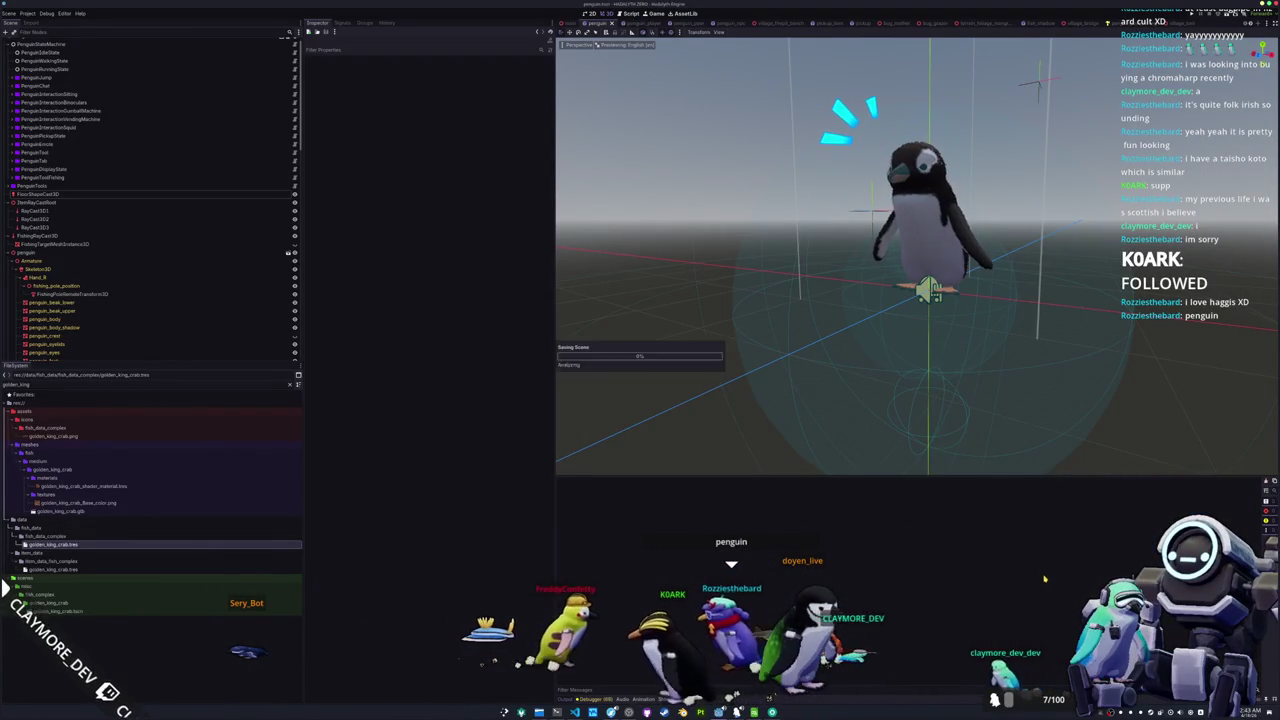
scroll(1052, 386, up, 3)
drag(1052, 386, 980, 418)
key(F5)
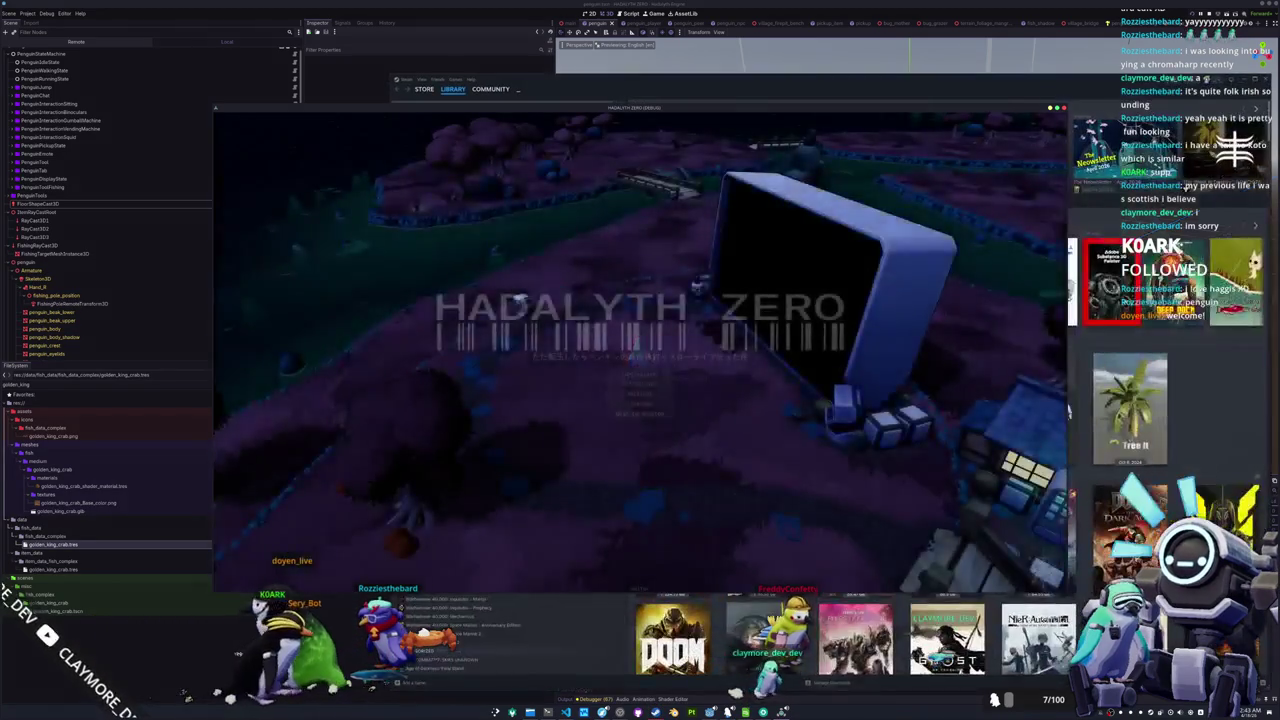
Reposition the HADALYTH ZERO game window and bring the Steam library to the front
mouse_move(797, 124)
mouse_down()
mouse_move(730, 155)
mouse_move(406, 157)
mouse_move(925, 113)
mouse_move(845, 113)
mouse_move(895, 147)
mouse_move(1035, 189)
mouse_up()
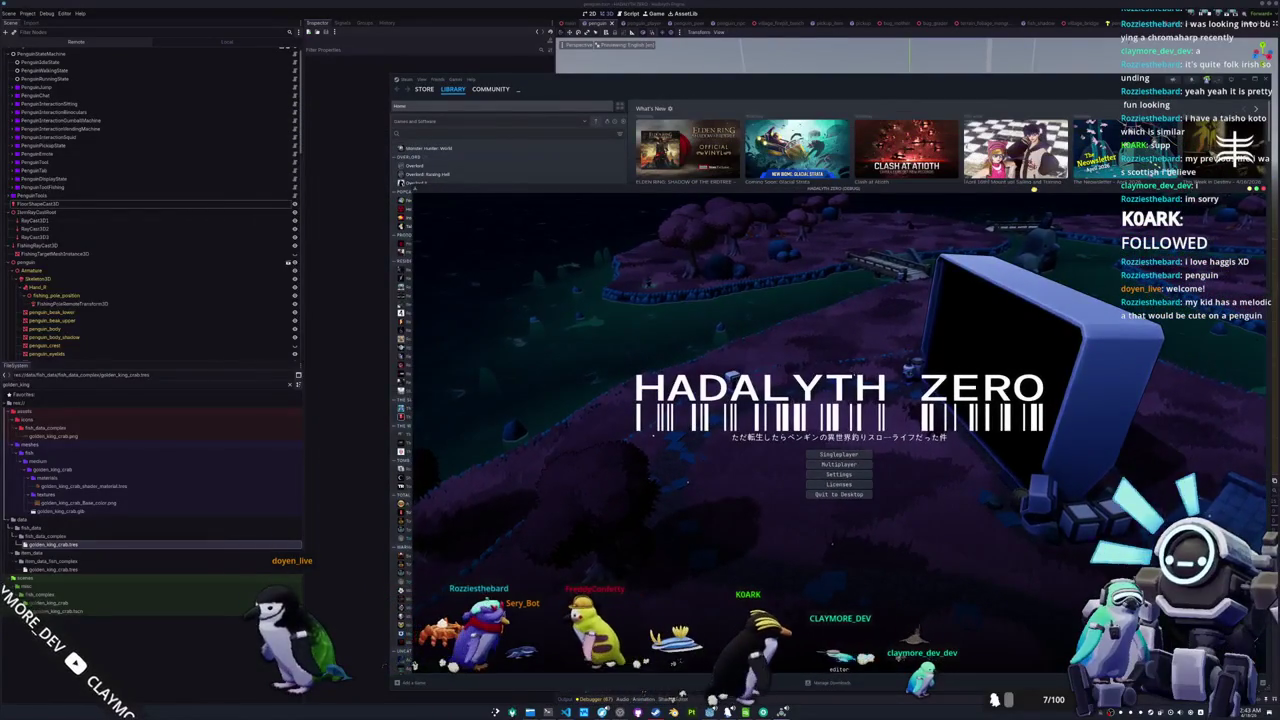
mouse_move(1035, 189)
mouse_down()
mouse_move(879, 150)
mouse_move(778, 150)
mouse_up()
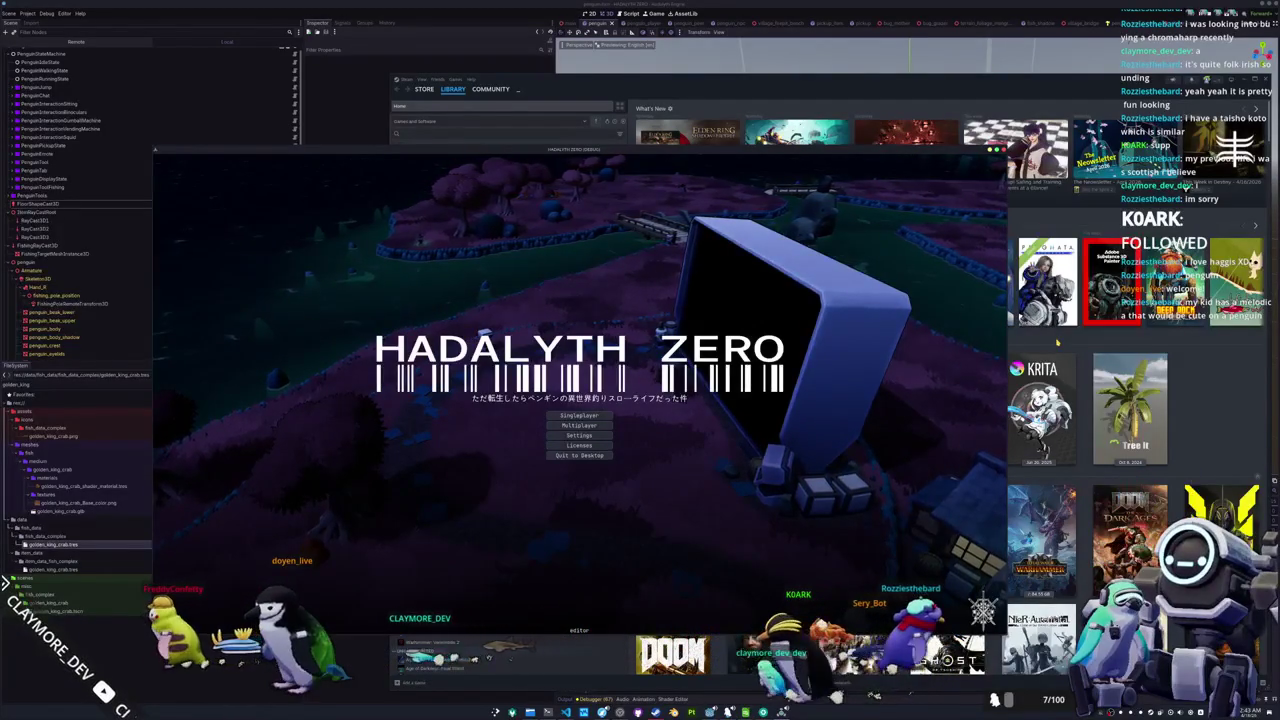
key(alt+Tab)
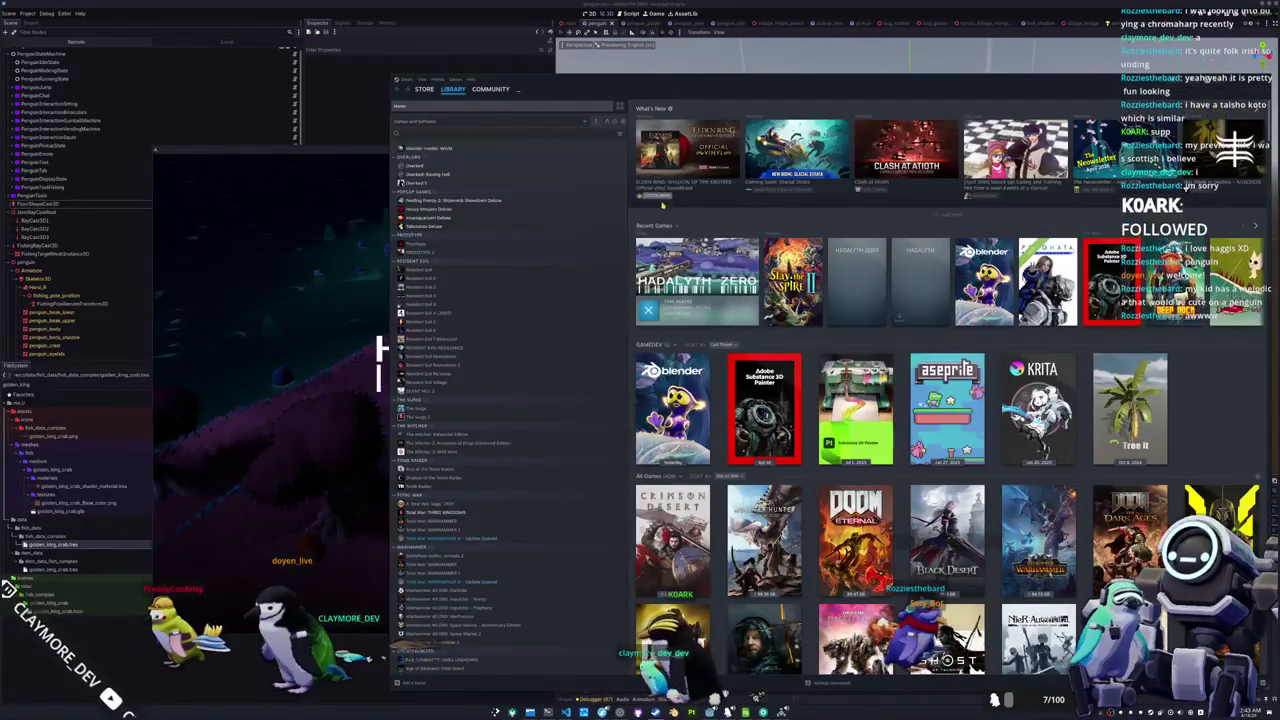
Search the Steam store for 'poppy playtime' and open the Poppy Playtime - Chapter 2 page
click(424, 89)
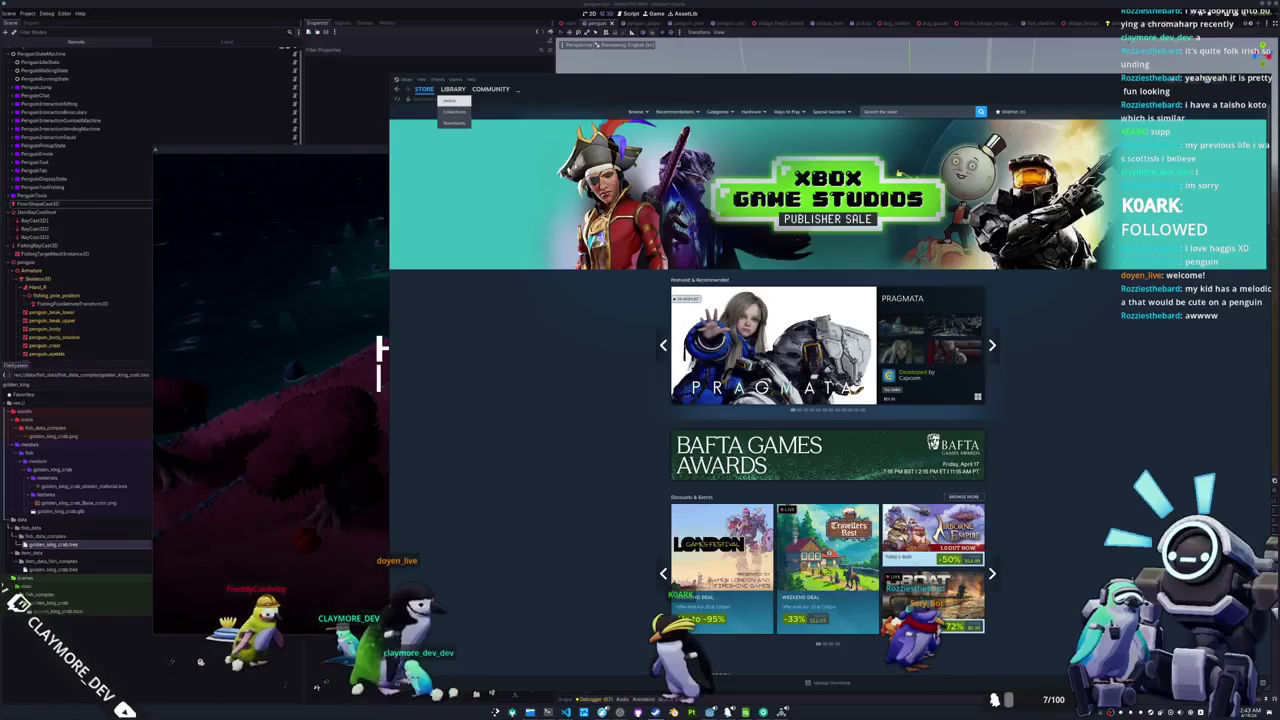
click(902, 111)
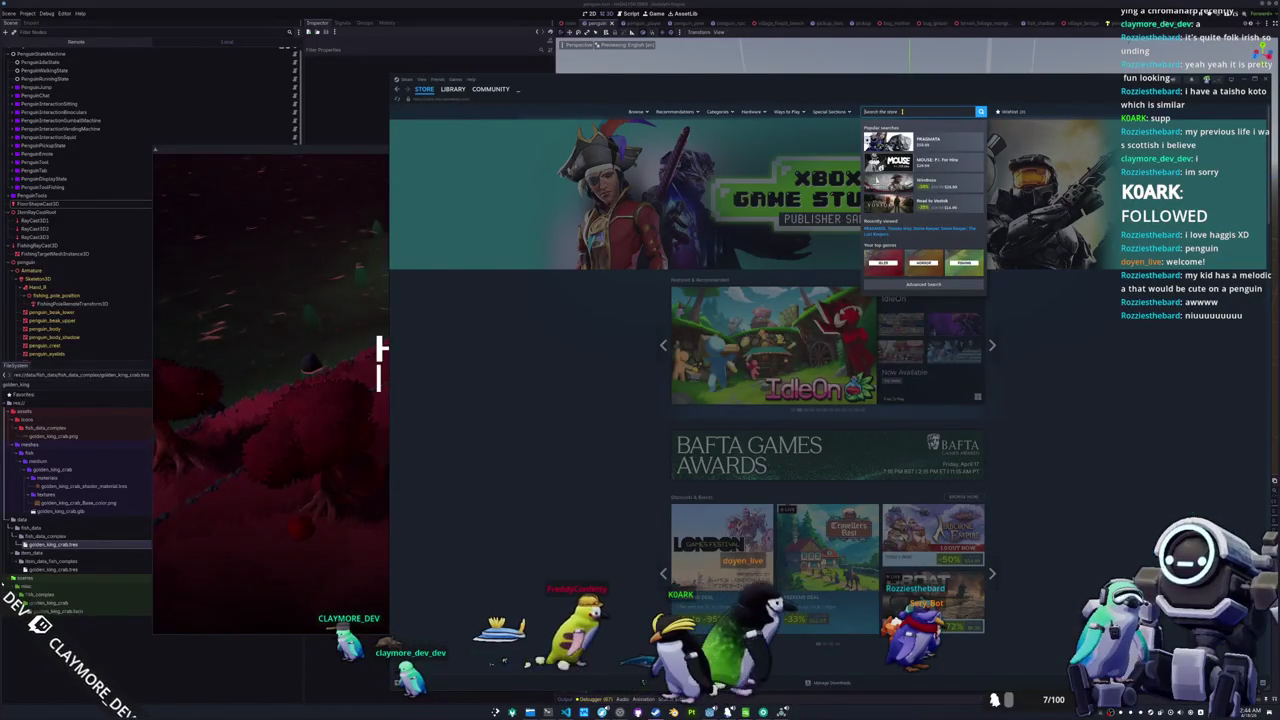
text(poppy playtime)
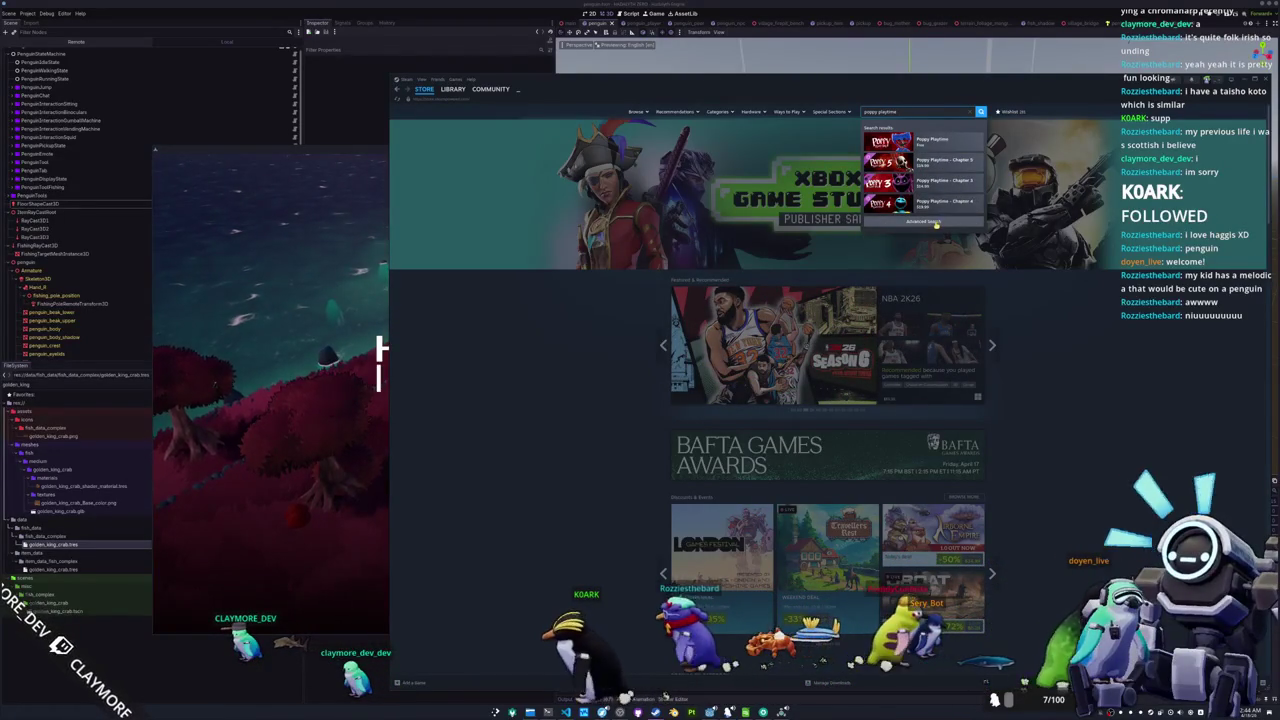
click(981, 113)
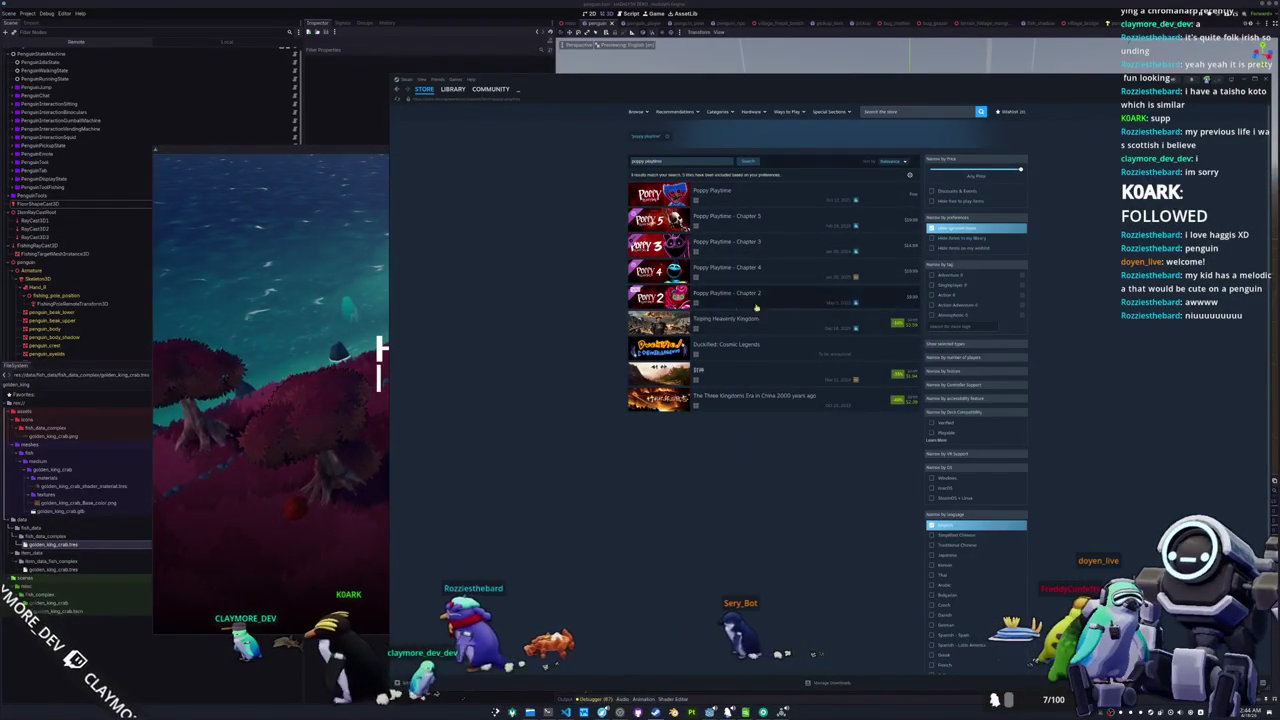
mouse_move(819, 301)
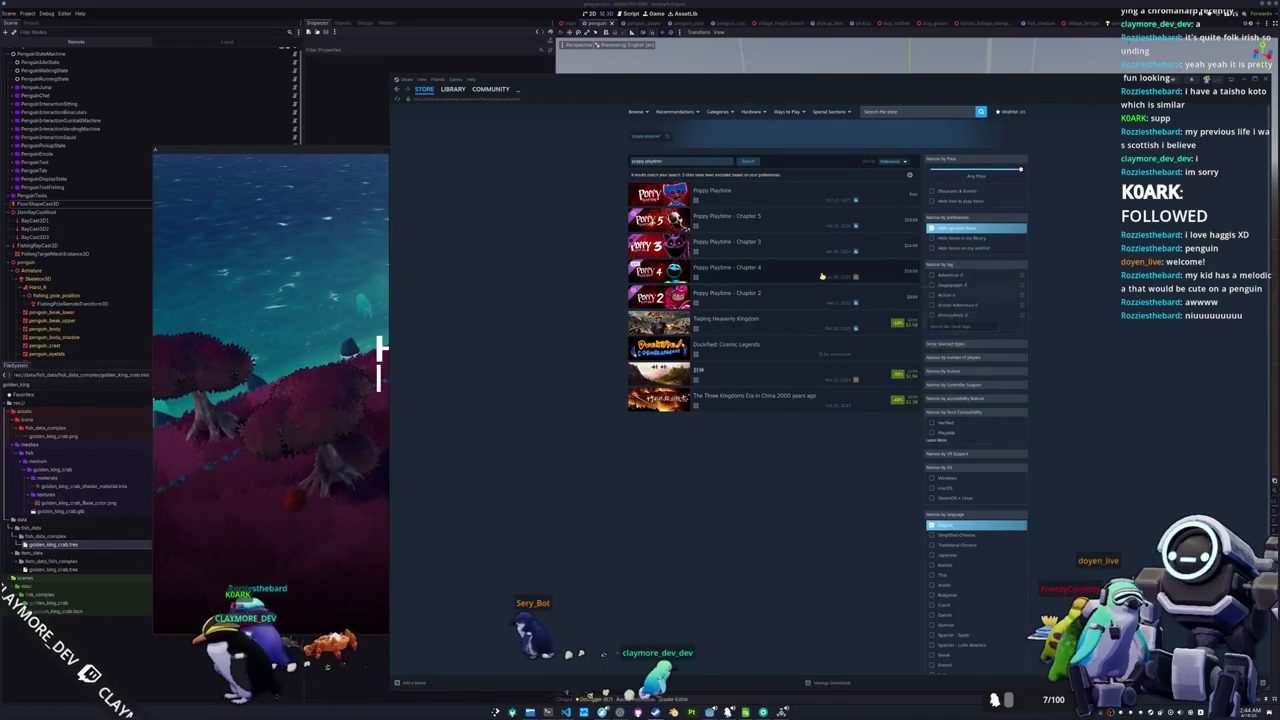
mouse_move(822, 276)
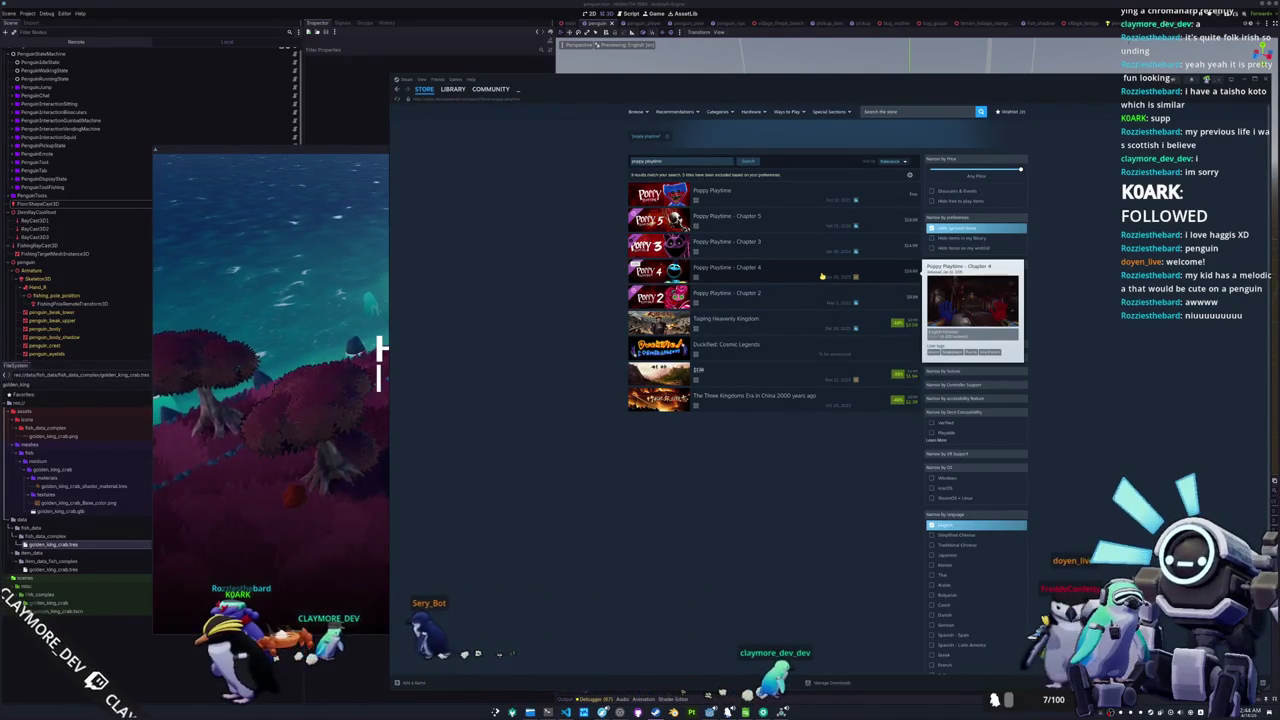
mouse_move(814, 224)
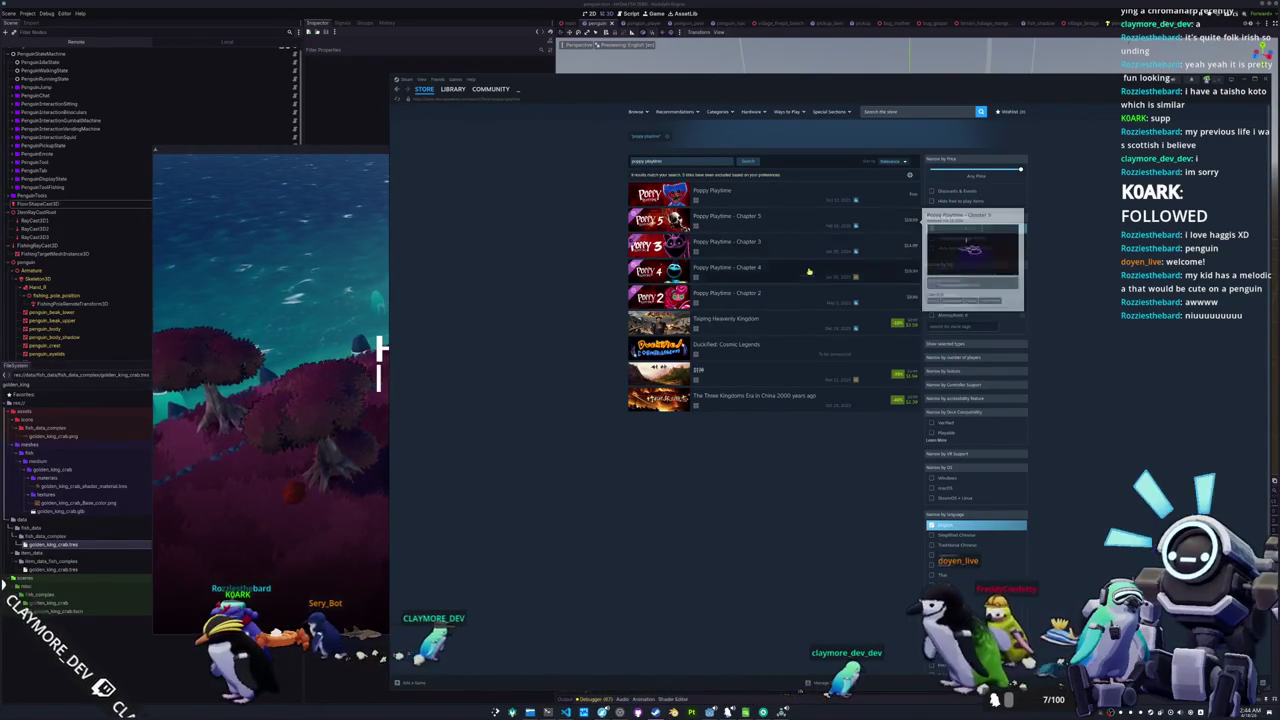
click(799, 308)
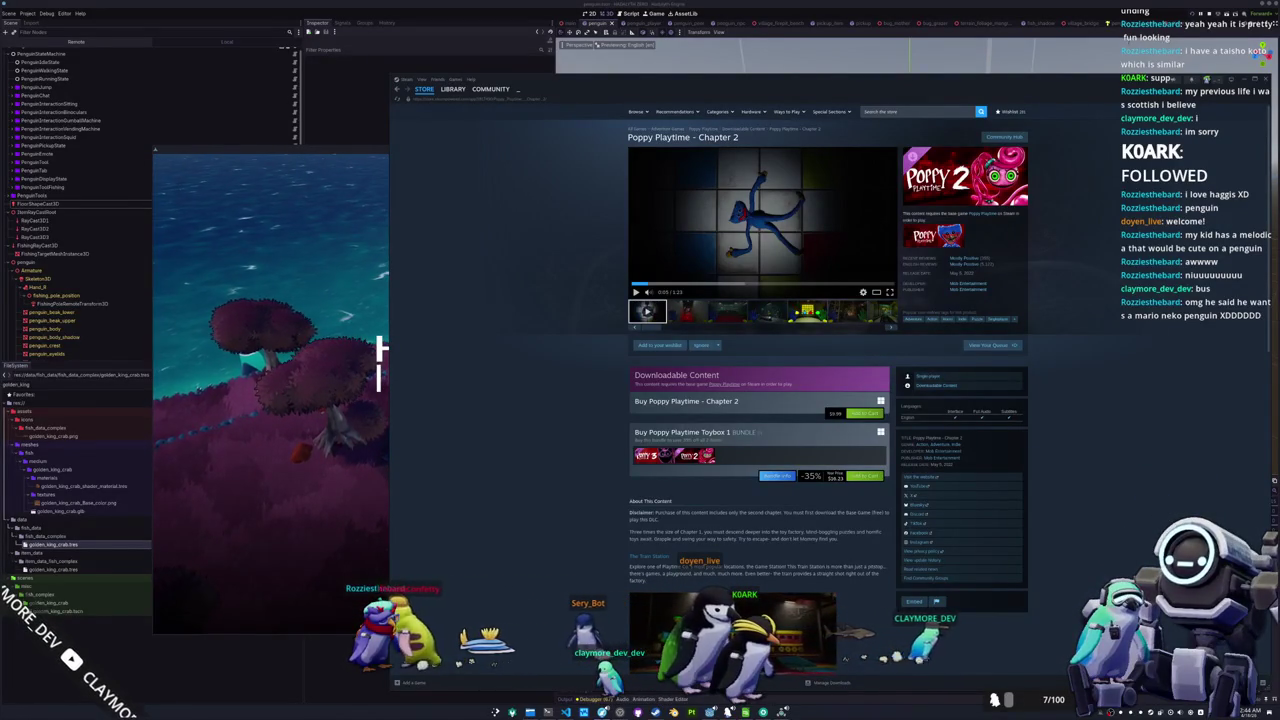
mouse_move(1275, 380)
mouse_down()
mouse_move(1013, 325)
mouse_move(1020, 243)
mouse_up()
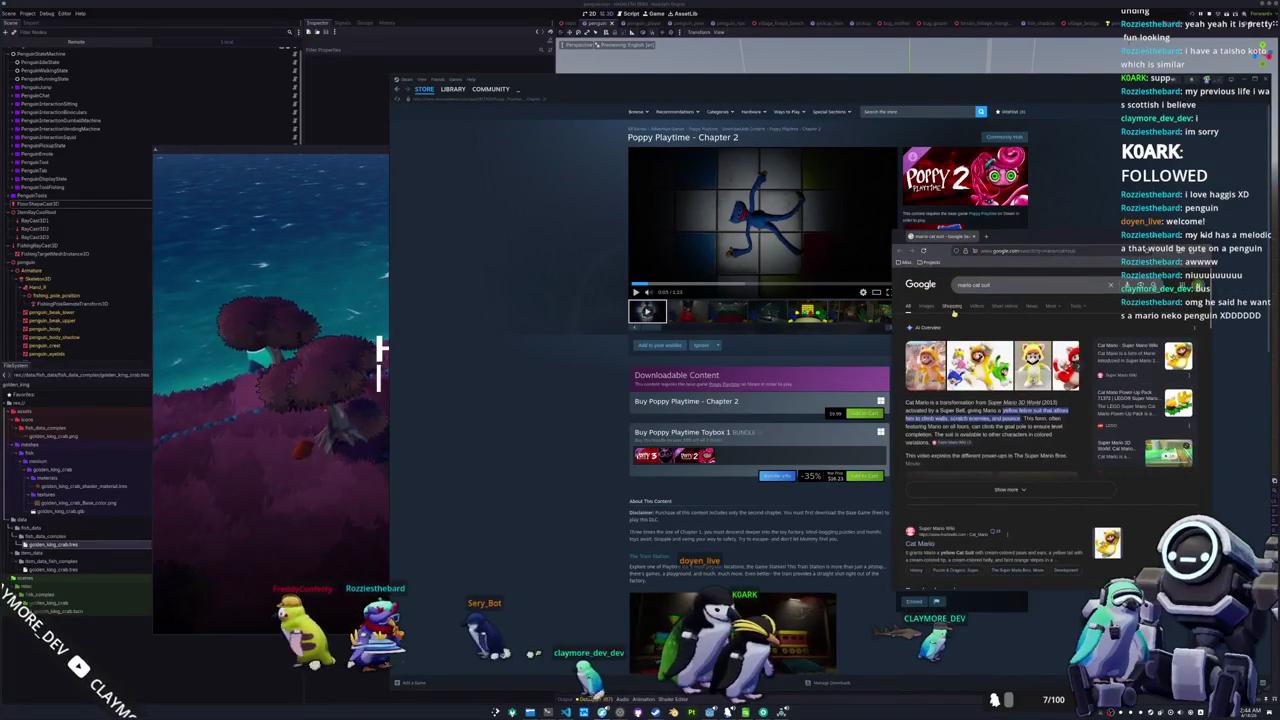
Show mario cat suit image results, preview the Cat Mario Fandom image, and scroll the results
click(925, 306)
click(922, 360)
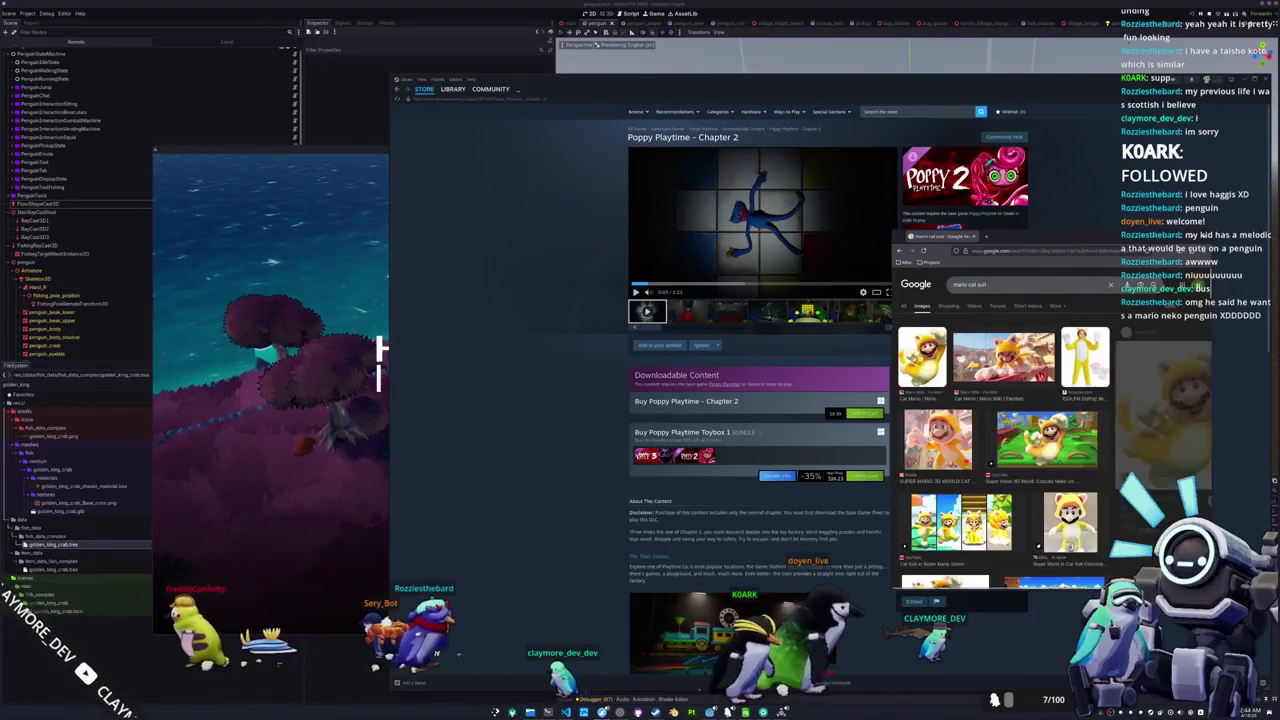
drag(893, 400, 798, 410)
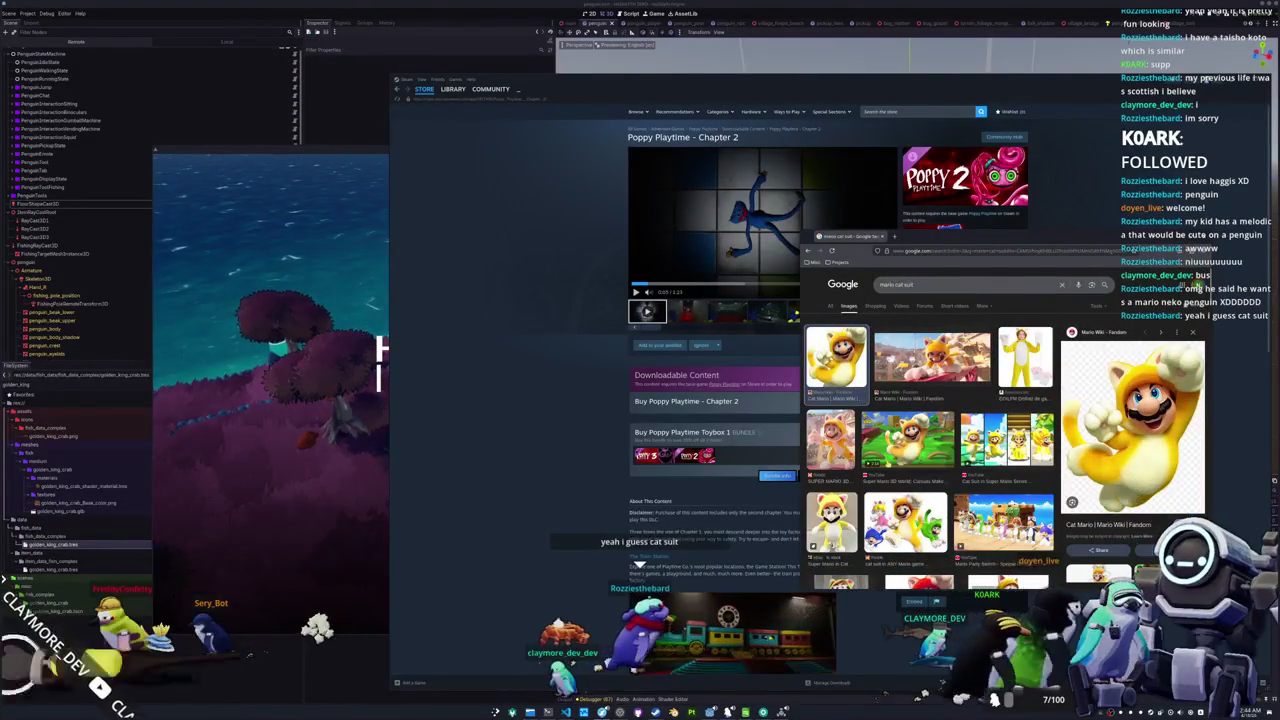
scroll(900, 480, down, 3)
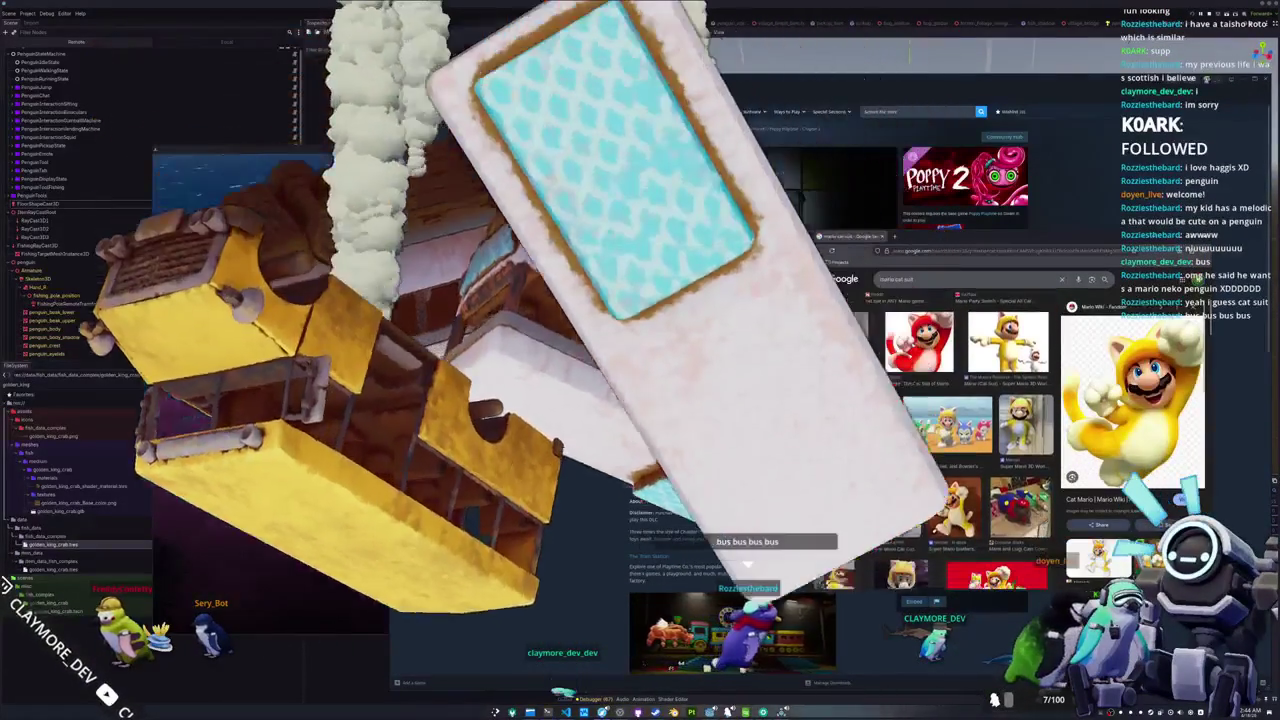
scroll(930, 430, down, 3)
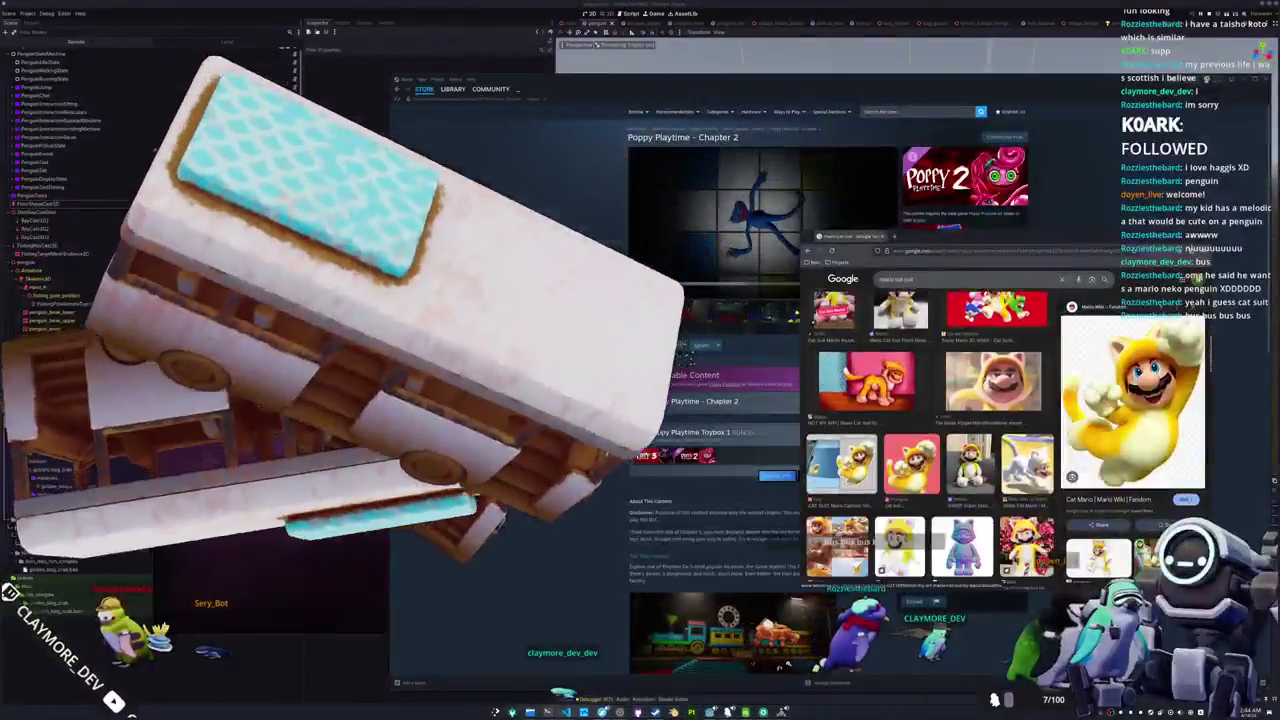
scroll(940, 440, down, 3)
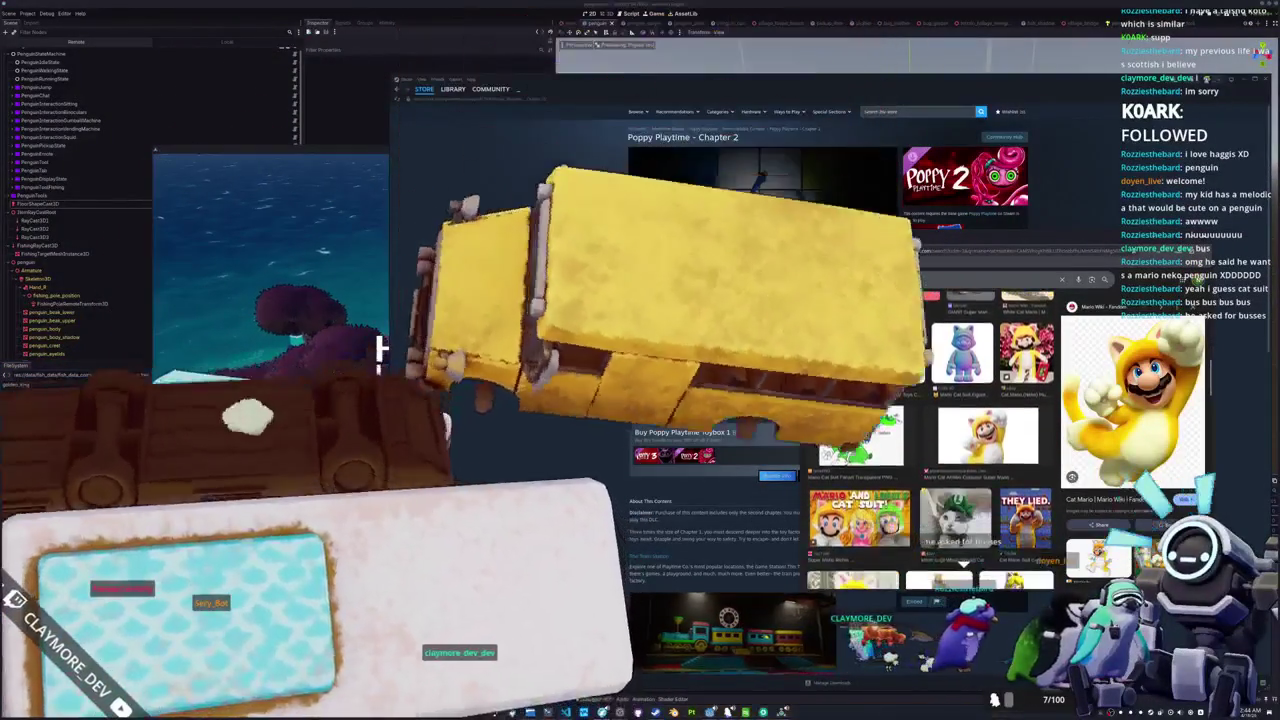
scroll(950, 430, down, 3)
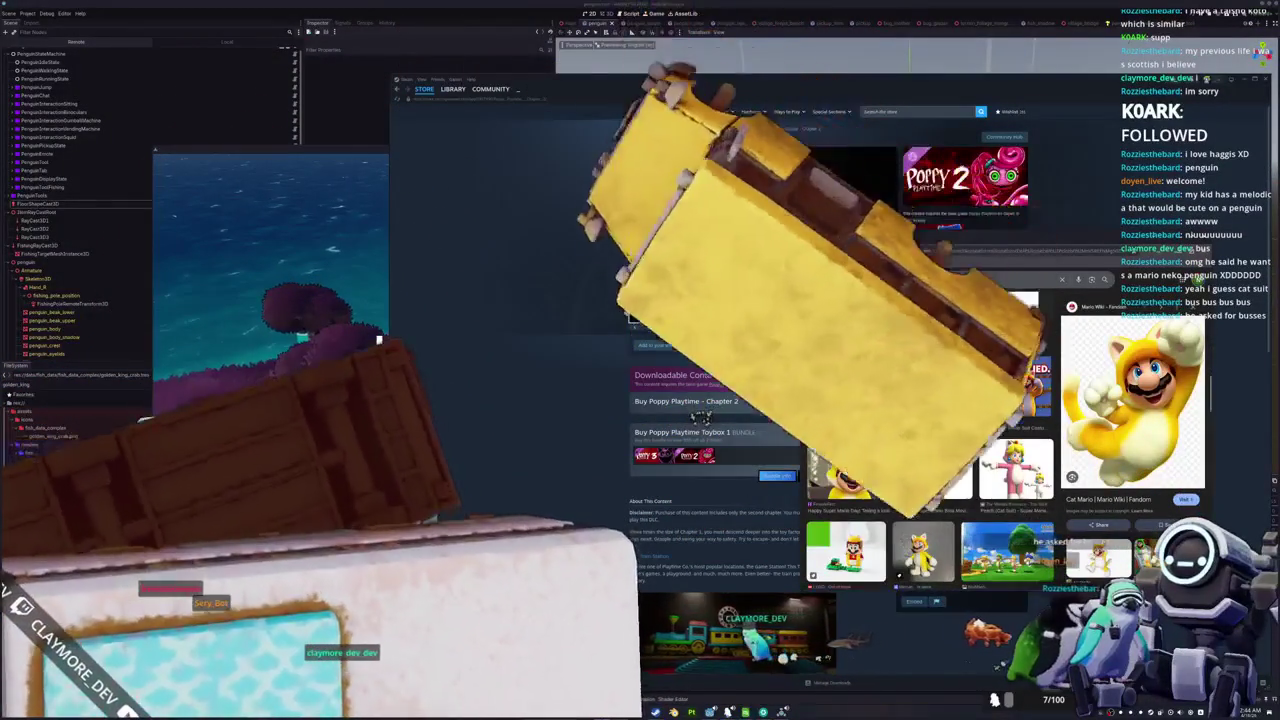
scroll(930, 430, up, 3)
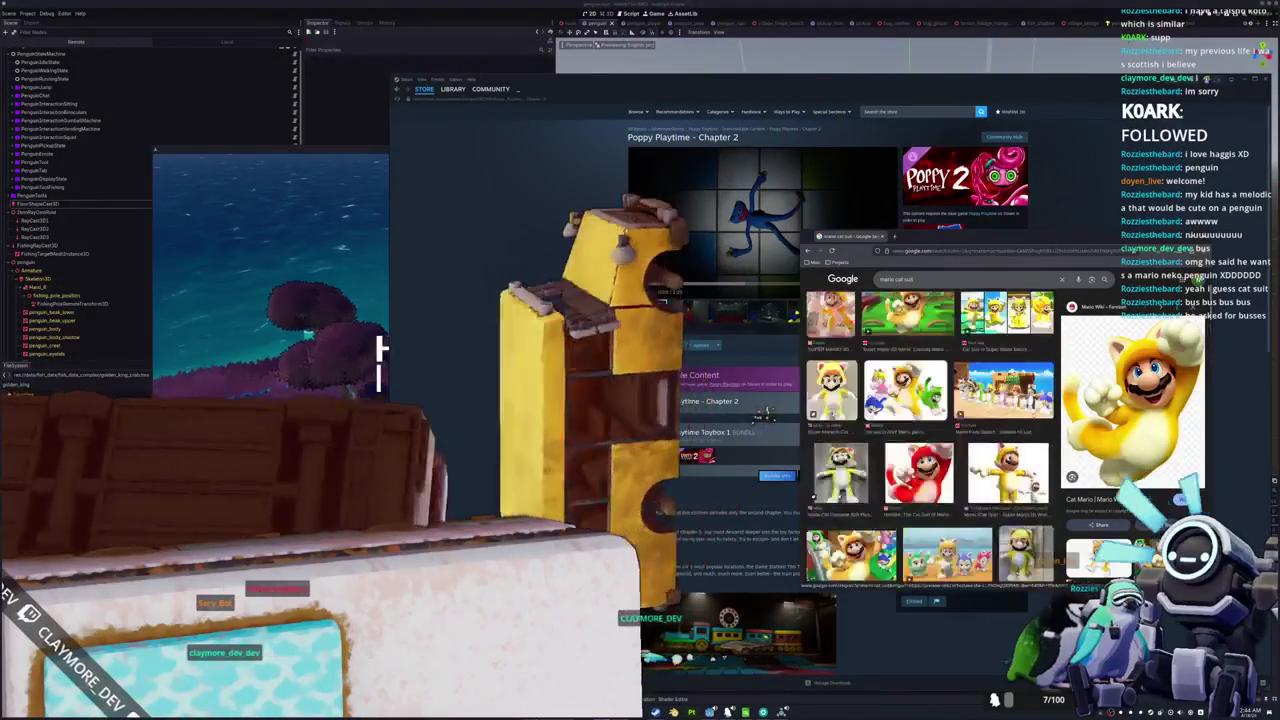
scroll(930, 430, up, 2)
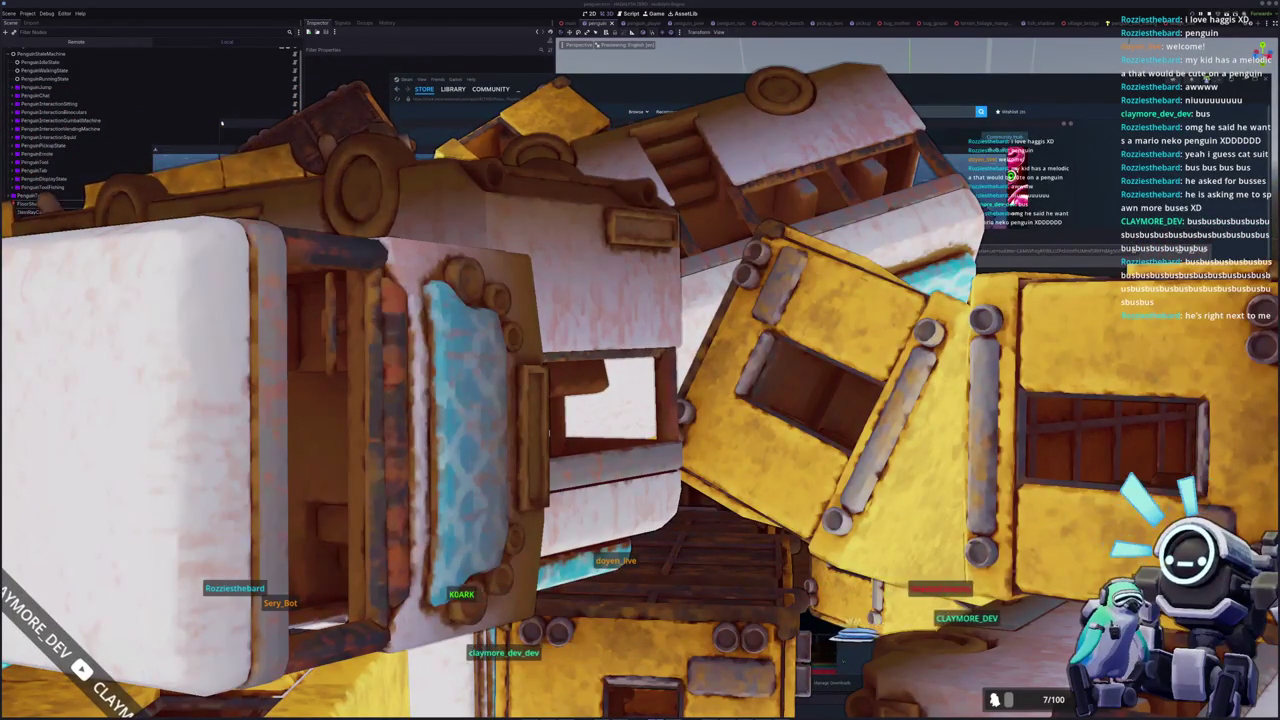
Leave the Godot editor with F5, which launches the HADALYTH ZERO game
key(F5)
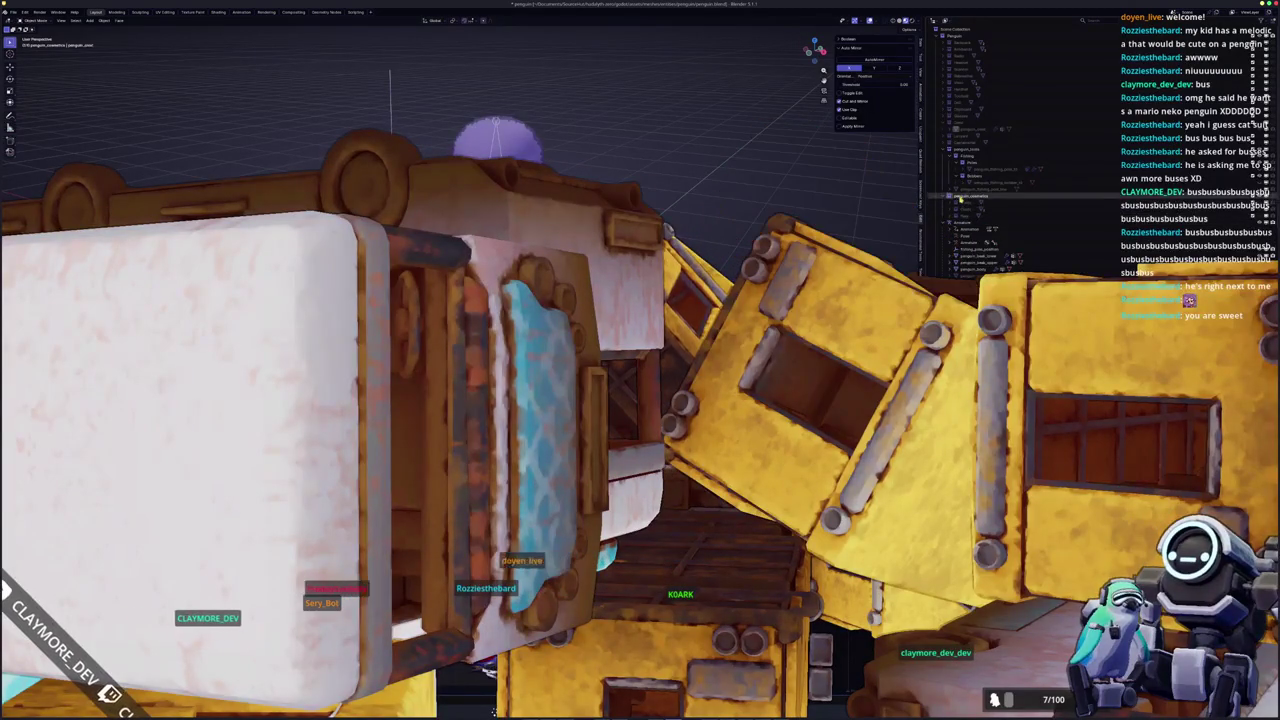
Select the penguin object and the Scene Collection, then rename an Outliner item
click(955, 148)
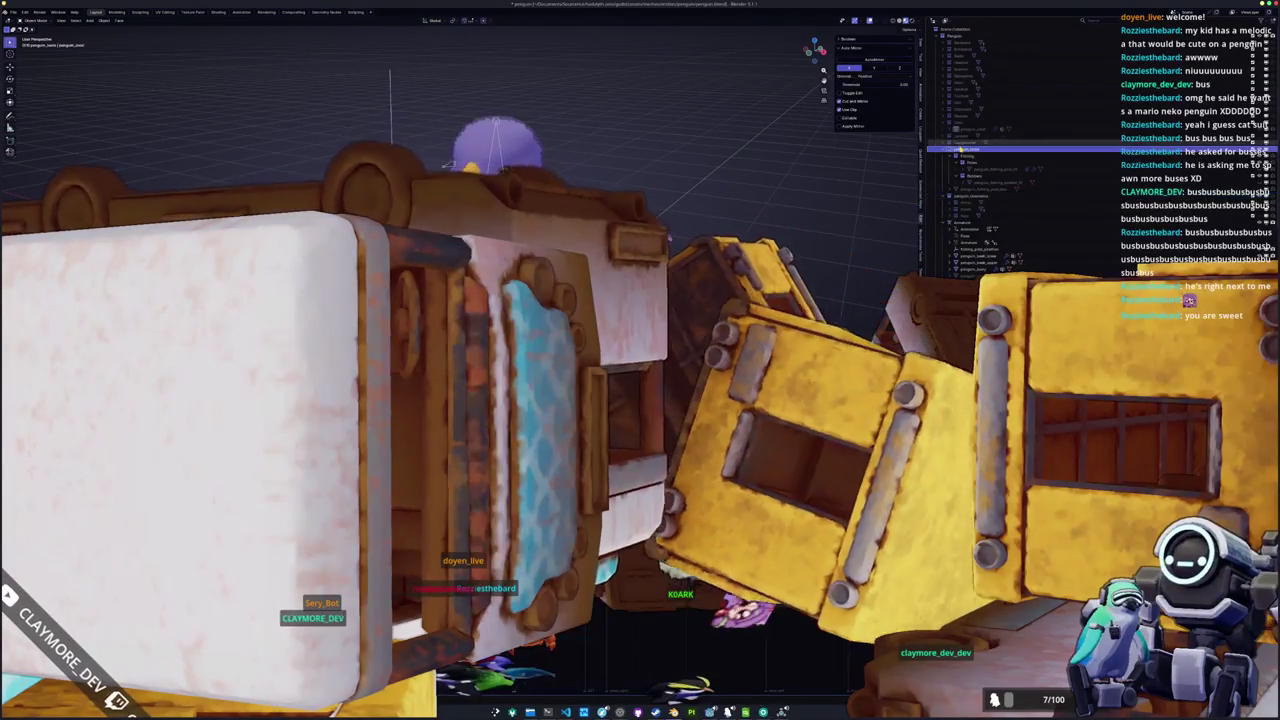
click(948, 35)
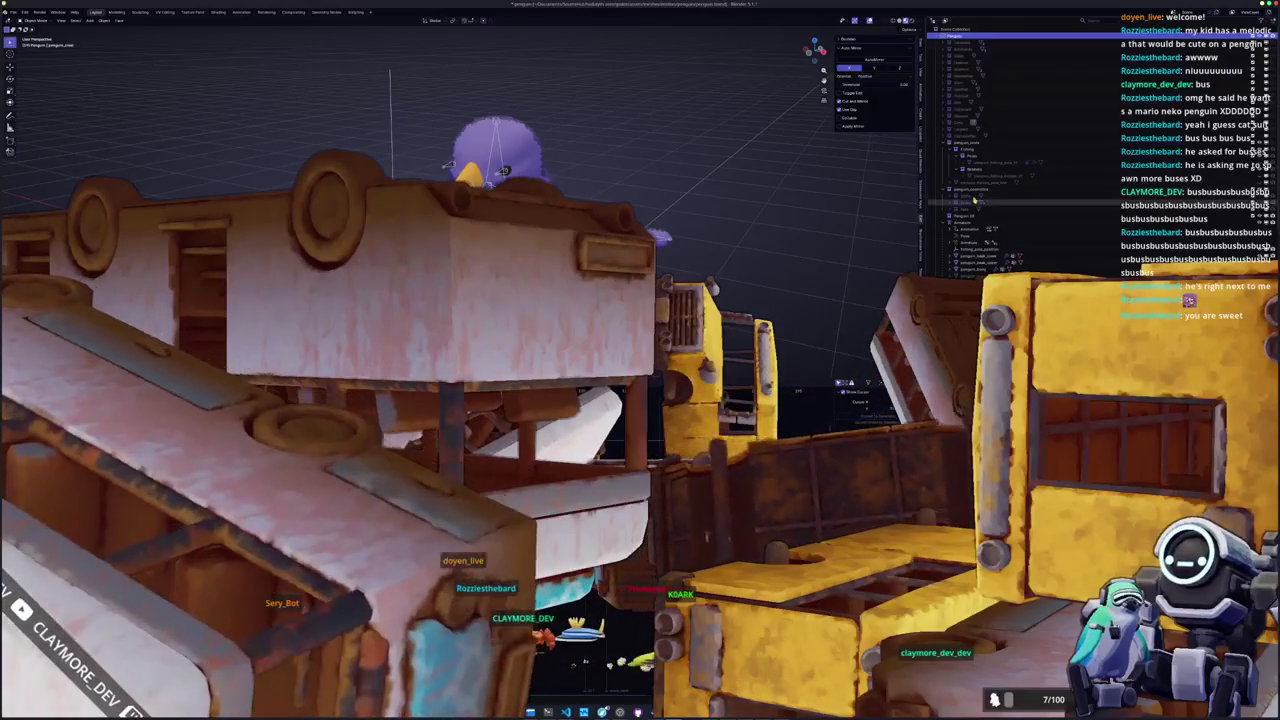
double_click(966, 216)
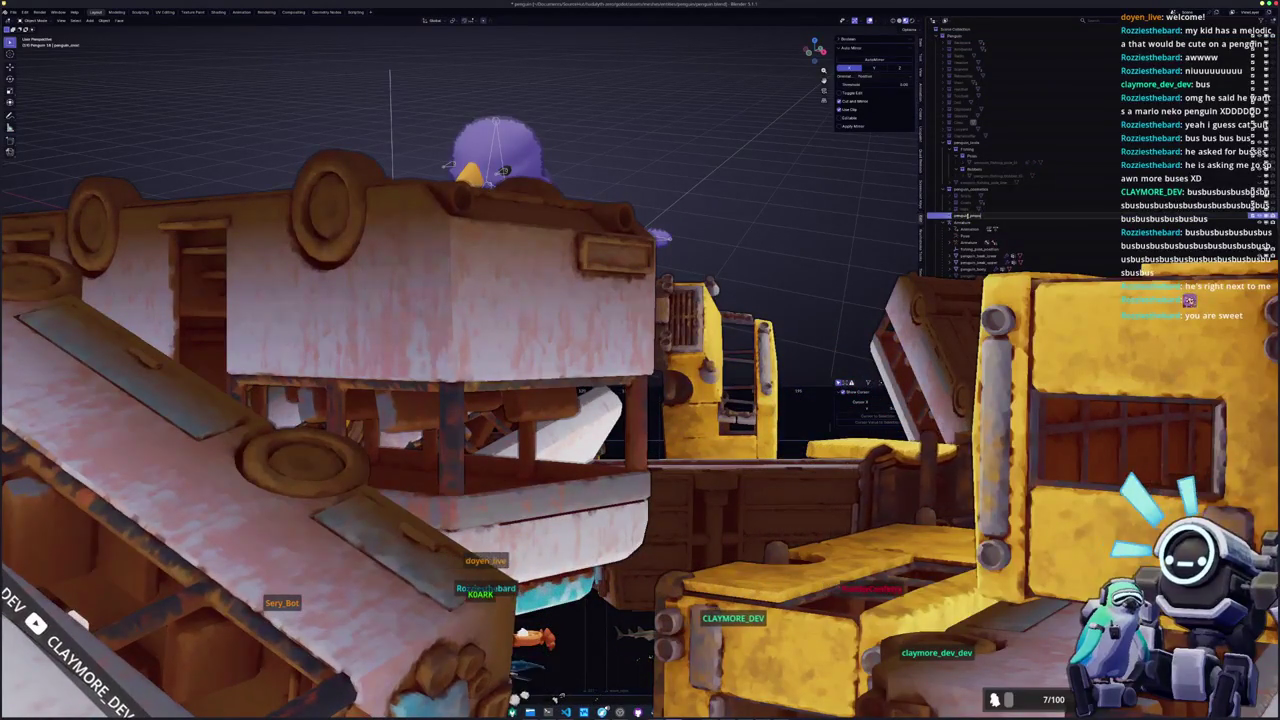
key(Return)
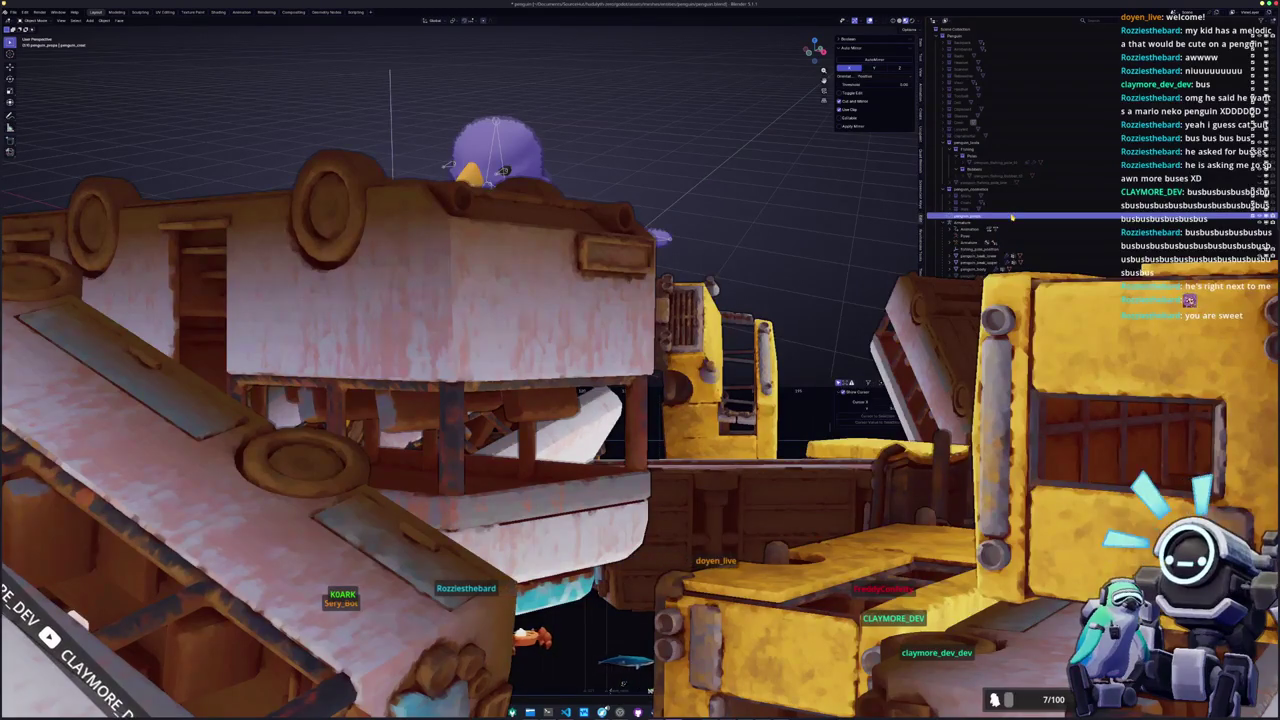
Open the item's context menu, select a penguin row, and bring up the Mario cat suit images
right_click(1012, 216)
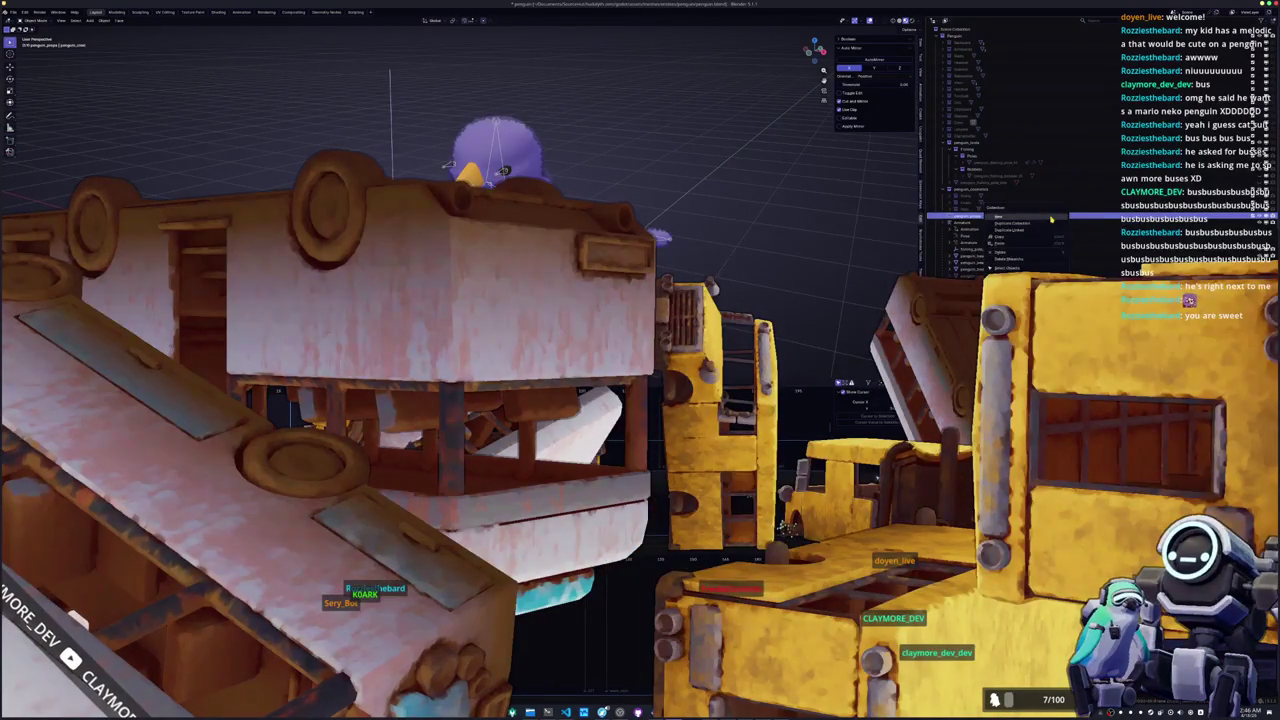
click(982, 221)
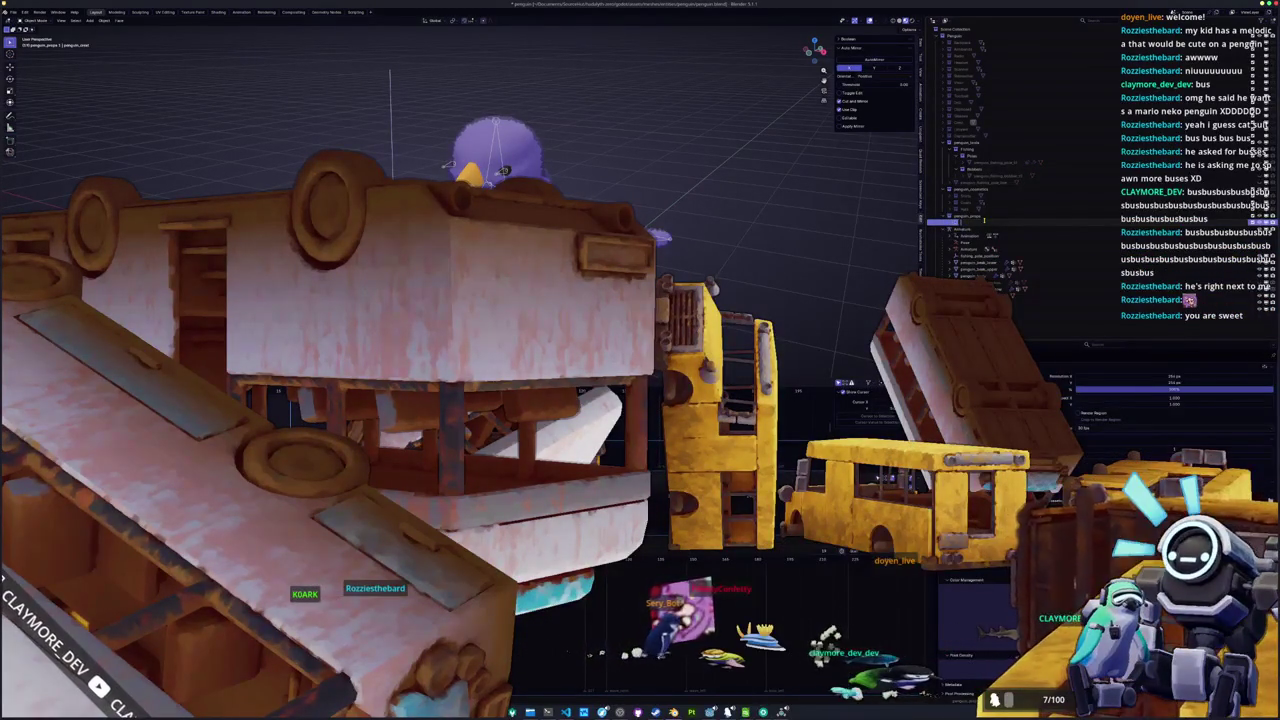
key(alt+Tab)
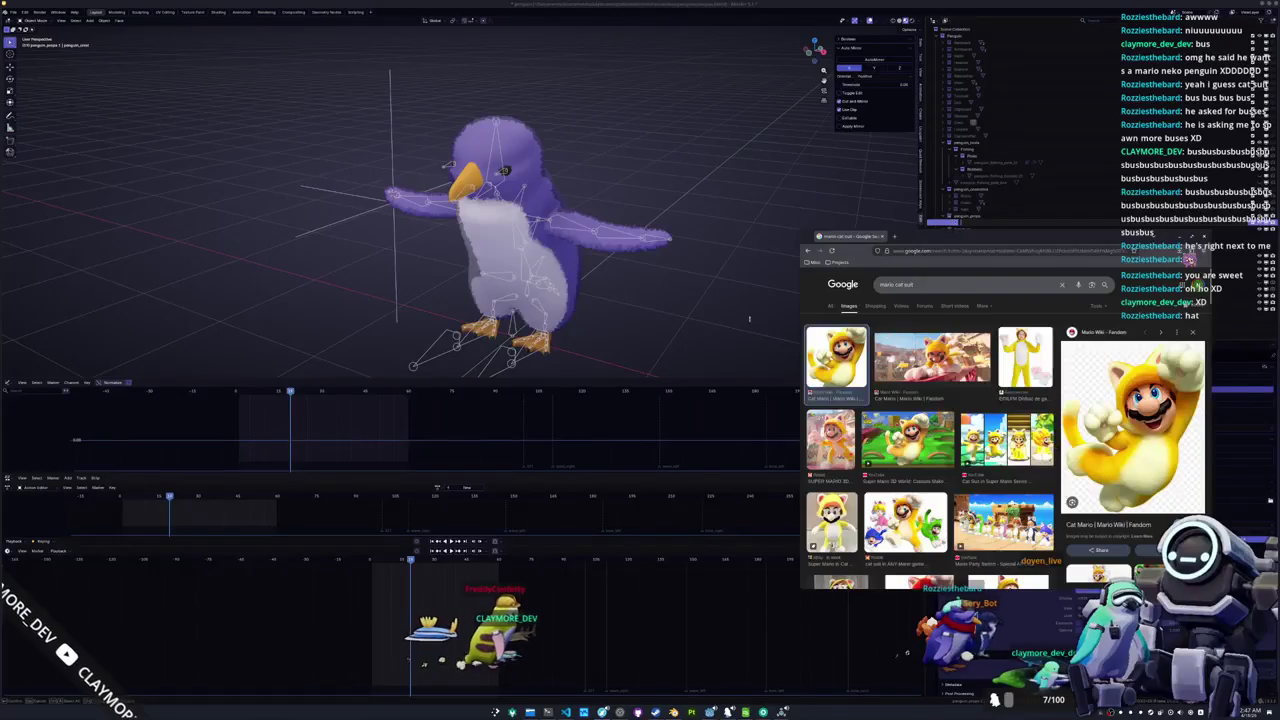
Return to the penguin model, select another penguin object, and orbit to view it from the side
key(alt+Tab)
scroll(460, 200, down, 3)
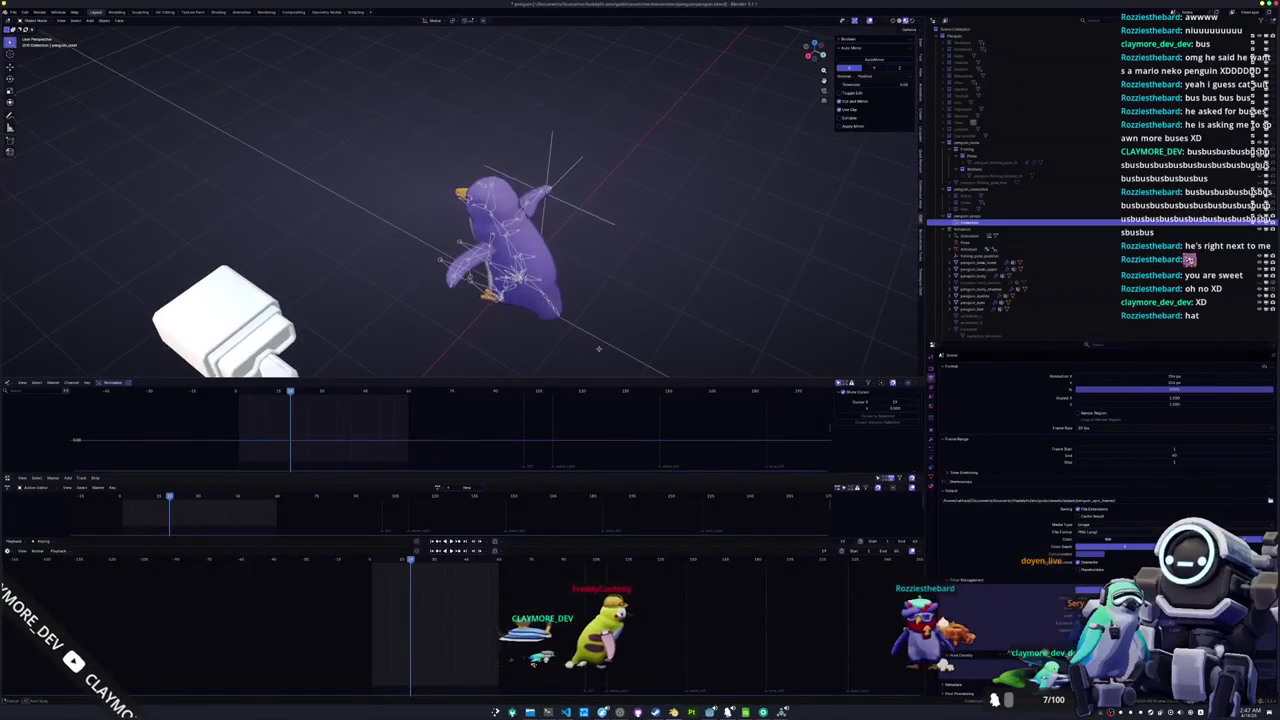
click(510, 250)
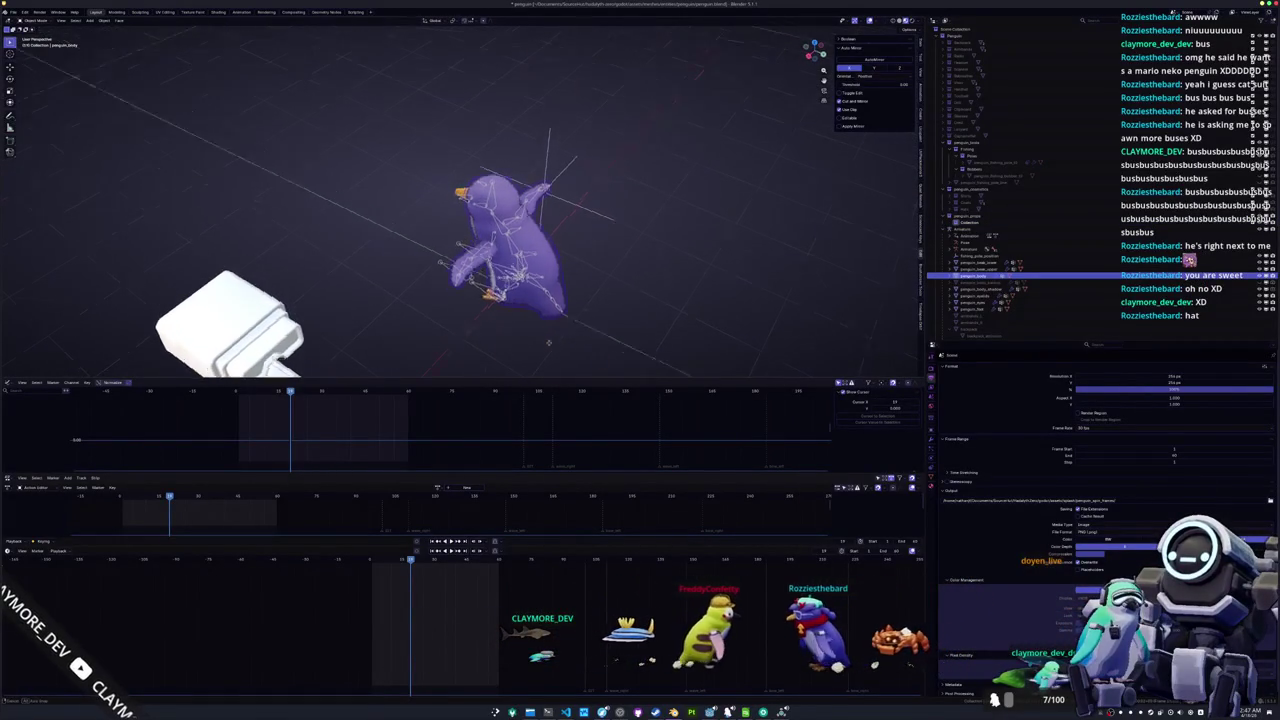
scroll(590, 329, left, 5)
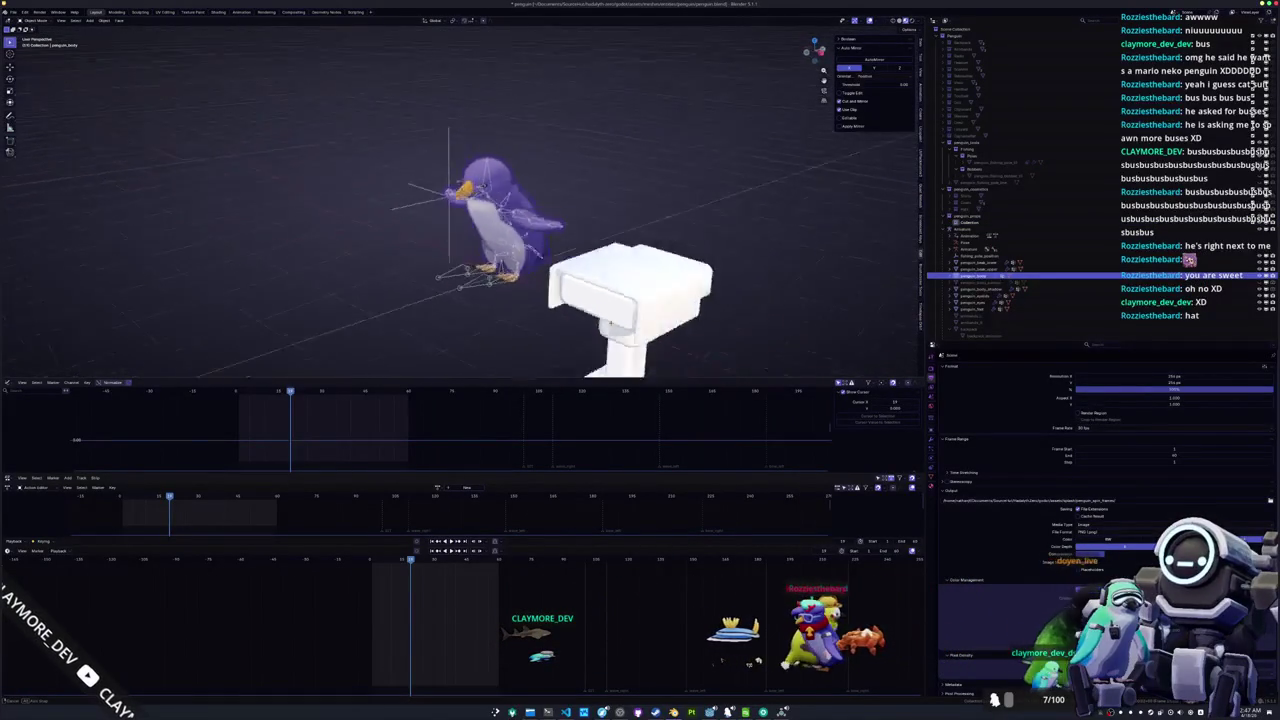
scroll(573, 323, left, 5)
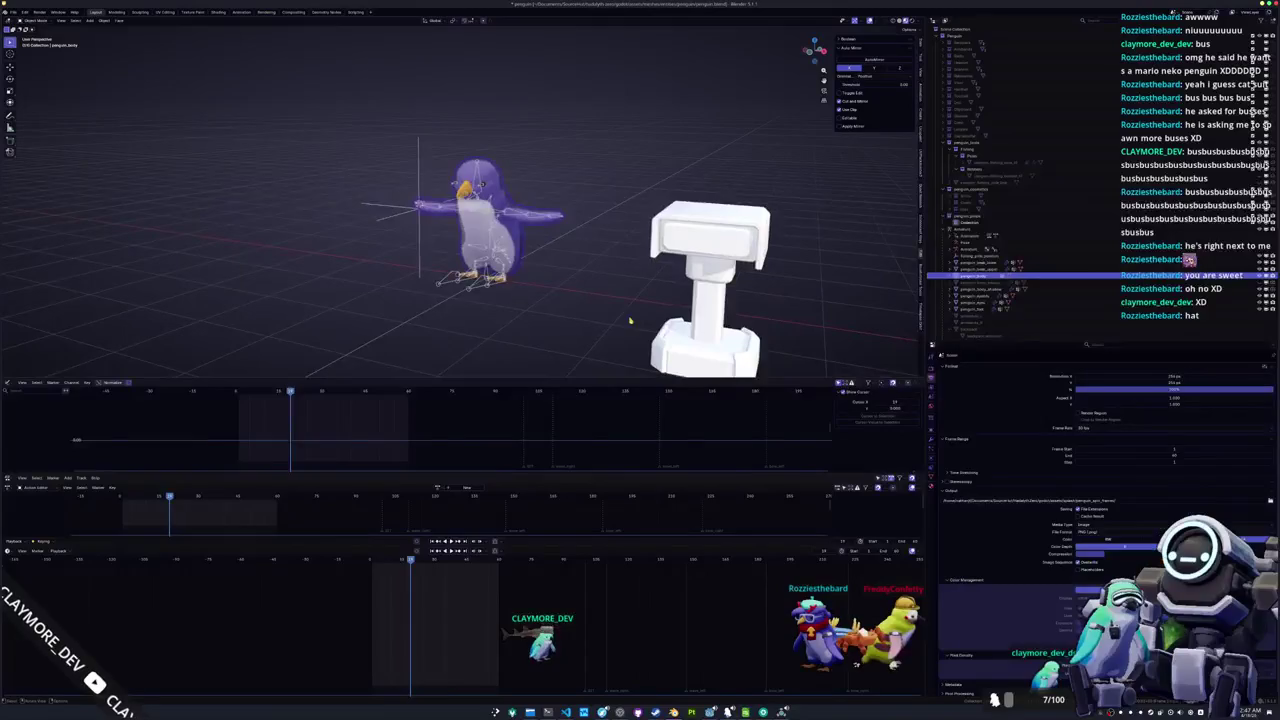
scroll(594, 311, up, 3)
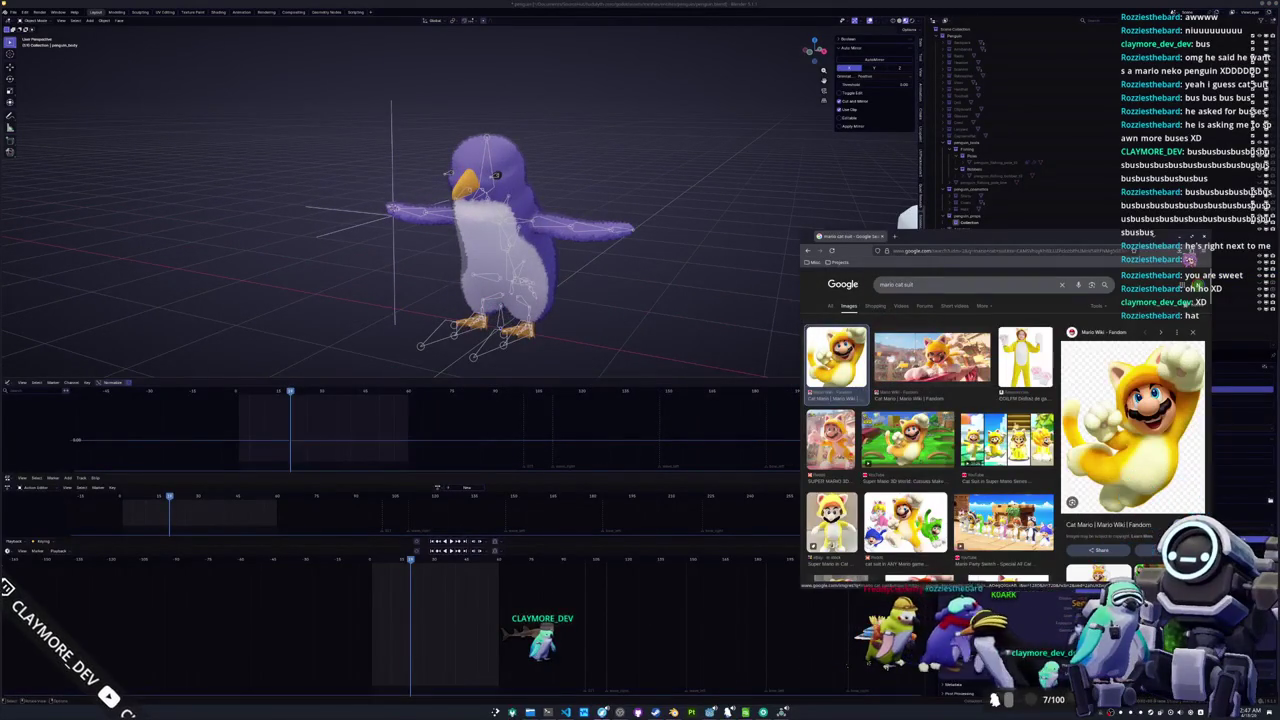
scroll(930, 420, down, 3)
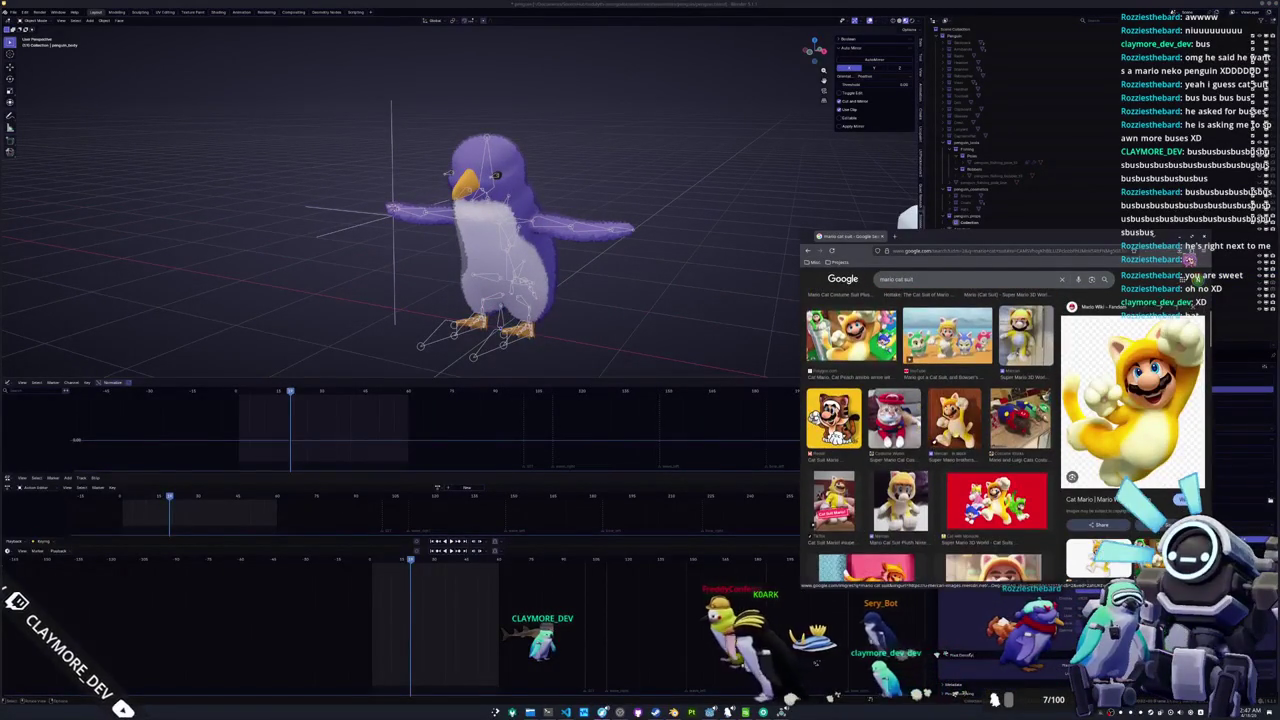
scroll(930, 430, down, 1)
scroll(930, 420, down, 4)
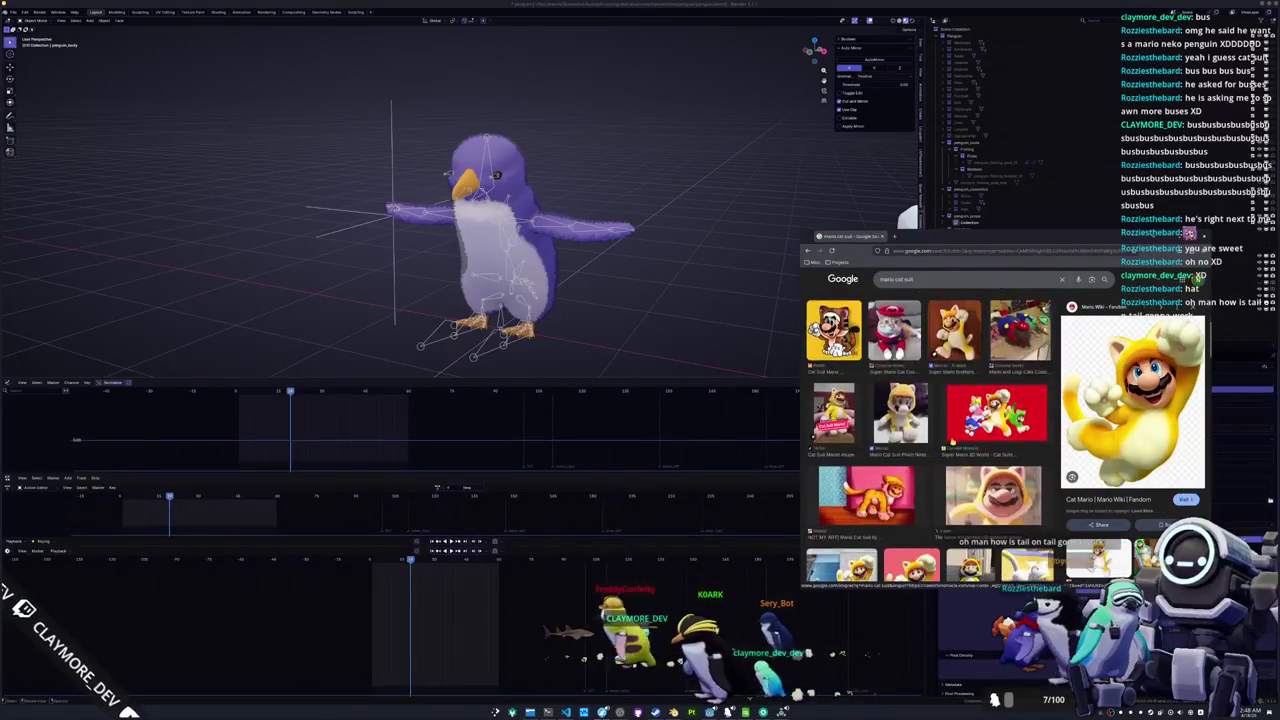
mouse_move(726, 337)
mouse_down()
mouse_move(596, 235)
mouse_move(592, 272)
mouse_move(779, 303)
mouse_up()
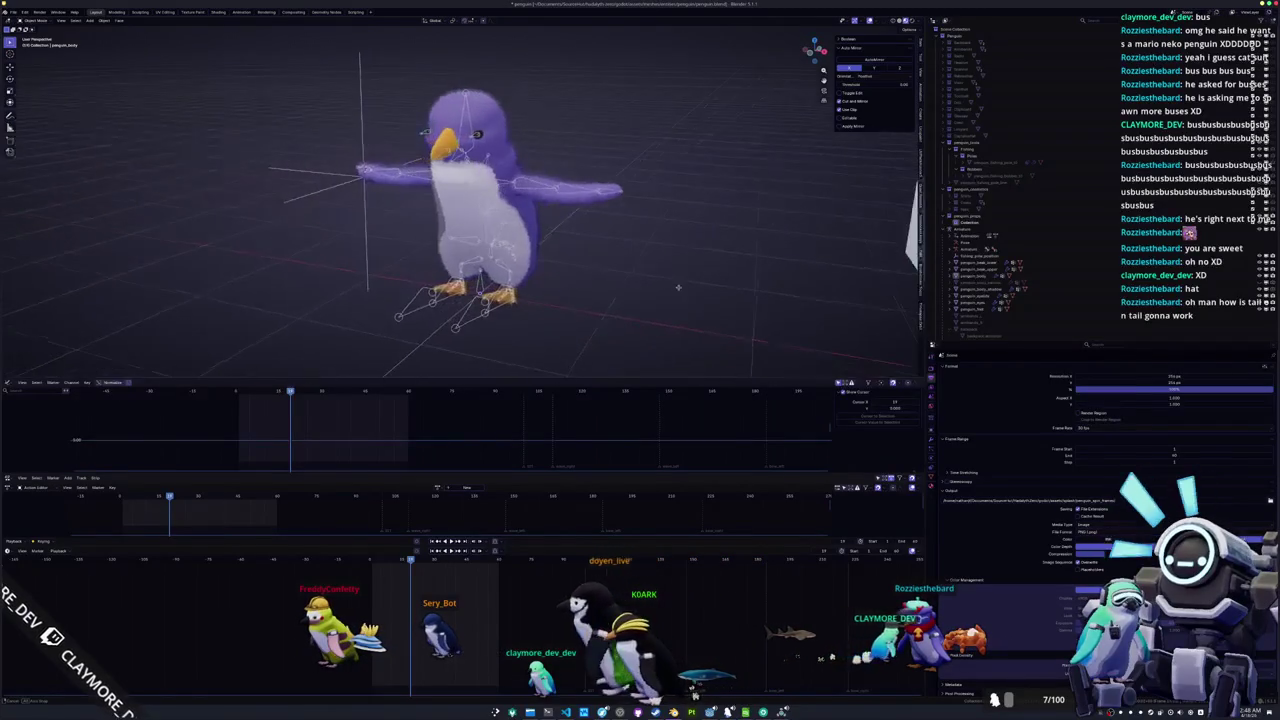
scroll(930, 440, down, 5)
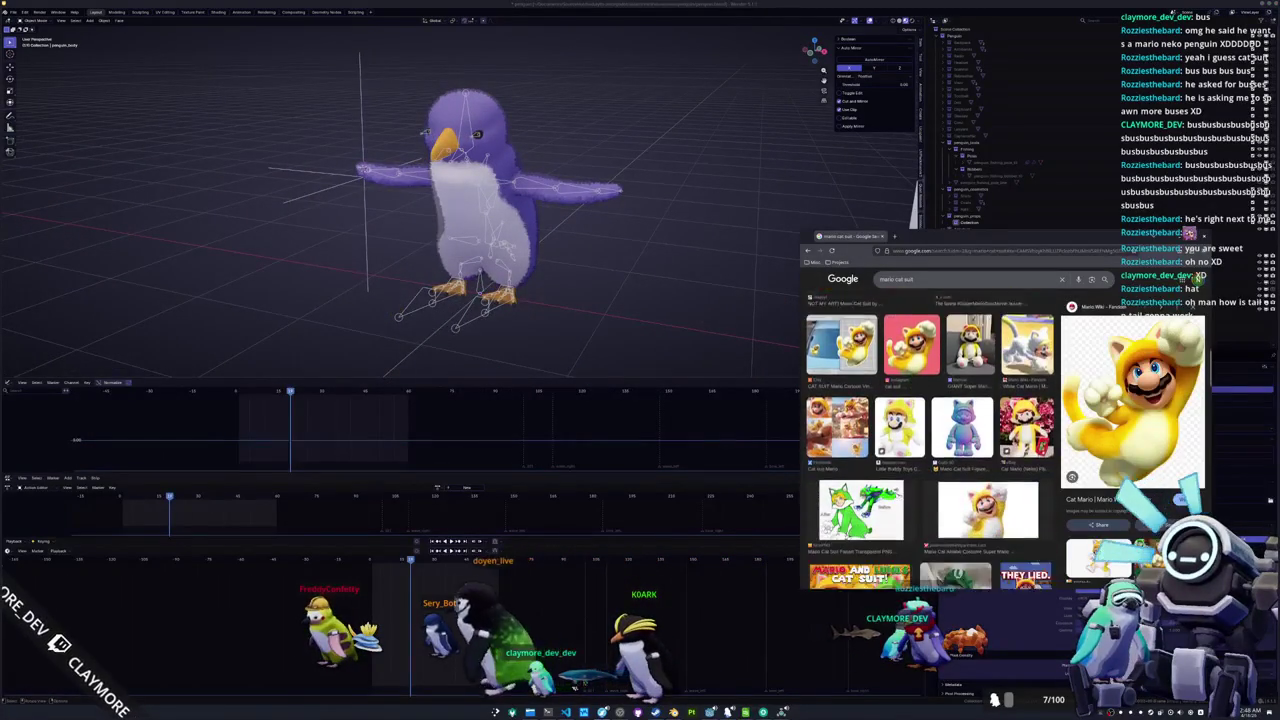
scroll(918, 455, down, 10)
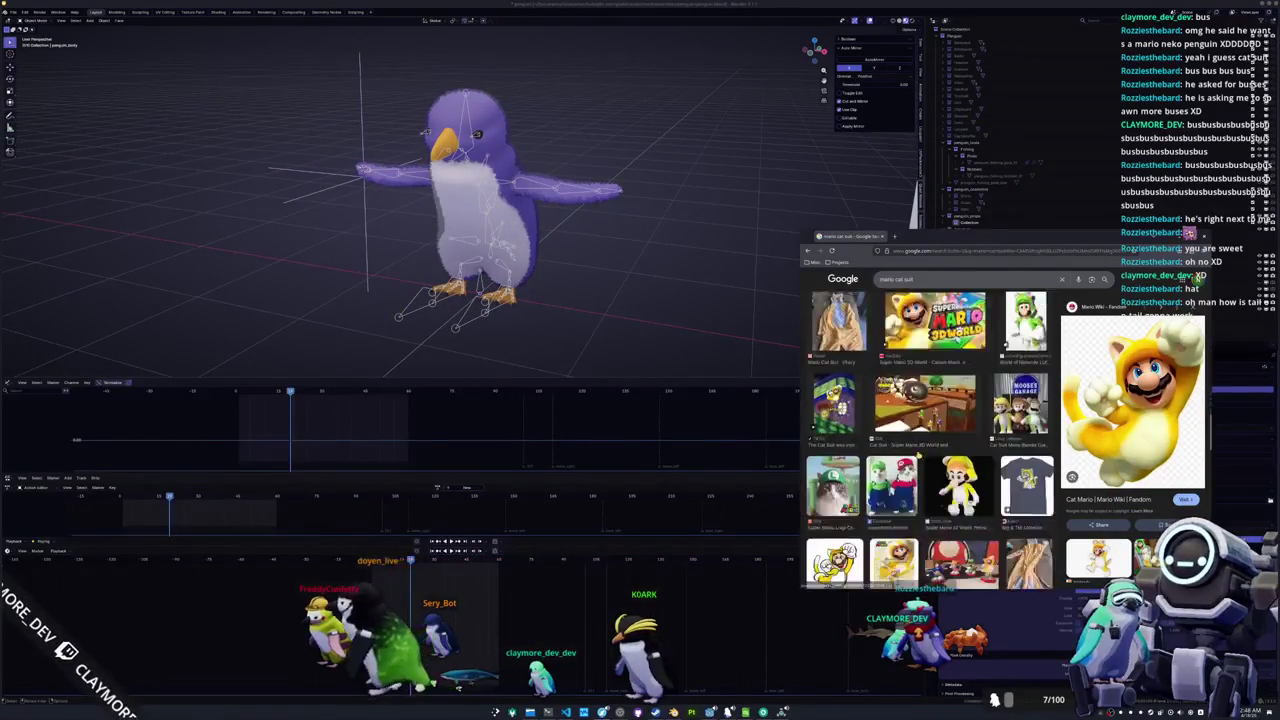
scroll(918, 455, up, 5)
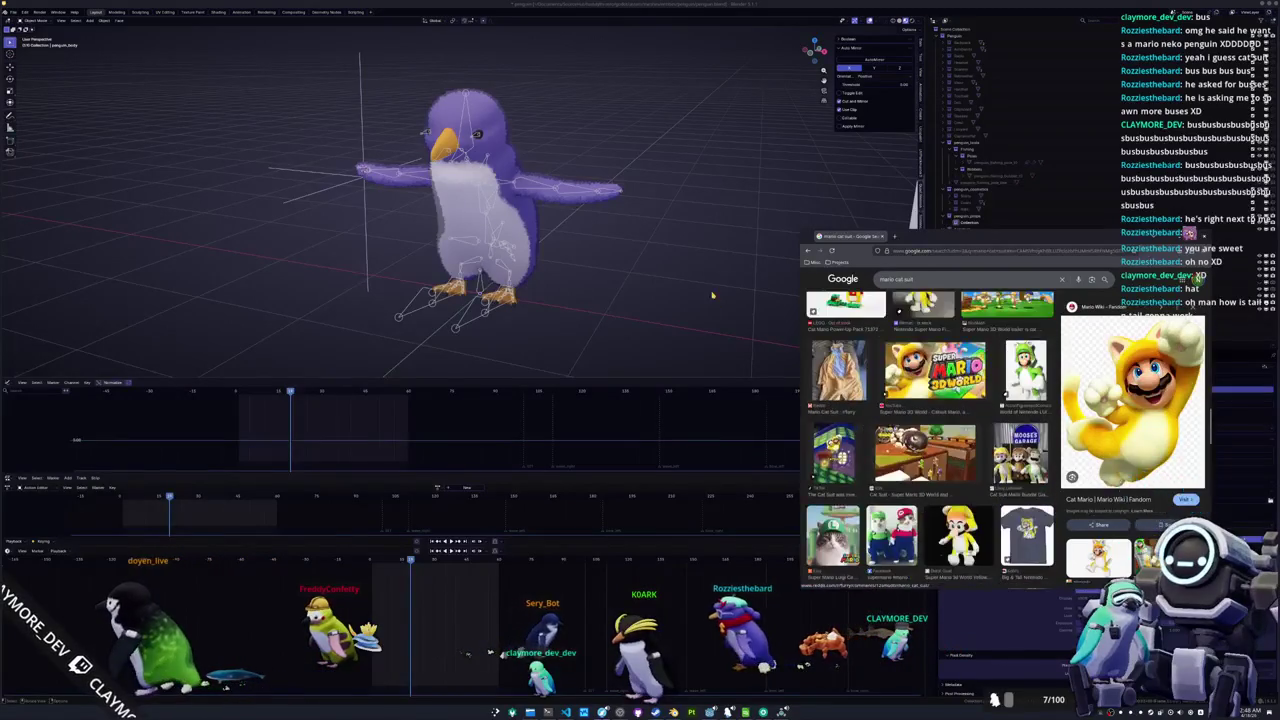
Select penguin_body and the Scene Collection, collapse an expanded Outliner branch, then show the images again
click(1034, 151)
click(1034, 148)
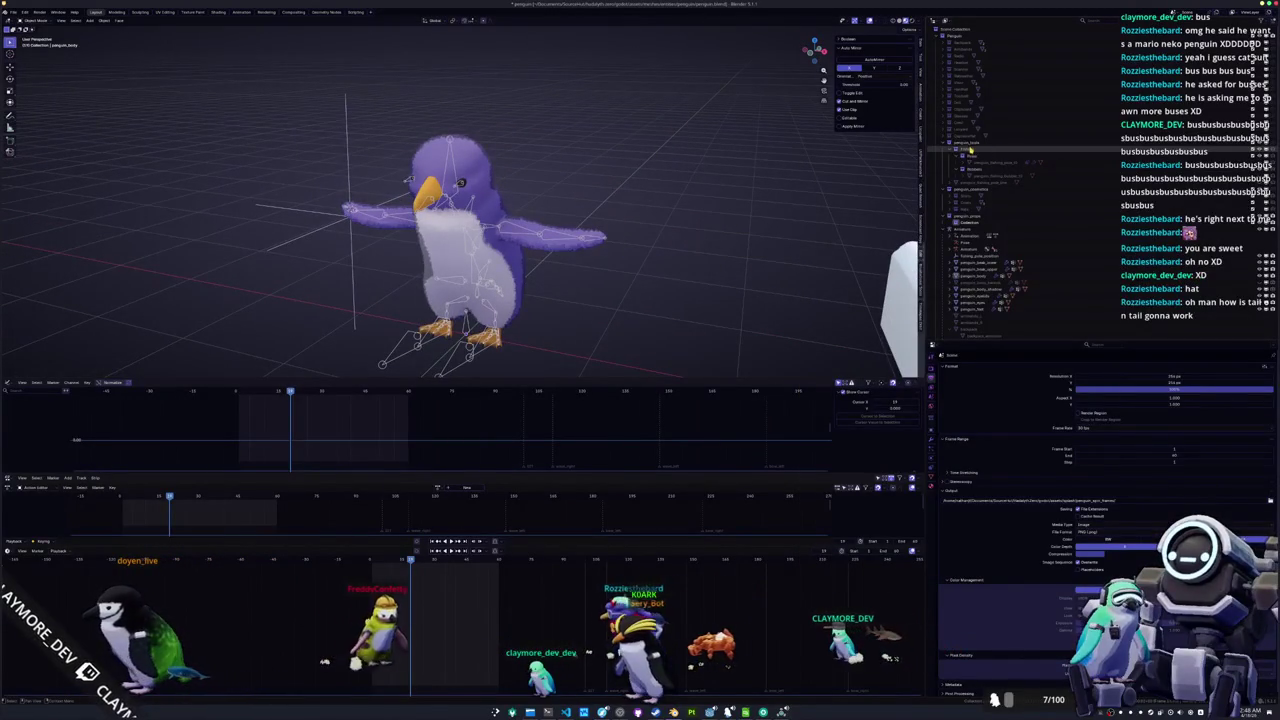
click(957, 36)
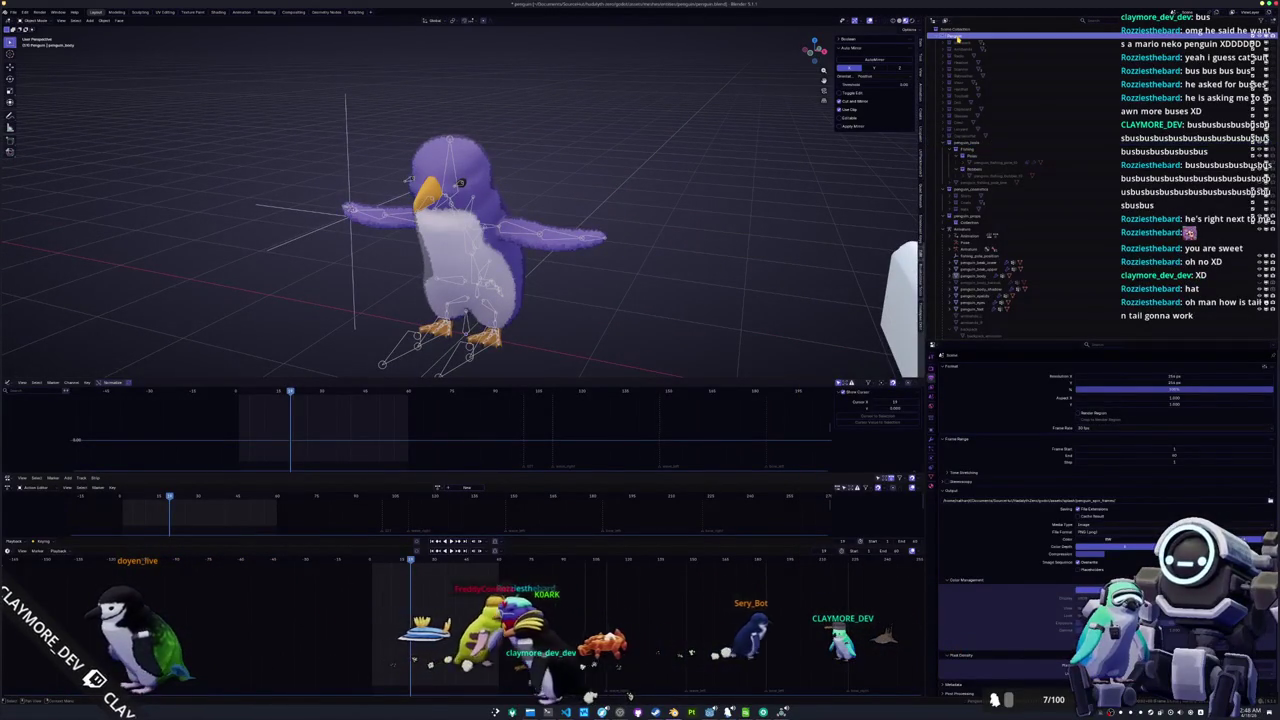
click(945, 231)
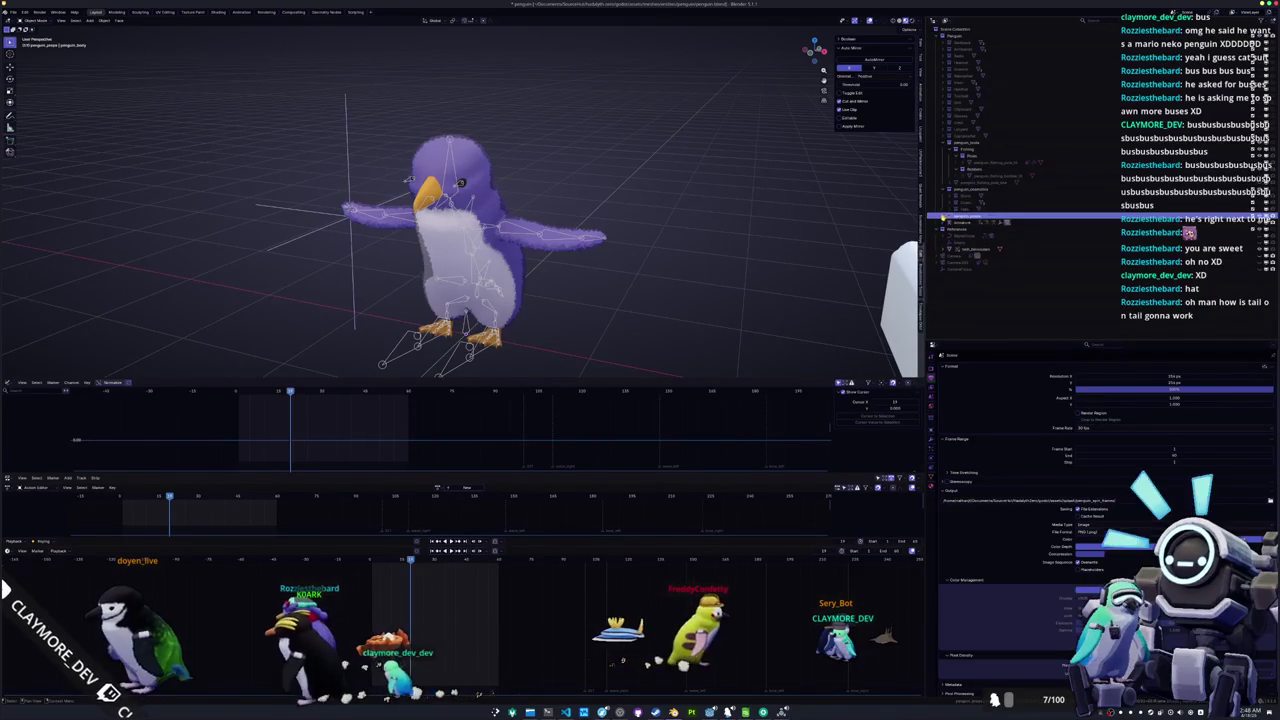
click(972, 222)
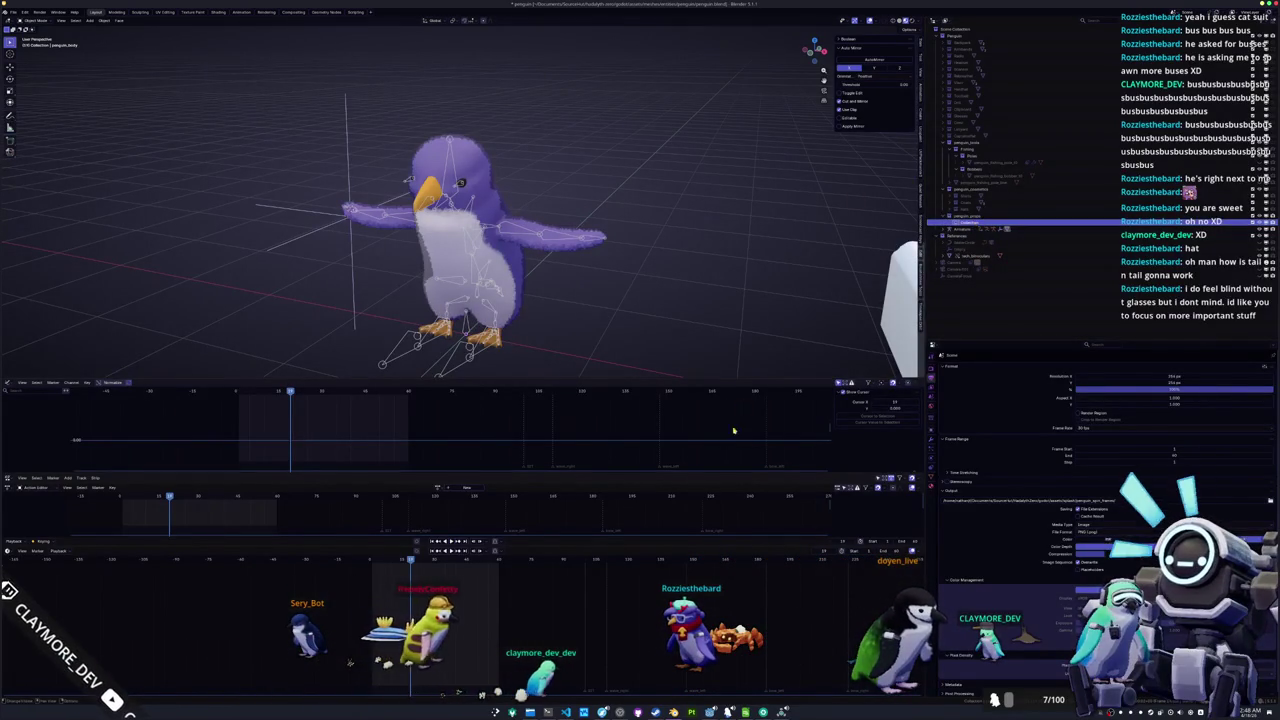
key(alt+Tab)
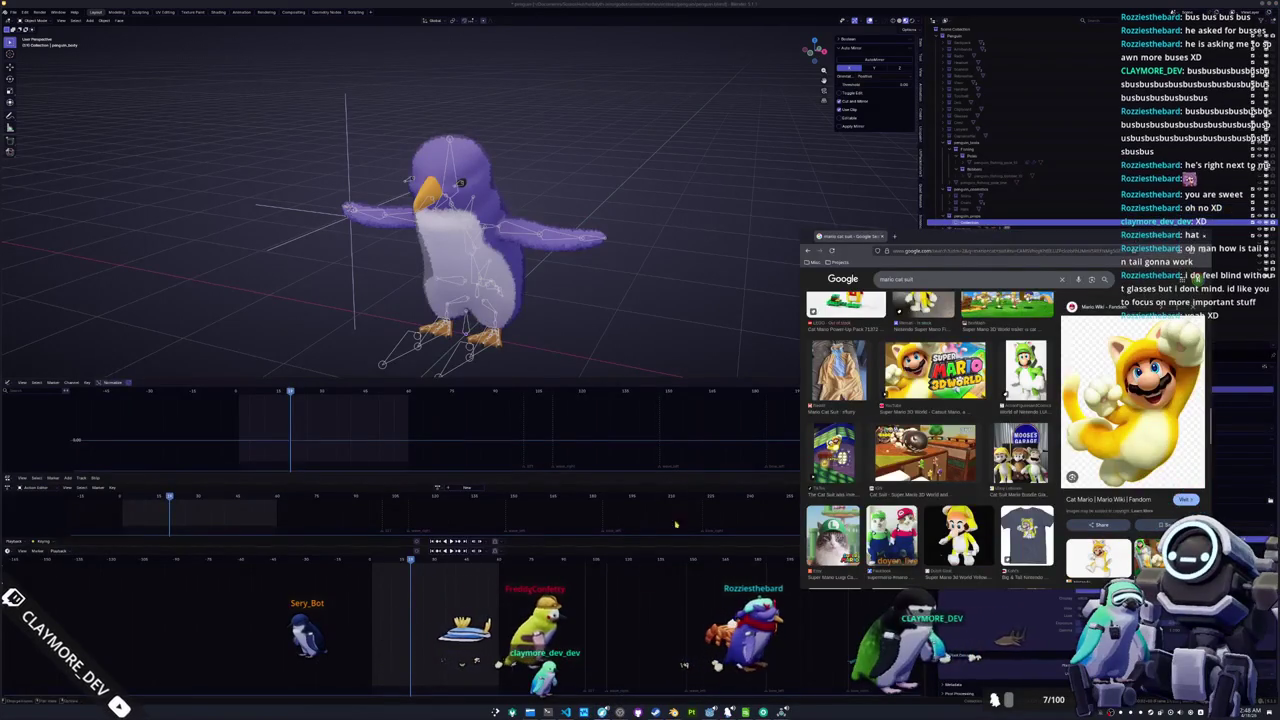
key(alt+Tab)
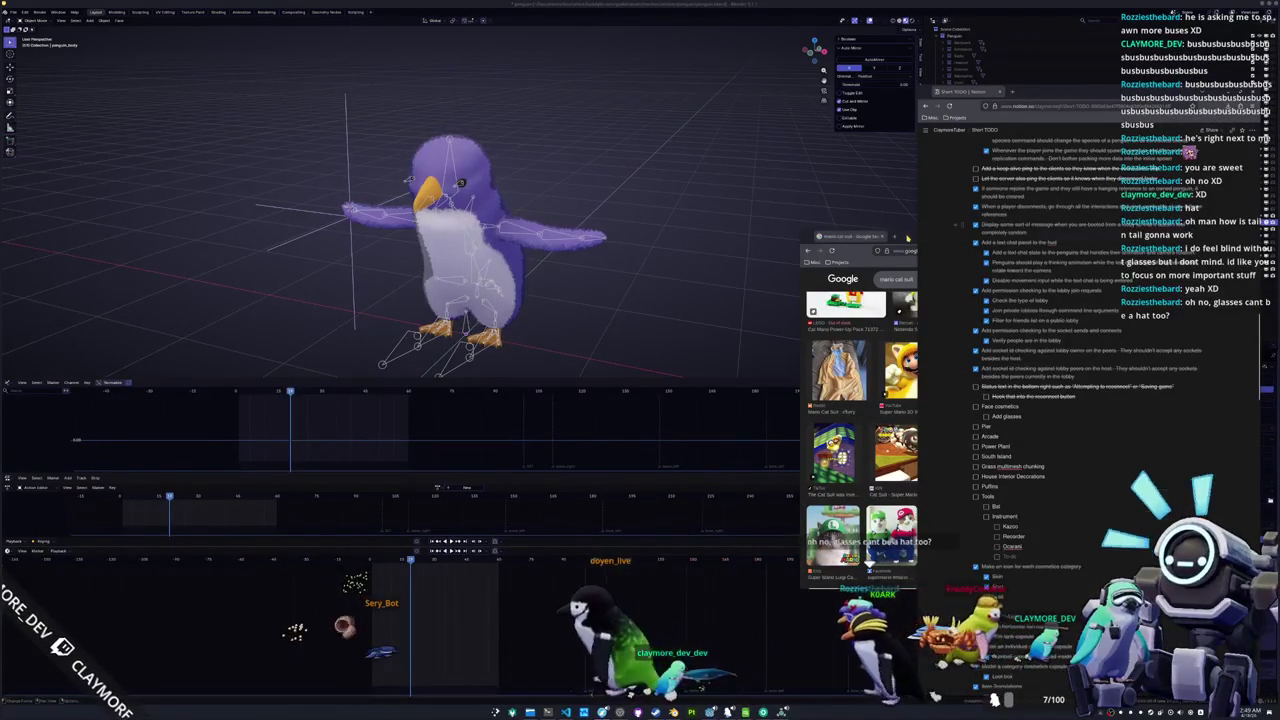
click(908, 237)
click(979, 202)
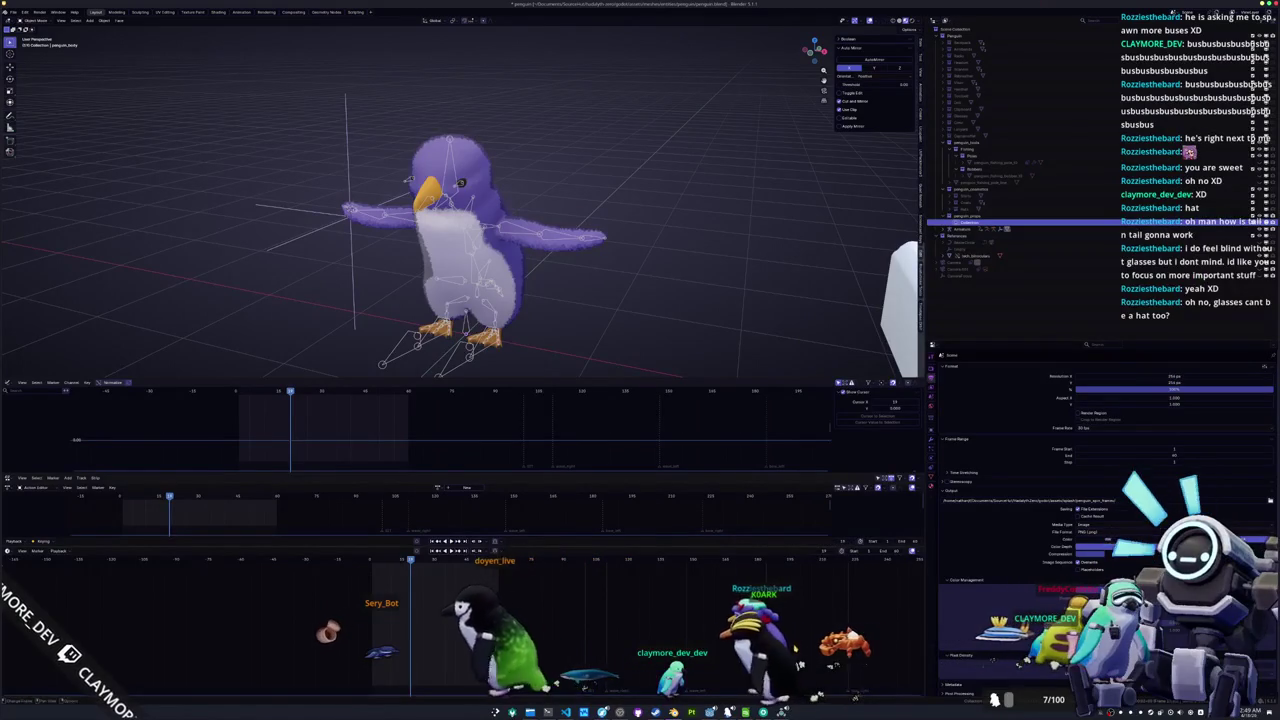
key(alt+Tab)
mouse_move(958, 238)
mouse_down()
mouse_move(721, 259)
mouse_move(595, 319)
mouse_move(671, 324)
mouse_up()
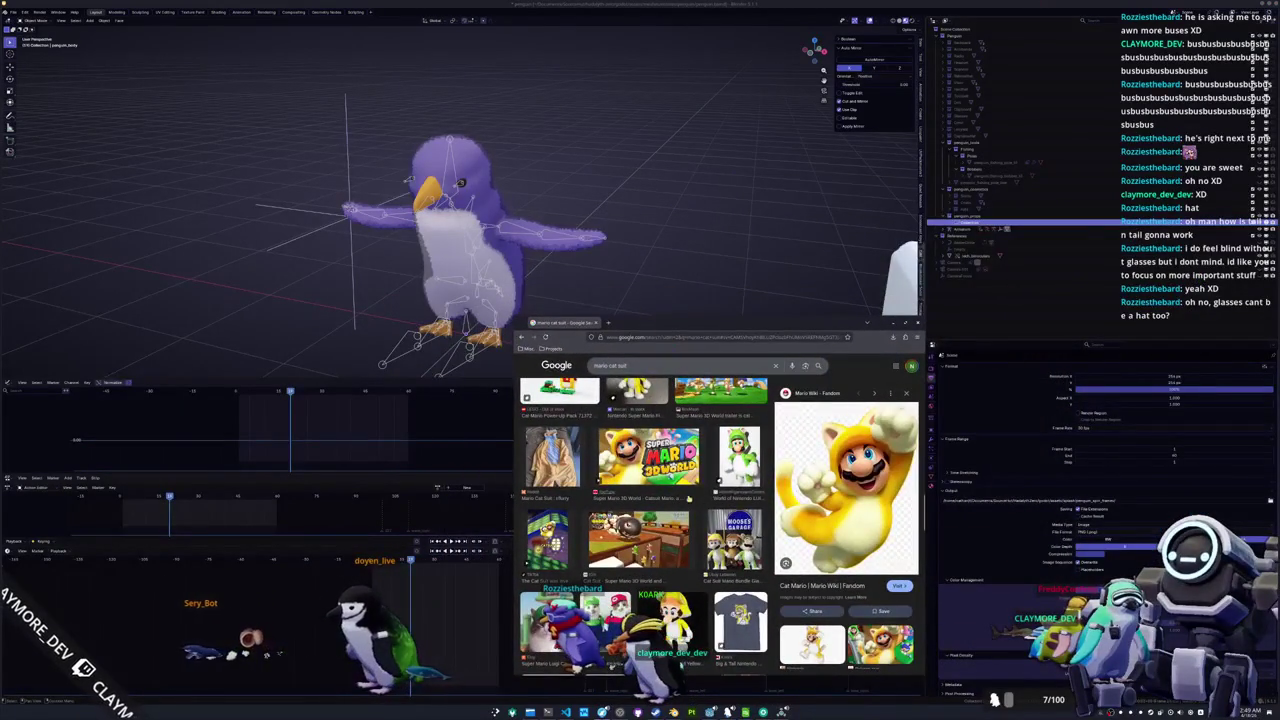
scroll(694, 494, down, 10)
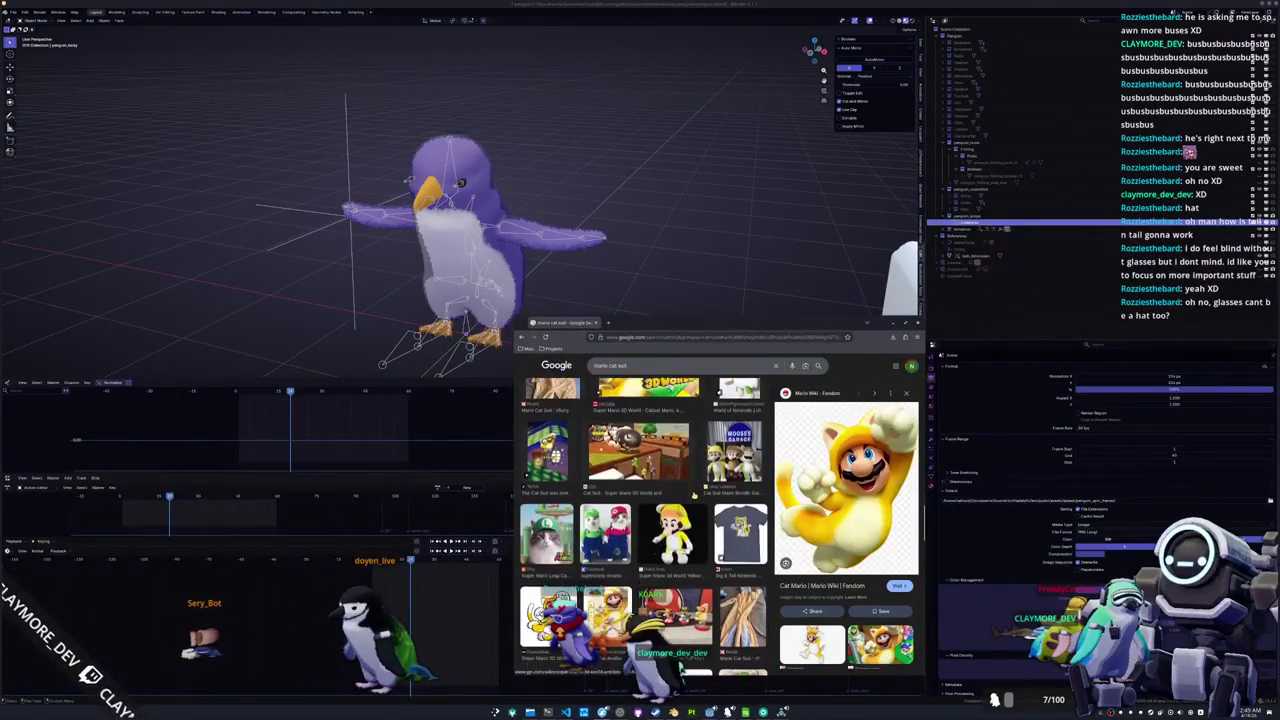
scroll(694, 494, down, 3)
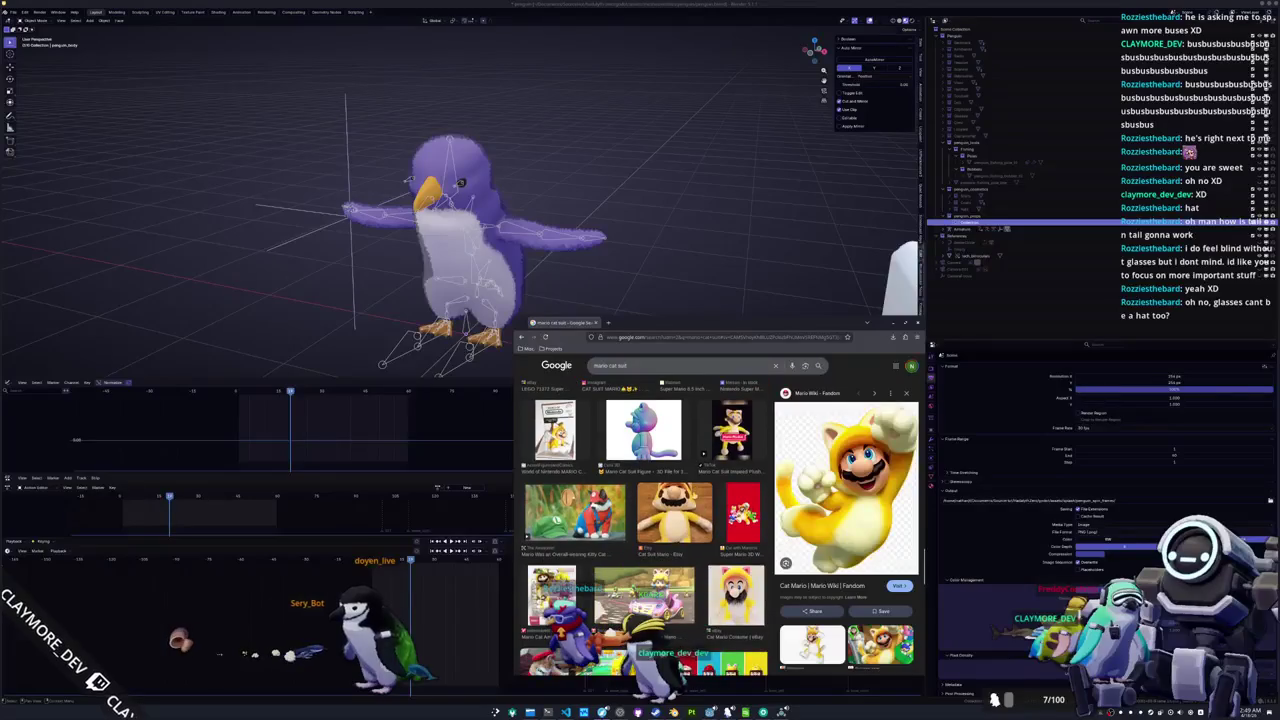
scroll(644, 530, down, 10)
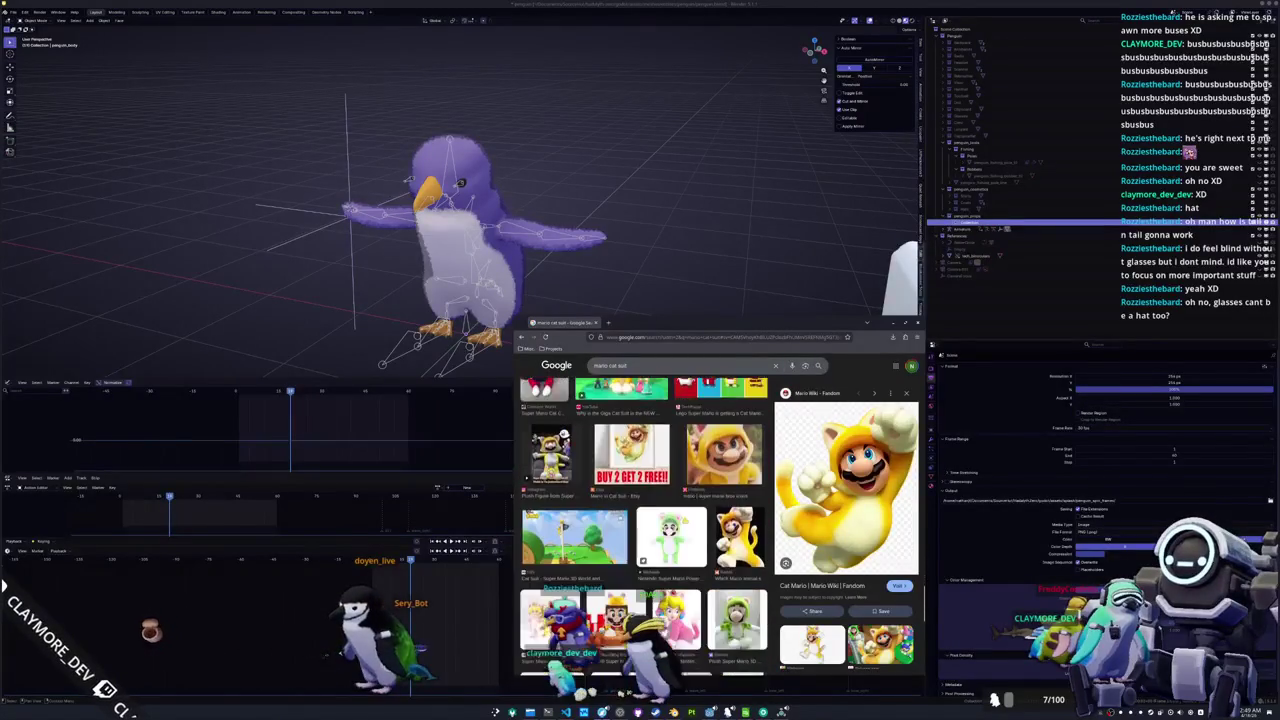
scroll(684, 520, down, 10)
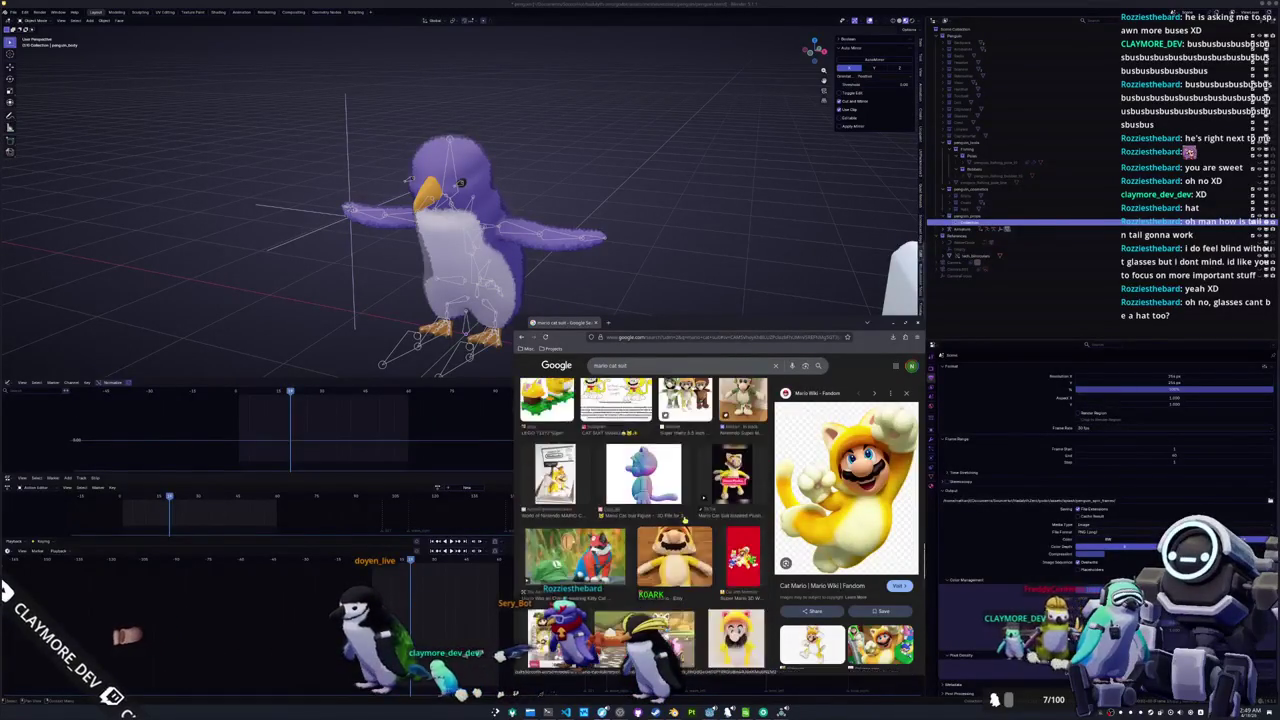
scroll(684, 520, down, 10)
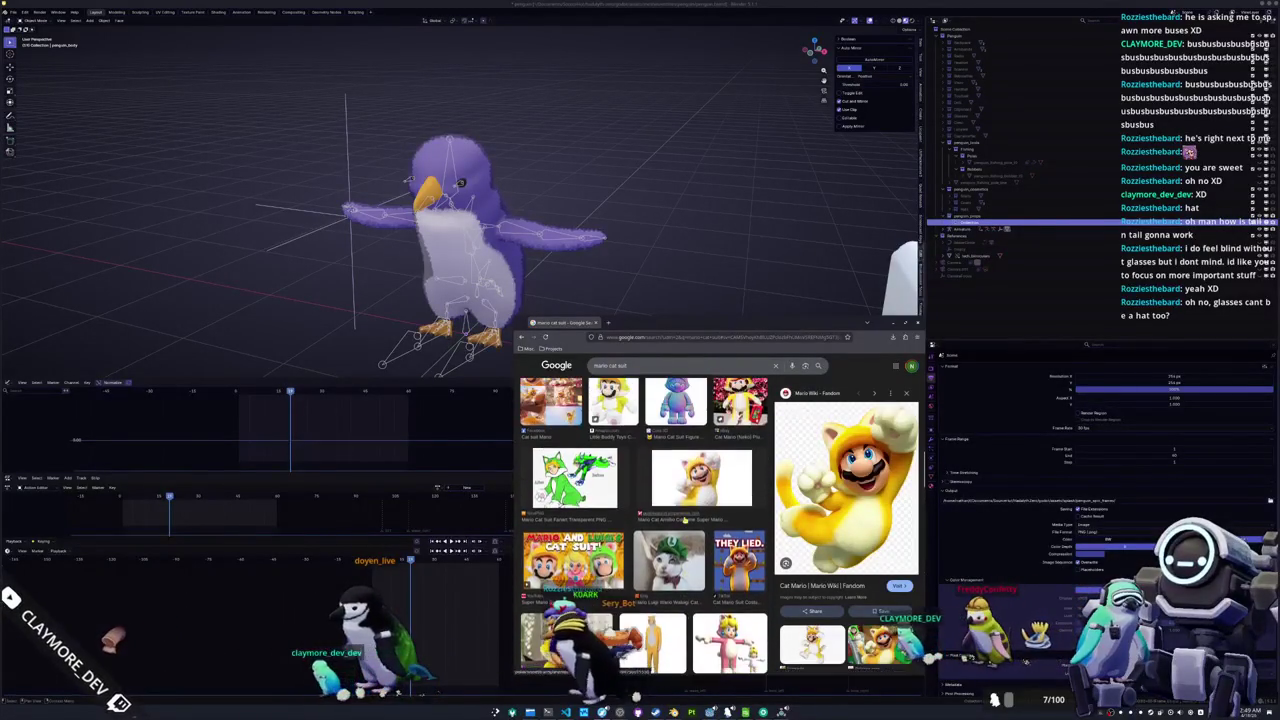
scroll(684, 521, up, 1)
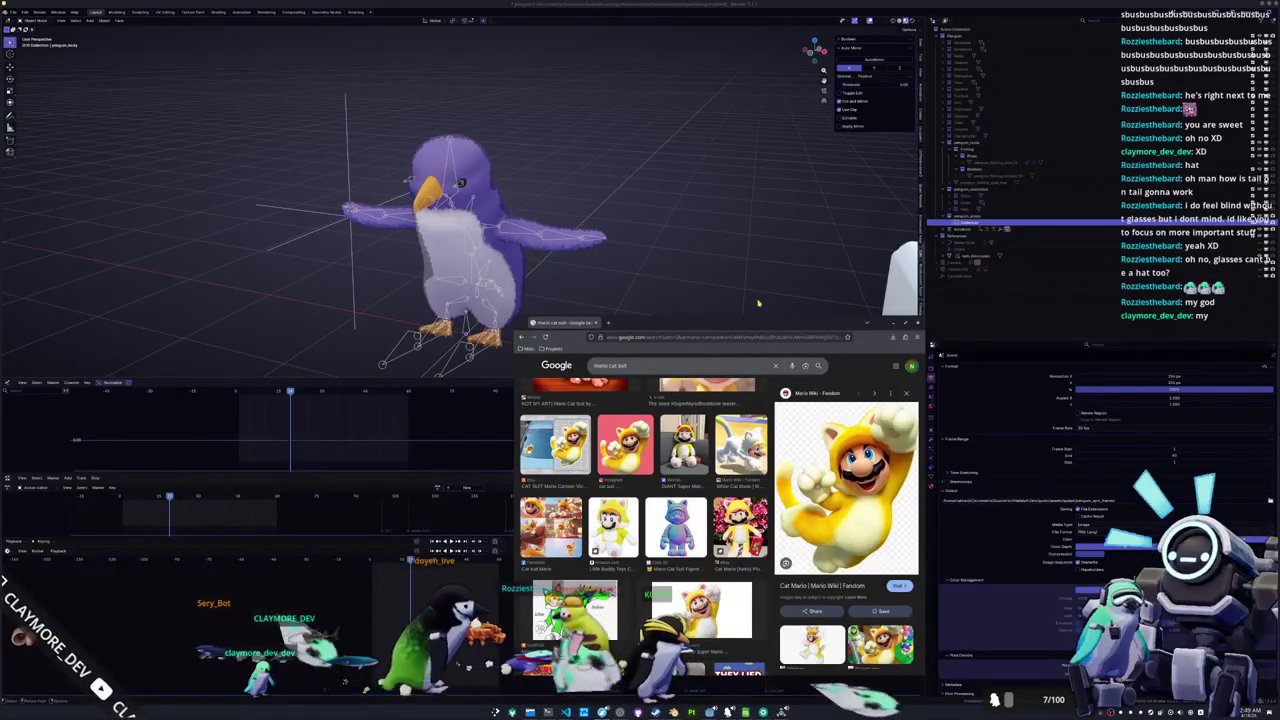
click(973, 225)
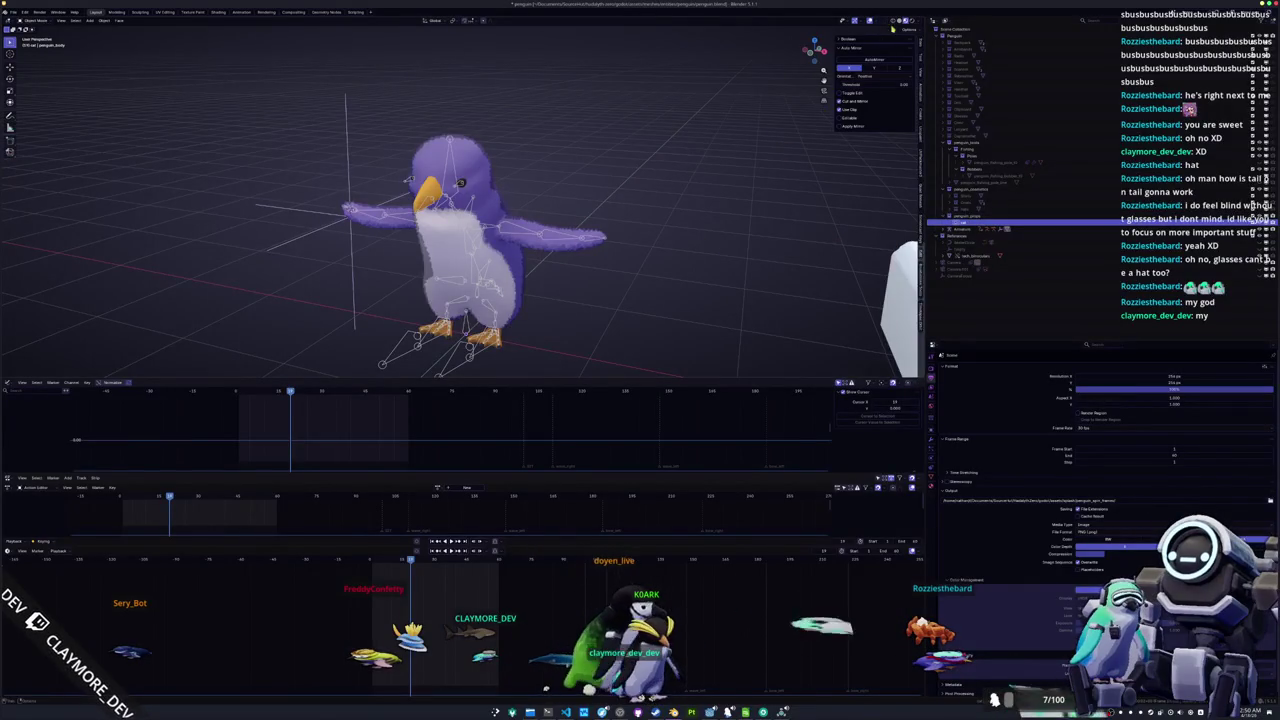
In solid shading, add a cube at the origin and view the model from the front
click(897, 21)
key(shift+a)
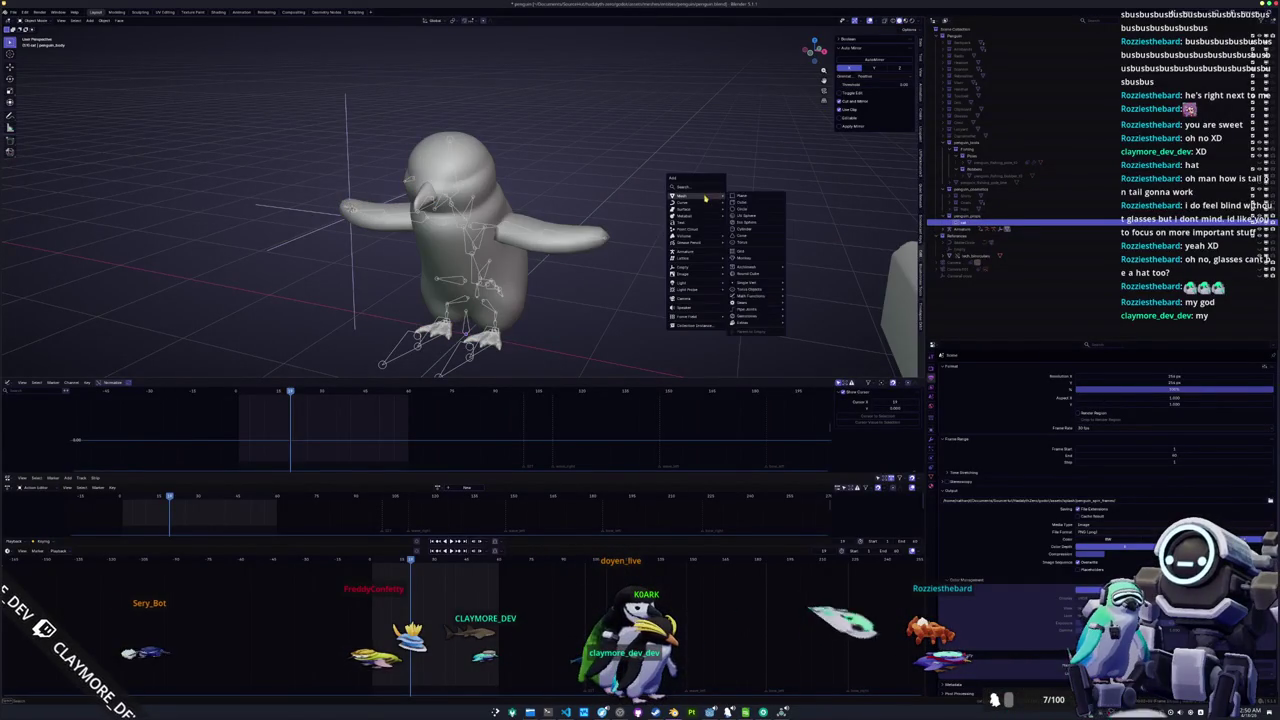
click(742, 204)
key(alt+g)
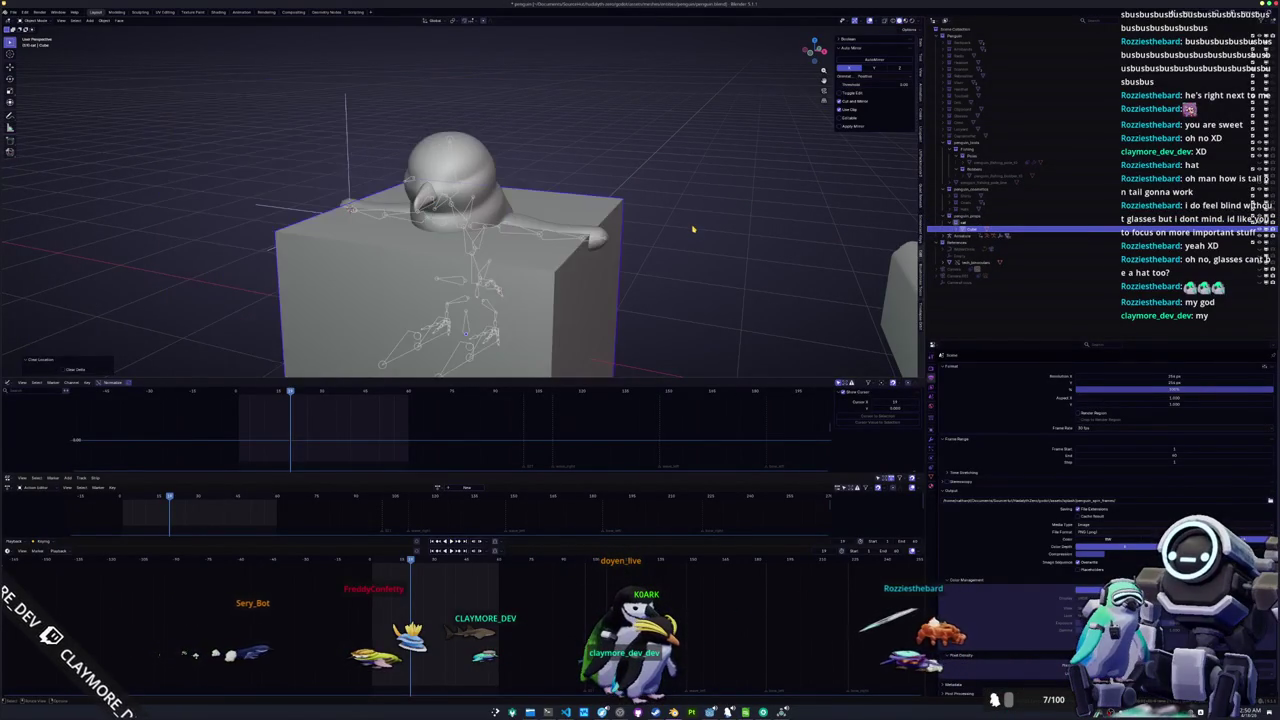
key(KP_1)
scroll(709, 273, down, 3)
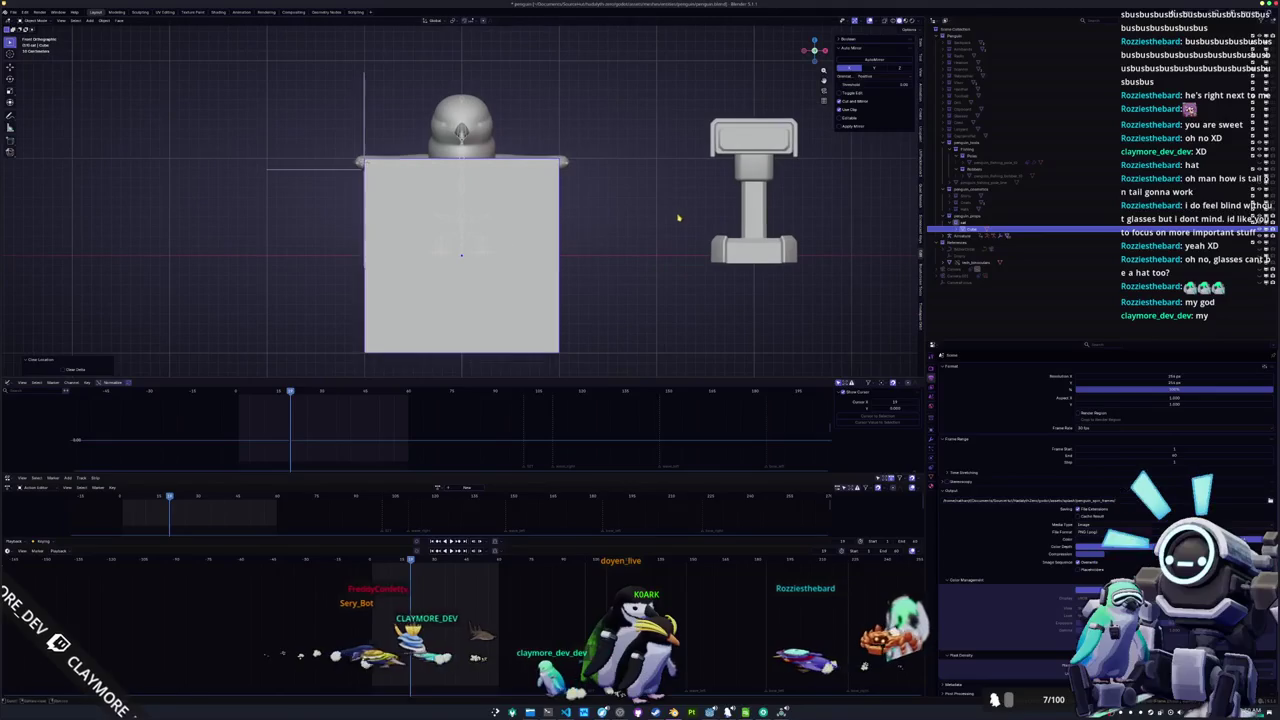
Shrink the cube, place it on the penguin's head, and tilt it
key(s)
click(520, 262)
key(g)
click(558, 100)
key(r)
click(560, 95)
Reposition the cube on the head and resize it
key(g)
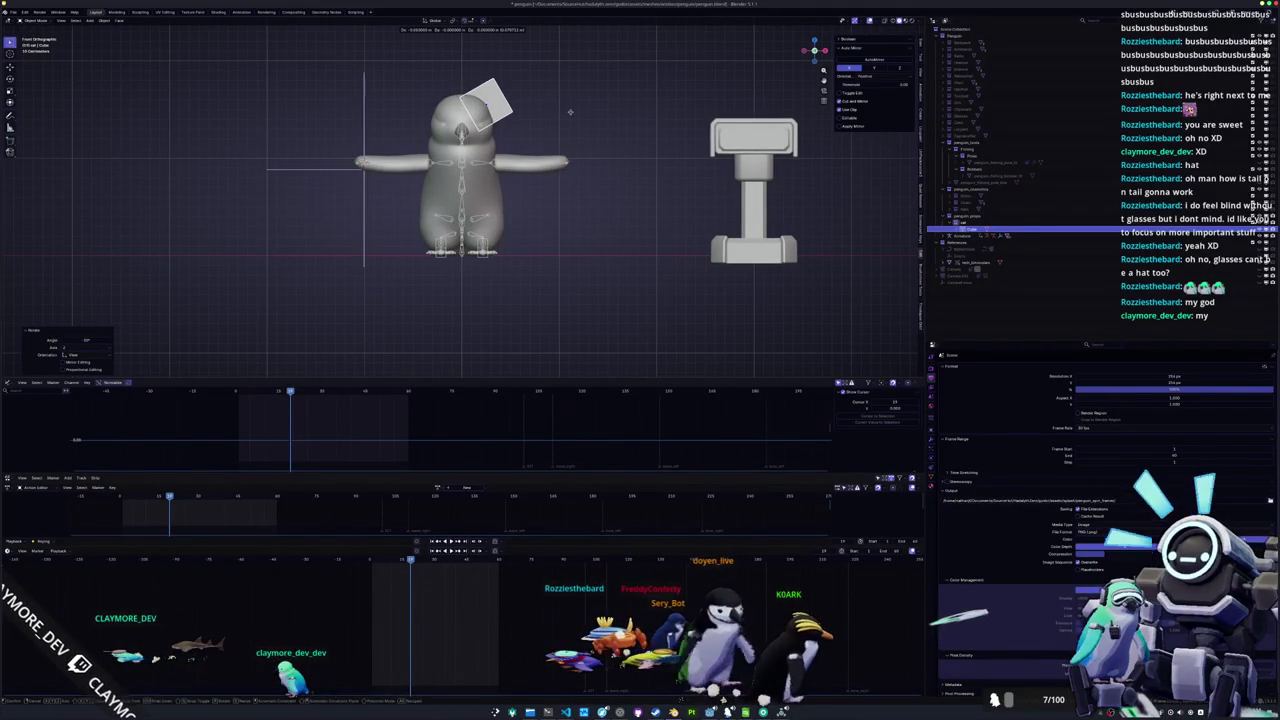
click(559, 103)
scroll(600, 95, up, 2)
key(s)
click(697, 75)
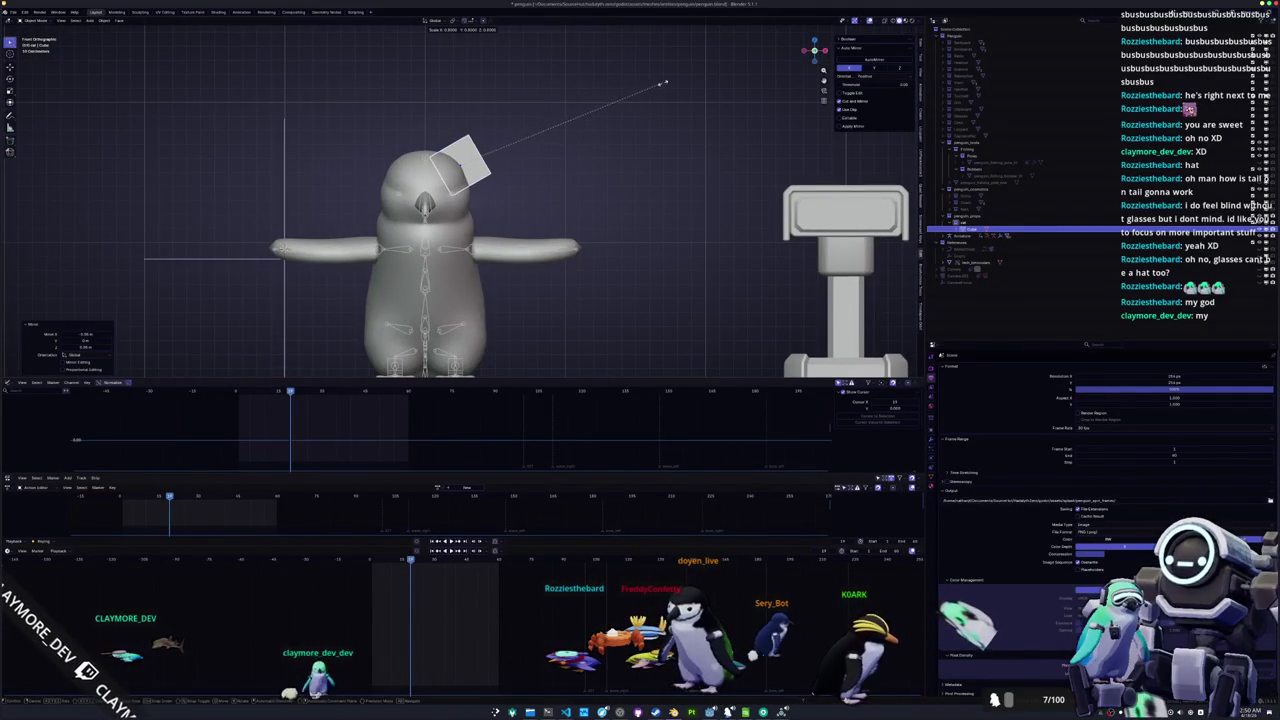
scroll(697, 75, up, 2)
Bring the Mario cat suit references to the lower right and select the cube
key(alt+Tab)
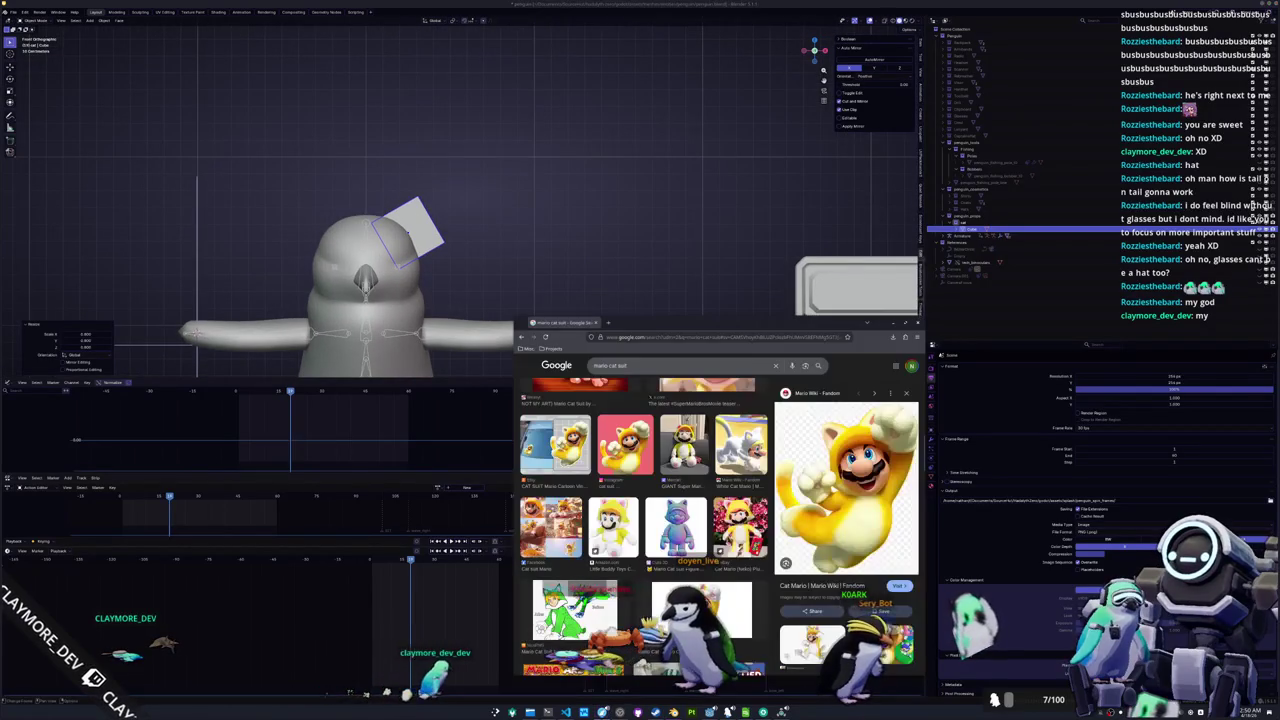
mouse_move(757, 329)
mouse_down()
mouse_move(911, 298)
mouse_move(956, 312)
mouse_up()
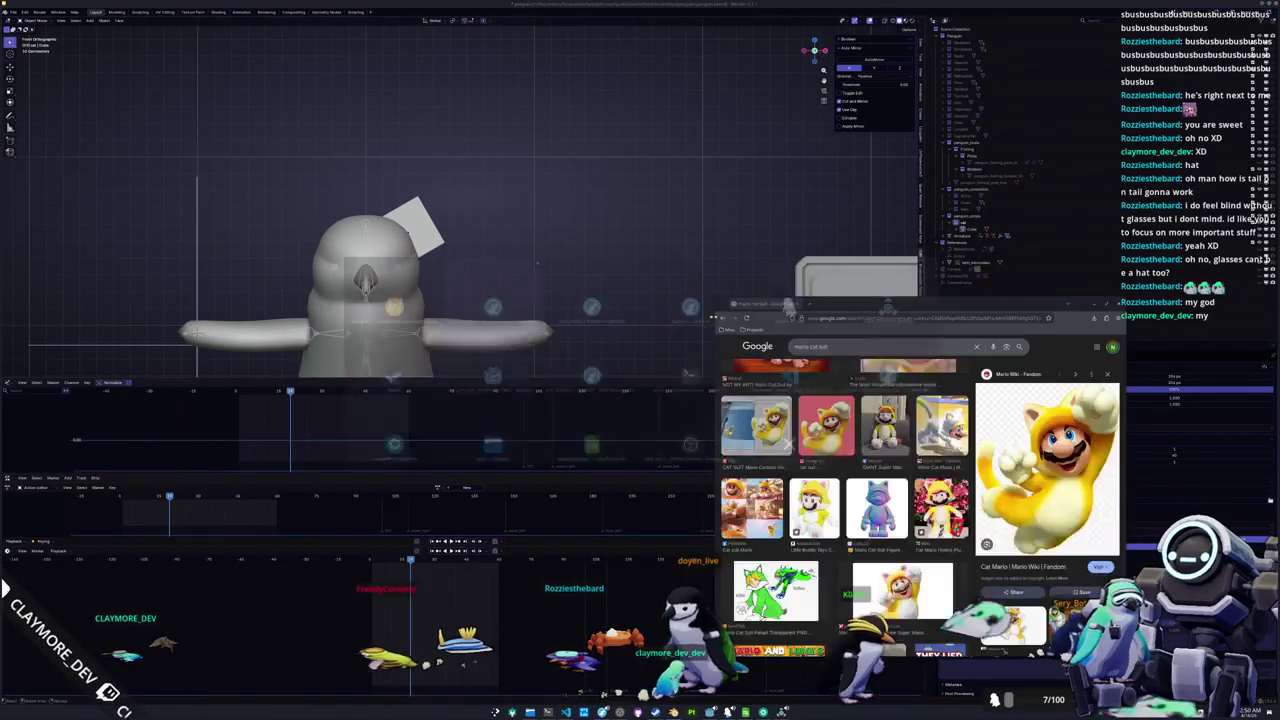
click(420, 225)
scroll(477, 229, up, 5)
In Edit Mode, reshape the cube into a tilted wedge and pull the ear tip vertices up
key(Tab)
scroll(498, 318, up, 2)
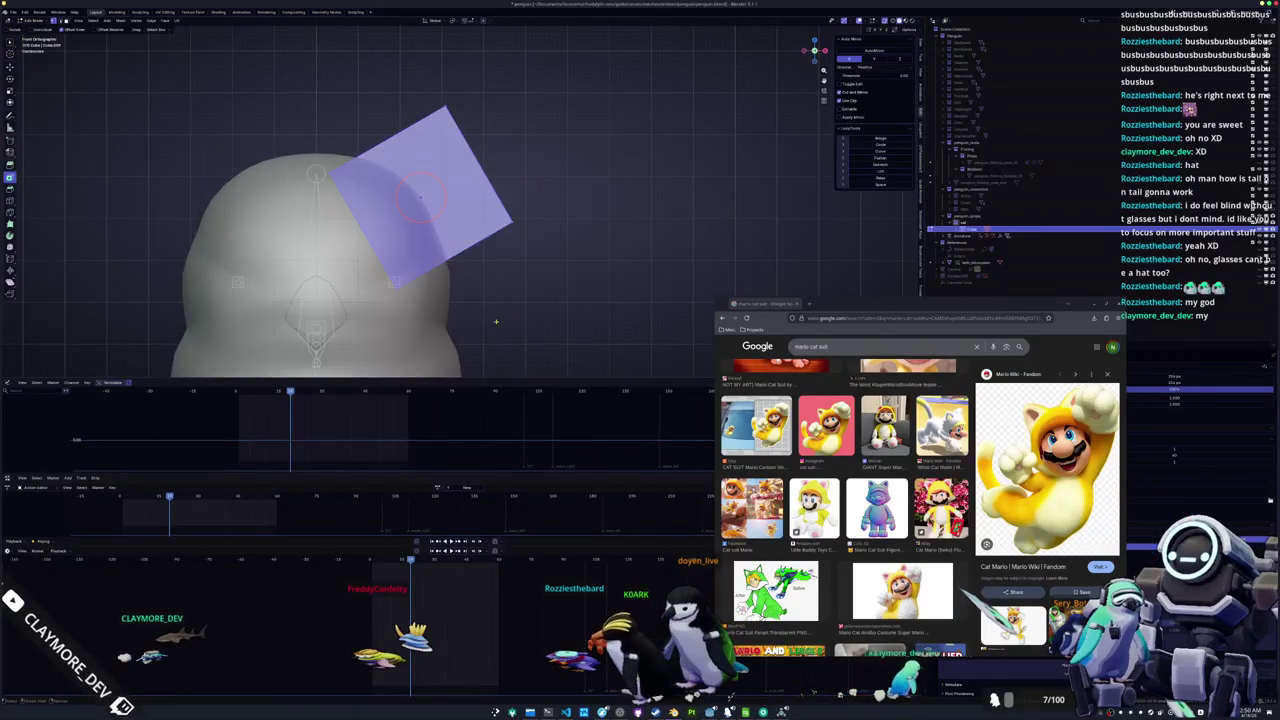
key(Tab)
key(g)
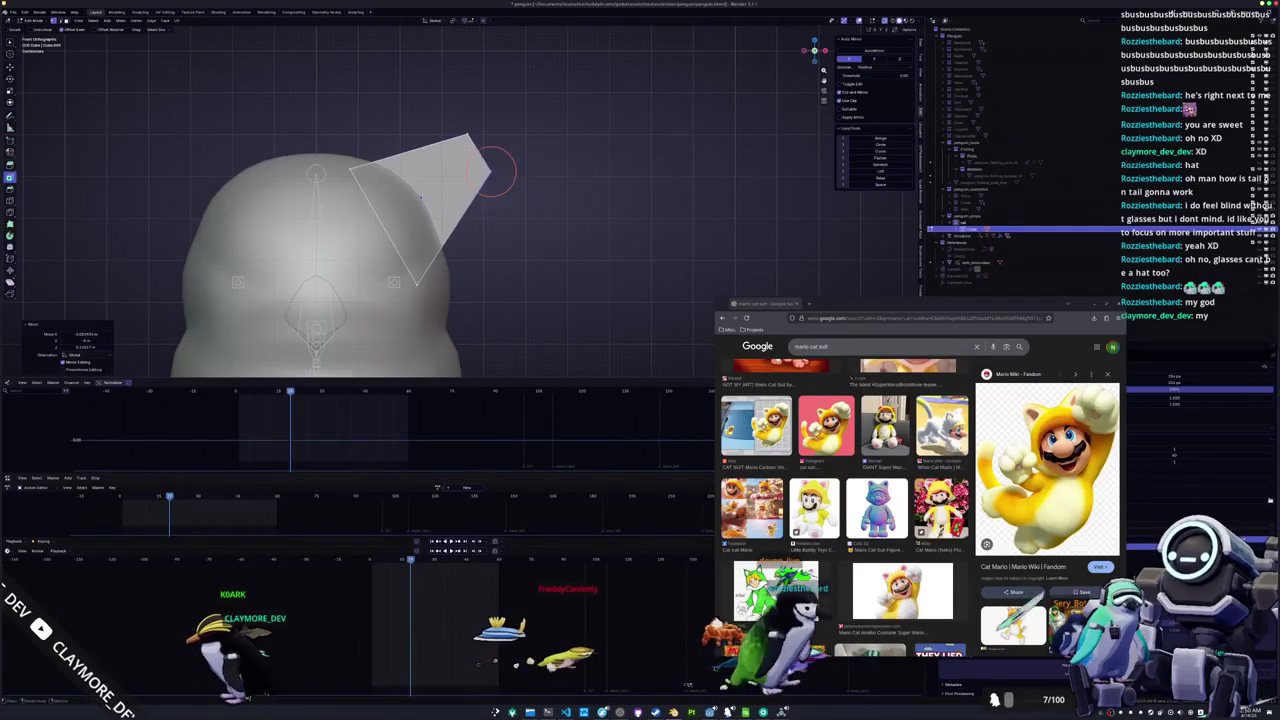
click(470, 145)
key(r)
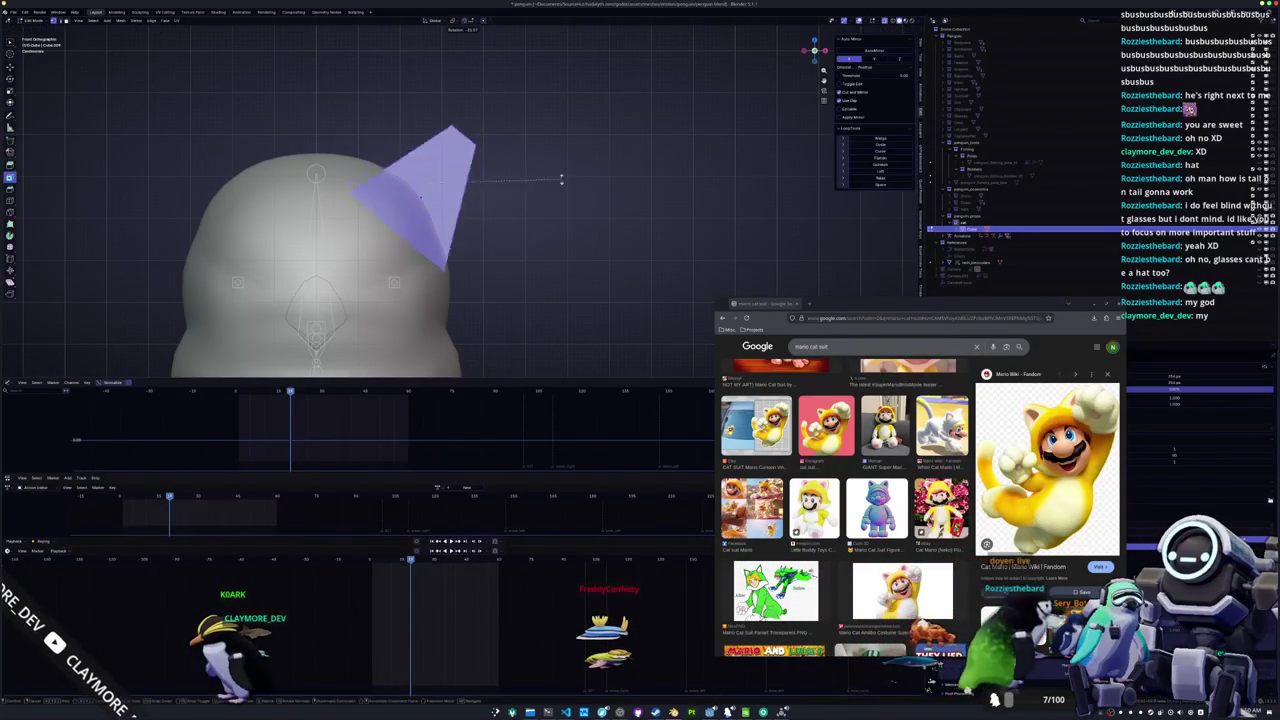
click(551, 166)
key(g)
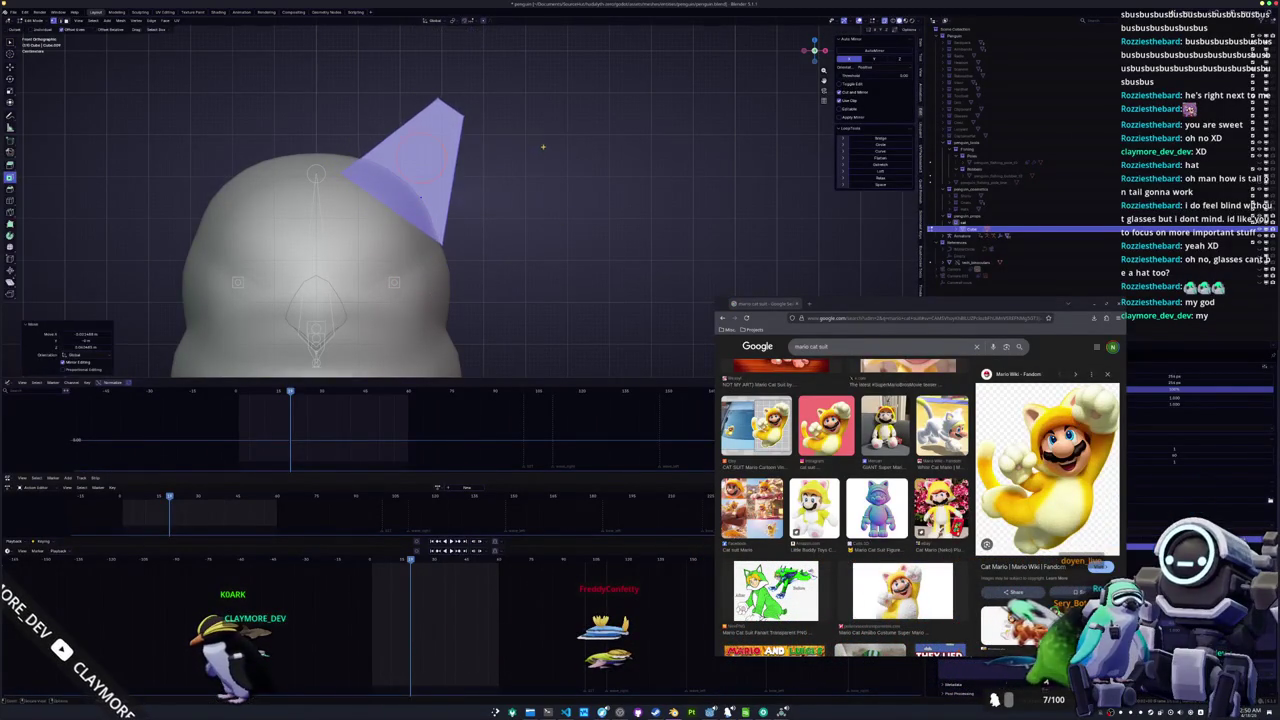
click(548, 158)
drag(548, 158, 440, 87)
key(g)
click(418, 88)
Add a loop cut across the ear, scale it along X, and move it
key(ctrl+r)
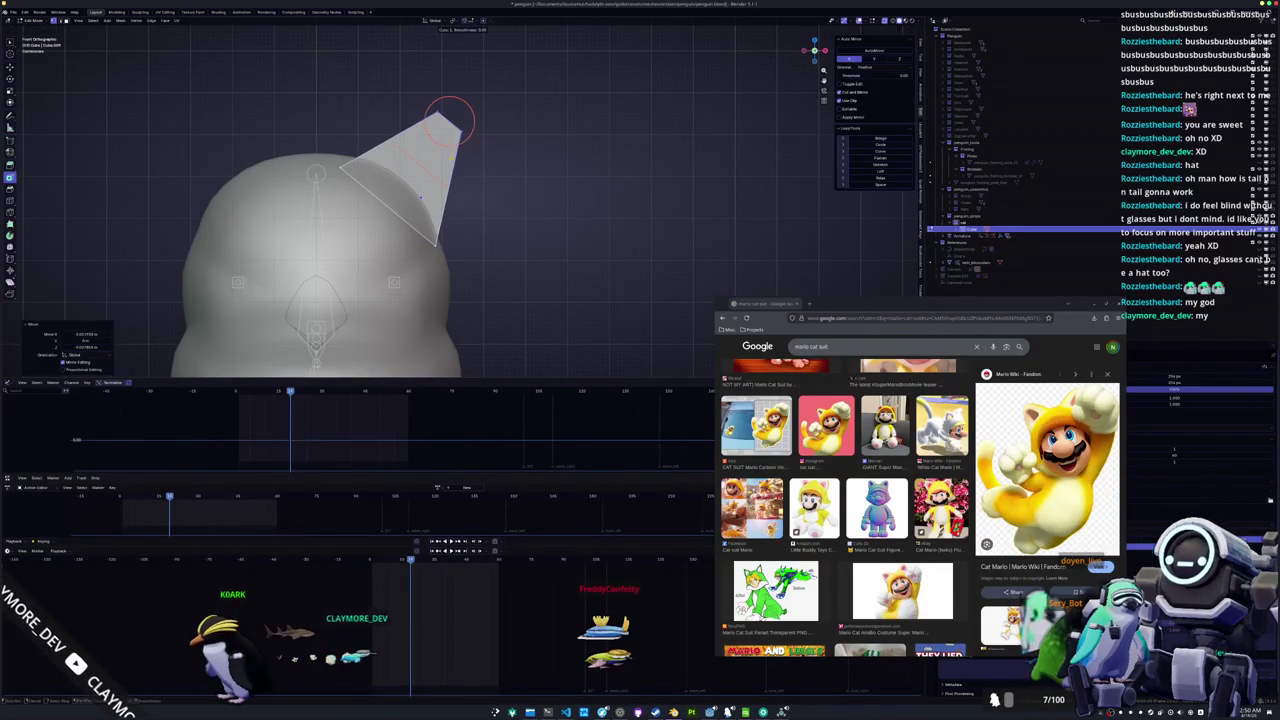
click(443, 116)
key(s)
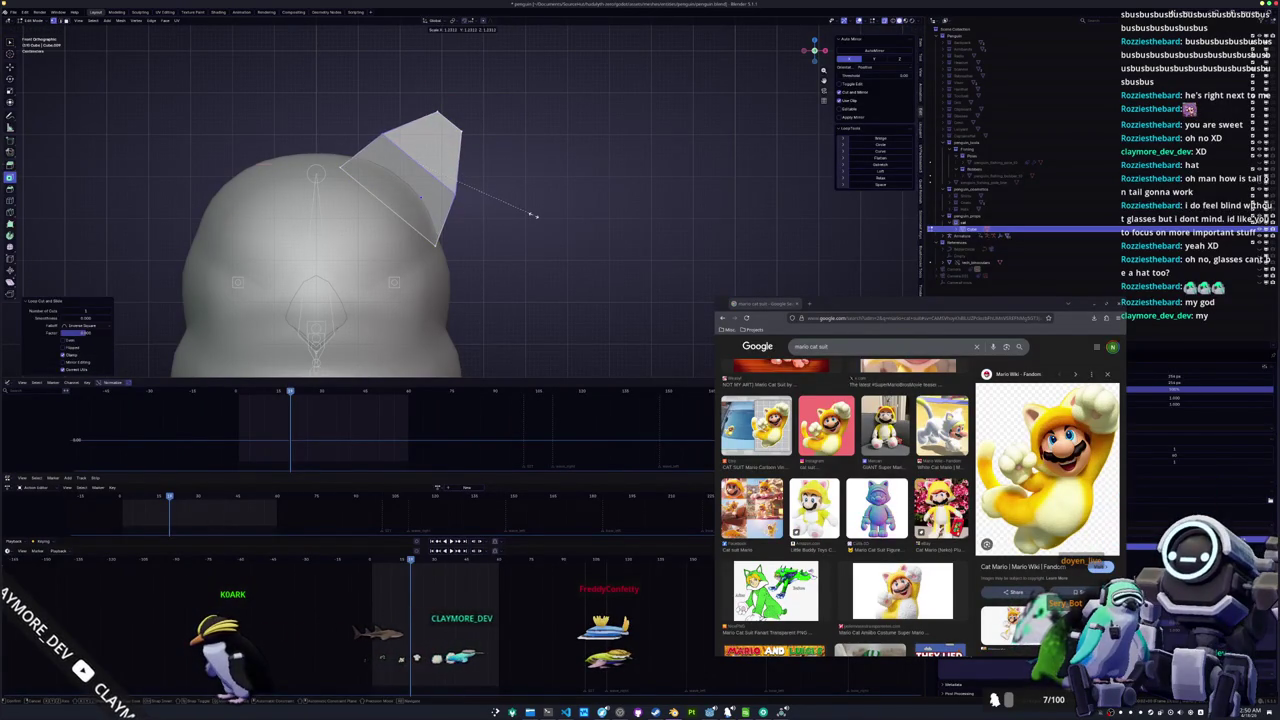
key(shift+x)
key(x)
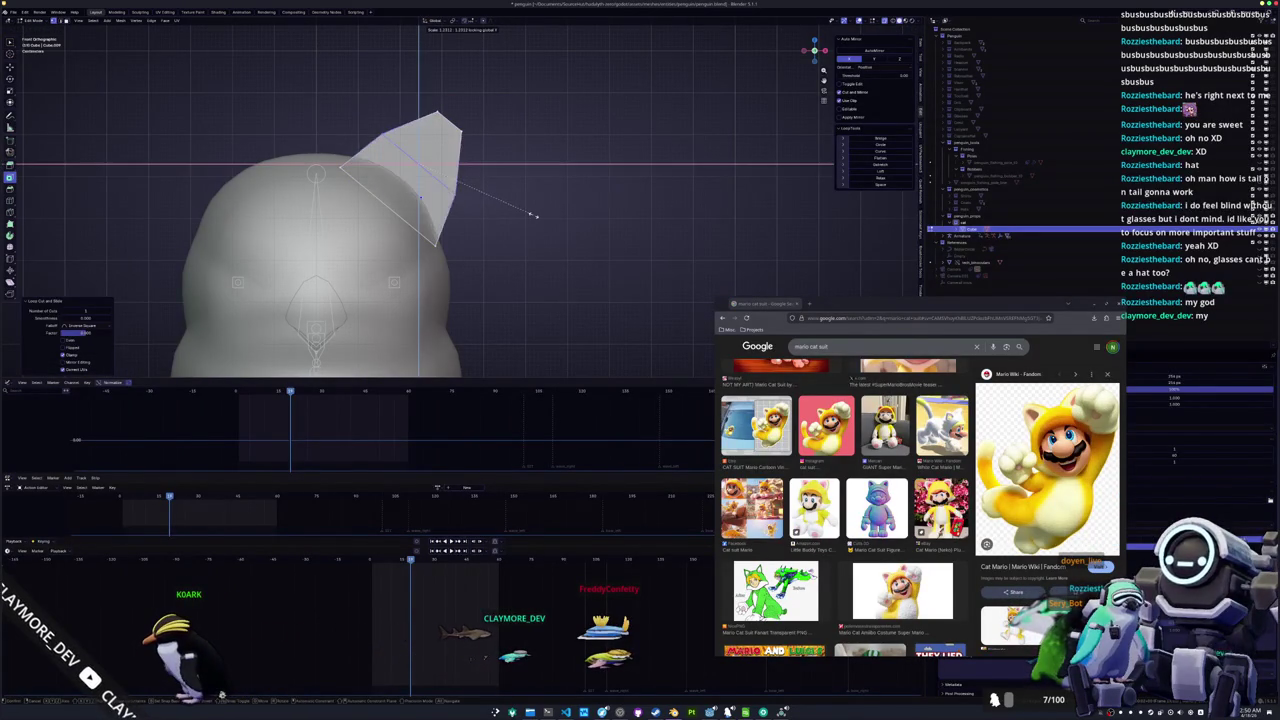
click(546, 218)
key(g)
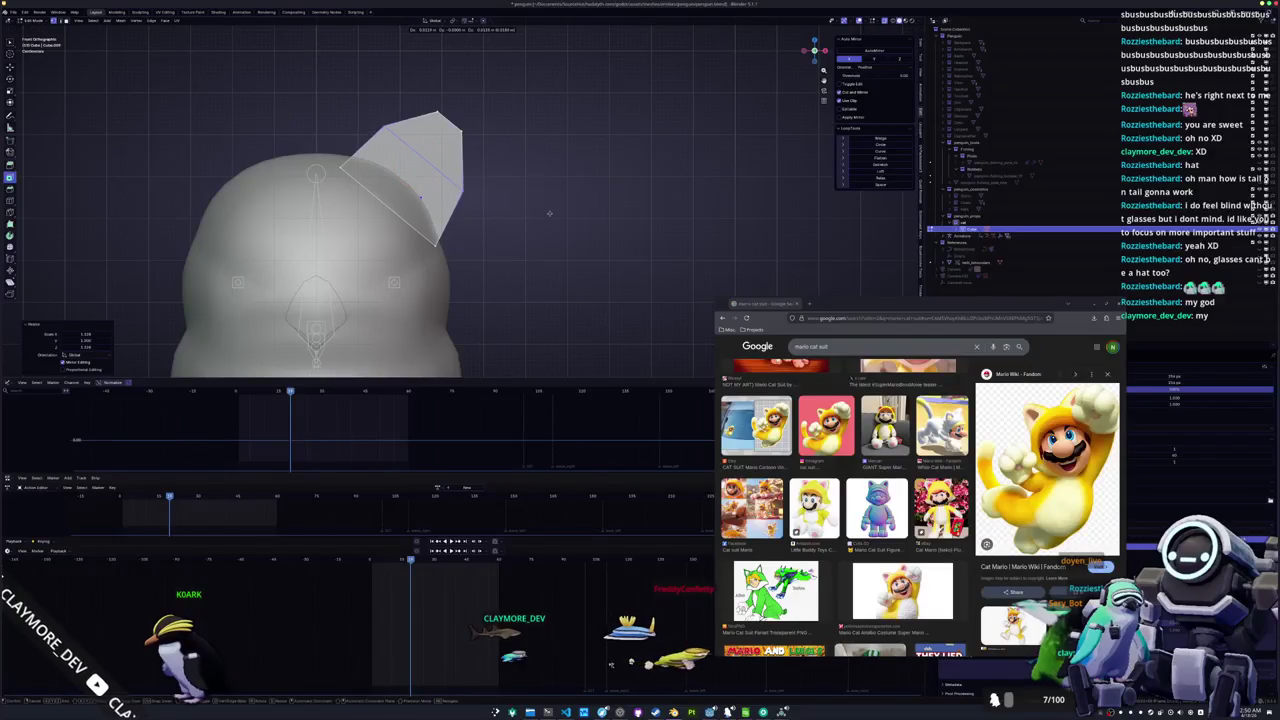
click(485, 128)
Move the ear's top vertices and slide an edge along the ear
key(g)
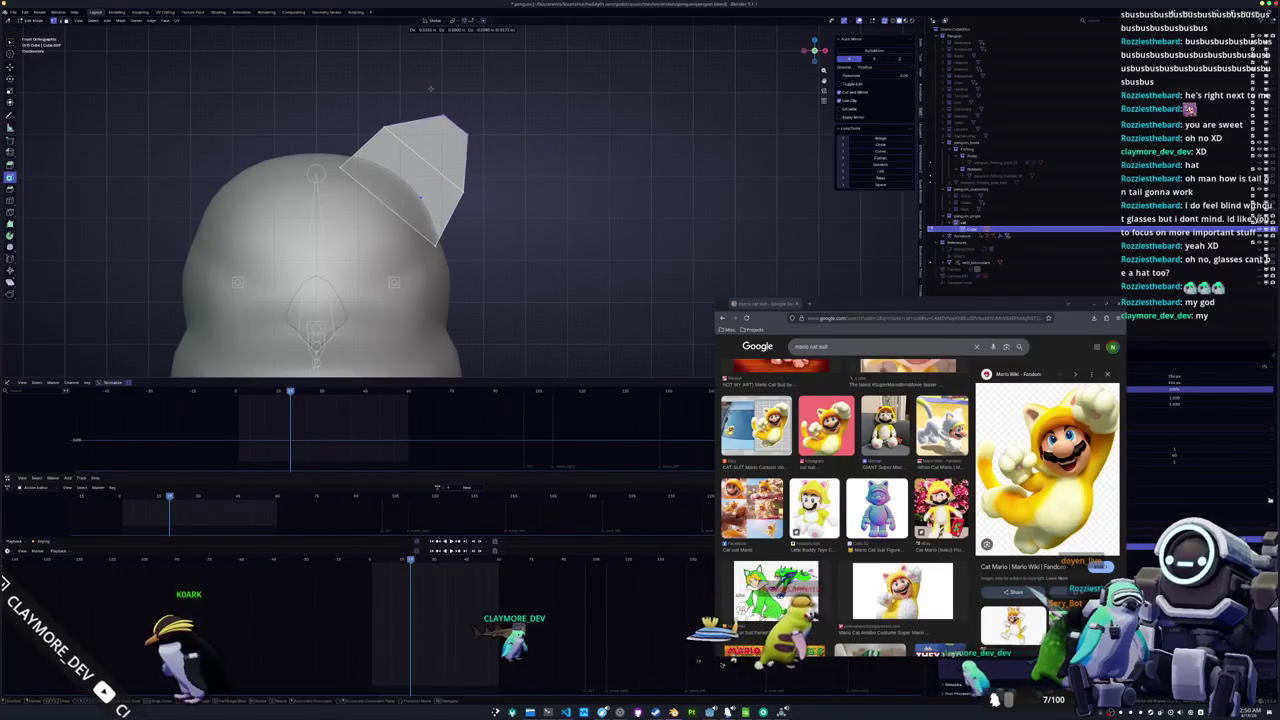
click(426, 88)
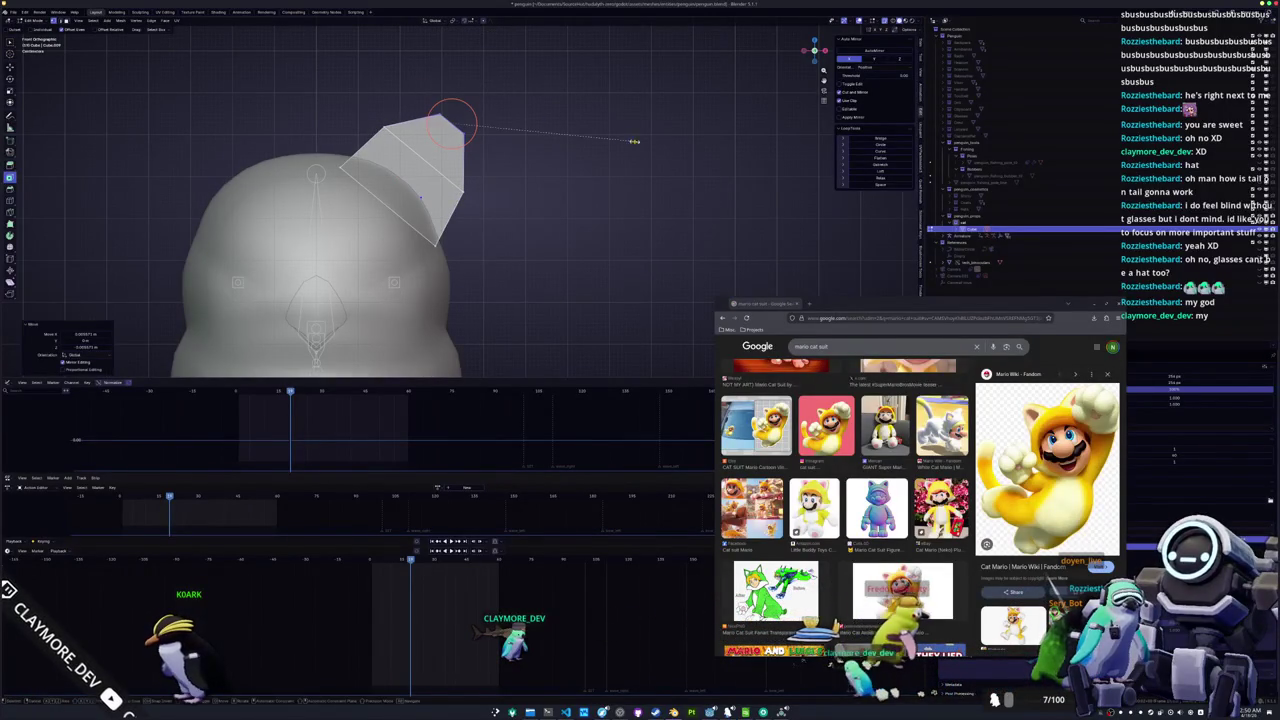
drag(625, 142, 603, 183)
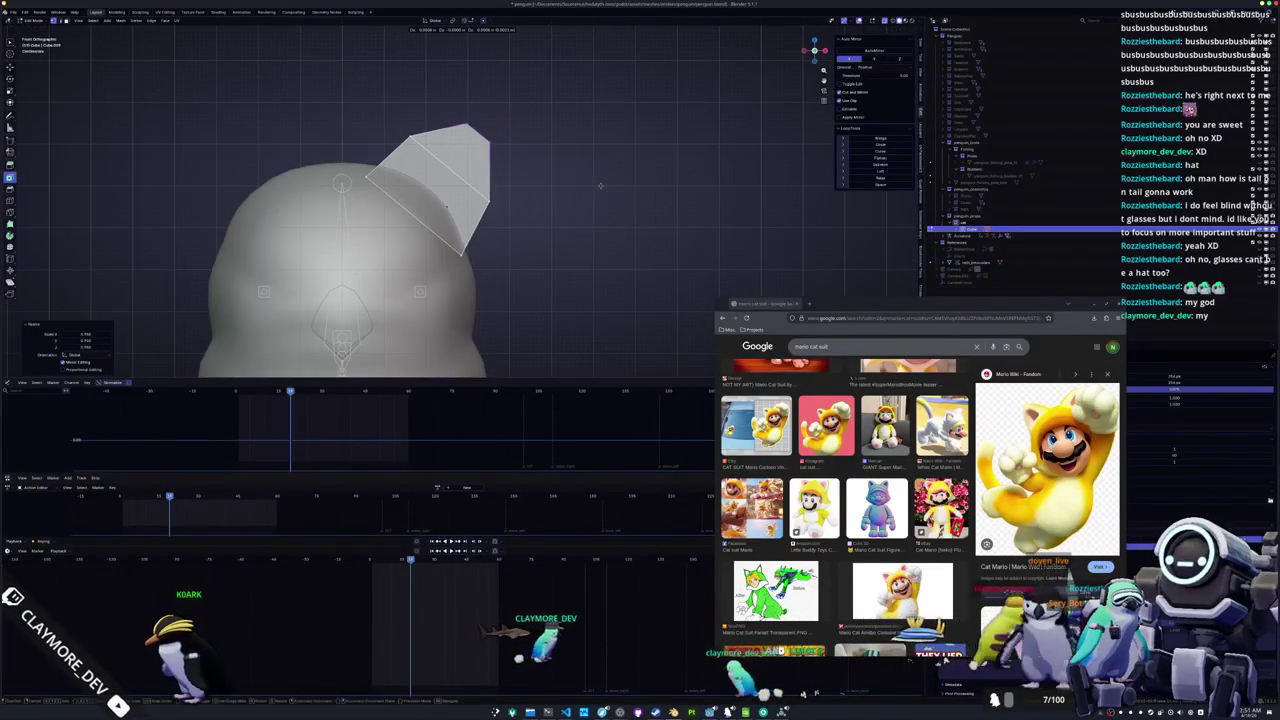
key(g)
key(g)
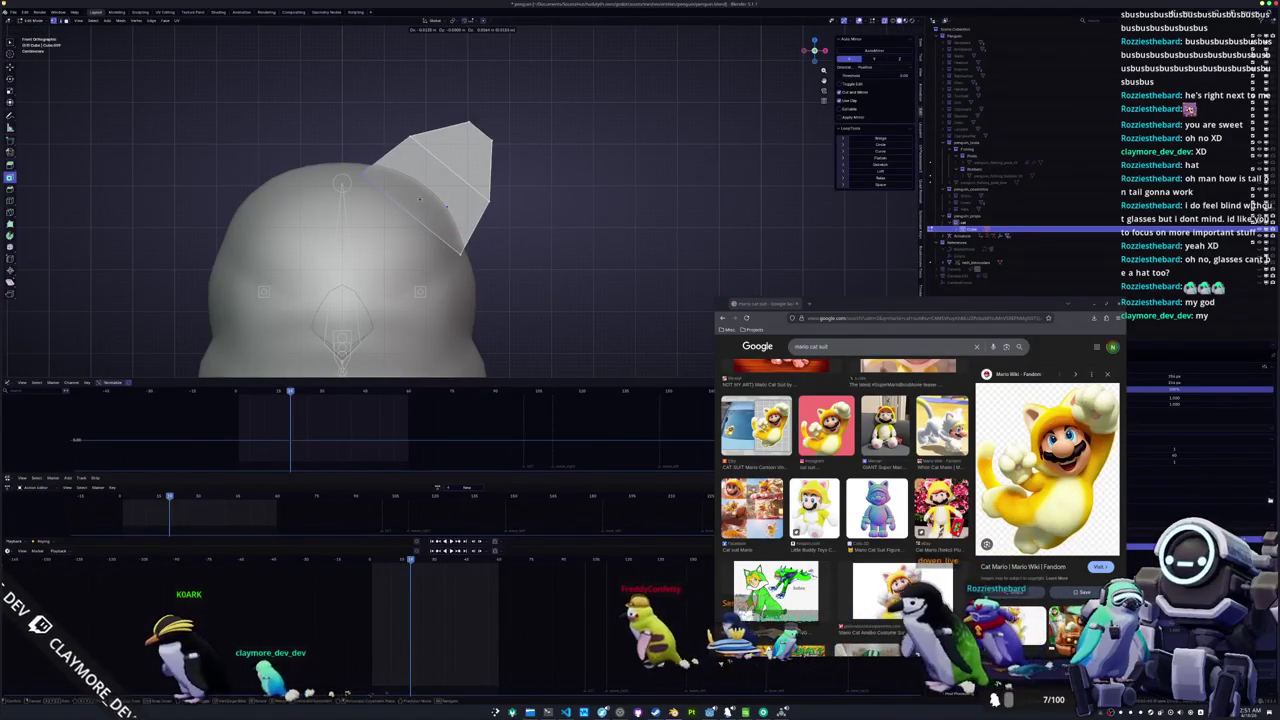
click(355, 160)
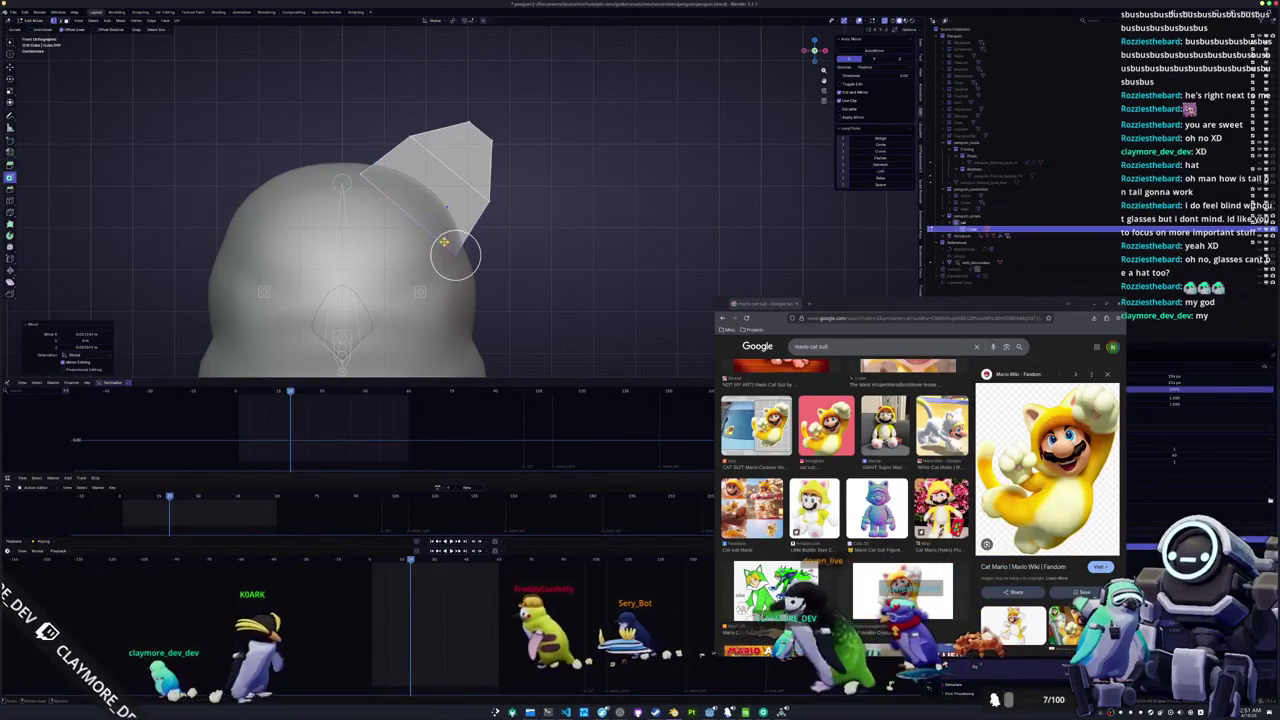
Check the ear in material view, adjust its vertices, then return to solid shading in side view
key(Tab)
click(906, 22)
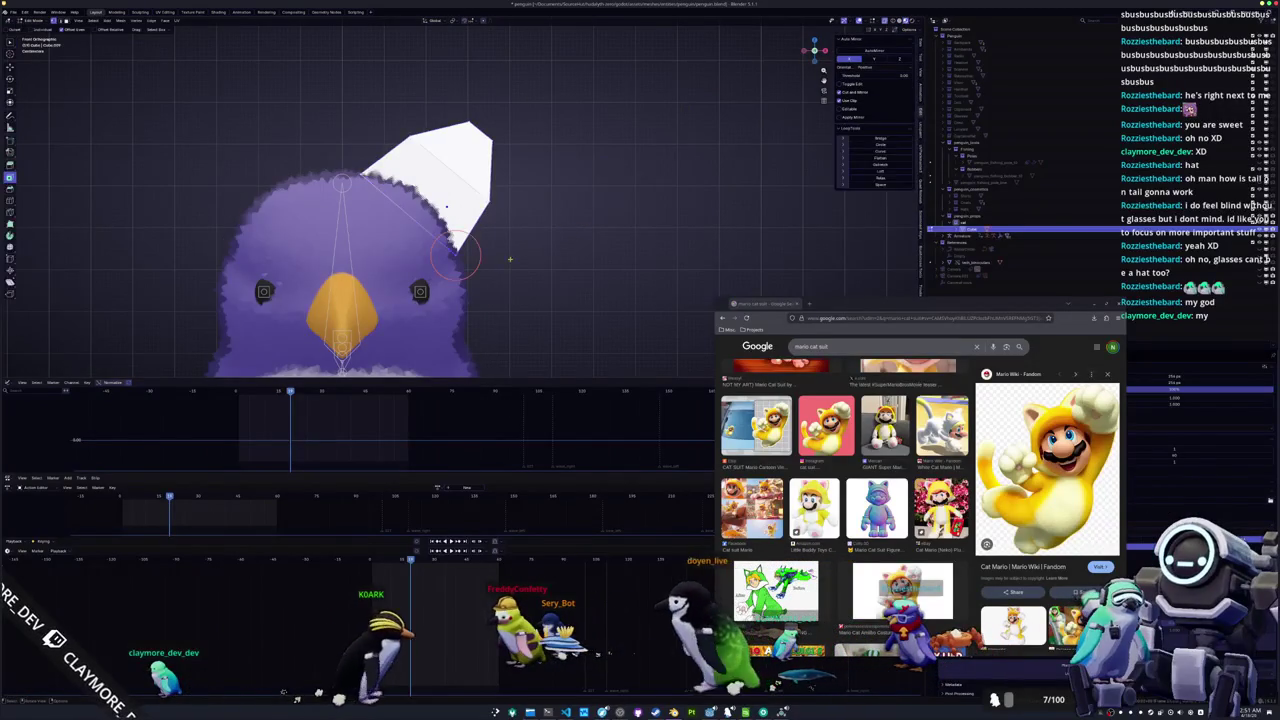
key(Tab)
scroll(443, 209, up, 2)
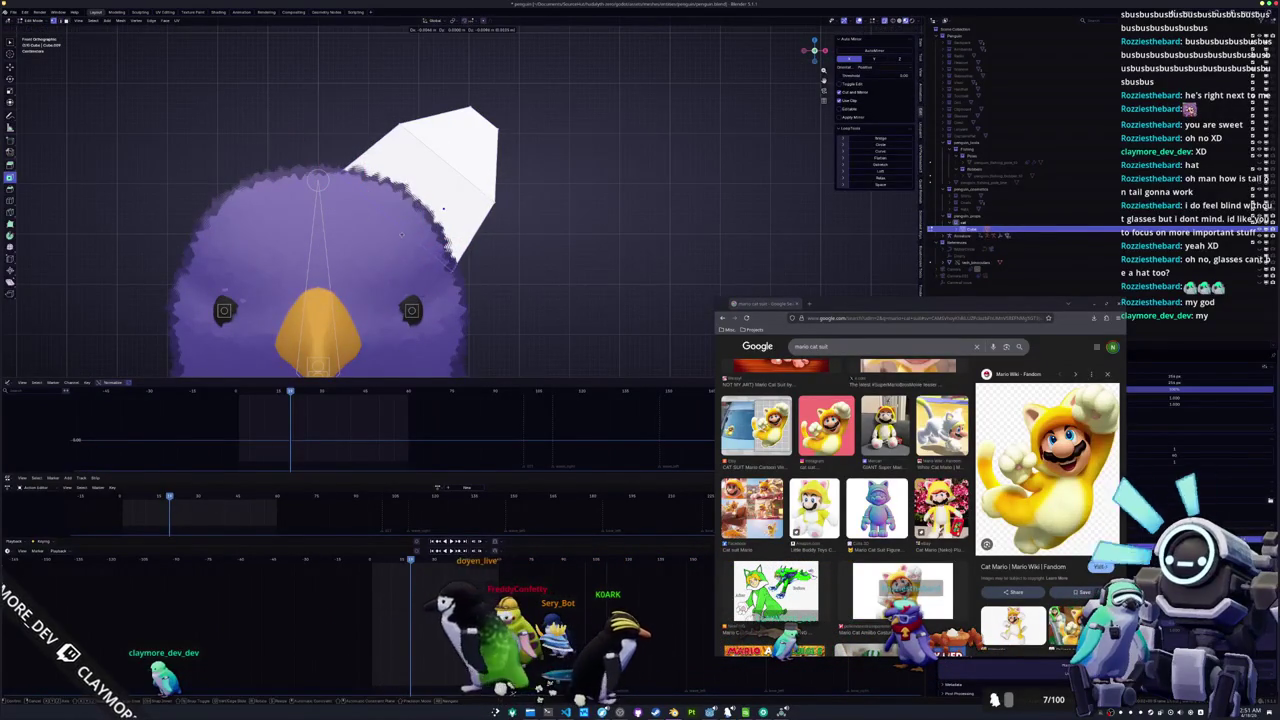
click(398, 234)
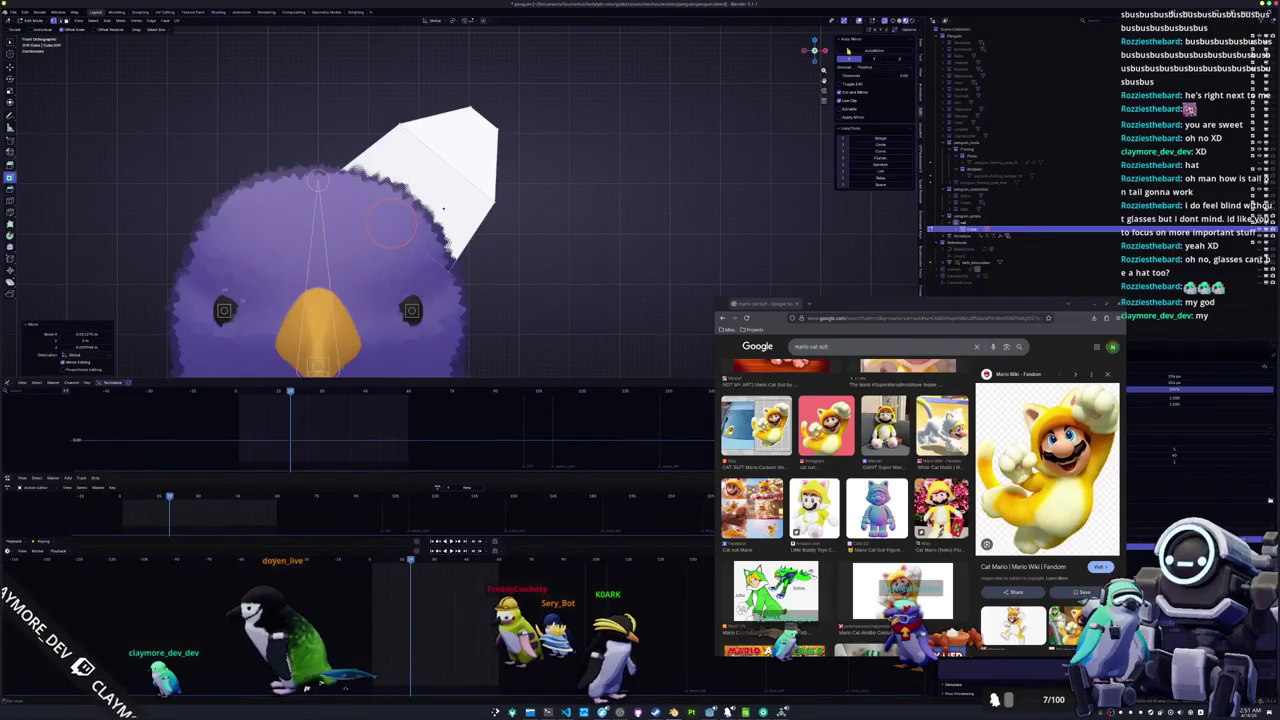
key(z)
scroll(574, 234, down, 1)
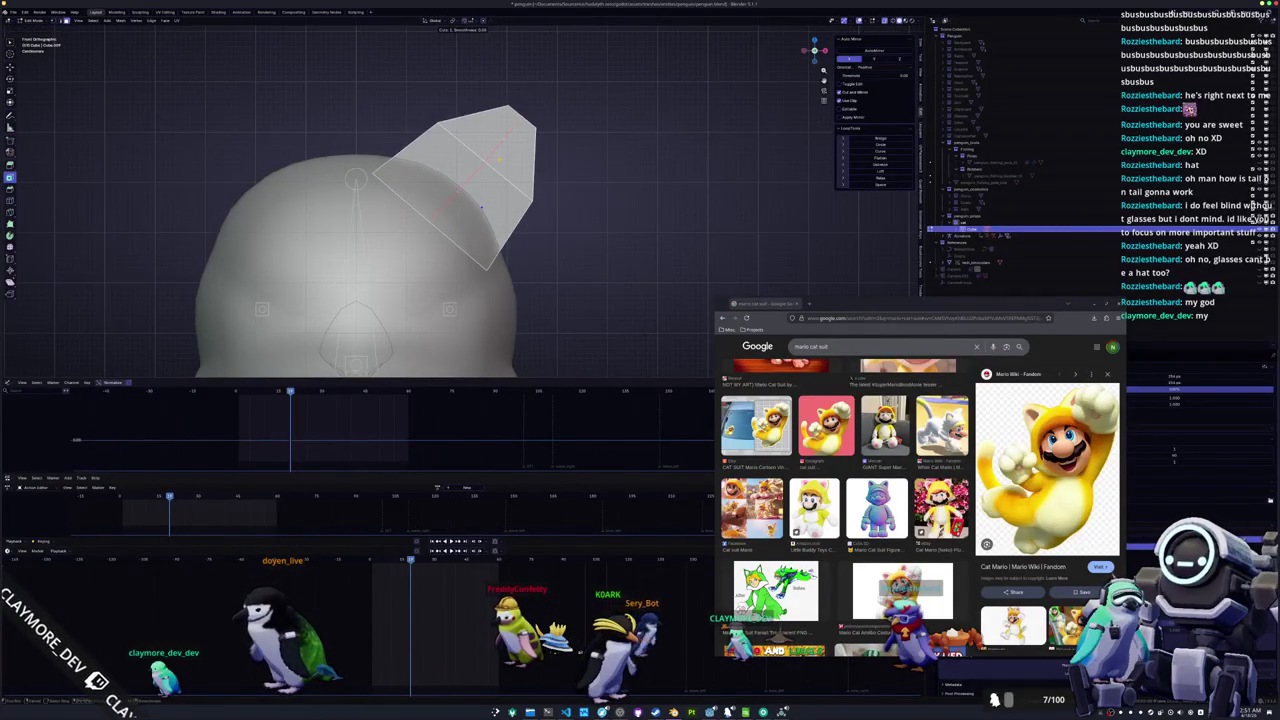
key(KP_3)
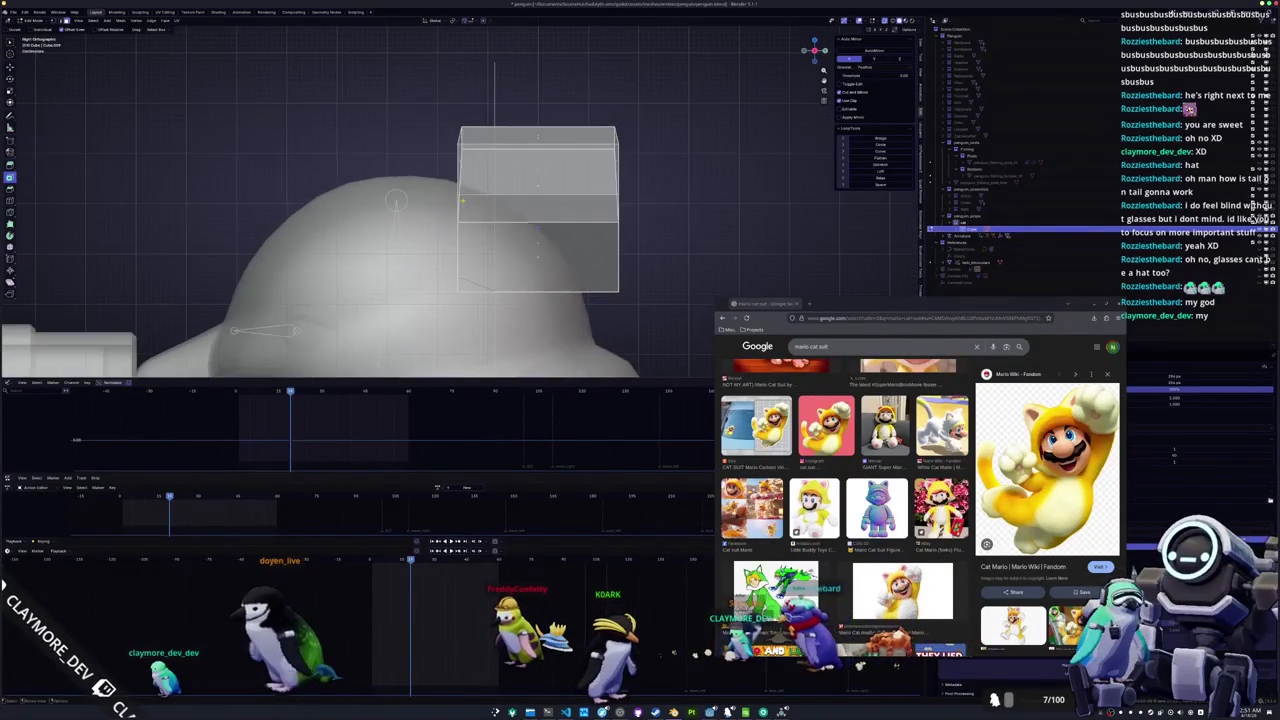
Scale the ear along Y and move it along Y on the head
scroll(560, 200, down, 2)
key(s)
key(y)
click(578, 156)
key(g)
key(y)
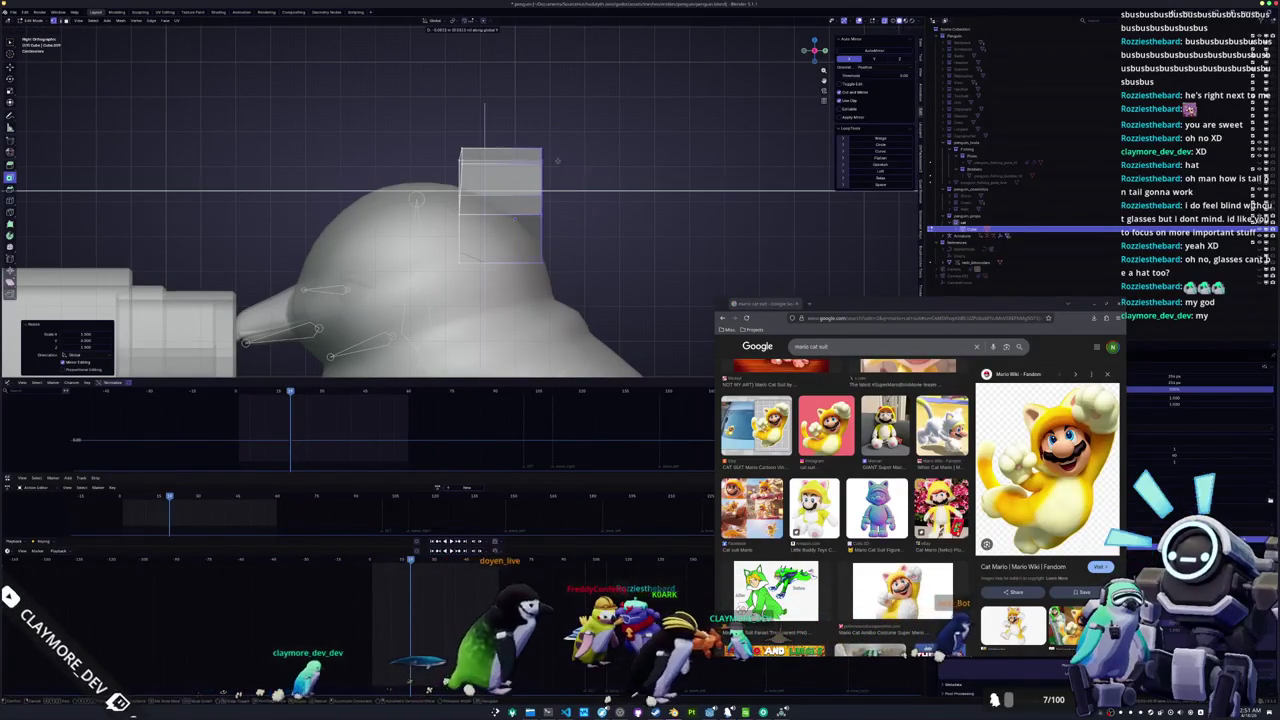
click(539, 157)
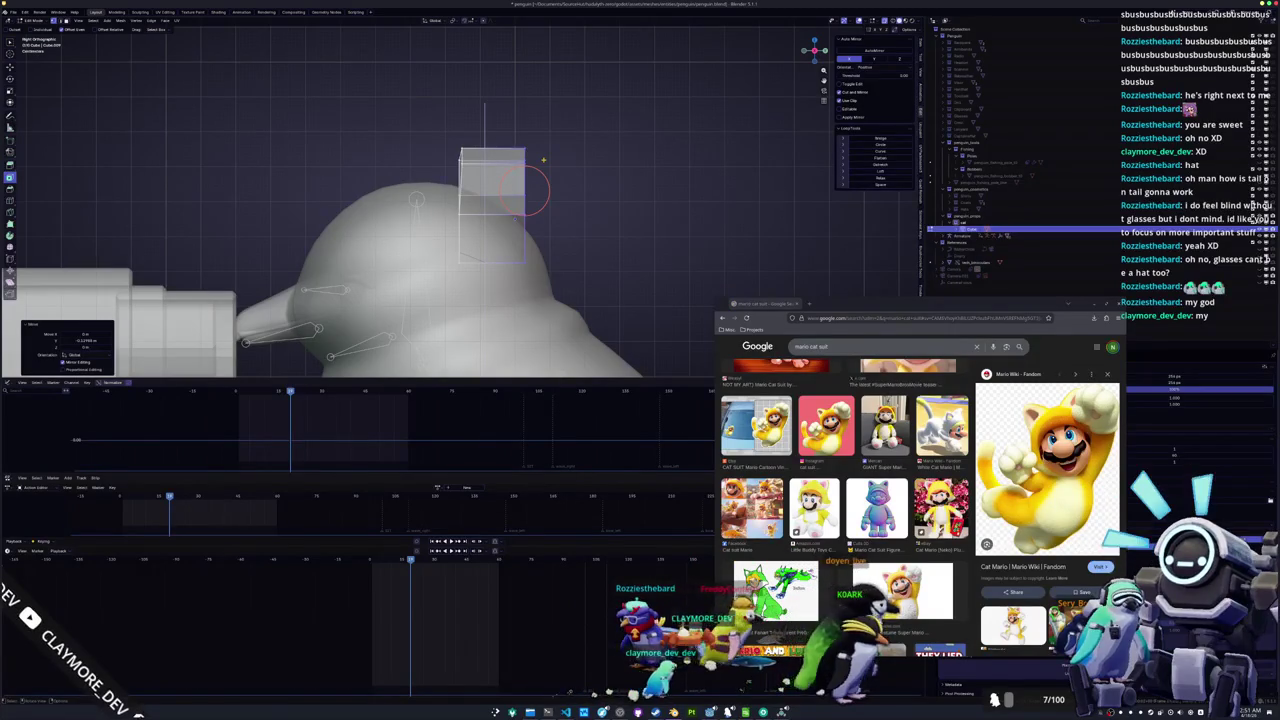
Narrow the box along X, reposition it, and pull its lower part back into a slant
scroll(543, 158, left, 3)
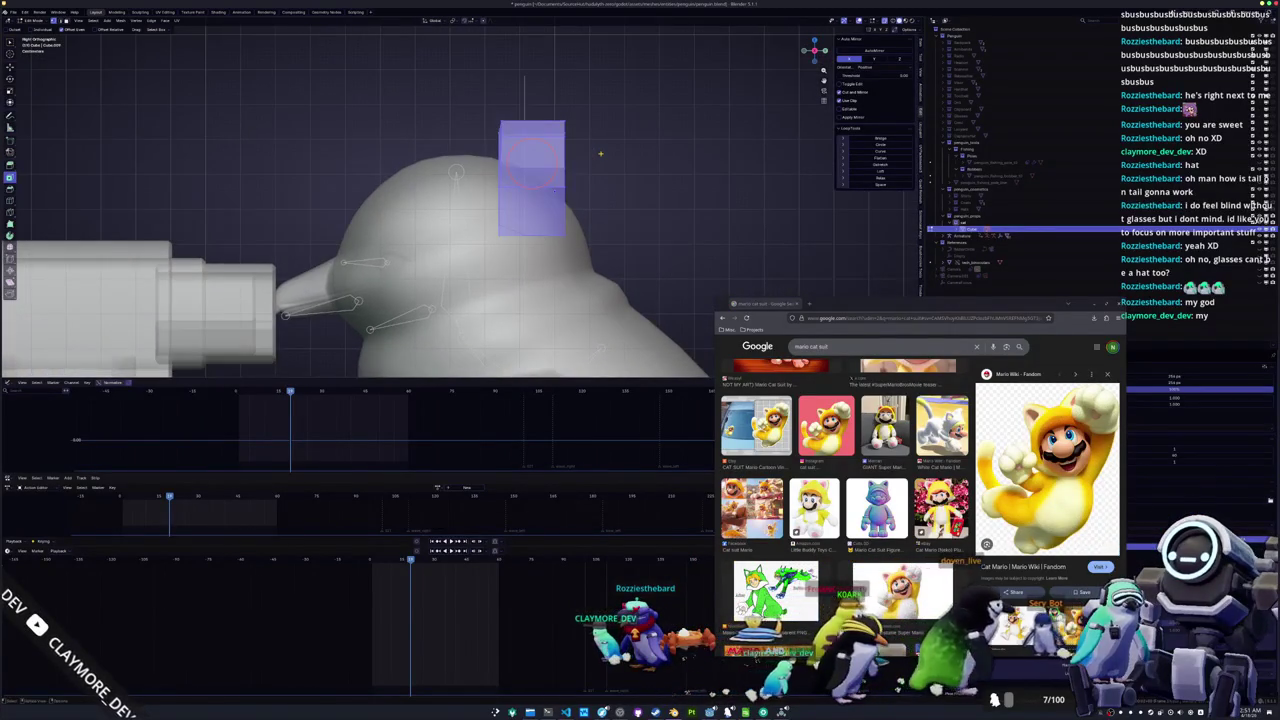
click(479, 99)
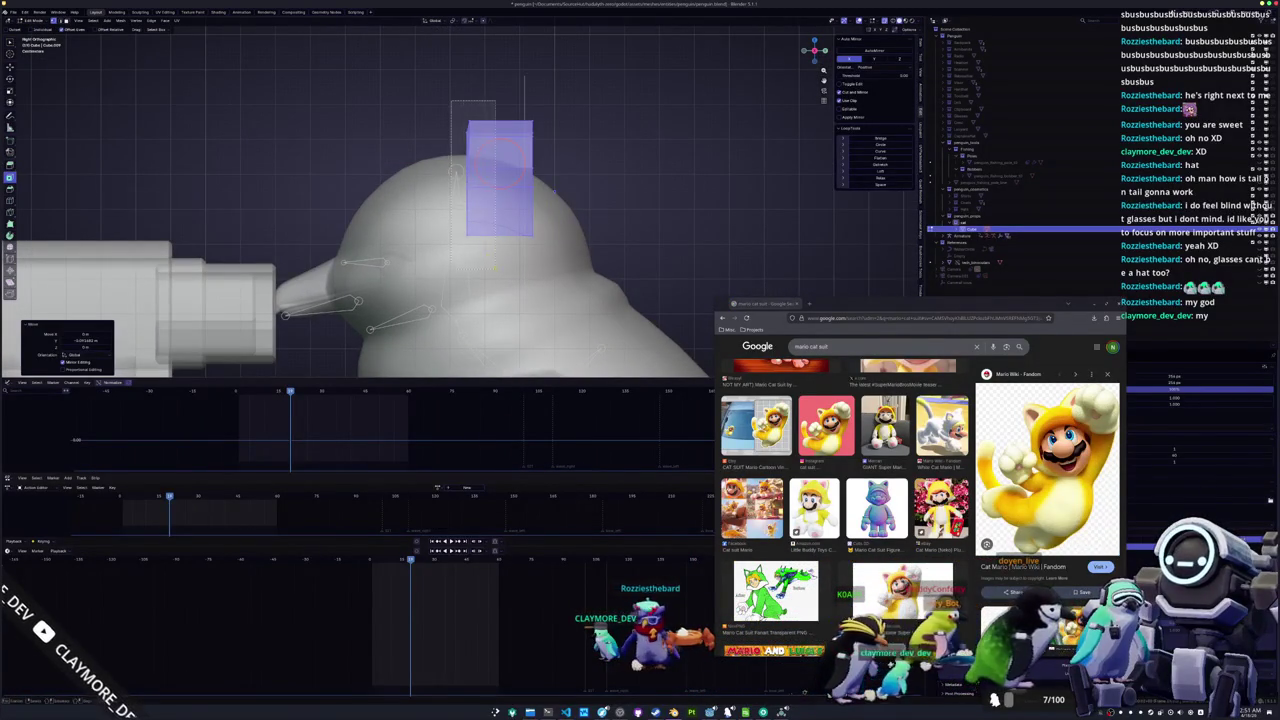
key(s)
click(505, 265)
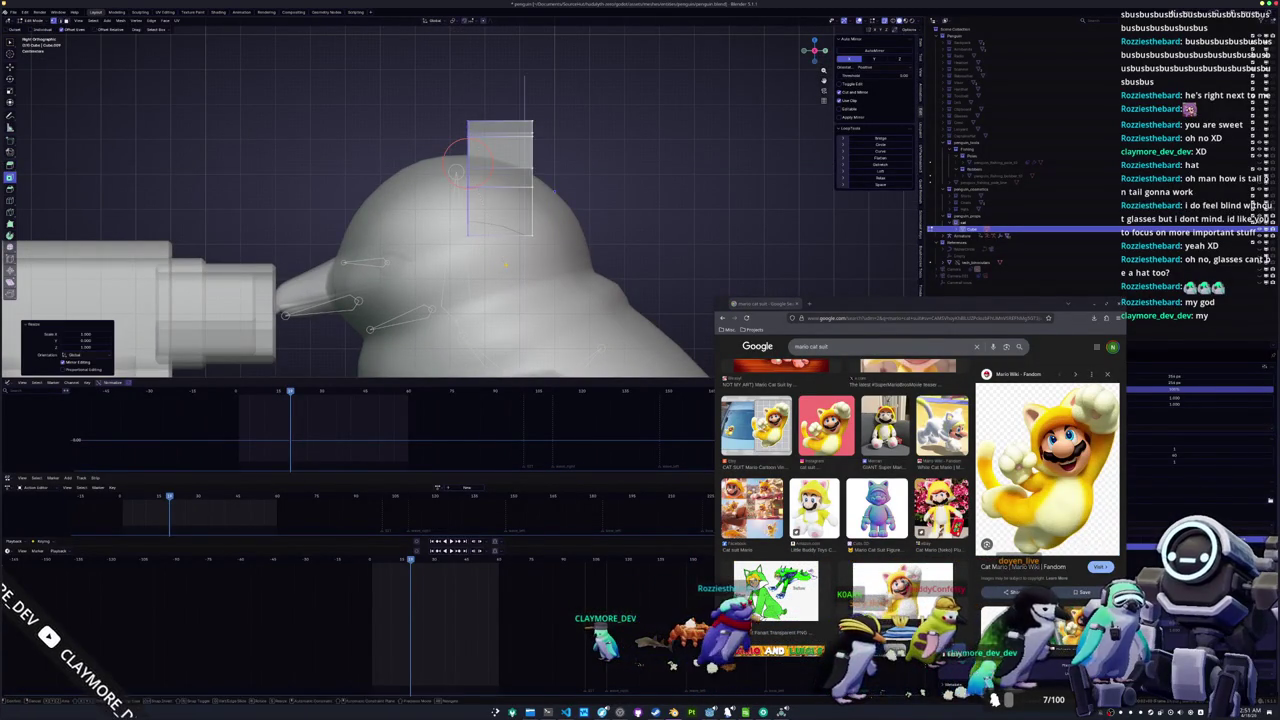
click(494, 262)
key(g)
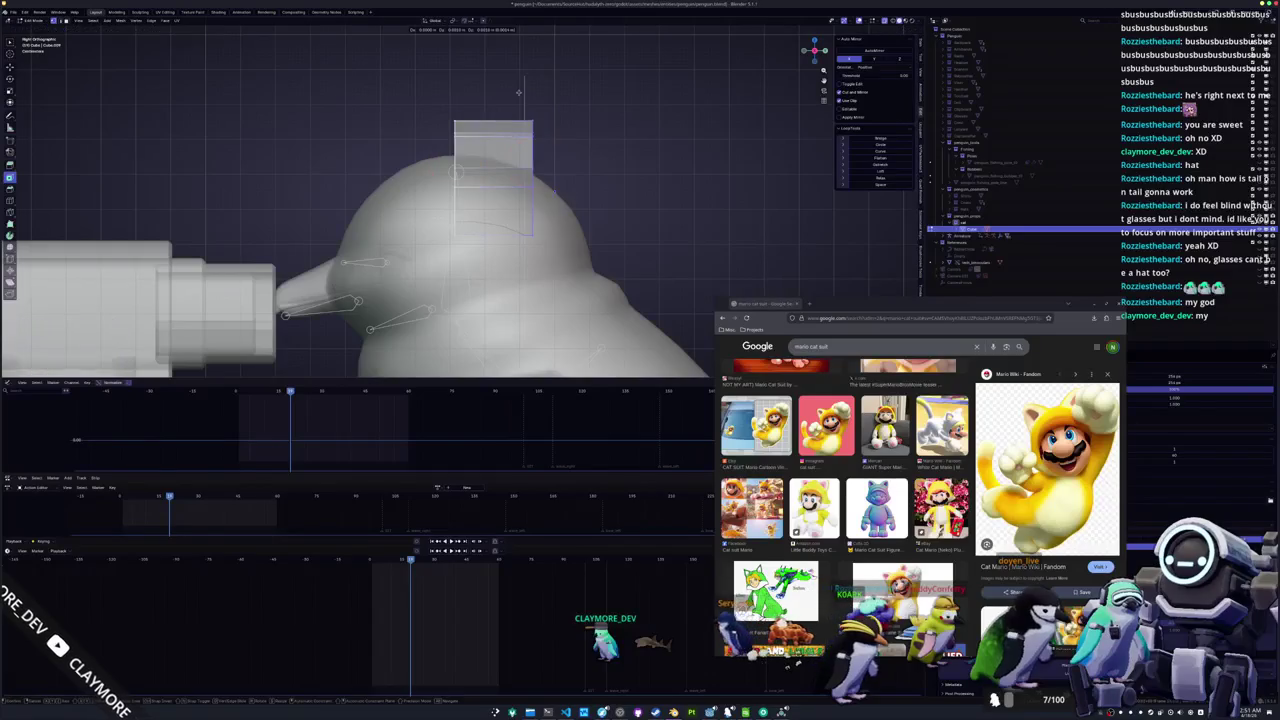
click(519, 97)
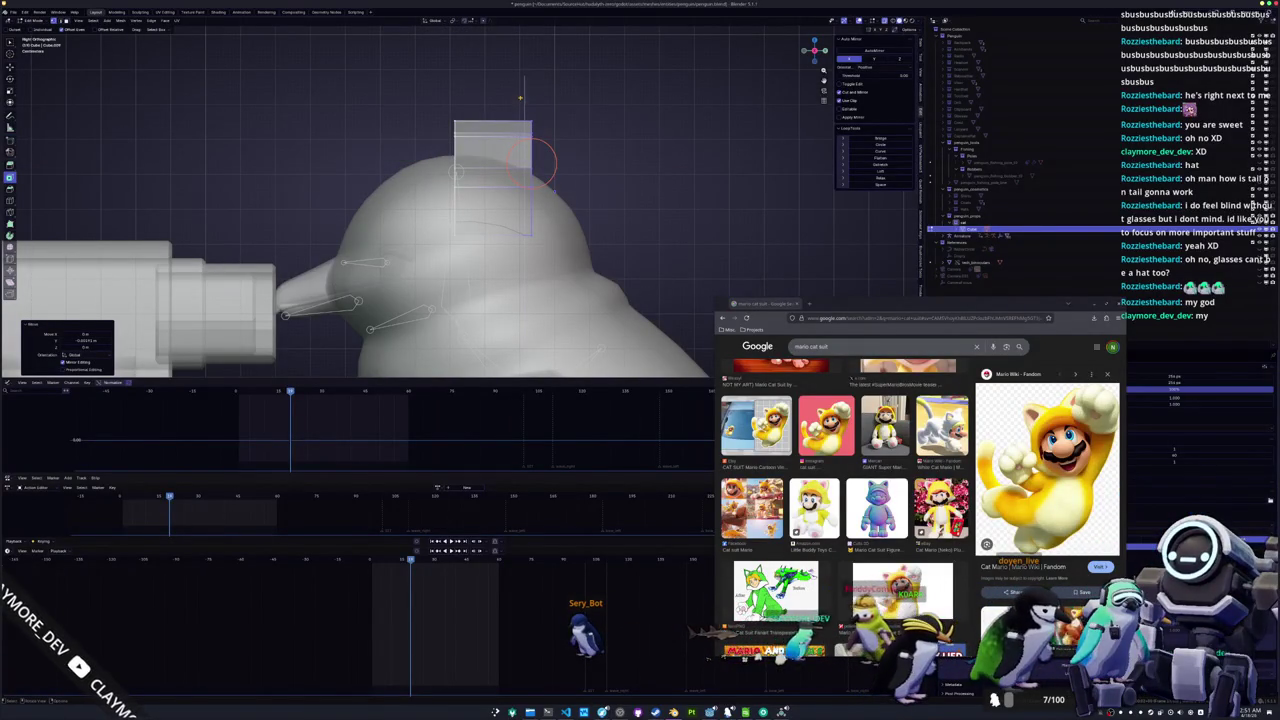
key(g)
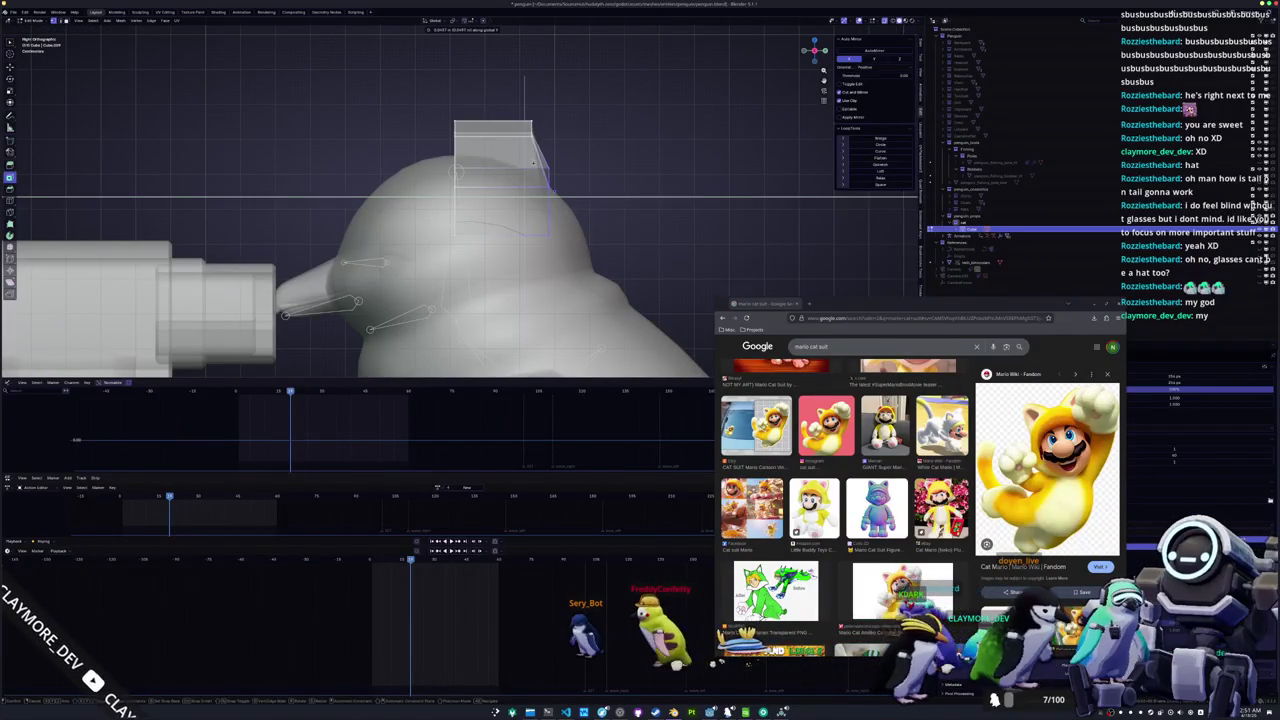
click(533, 162)
mouse_move(533, 162)
mouse_down()
mouse_move(493, 236)
mouse_move(510, 215)
mouse_up()
Move the box along global Y, slide an edge, and orbit around the head from the side
key(g)
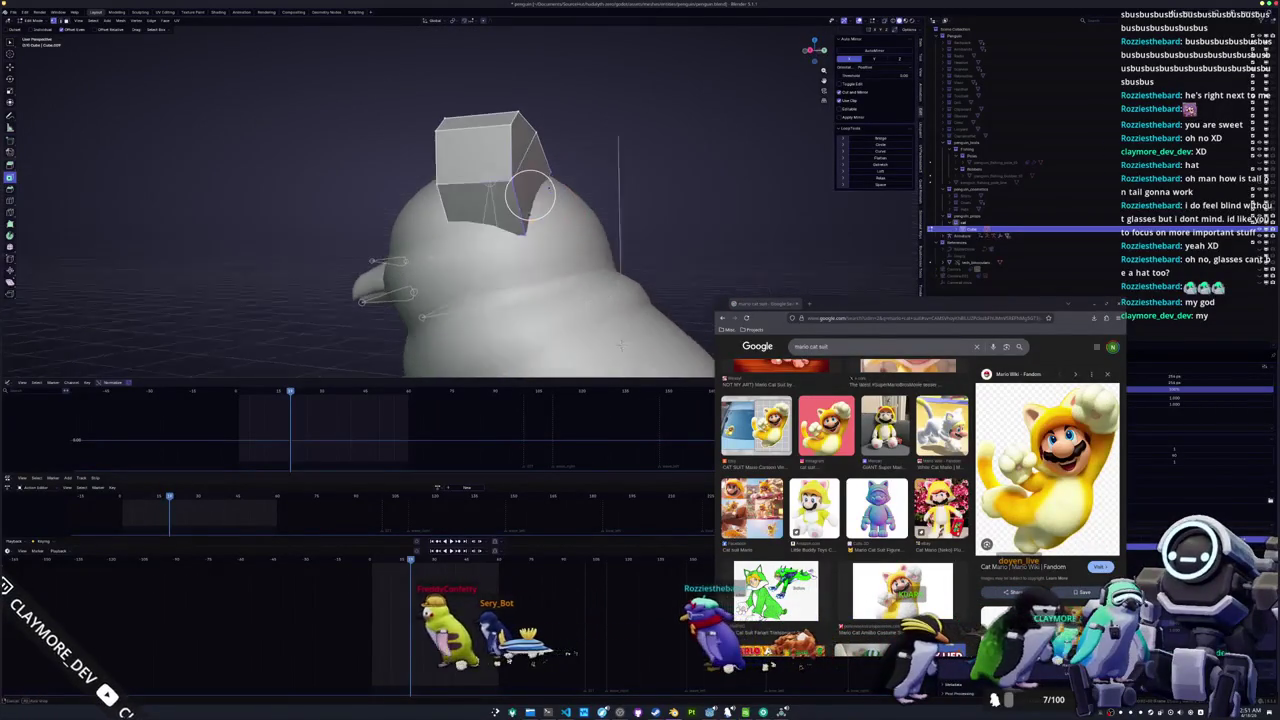
key(y)
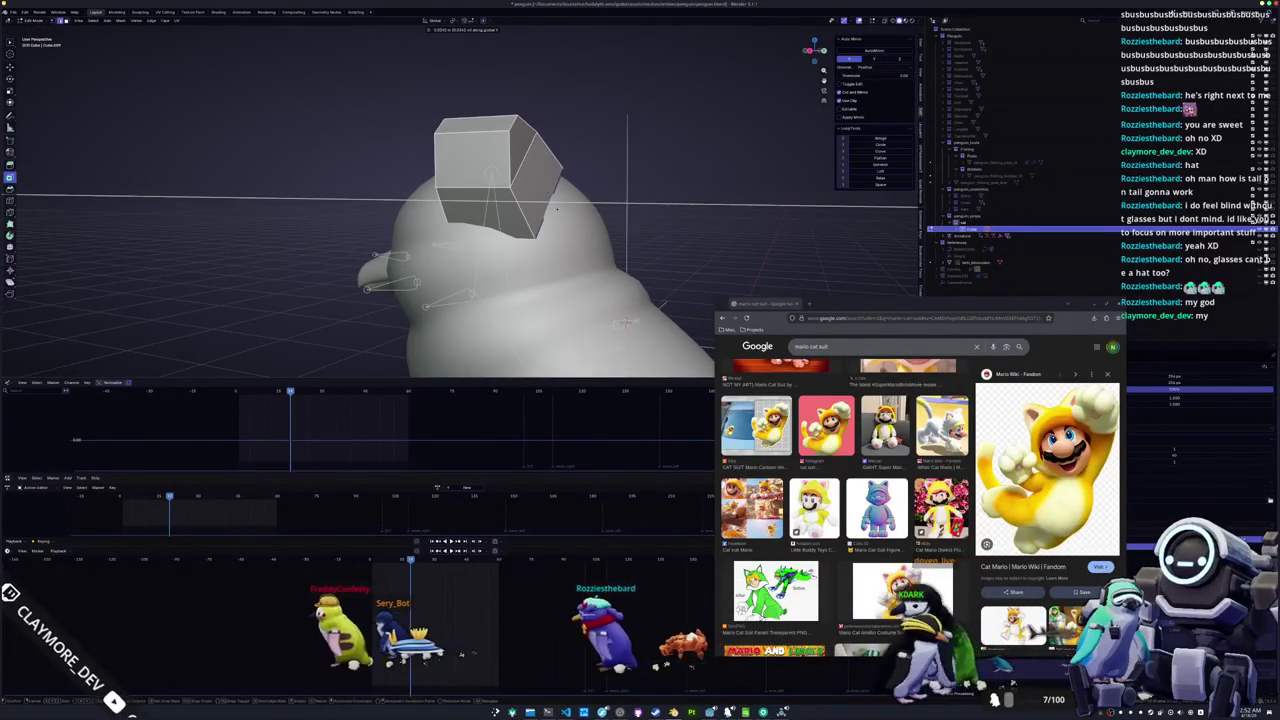
click(557, 210)
mouse_move(557, 210)
mouse_down()
mouse_move(540, 192)
mouse_move(481, 212)
mouse_move(440, 205)
mouse_up()
key(g)
key(g)
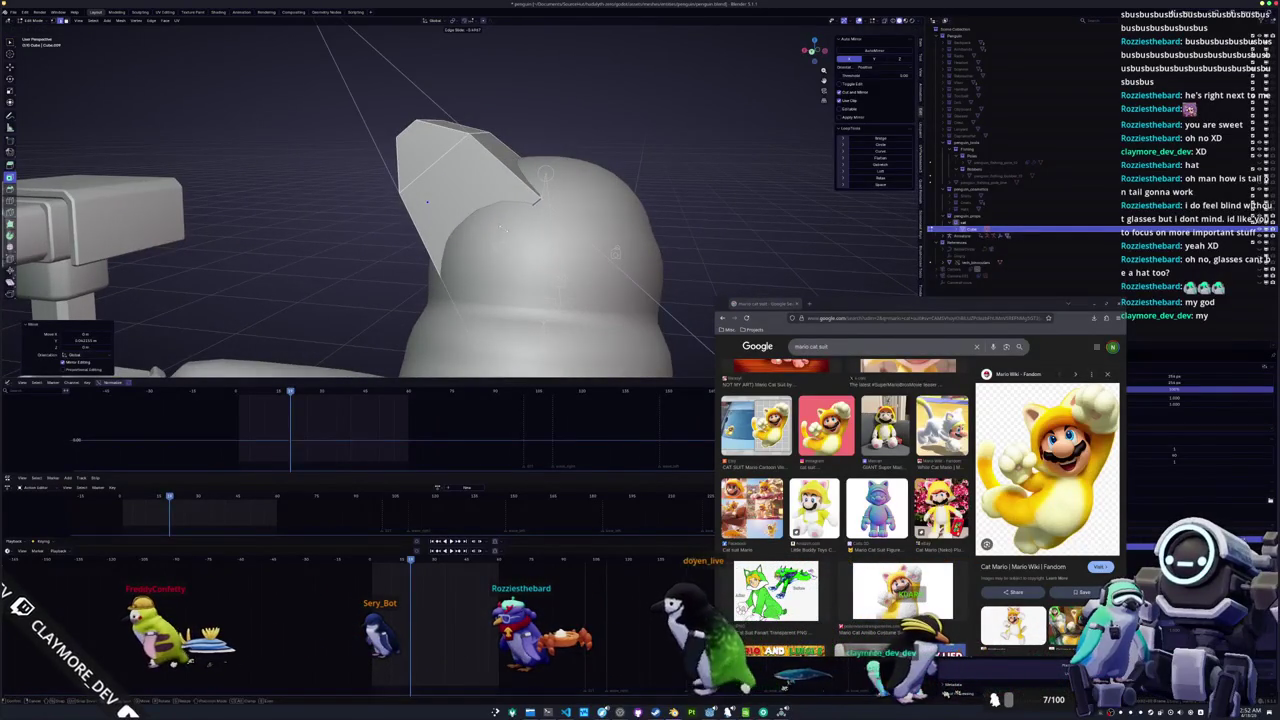
drag(487, 237, 499, 203)
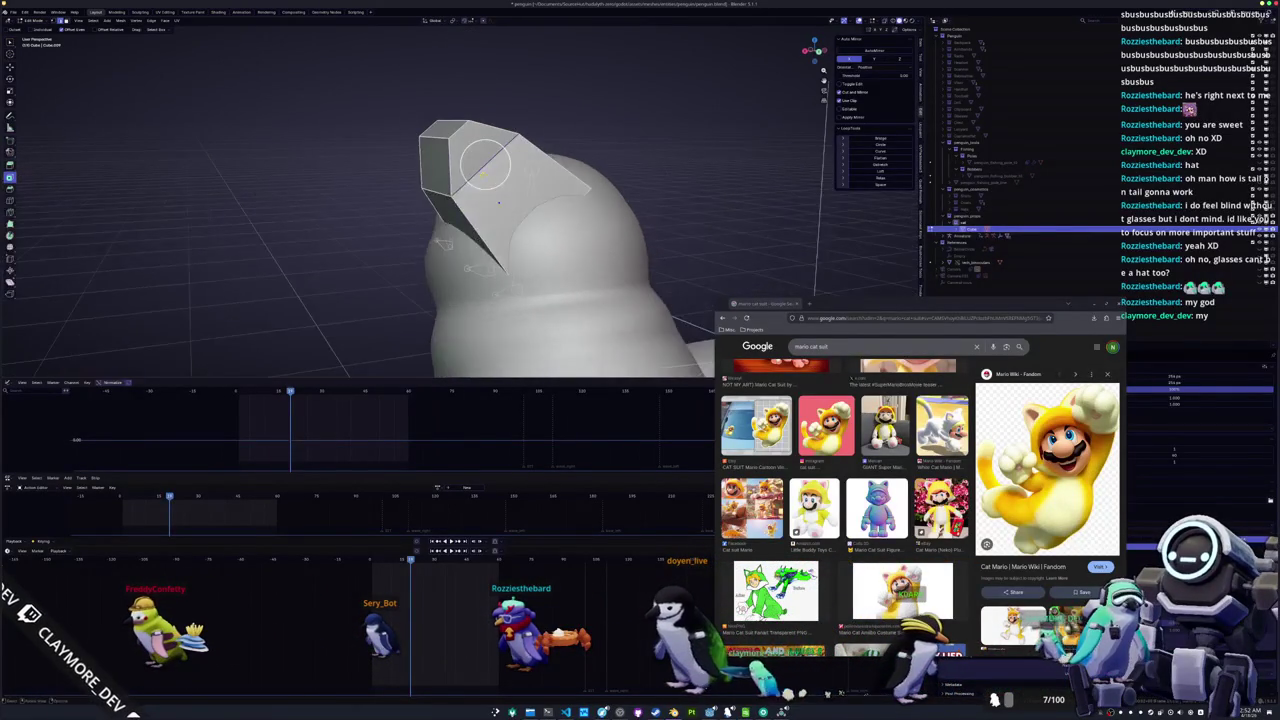
key(g)
key(g)
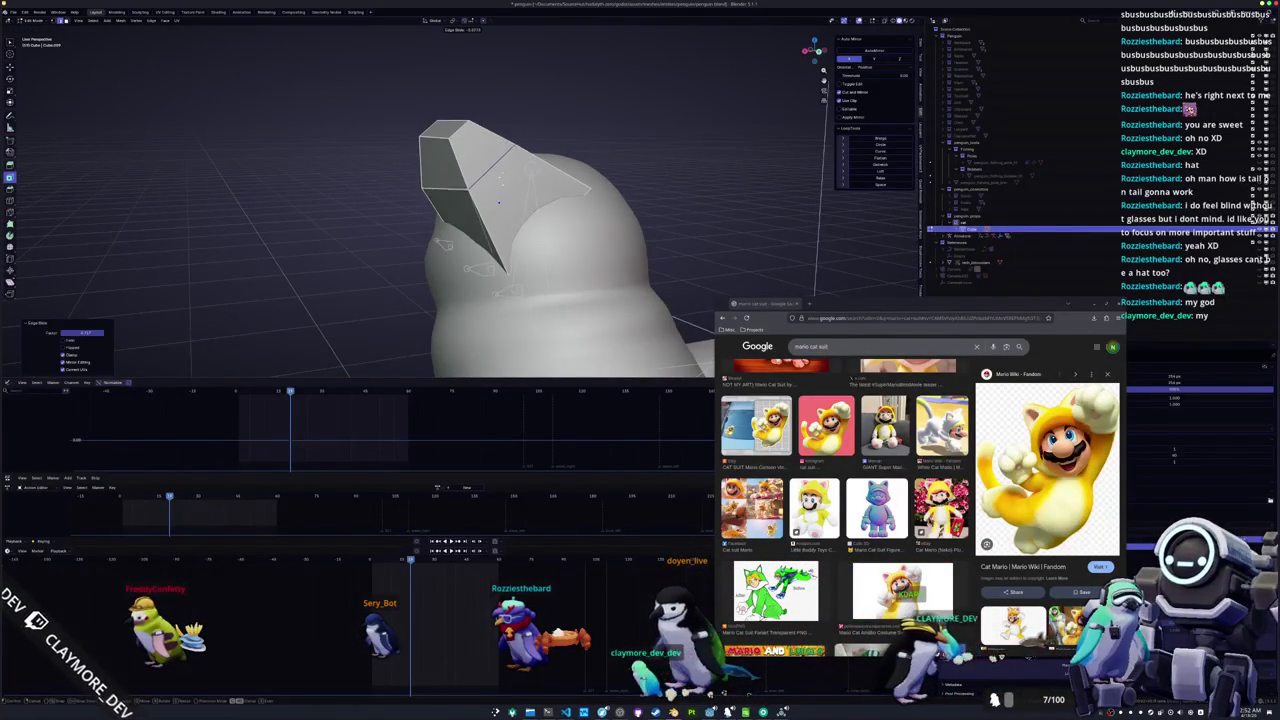
key(KP_3)
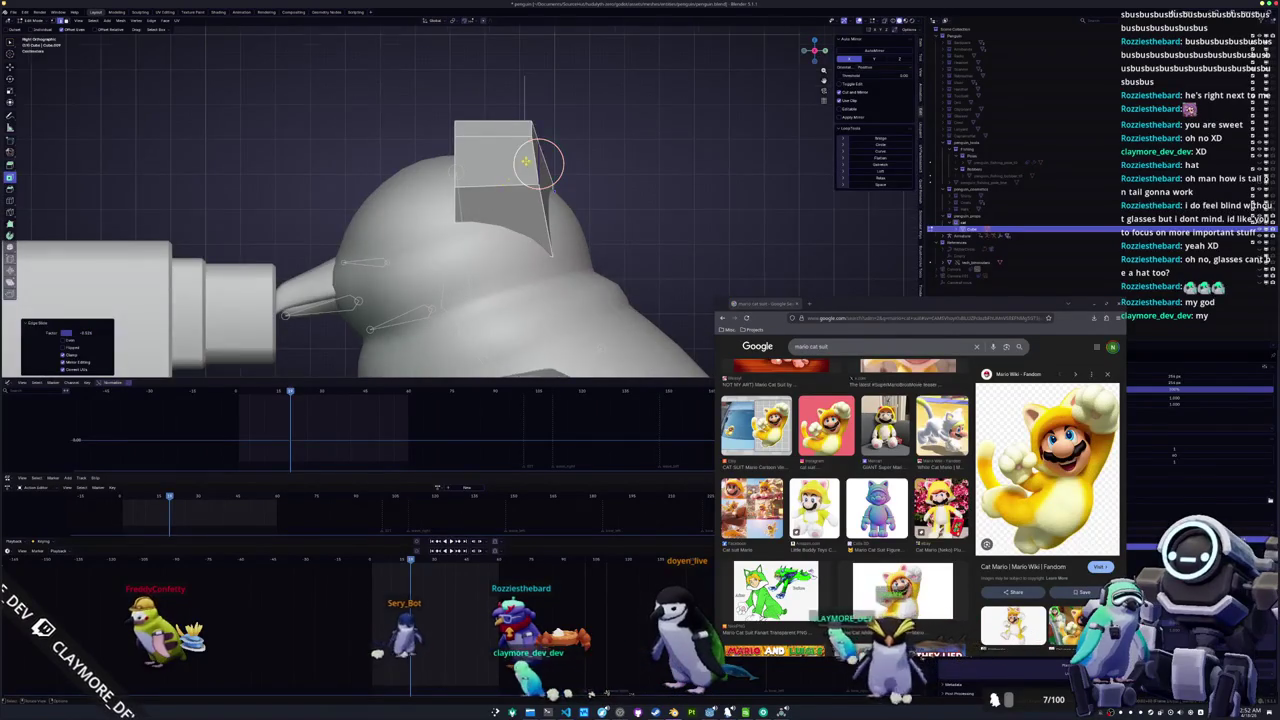
key(KP_8)
key(KP_4)
Pick the box's side face, scale it, and add a loop cut around the ear
click(562, 210)
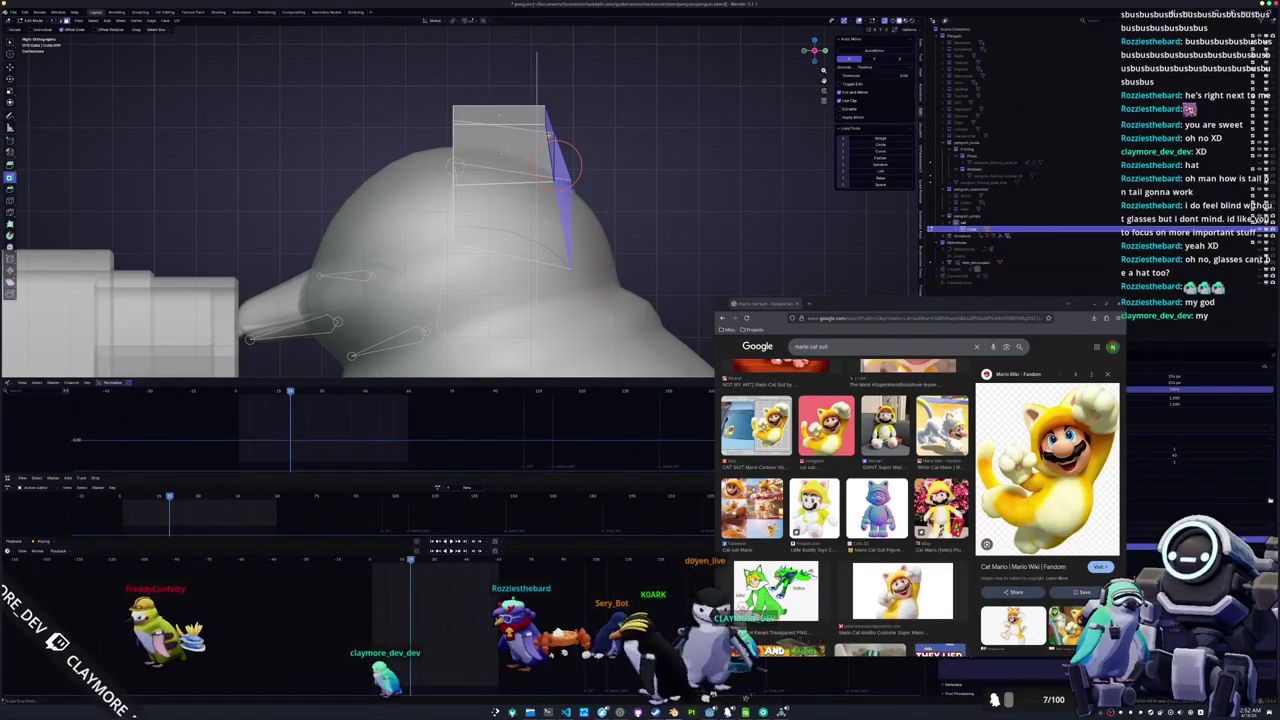
key(e)
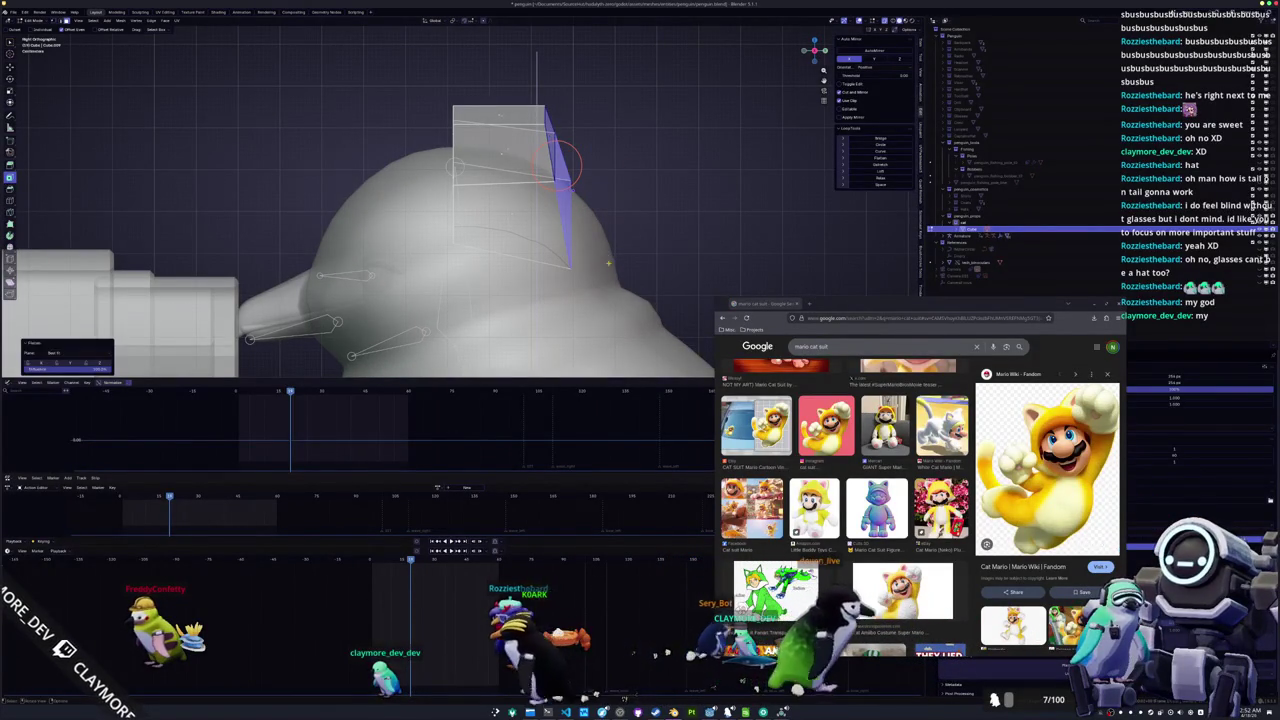
key(s)
key(KP_8)
key(KP_4)
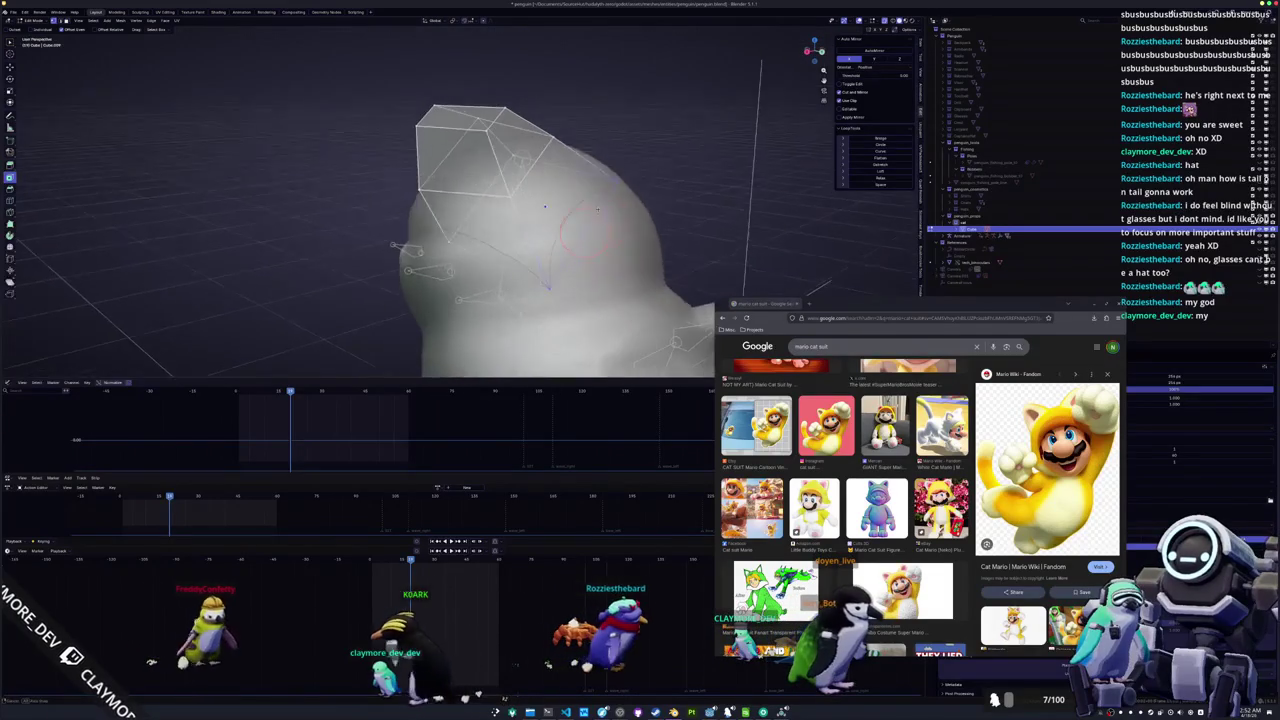
key(ctrl+r)
click(544, 207)
Tilt the new loop and slide edges to shape the ear's pointed tip
key(ctrl+r)
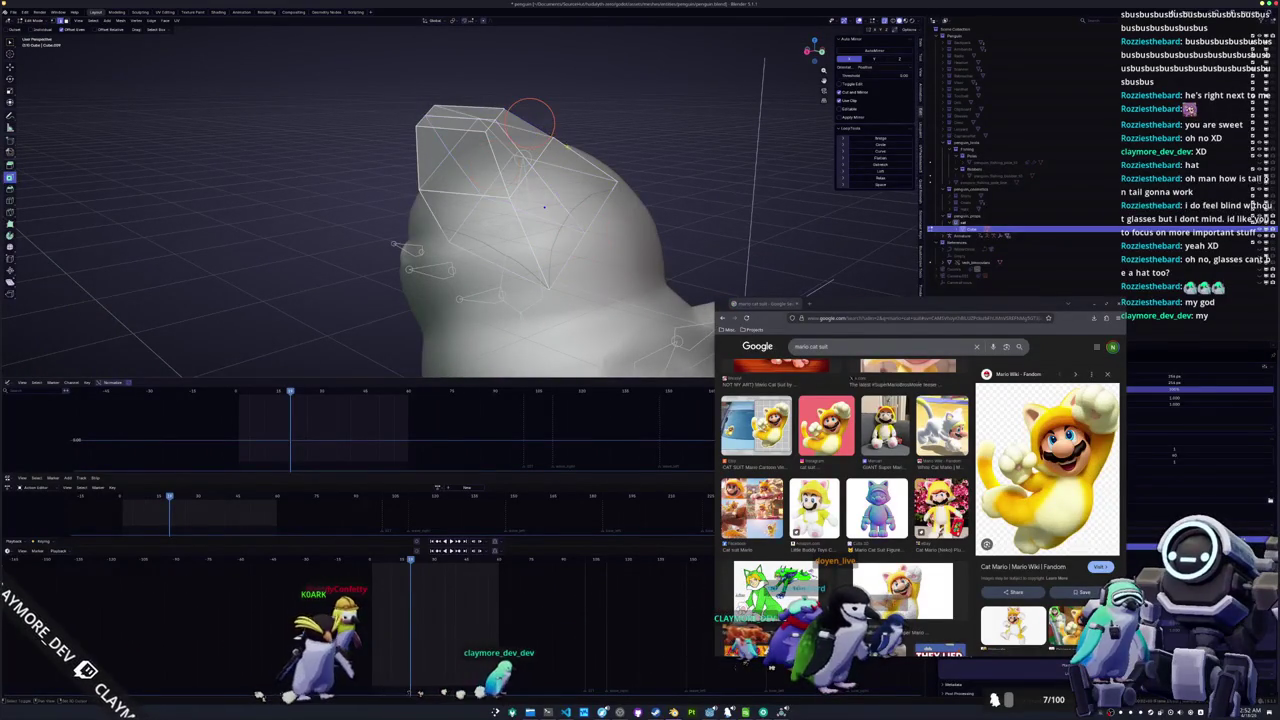
key(r)
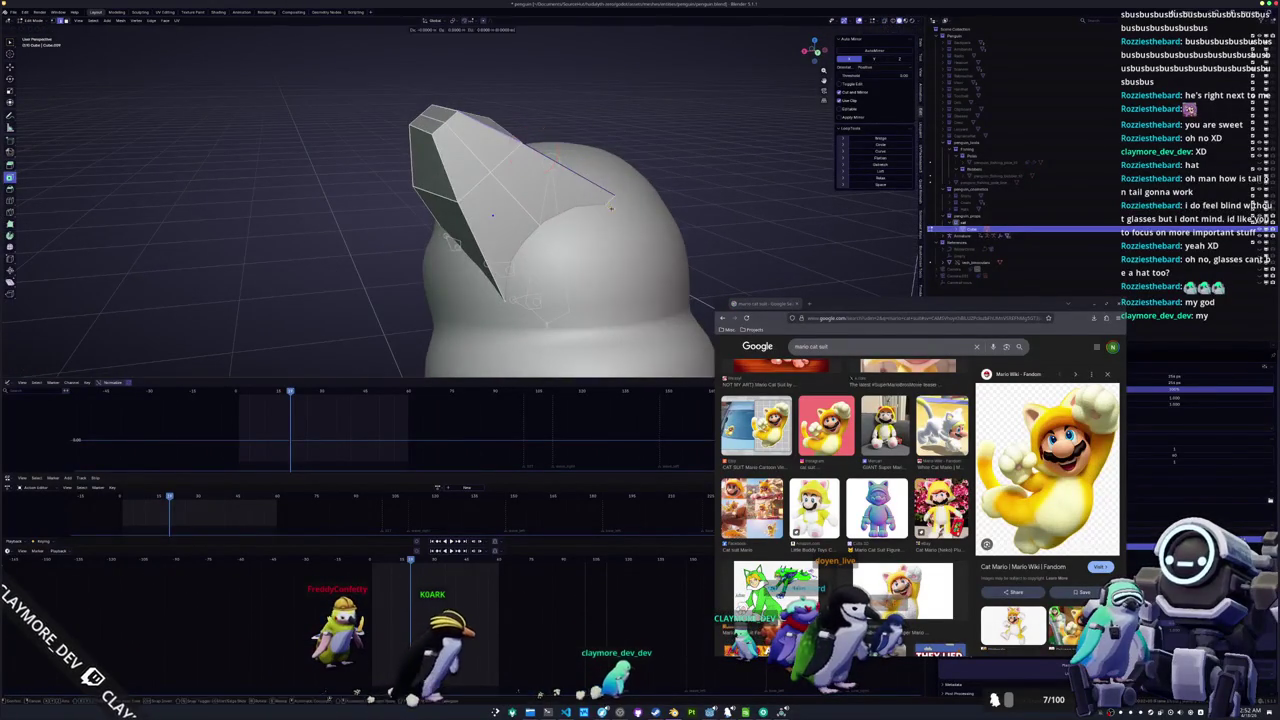
click(515, 168)
key(g)
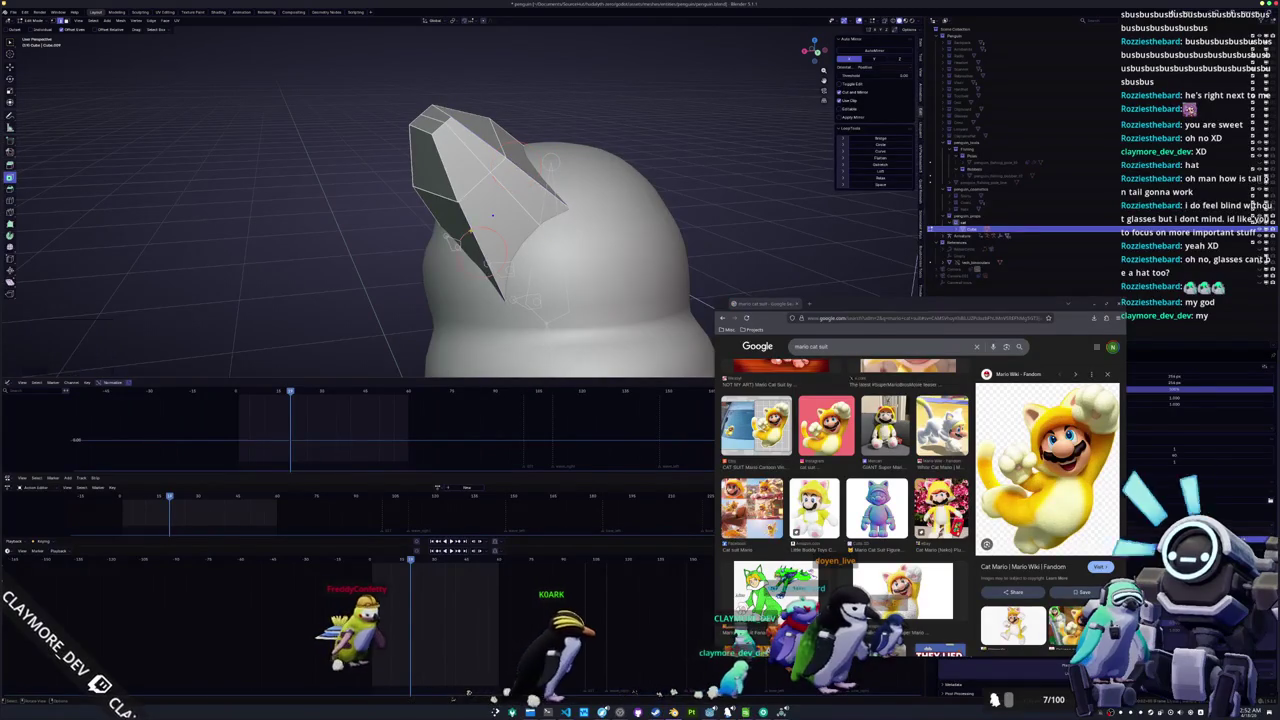
key(g)
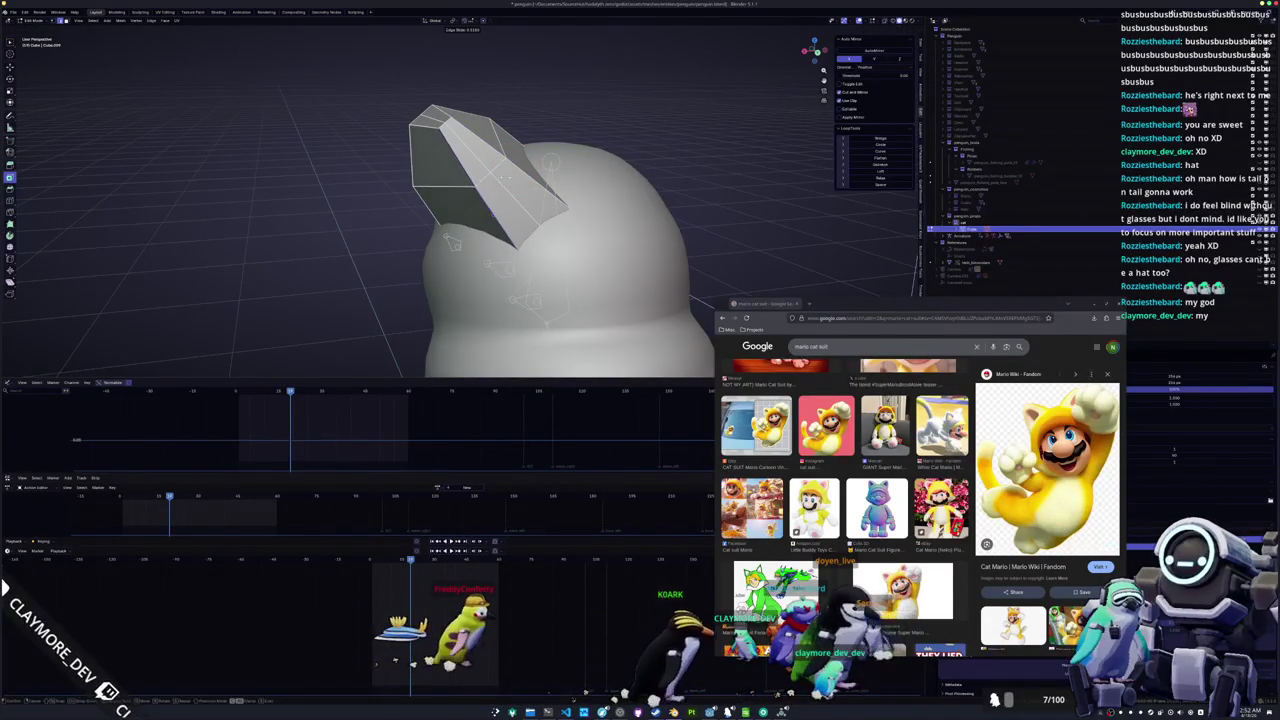
click(510, 176)
key(g)
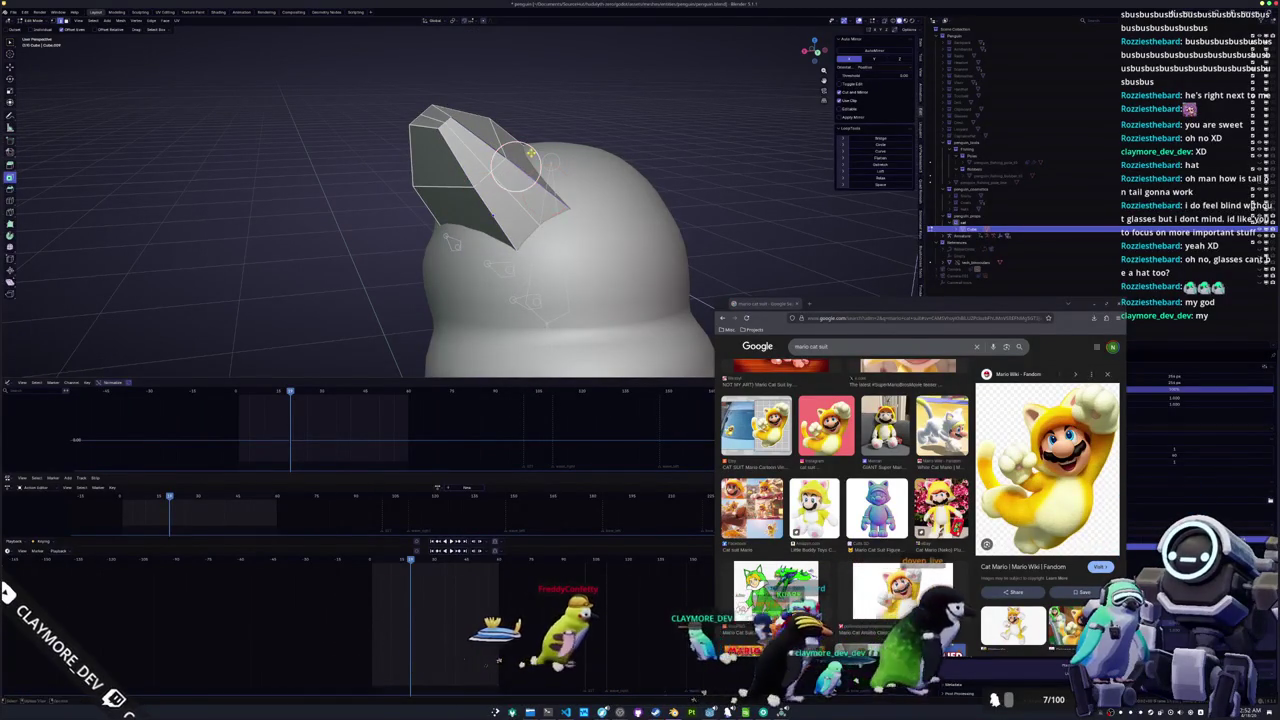
click(526, 155)
From the front of the ear, slide an edge and move the ear's edges along Y
mouse_move(526, 155)
mouse_down()
mouse_move(484, 213)
mouse_move(480, 280)
mouse_up()
mouse_move(432, 201)
mouse_down()
mouse_move(440, 185)
mouse_move(667, 354)
mouse_move(615, 305)
mouse_move(385, 209)
mouse_move(411, 160)
mouse_up()
key(g)
key(g)
click(437, 180)
key(g)
key(y)
click(608, 300)
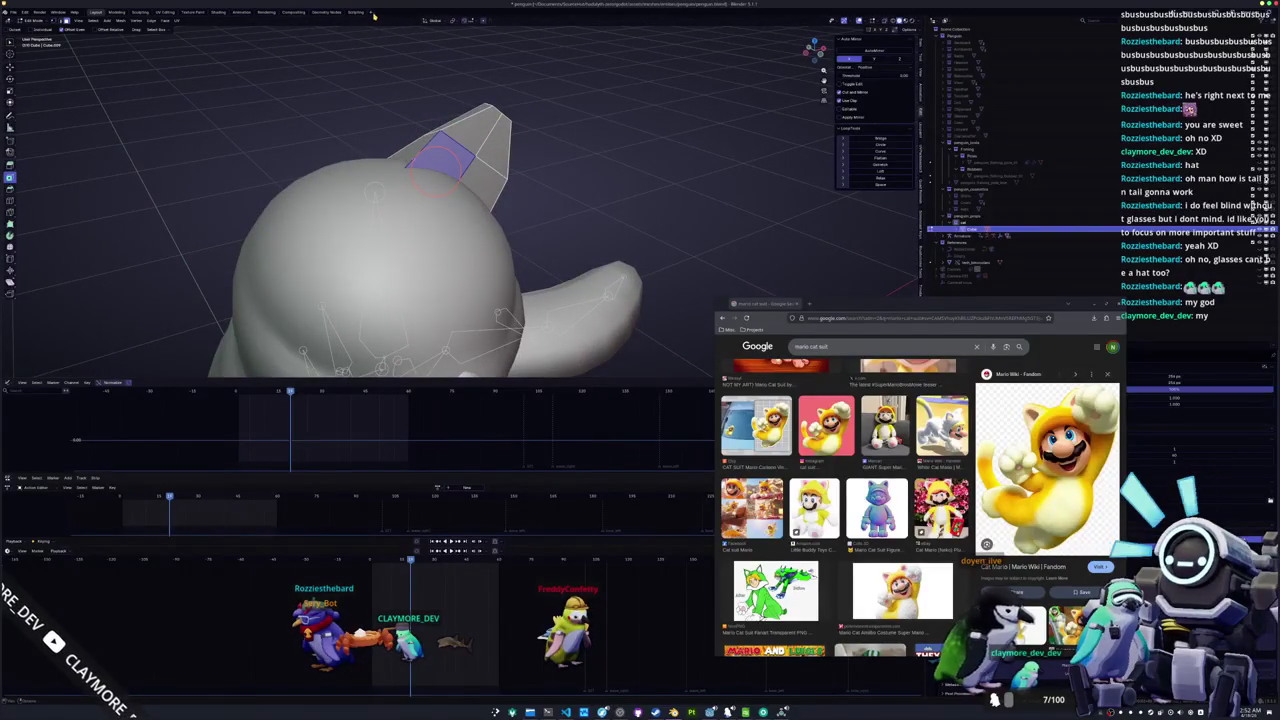
mouse_move(351, 37)
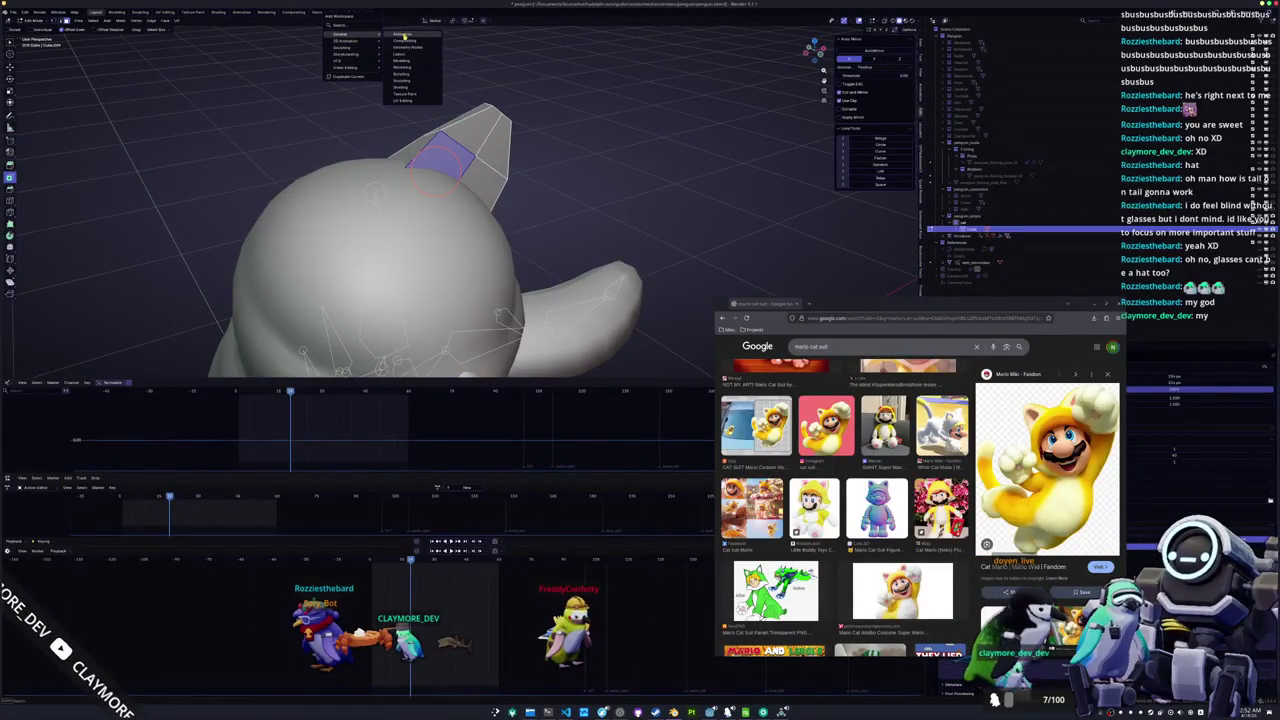
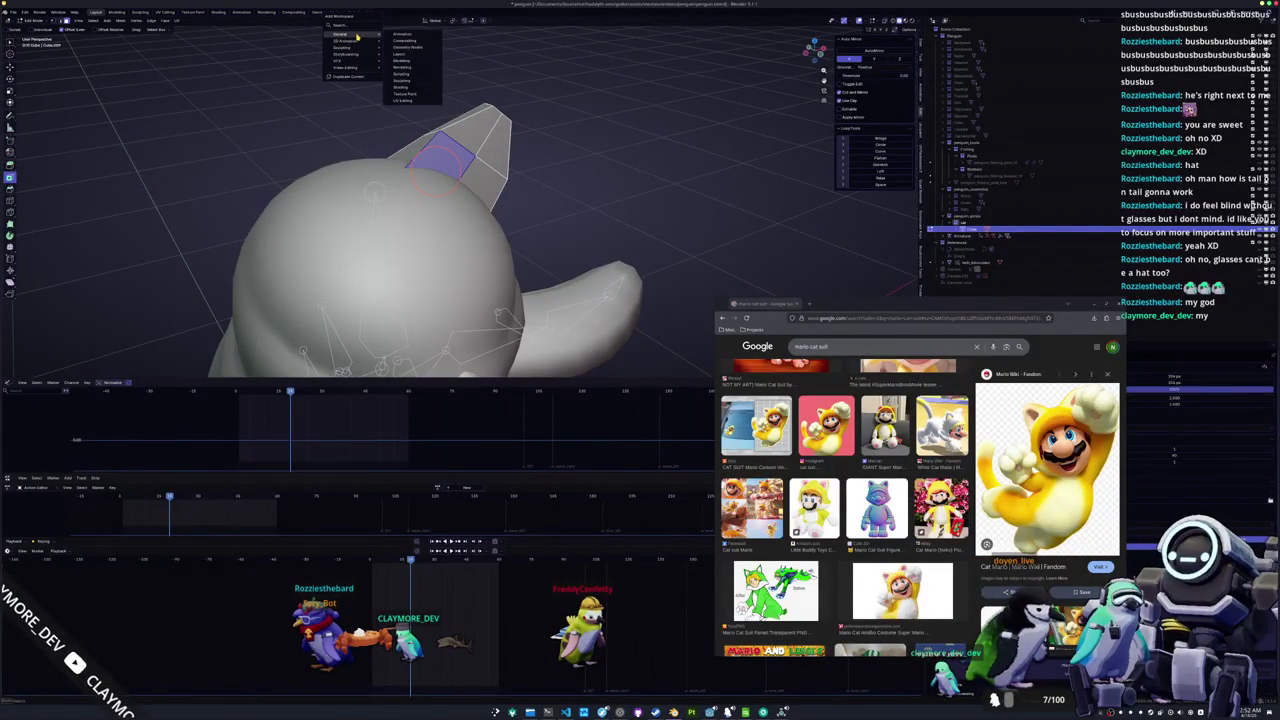
Add a Layout.001 workspace, isolate the penguin in local view and frame the selected ear face
click(405, 57)
scroll(520, 320, up, 10)
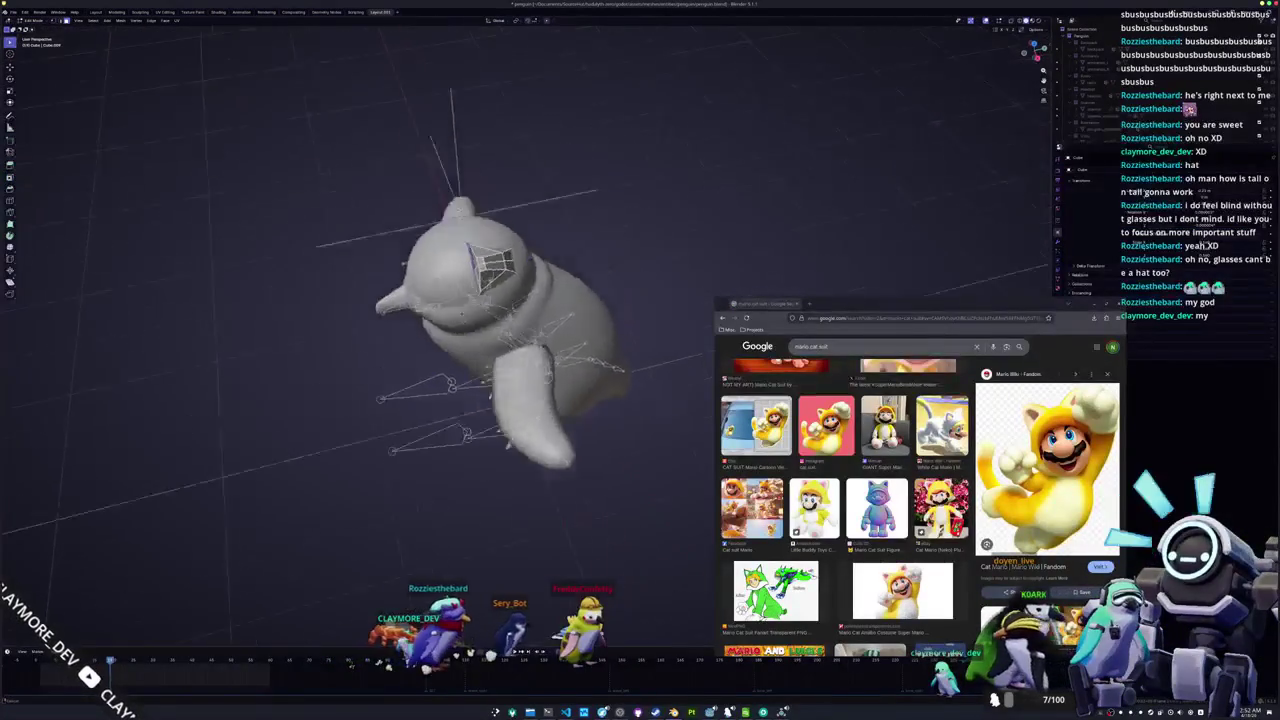
key(KP_Divide)
scroll(520, 320, up, 3)
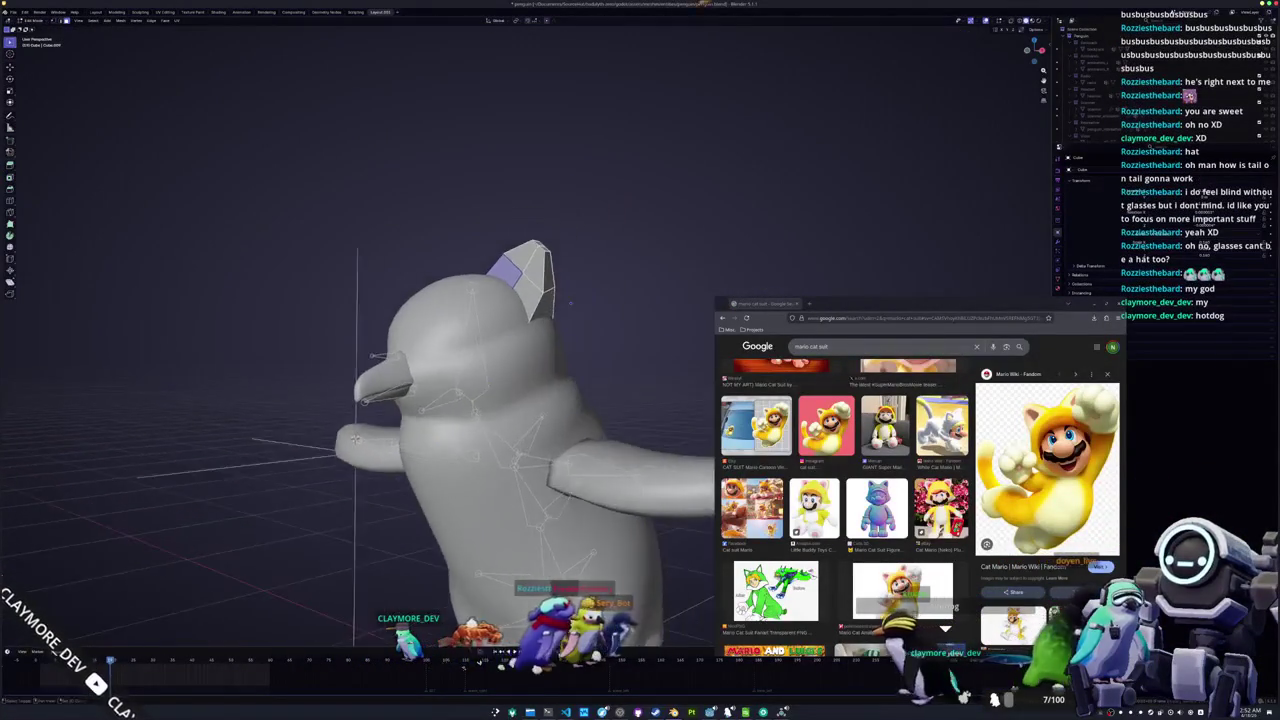
key(KP_Decimal)
scroll(520, 360, down, 5)
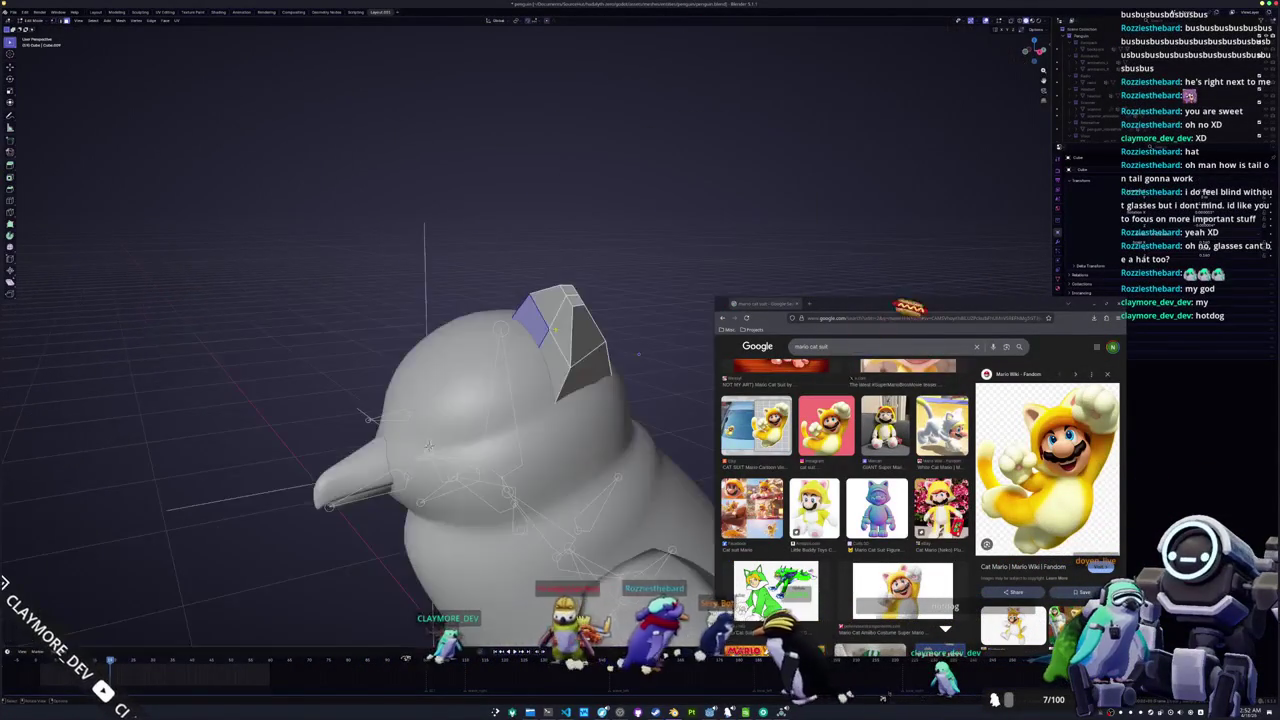
scroll(514, 420, up, 4)
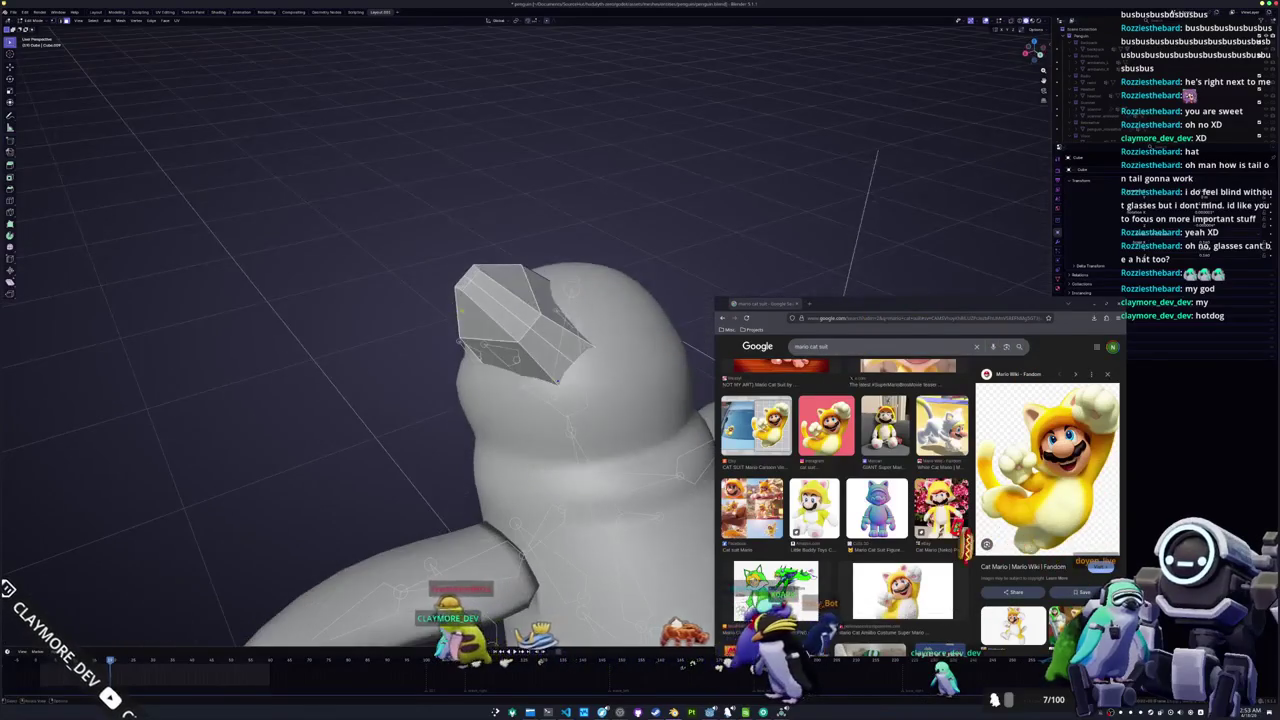
scroll(531, 442, down, 4)
scroll(533, 442, up, 5)
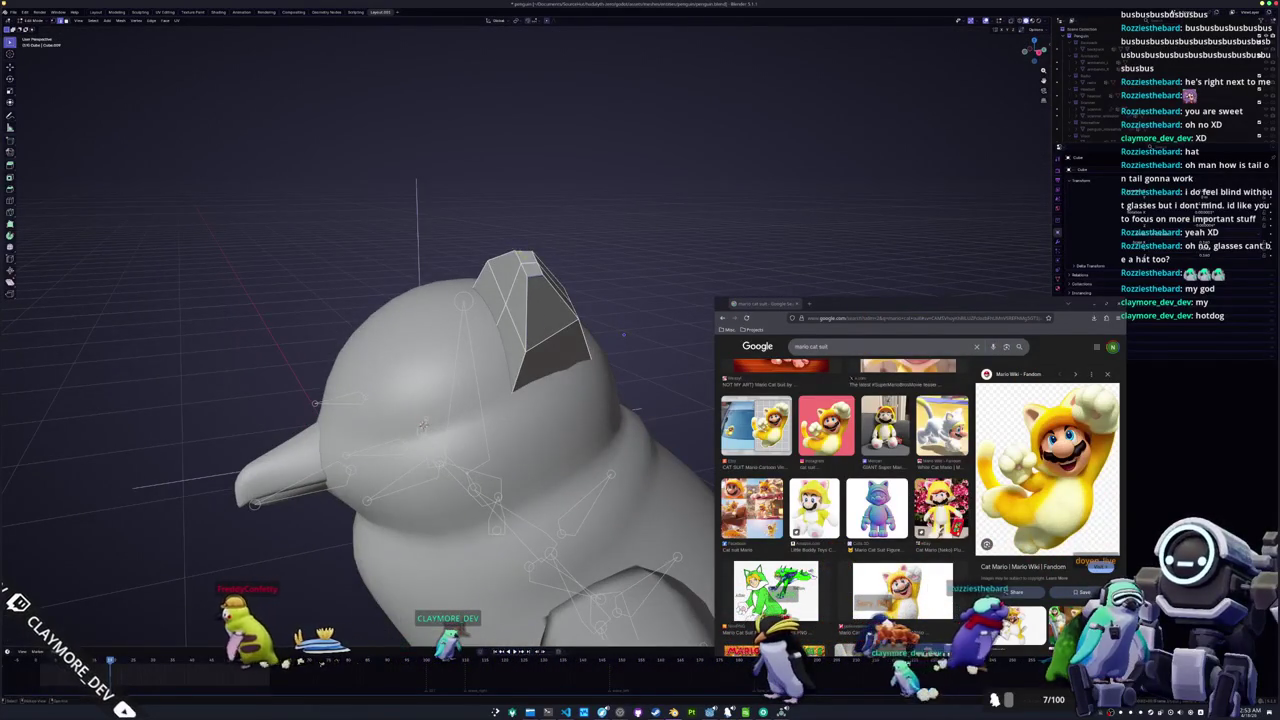
scroll(525, 242, up, 5)
Give the ear a subdivision smoothing level and return to editing its mesh
key(Tab)
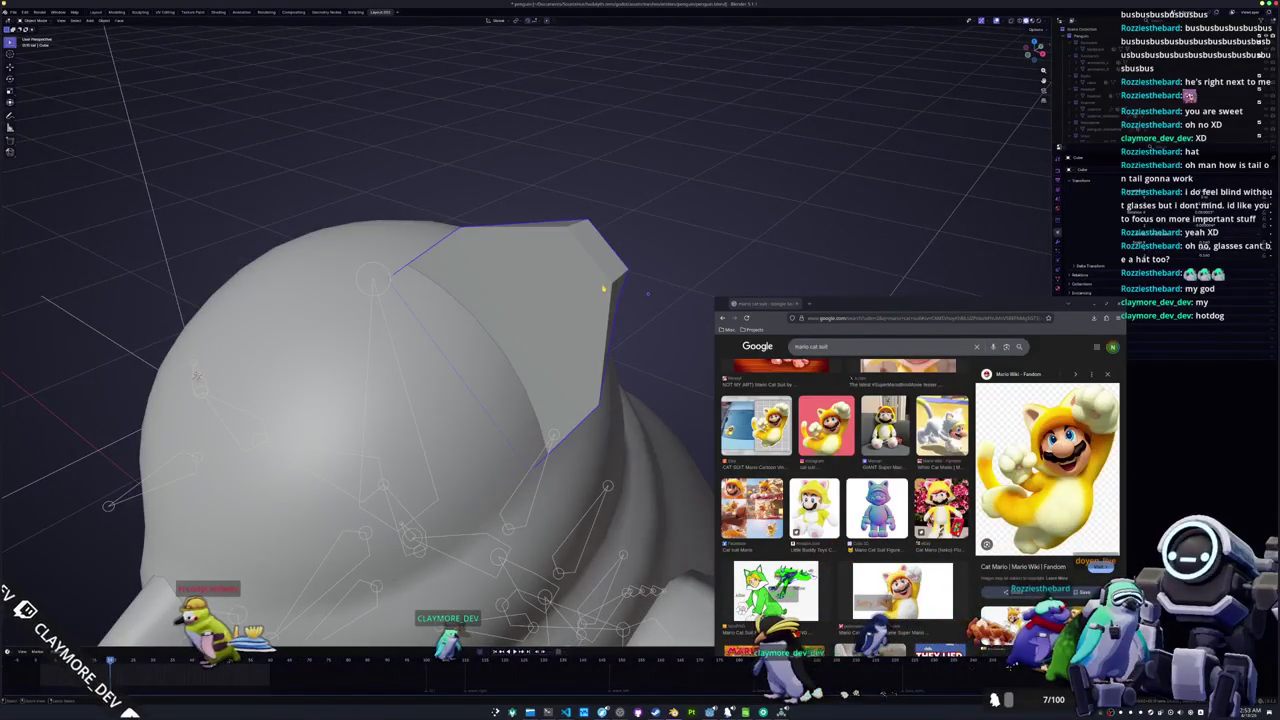
key(ctrl+2)
key(Tab)
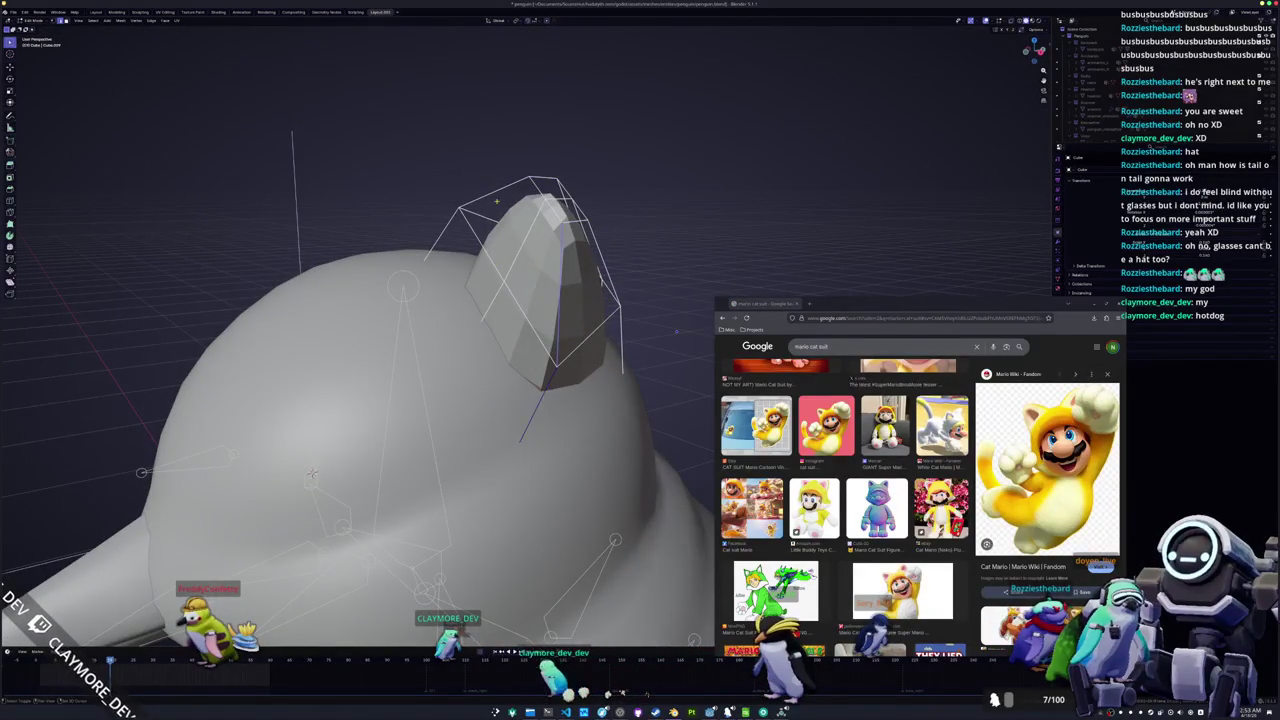
drag(470, 240, 501, 211)
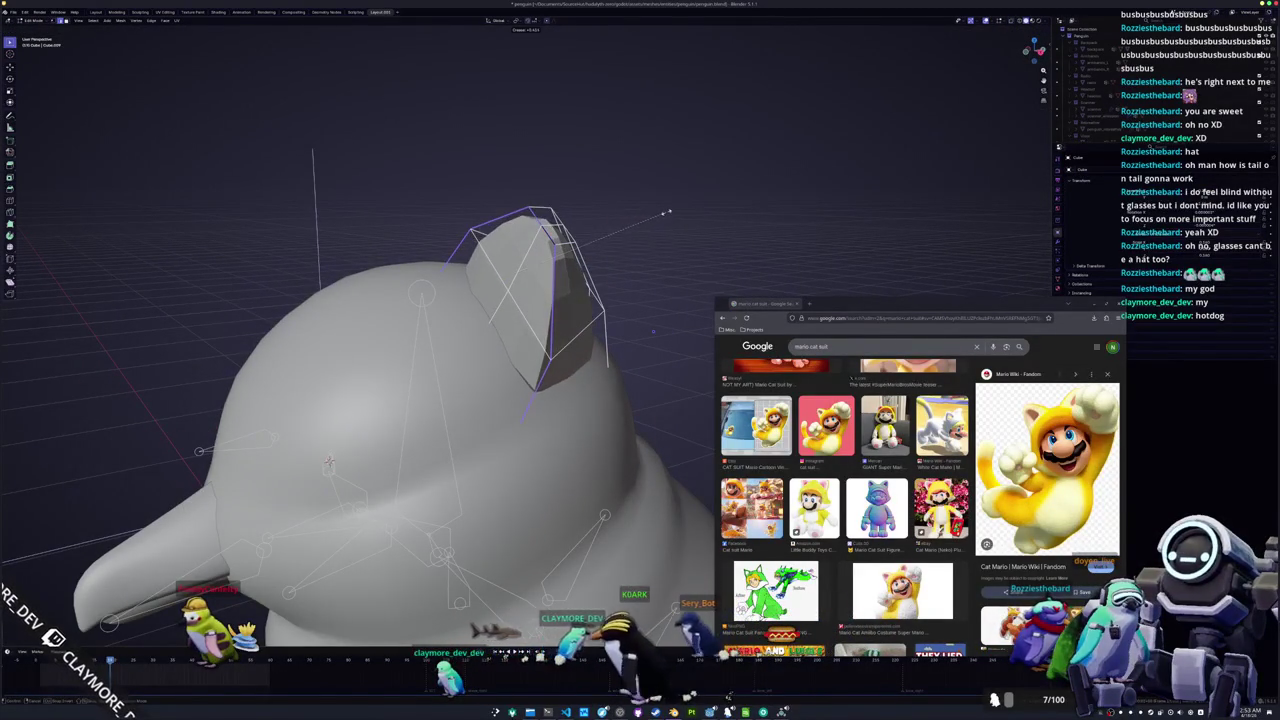
drag(653, 330, 680, 328)
scroll(660, 370, up, 5)
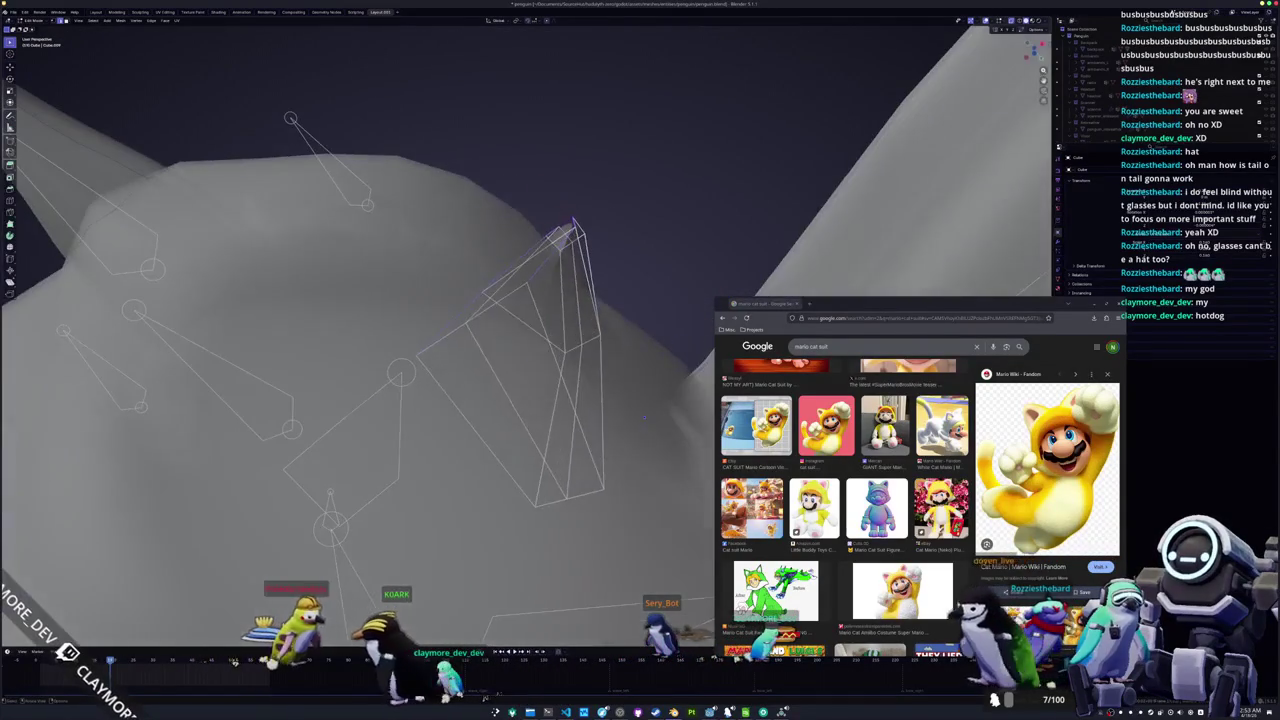
right_click(534, 400)
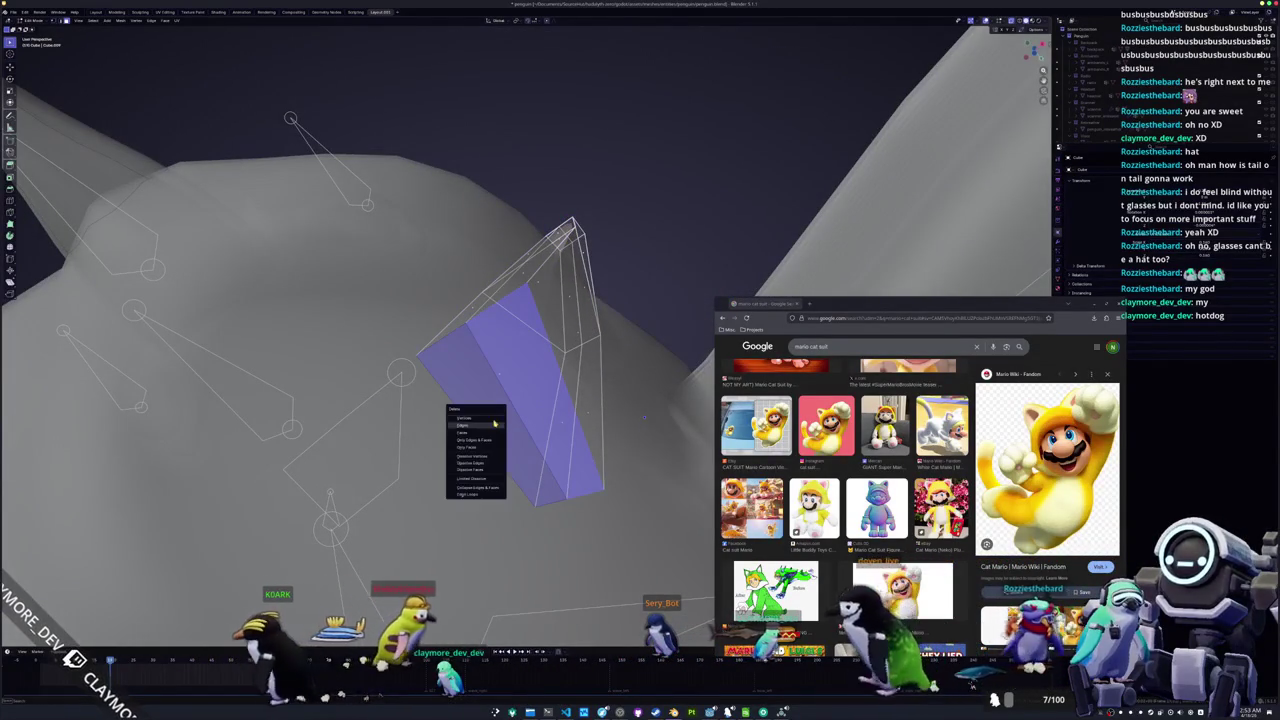
Widen the ear mesh by scaling it along the X axis
key(Tab)
scroll(533, 366, down, 5)
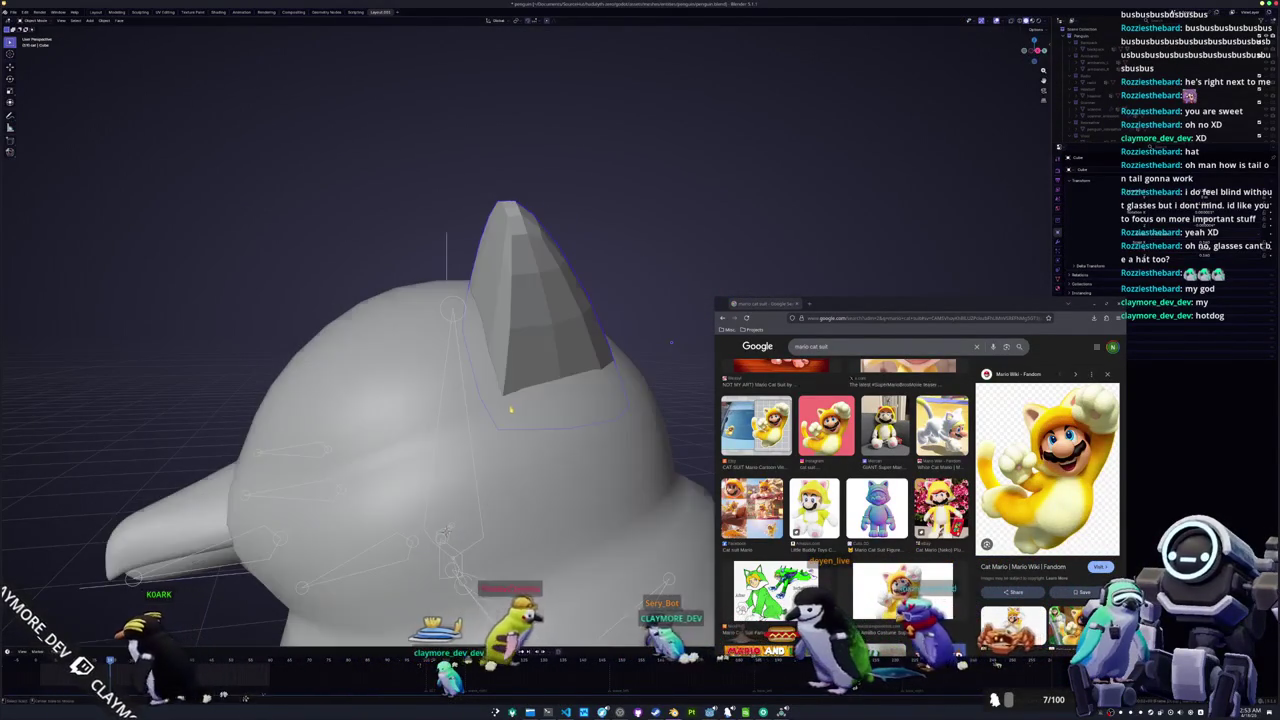
scroll(558, 378, up, 3)
key(Tab)
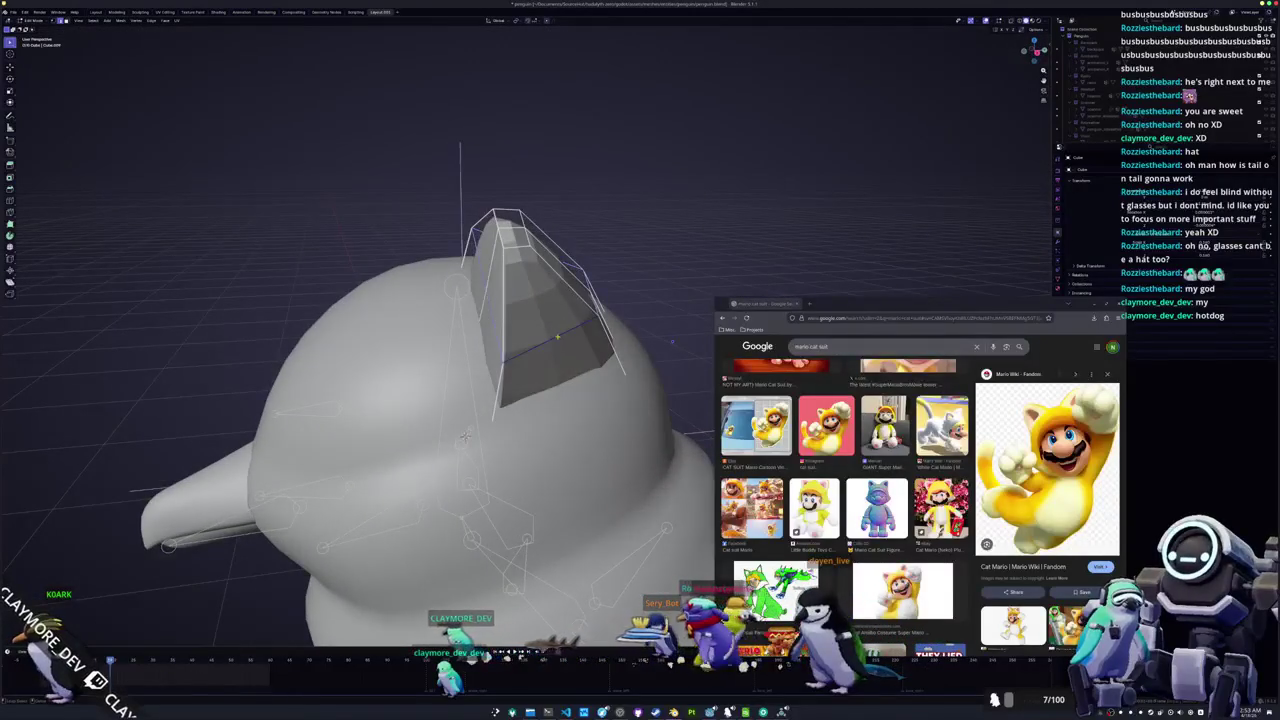
key(s)
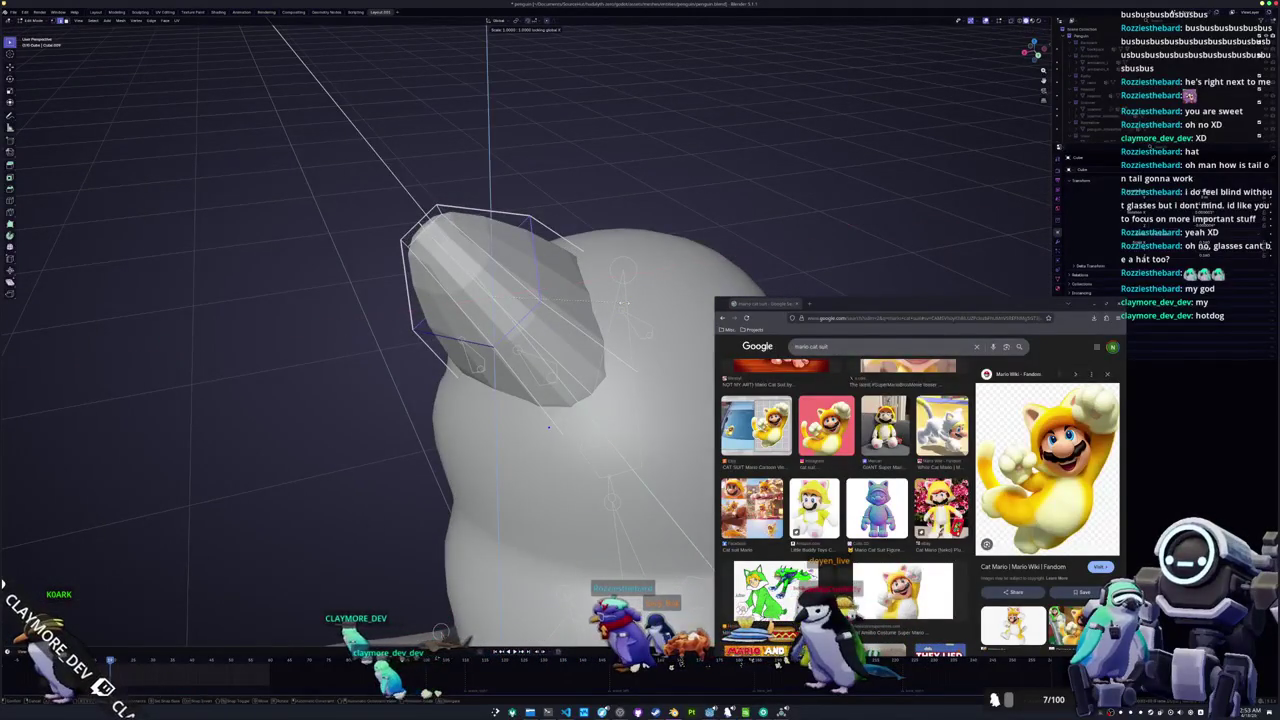
key(x)
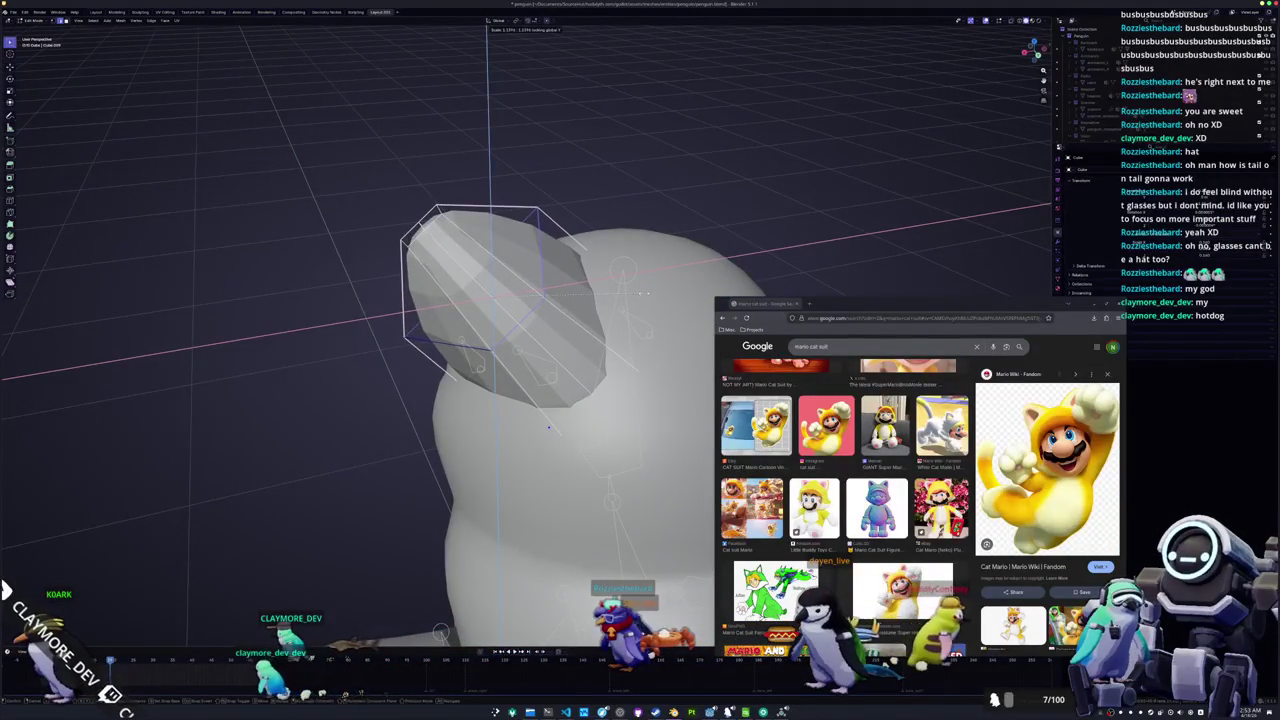
key(Return)
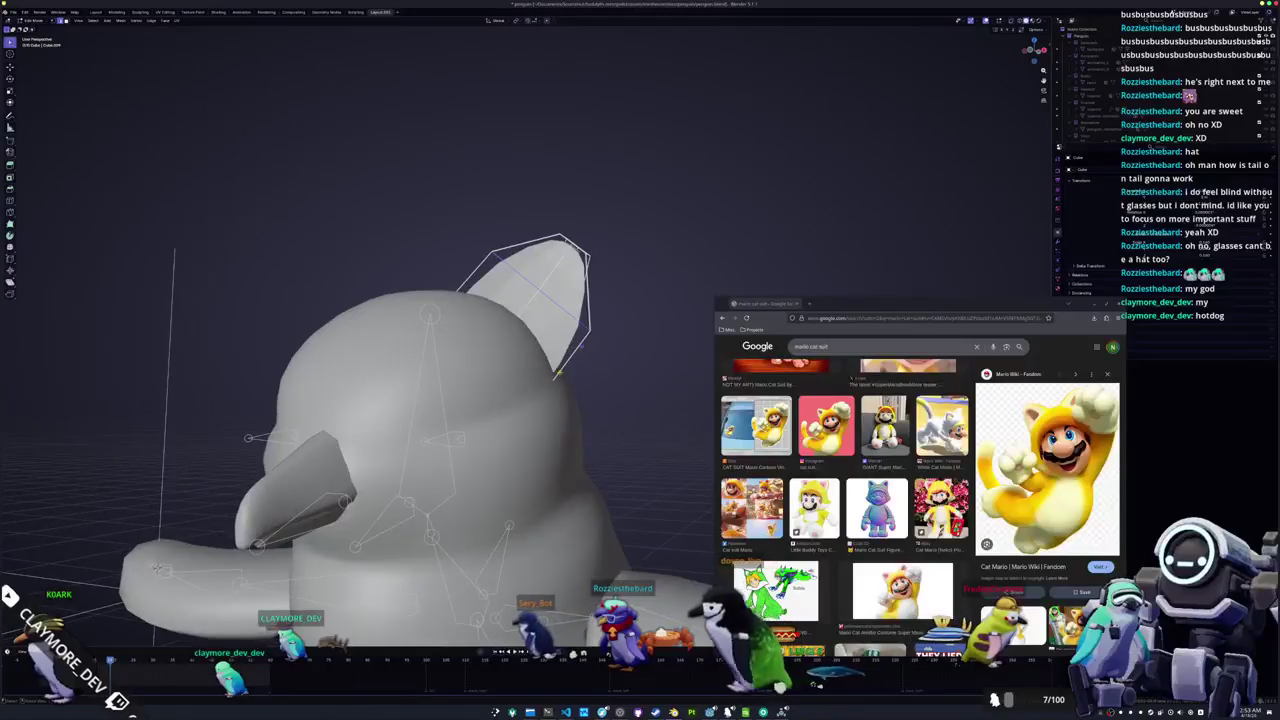
Check the ear from the front in X-ray, then select its inner rim and grow the selection
key(alt+z)
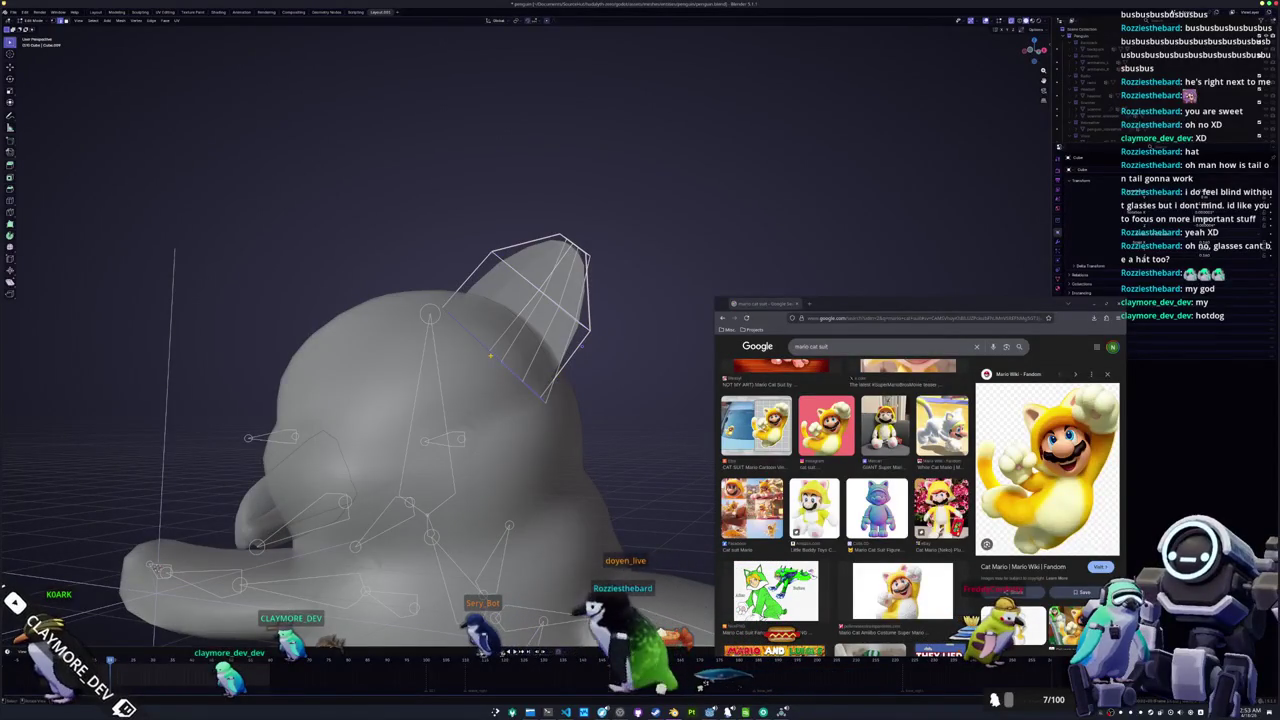
key(KP_1)
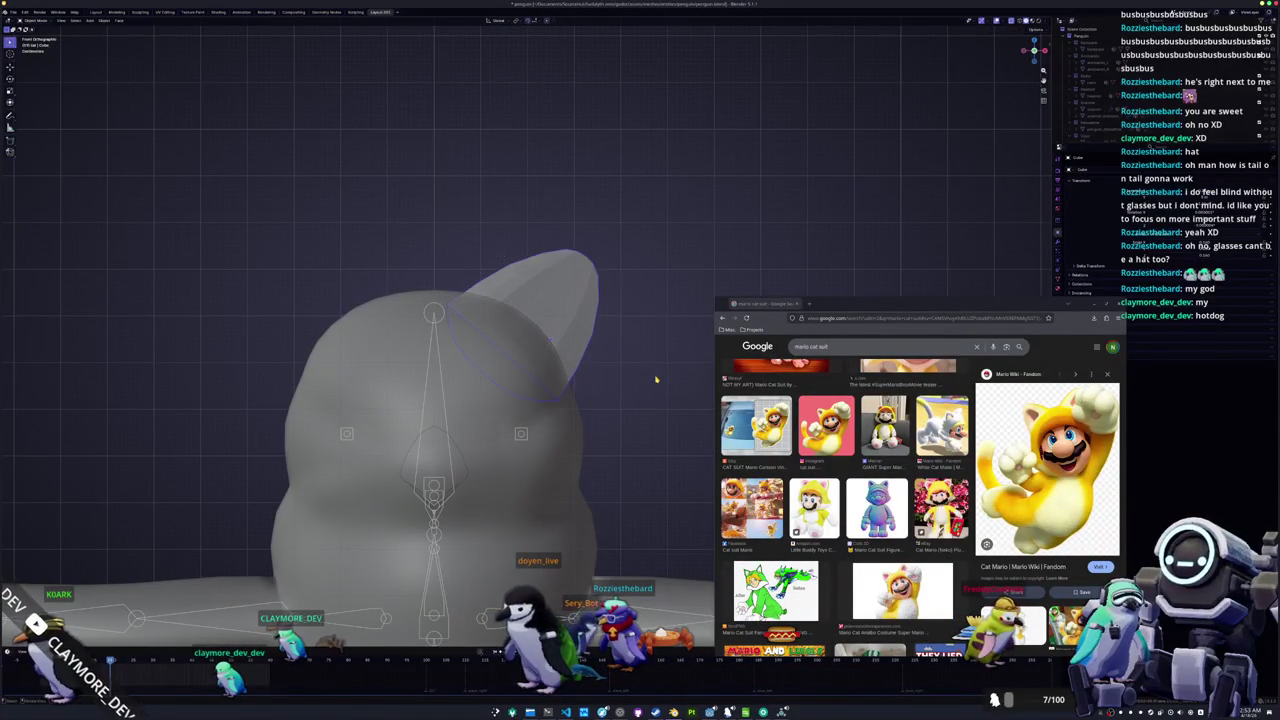
key(alt+z)
drag(659, 376, 265, 413)
scroll(560, 382, up, 3)
click(567, 287)
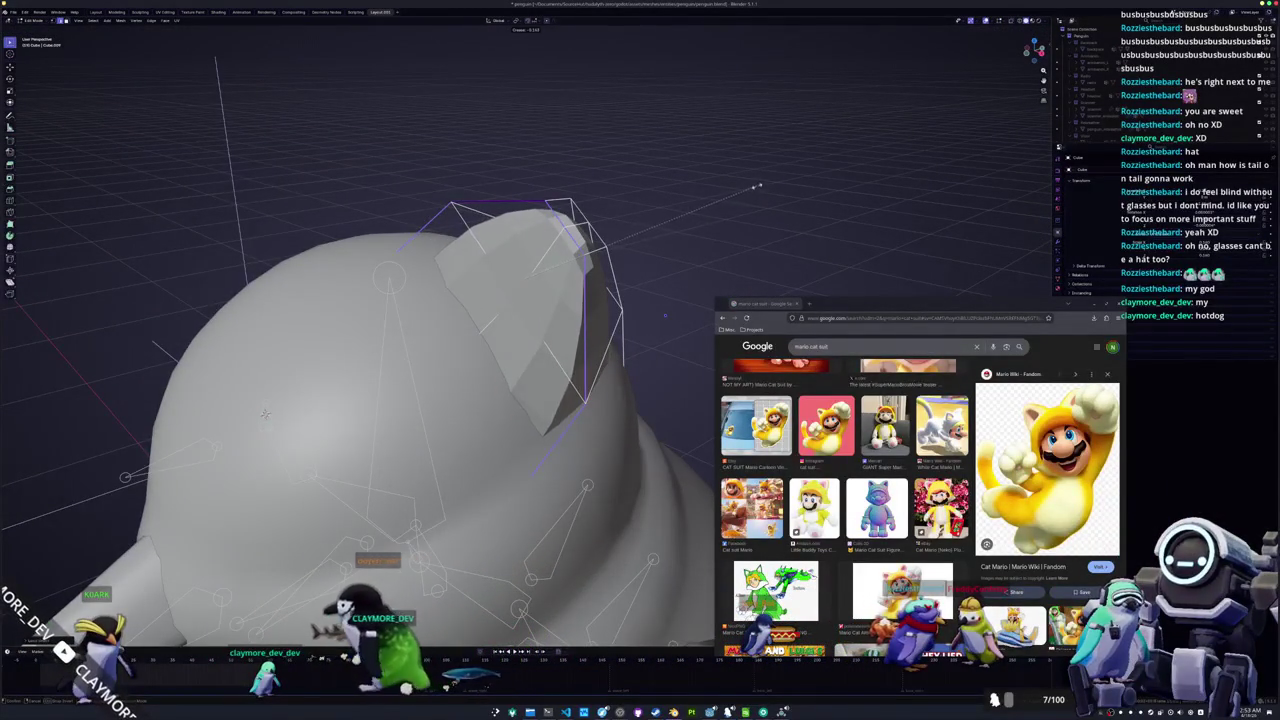
click(554, 318)
key(ctrl+KP_Add)
key(ctrl+KP_Add)
key(ctrl+KP_Add)
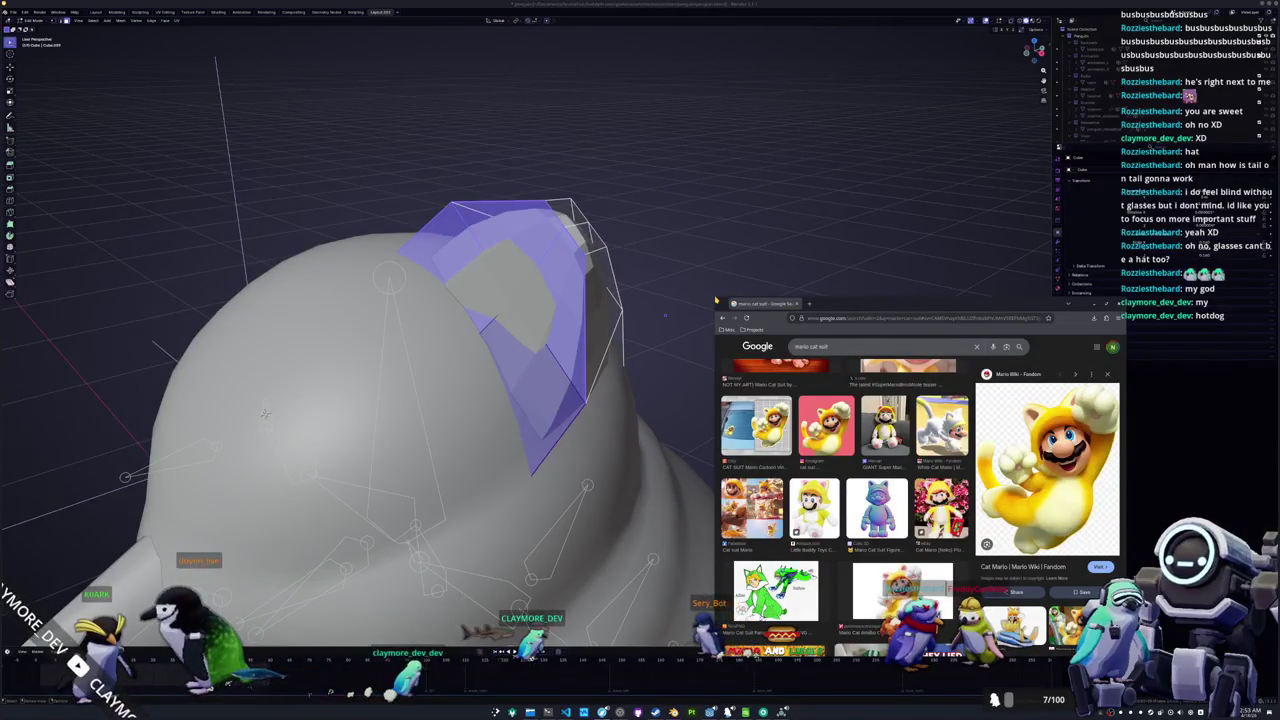
Shrink the reference browser window and move it to the top right
mouse_move(713, 296)
mouse_down()
mouse_move(836, 400)
mouse_move(876, 399)
mouse_up()
mouse_move(998, 406)
mouse_down()
mouse_move(907, 88)
mouse_move(910, 56)
mouse_up()
drag(640, 200, 563, 251)
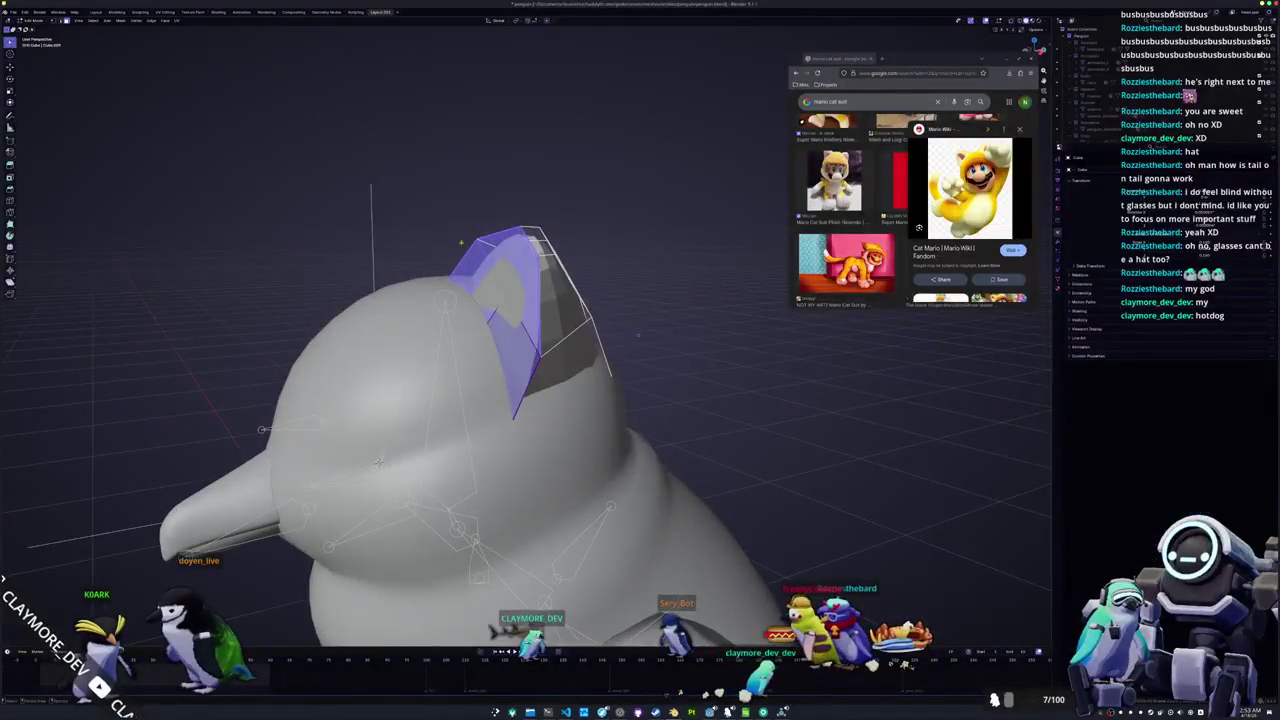
Circle-select the ear's front faces and inset them
key(c)
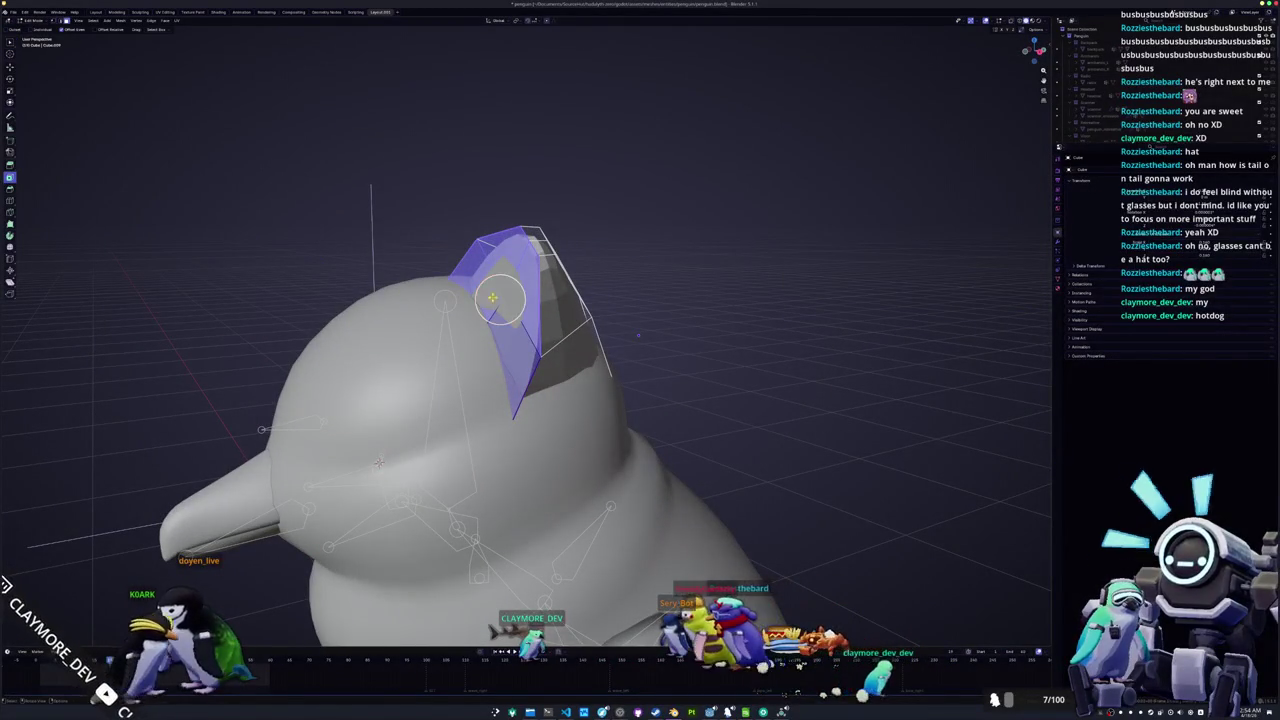
middle_click(500, 297)
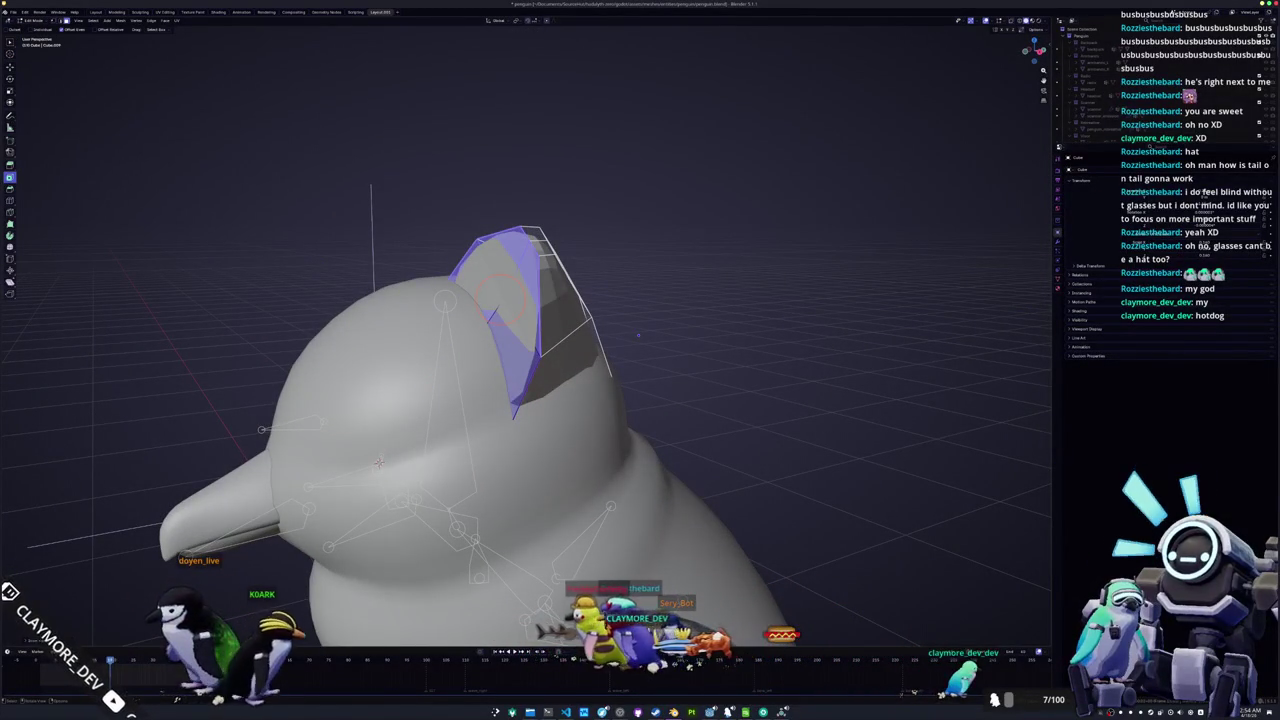
key(i)
click(497, 300)
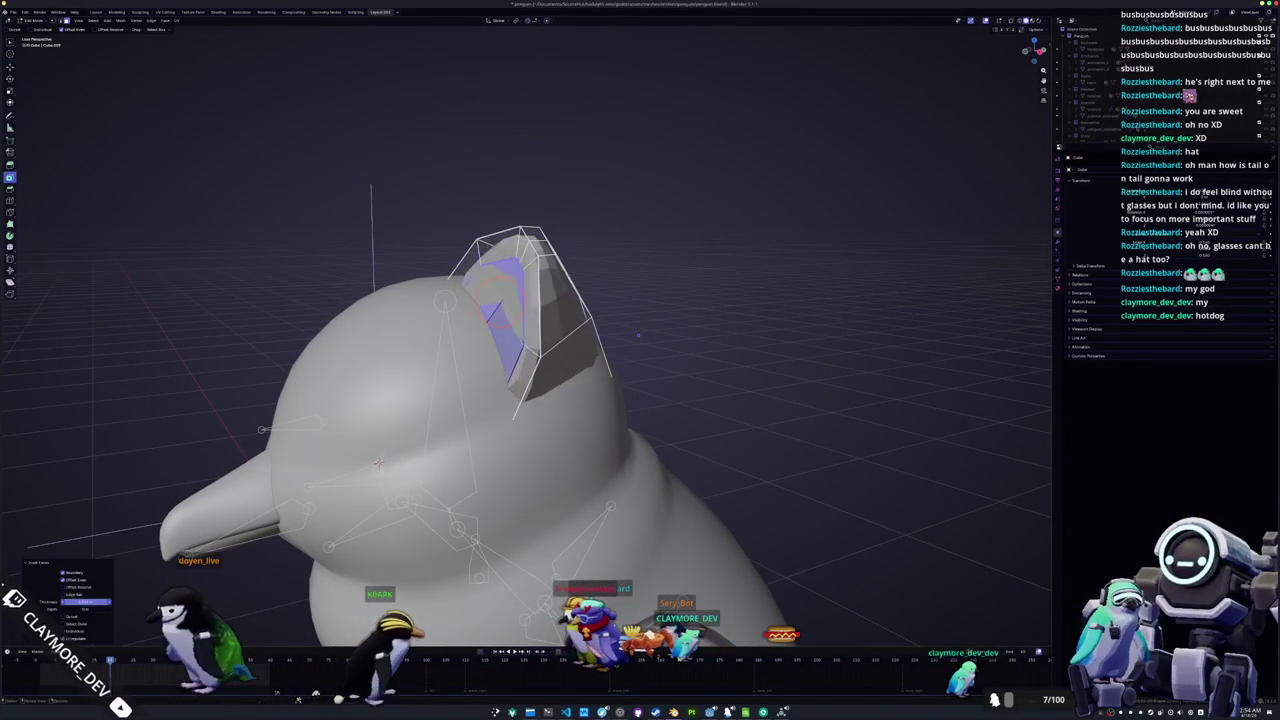
Open the Weasyl Mario Cat Suit reference image in a new tab and zoom into it
key(alt+Tab)
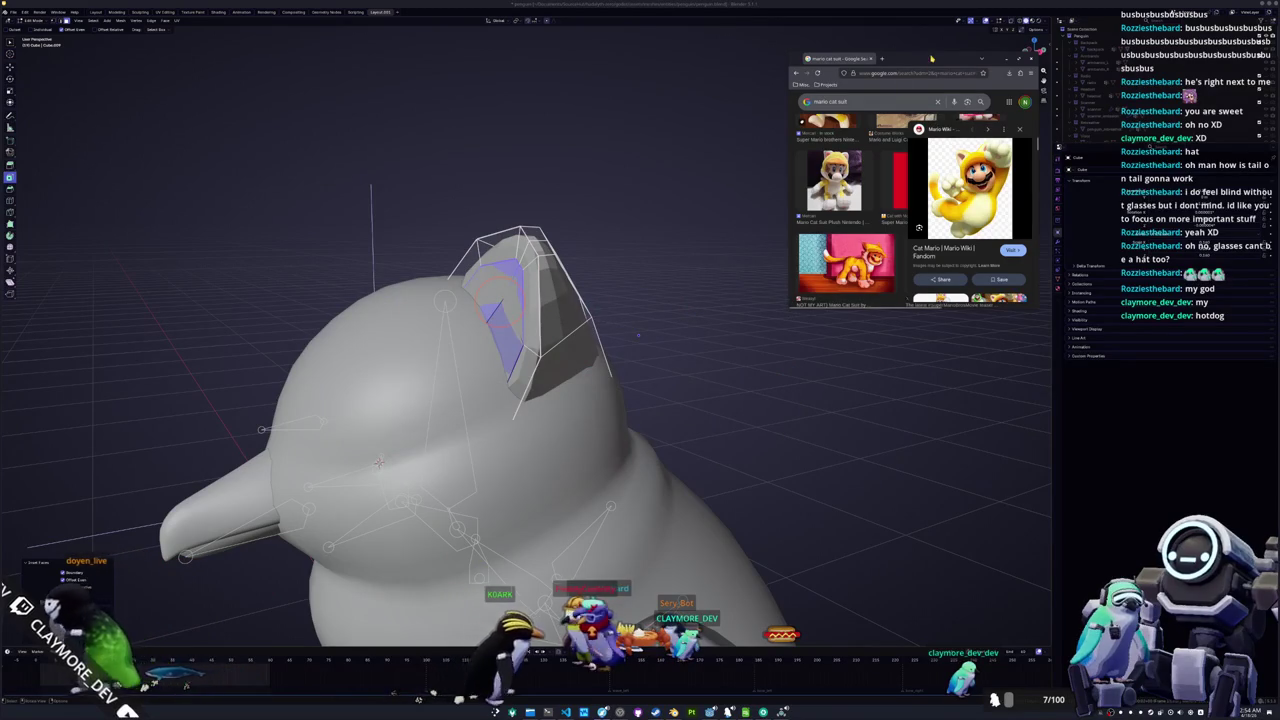
drag(931, 59, 930, 63)
scroll(500, 400, left, 2)
click(848, 265)
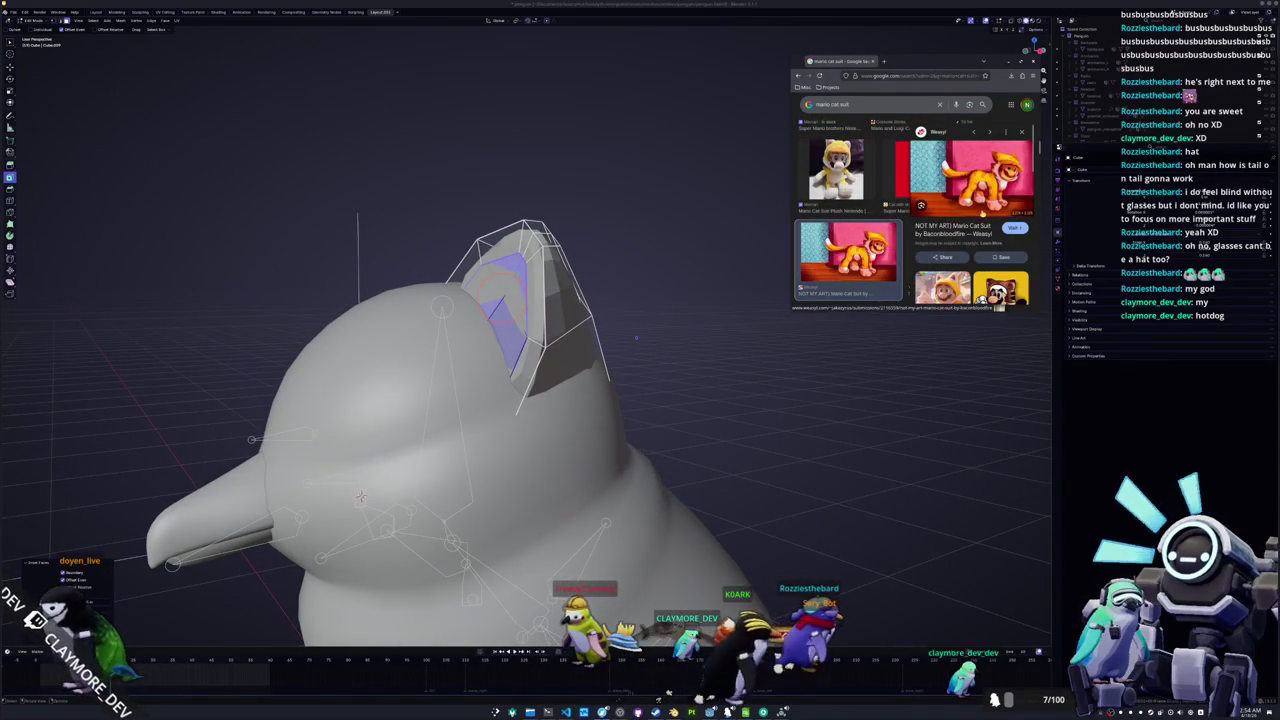
right_click(989, 194)
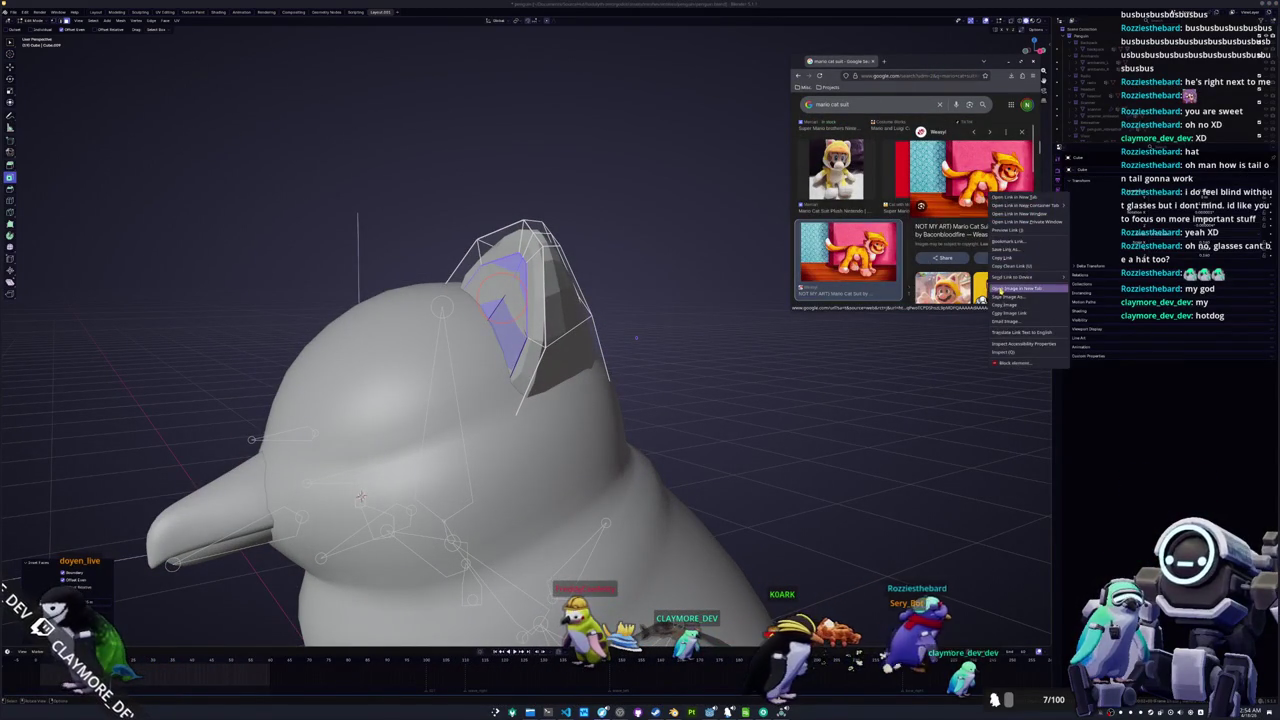
click(1000, 289)
scroll(833, 232, down, 5)
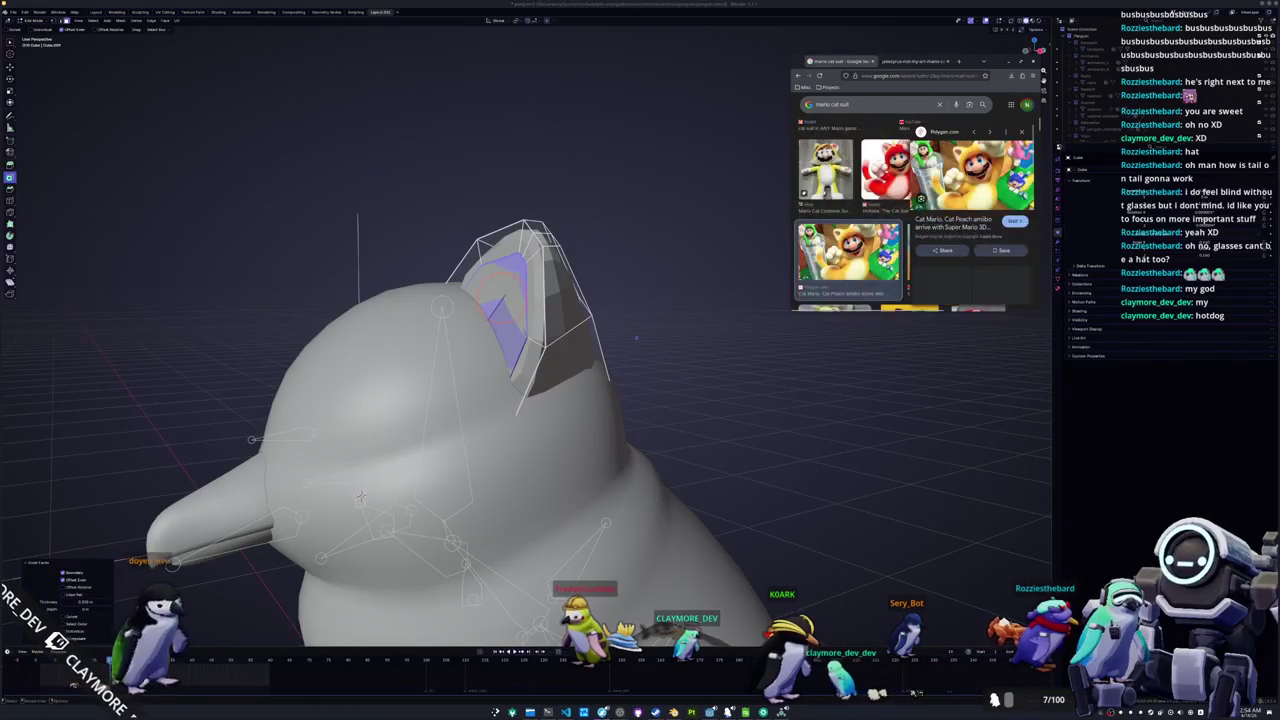
click(915, 61)
key(ctrl+plus)
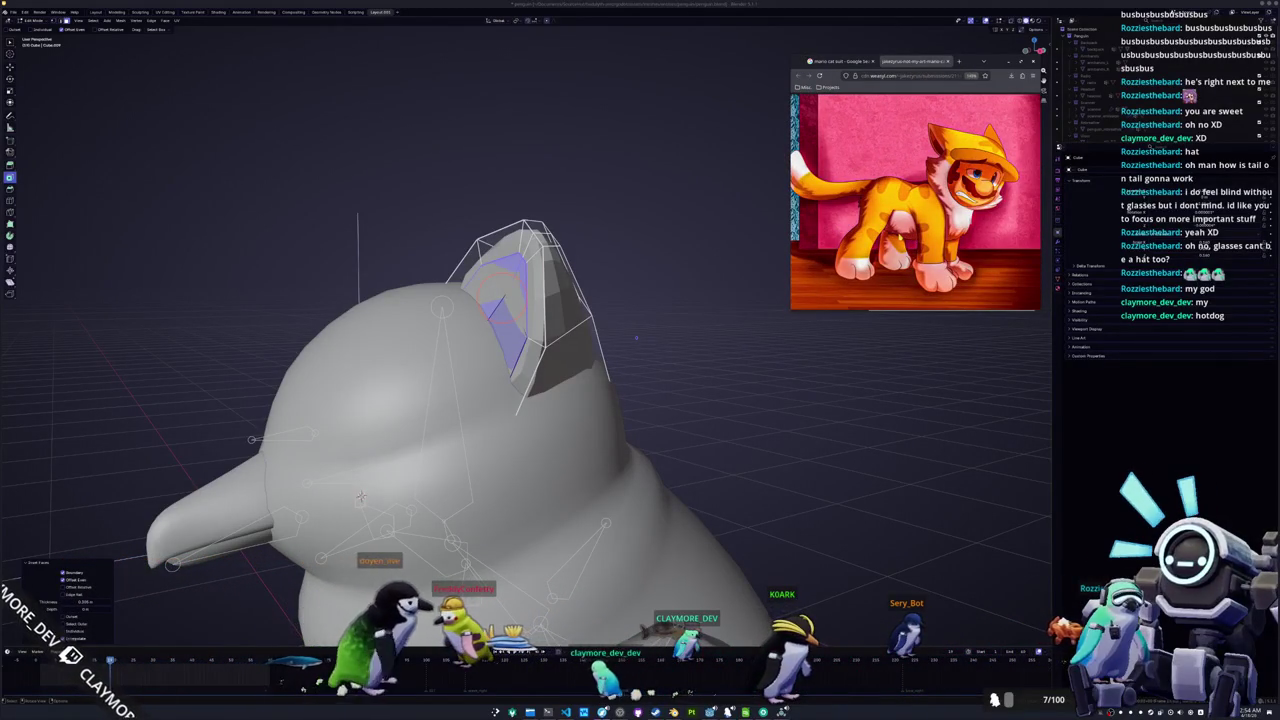
key(ctrl+shift+Tab)
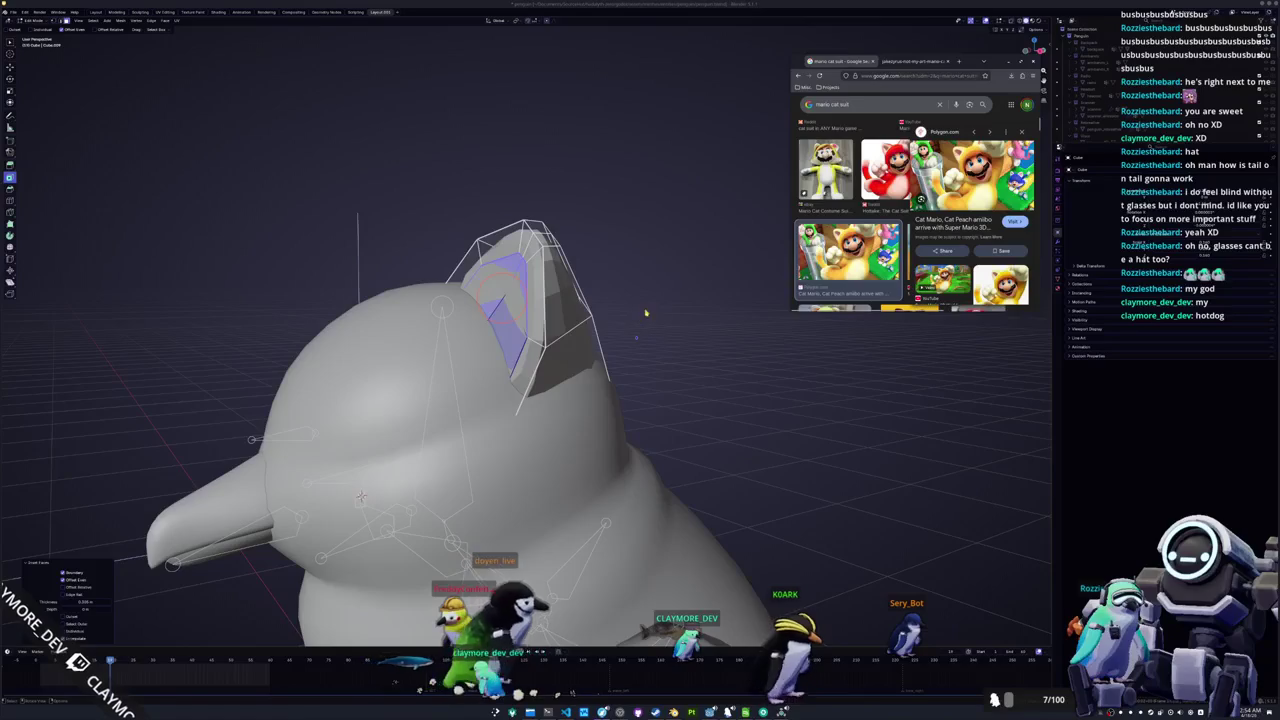
Zoom in on the ear and finish the inset on its front face
key(Right)
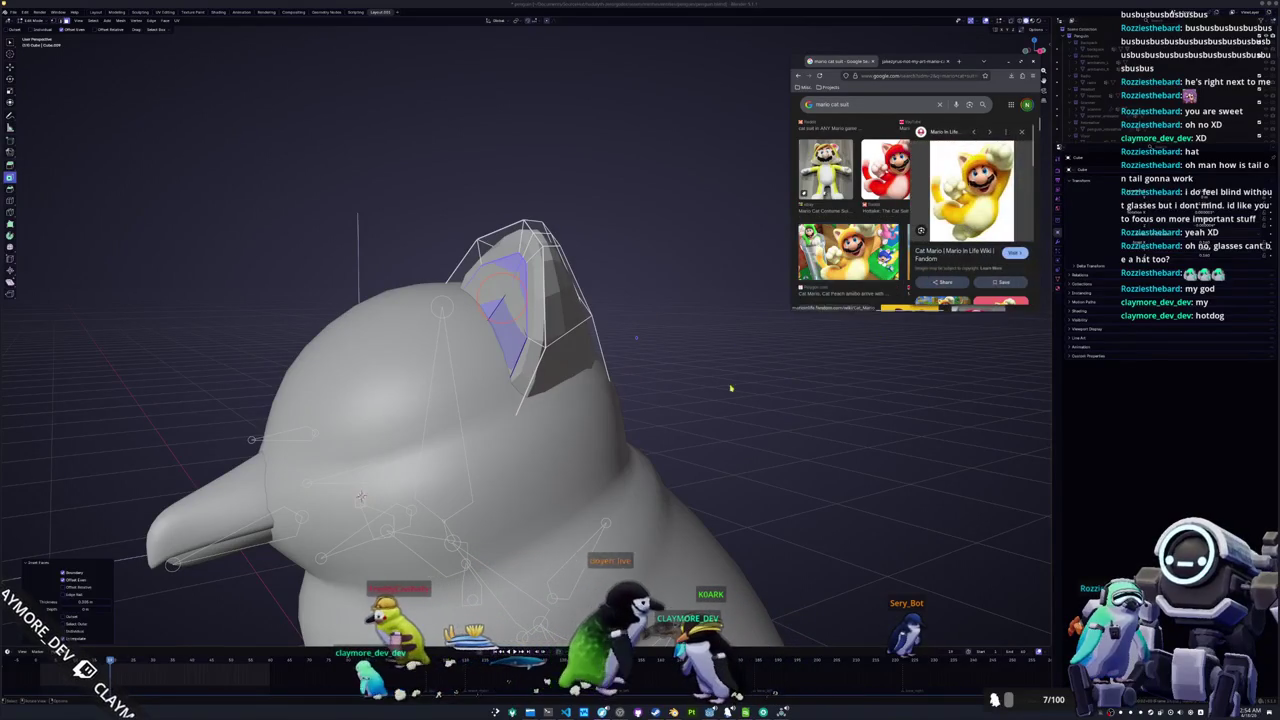
scroll(697, 365, up, 3)
click(584, 369)
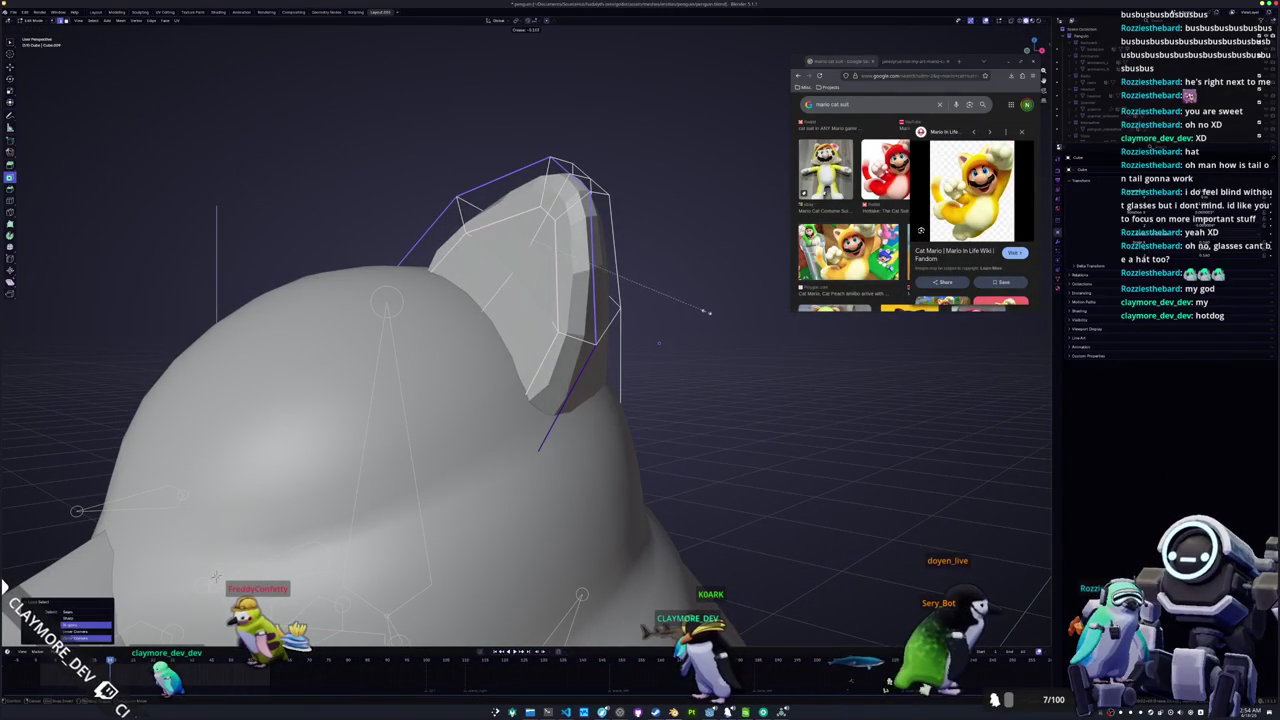
Push the inner-ear face inward, scaling and moving it to form a recess
click(522, 332)
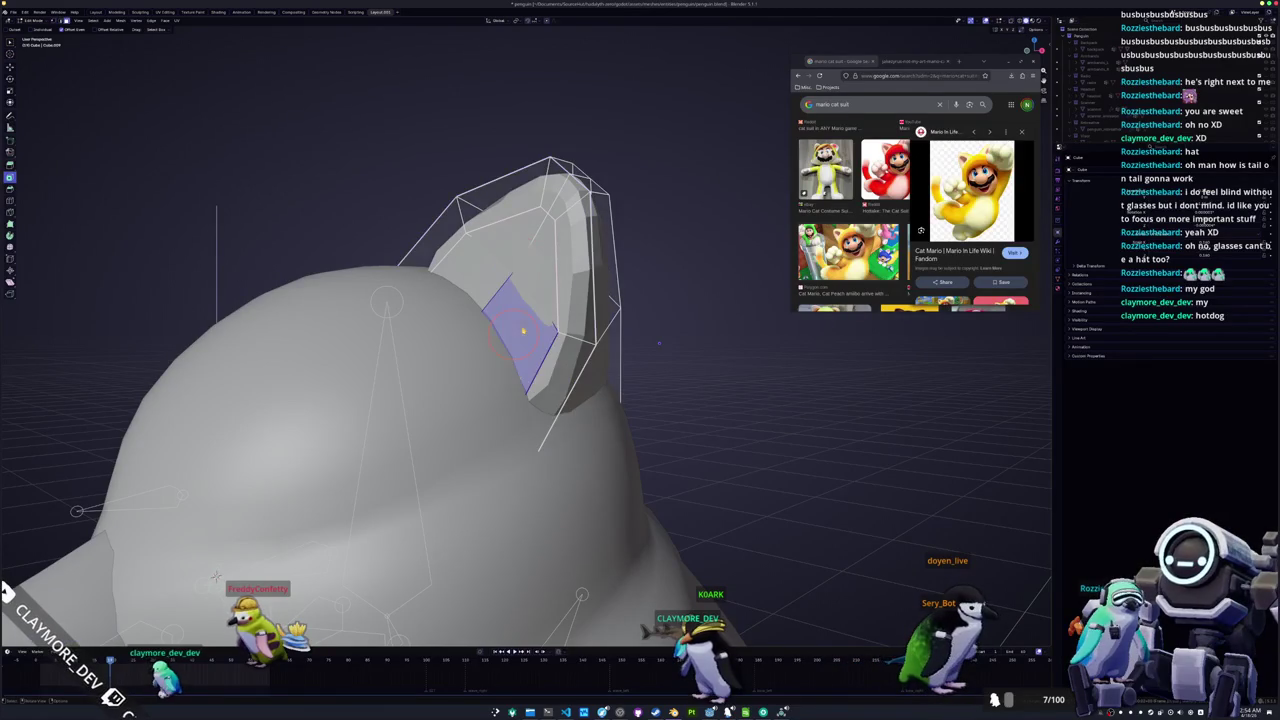
drag(474, 279, 466, 340)
click(466, 339)
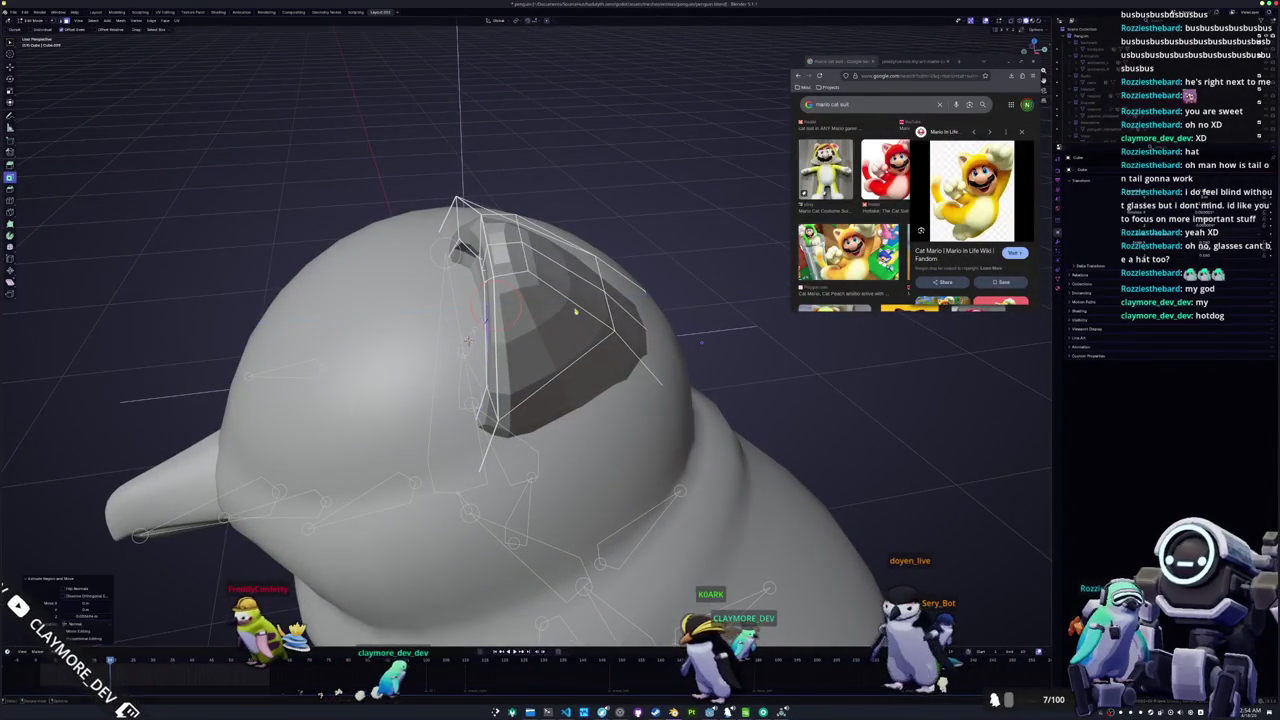
key(s)
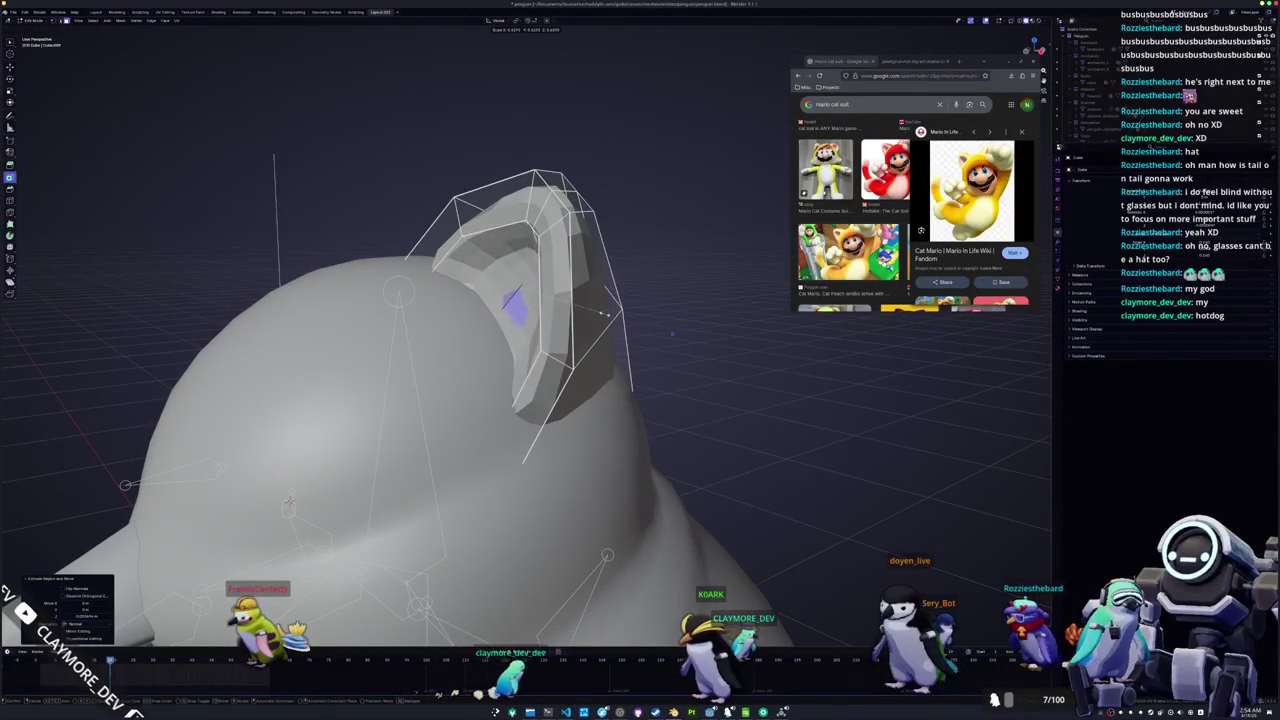
drag(596, 318, 577, 328)
key(g)
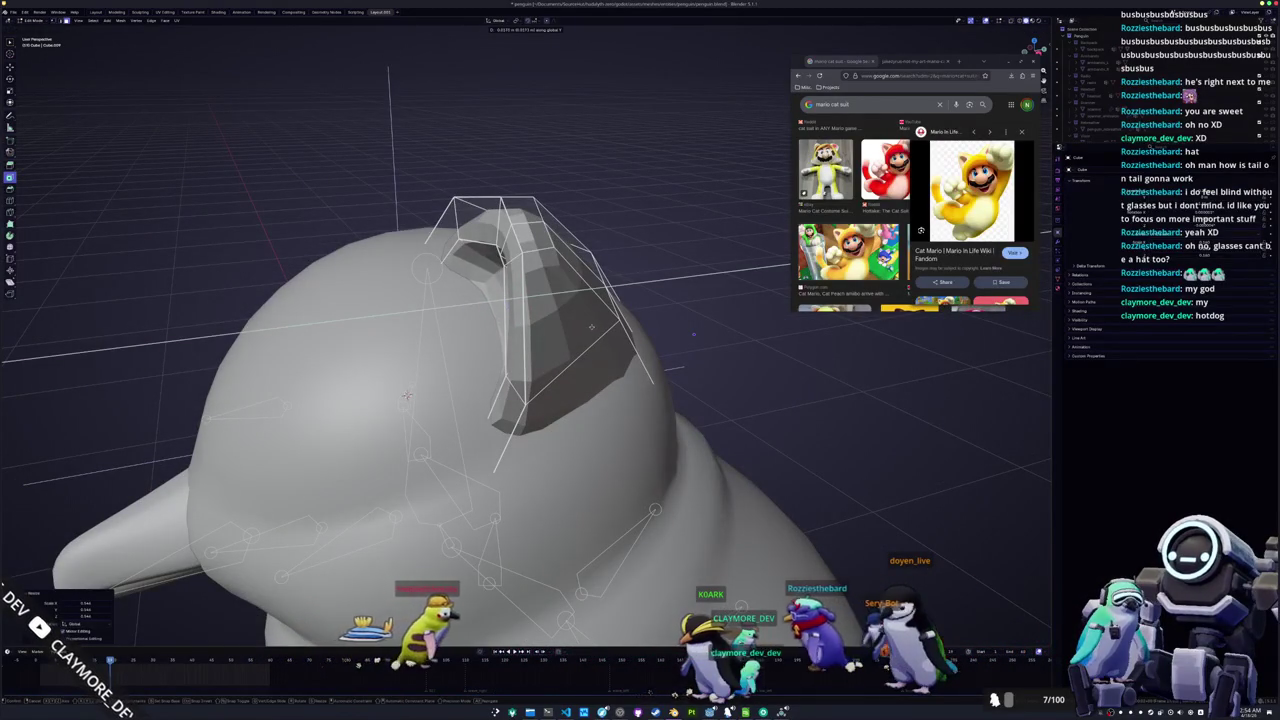
click(580, 332)
mouse_move(570, 338)
mouse_down()
mouse_move(522, 366)
mouse_move(480, 349)
mouse_up()
Select ear vertices and shift them sideways along the X axis
key(c)
drag(443, 306, 494, 337)
key(g)
key(x)
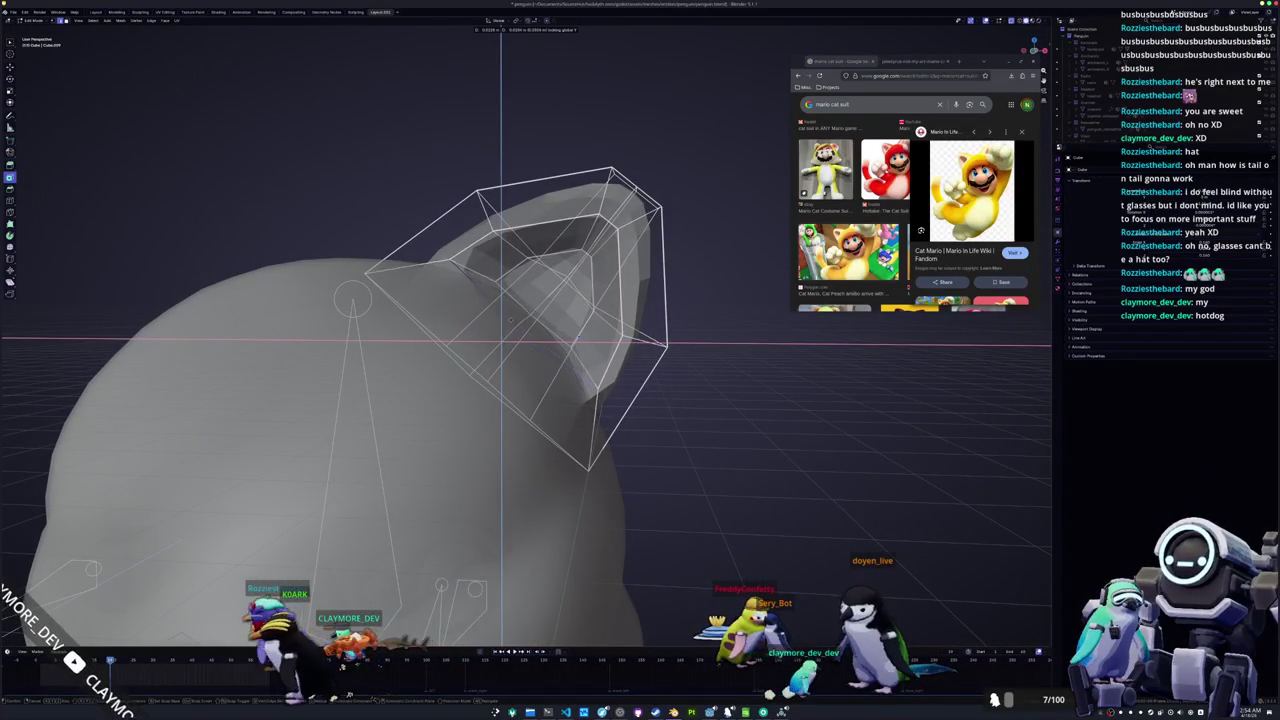
click(522, 322)
drag(520, 322, 518, 330)
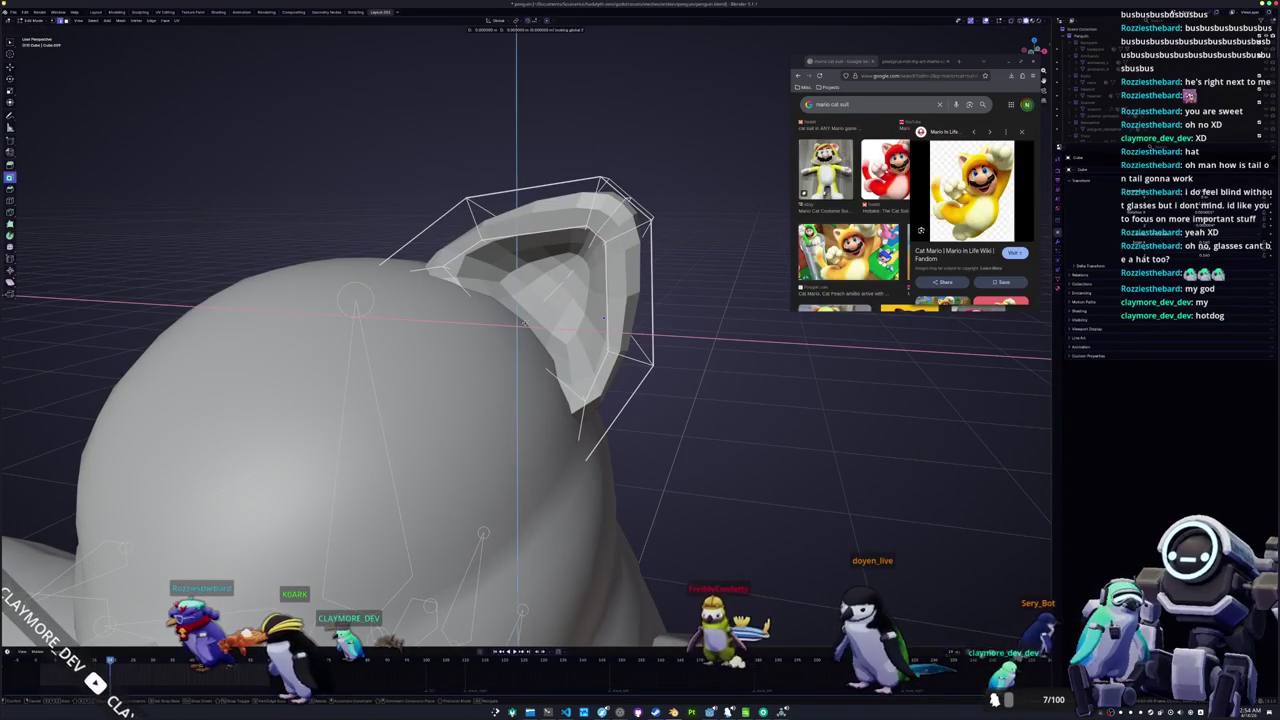
drag(541, 308, 544, 316)
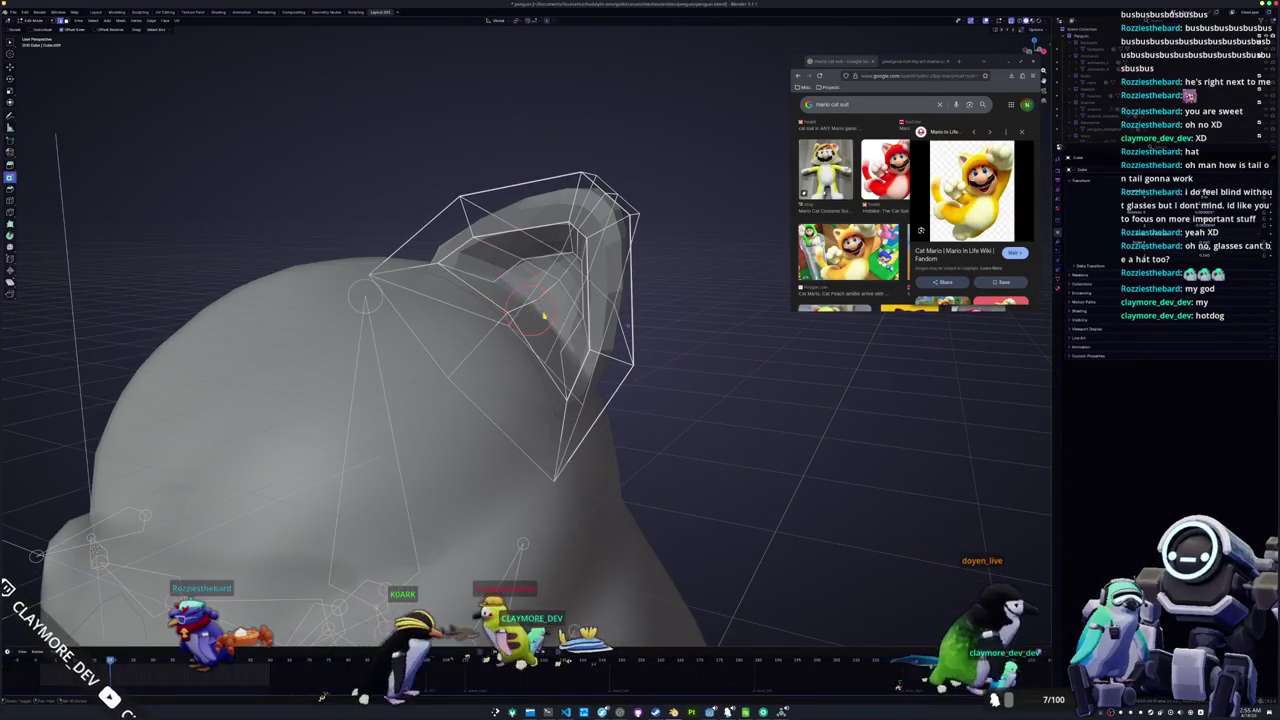
Crease the selected ear edges, previewing the smoothed ear and adjusting the crease value
key(shift+e)
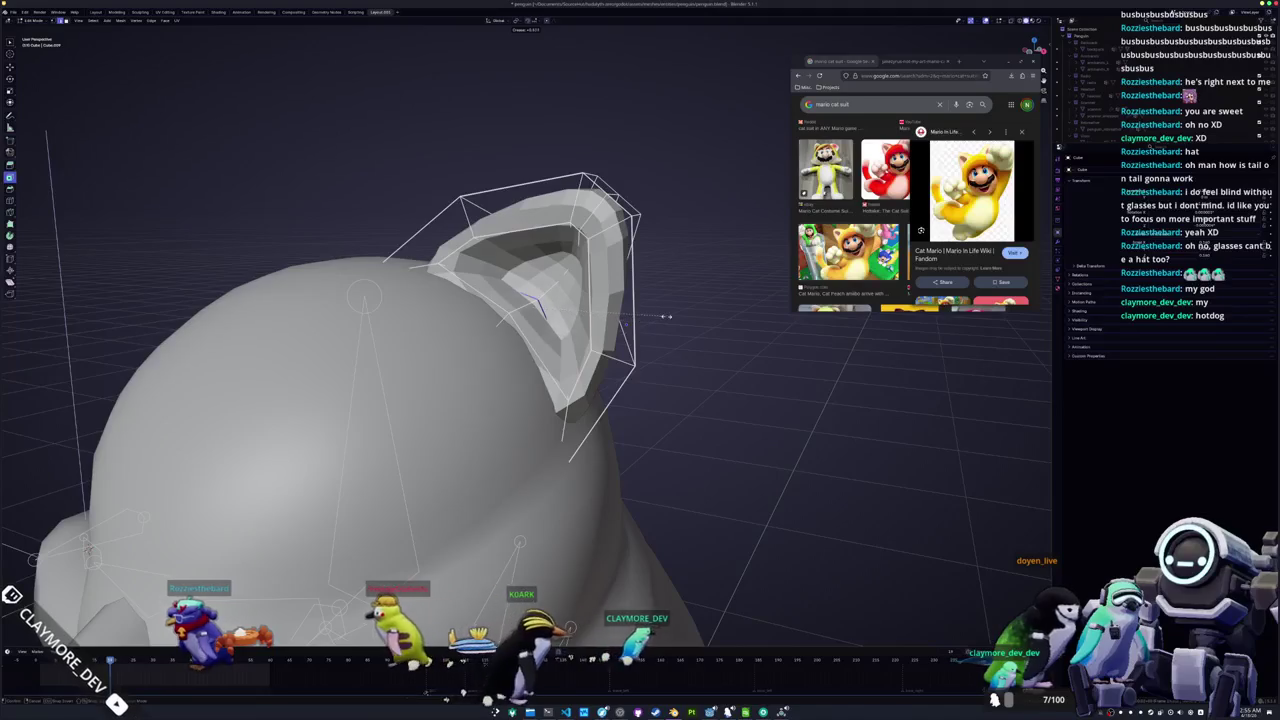
click(594, 309)
key(Tab)
mouse_move(651, 337)
mouse_down()
mouse_move(562, 375)
mouse_move(575, 340)
mouse_up()
key(Tab)
key(shift+e)
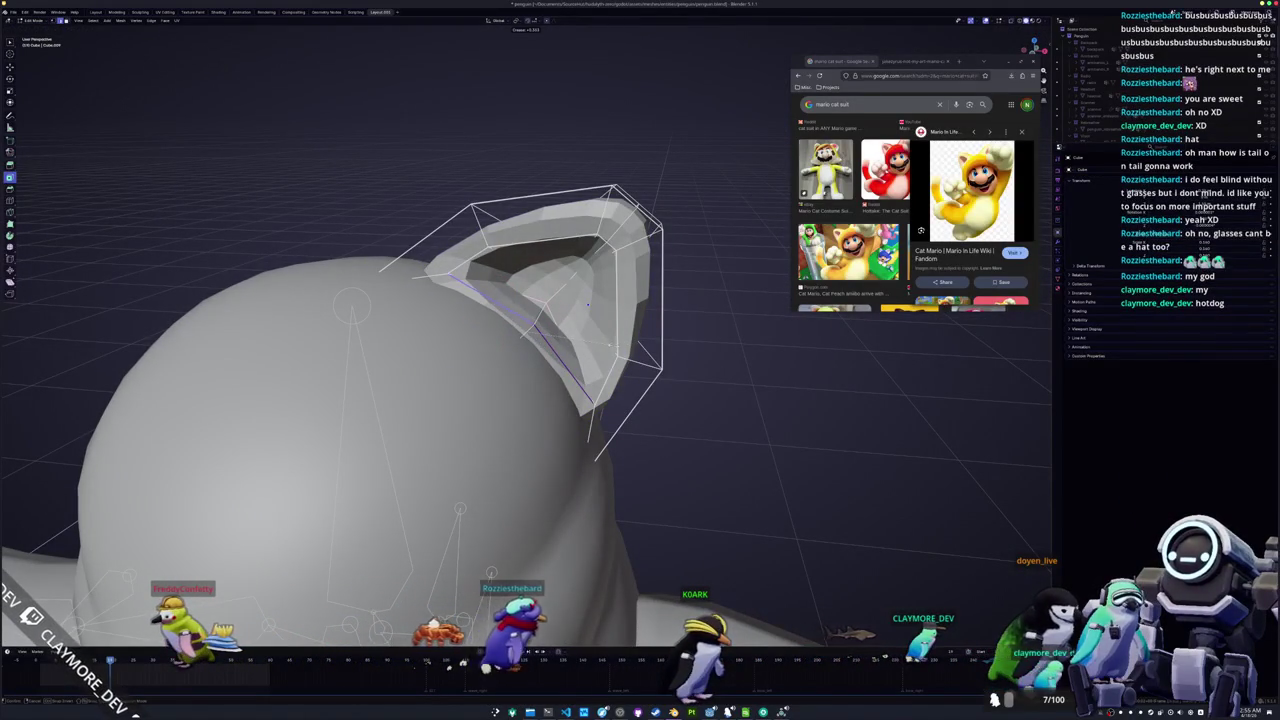
click(588, 303)
Select the ear tip vertices and raise them along global Z
key(c)
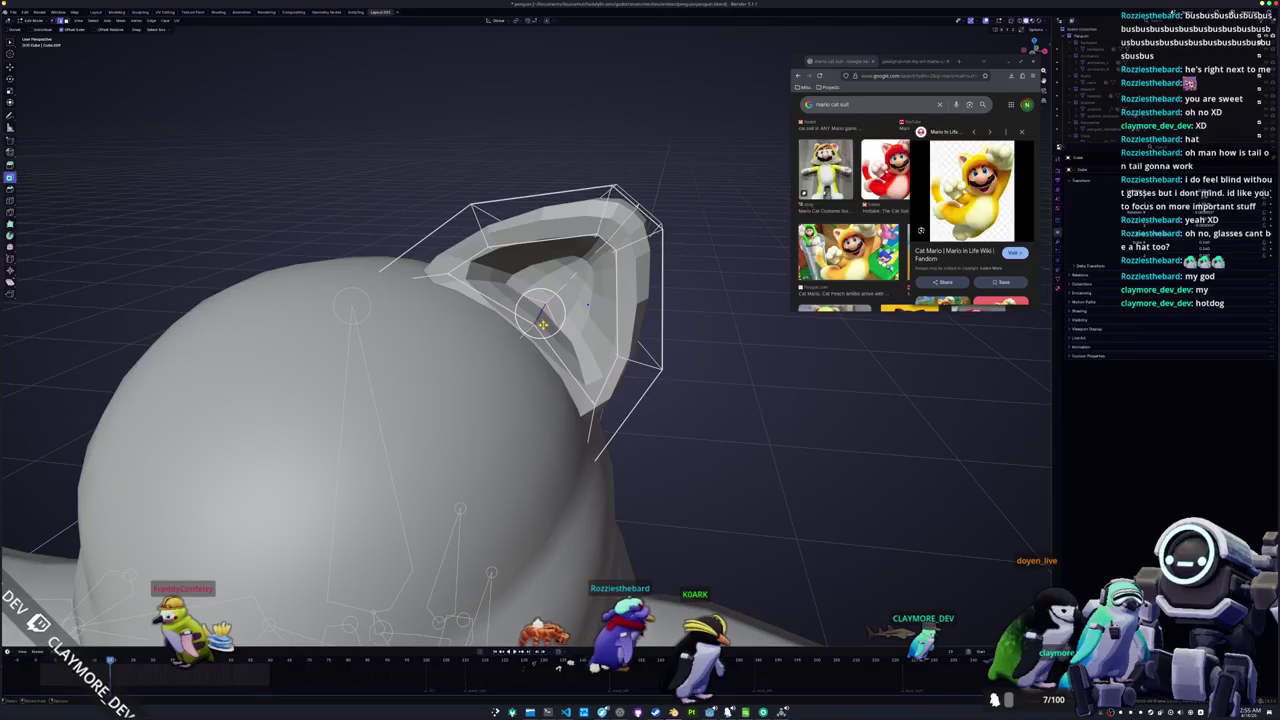
key(Escape)
key(g)
key(z)
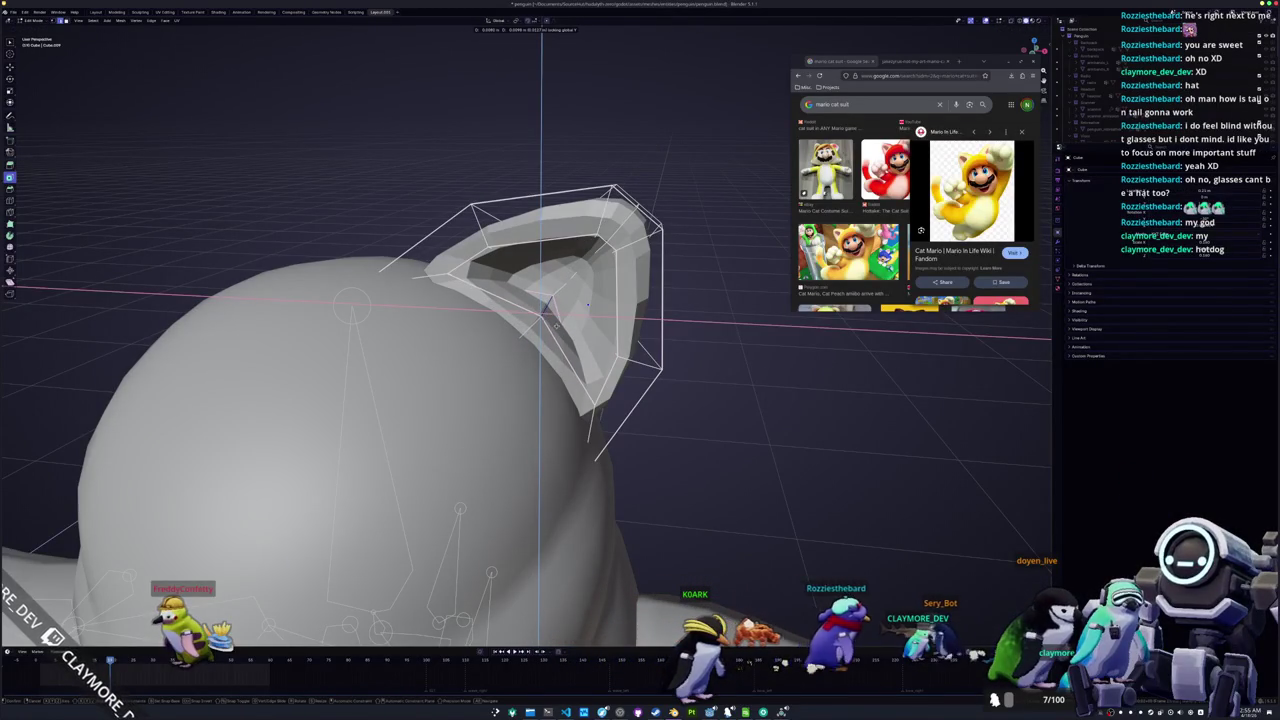
click(589, 304)
Check the ear from the right side in X-ray, select the cage's top face, and exit Edit Mode
key(Tab)
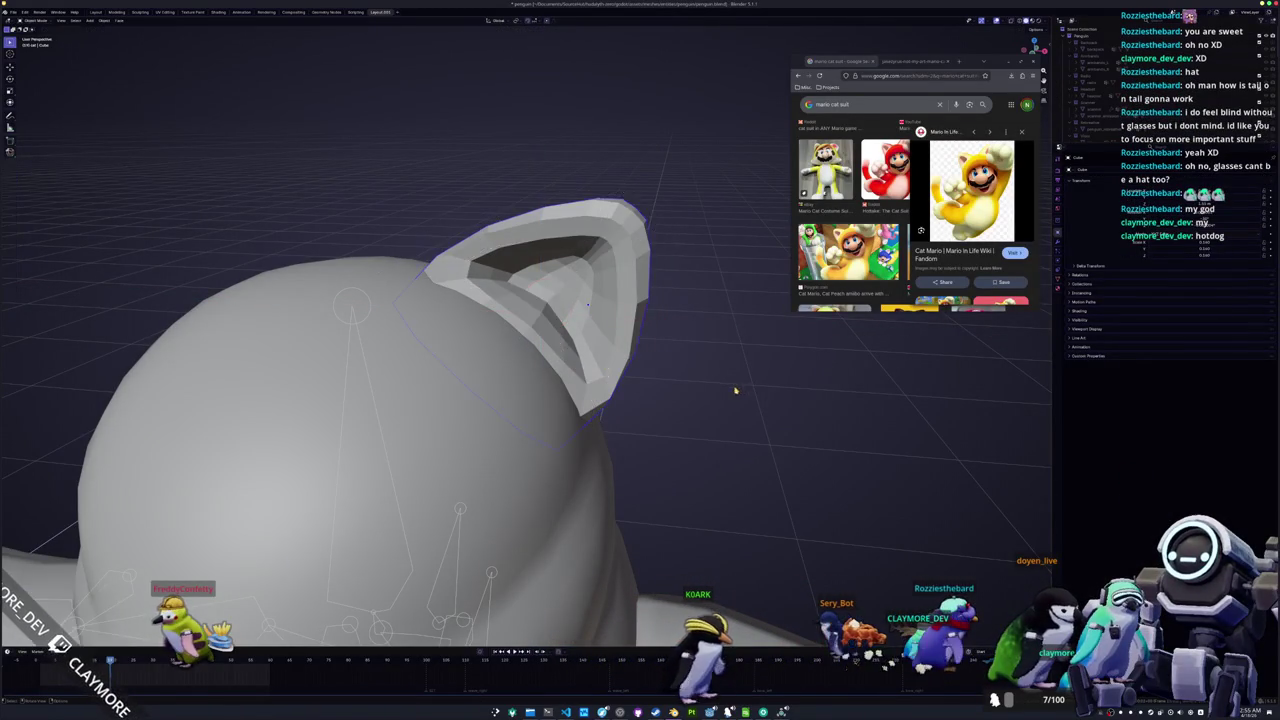
scroll(664, 372, down, 3)
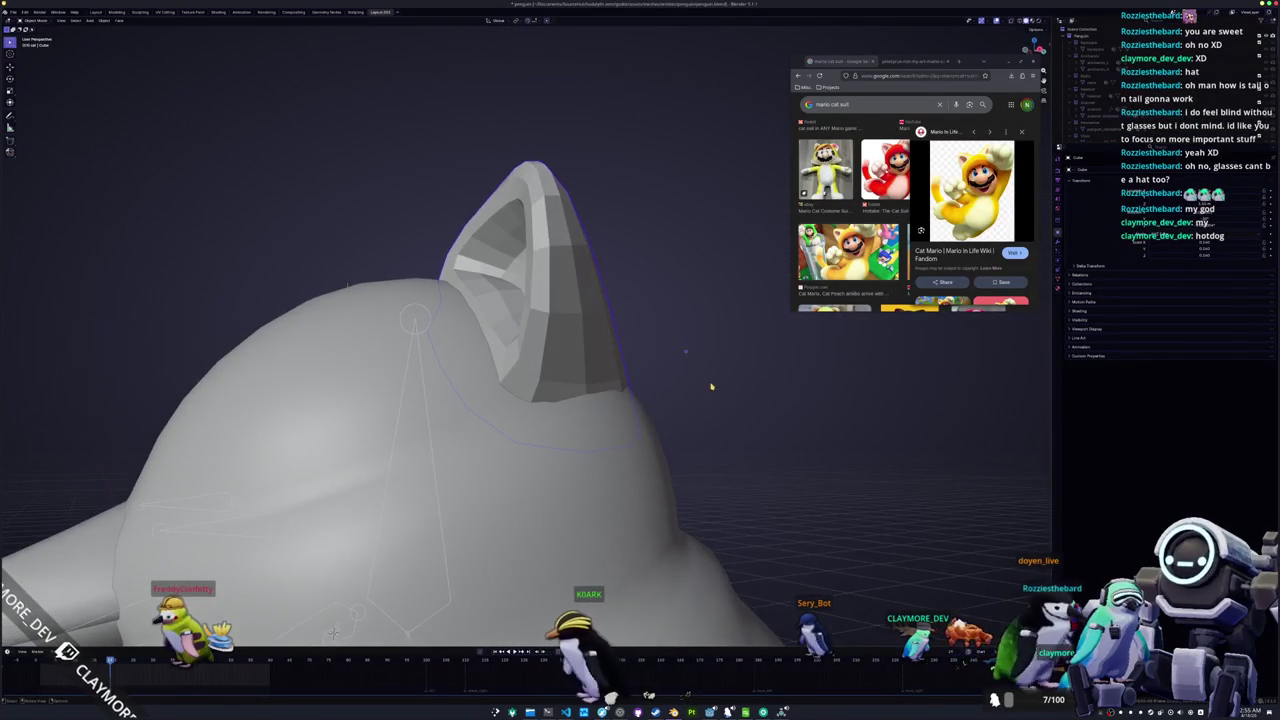
key(KP_3)
key(Tab)
key(alt+z)
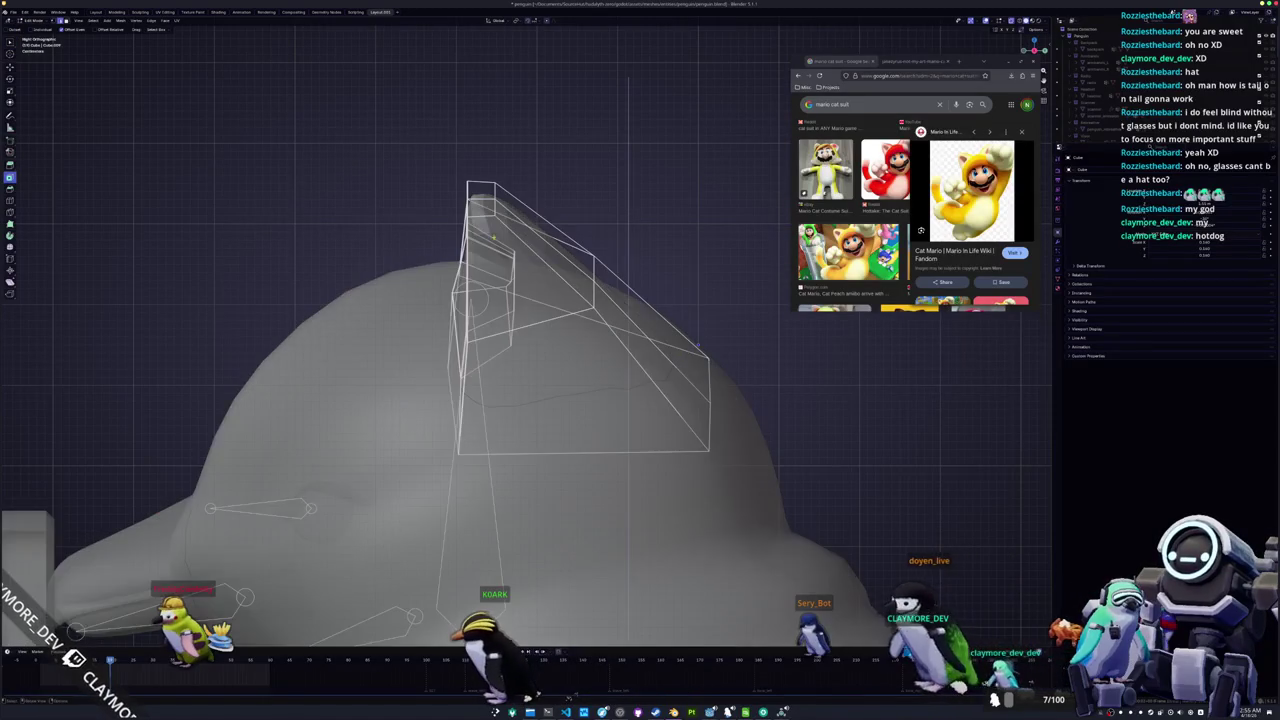
click(480, 202)
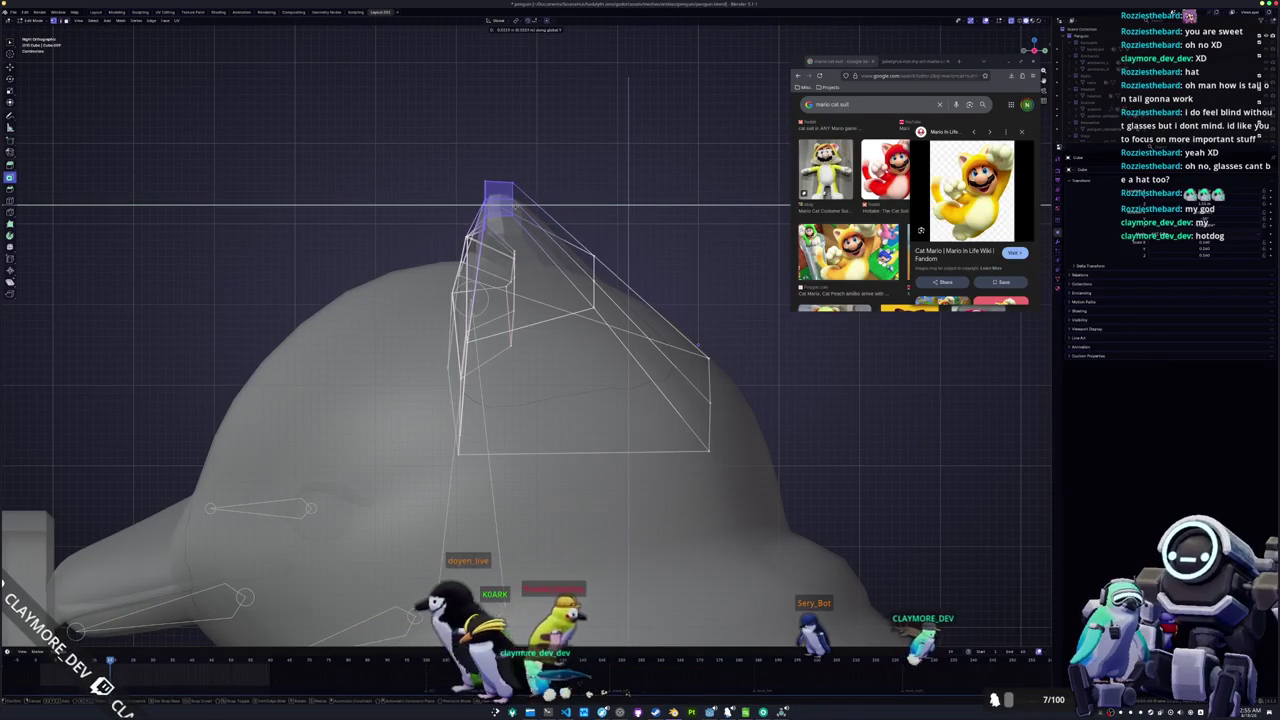
mouse_move(515, 207)
mouse_down()
mouse_move(517, 287)
mouse_move(474, 282)
mouse_up()
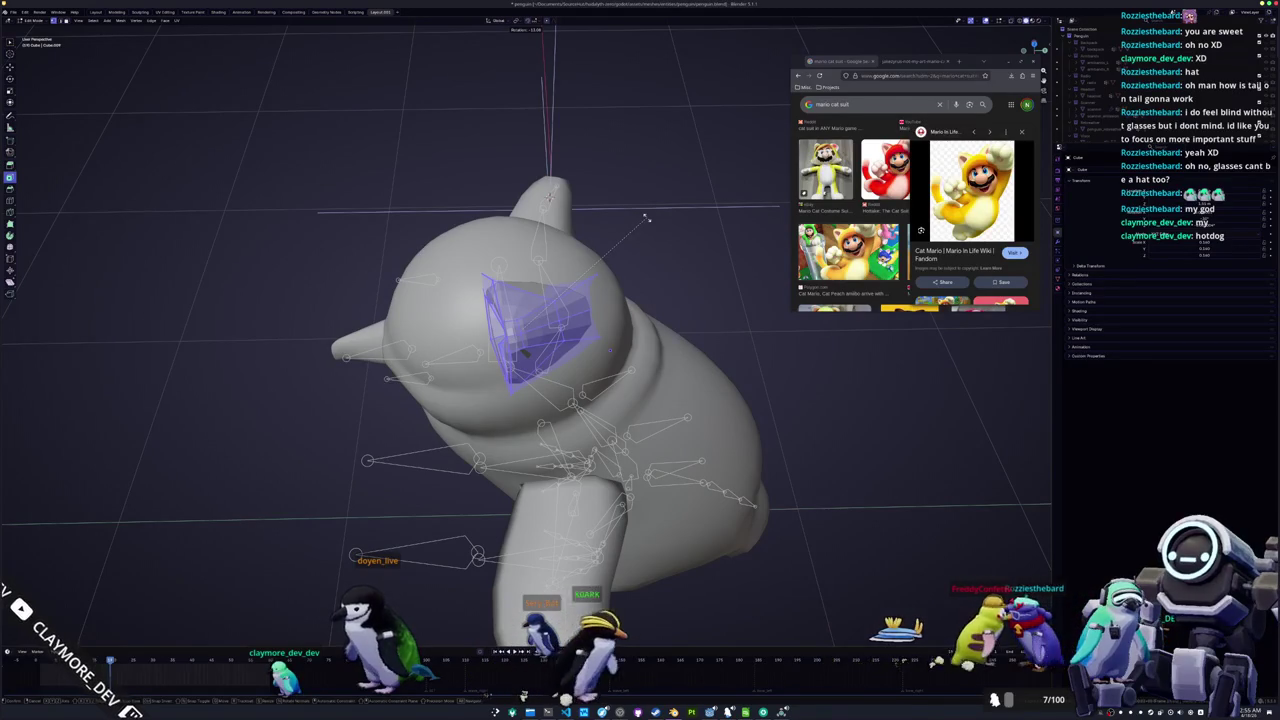
key(Tab)
mouse_move(644, 213)
mouse_down()
mouse_move(600, 324)
mouse_move(603, 289)
mouse_move(646, 277)
mouse_move(569, 272)
mouse_move(611, 290)
mouse_up()
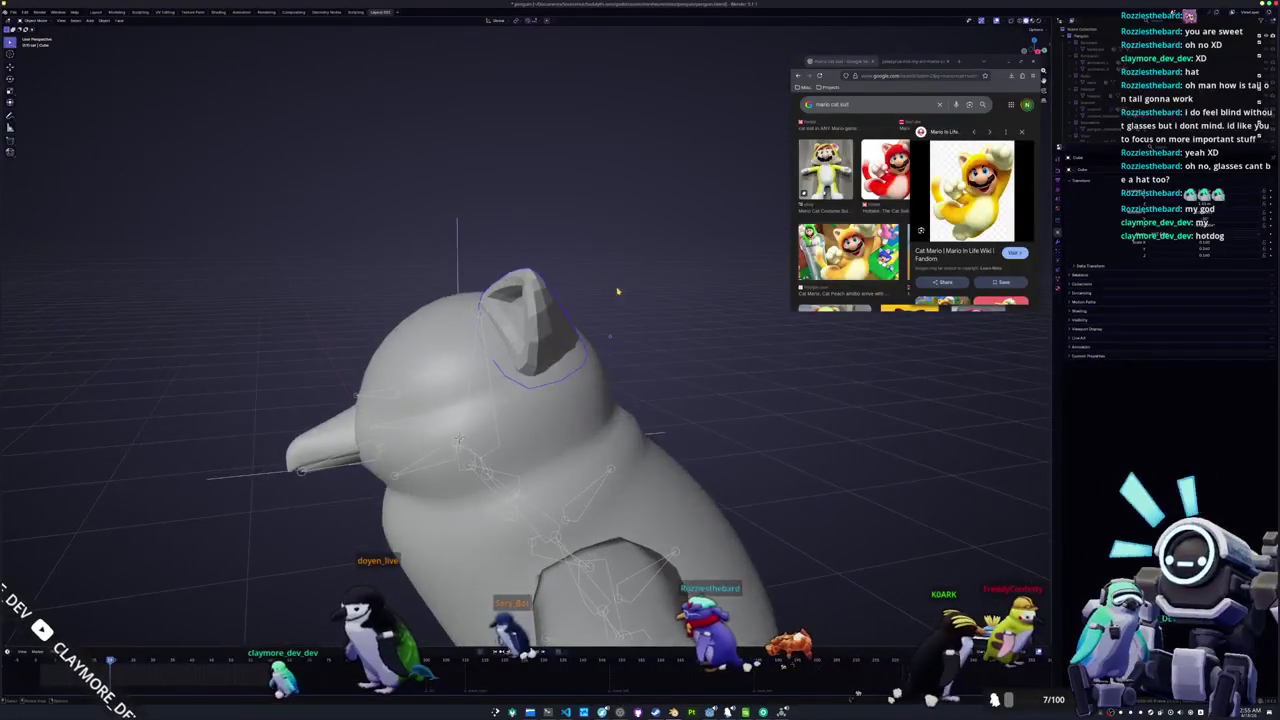
Add a Mirror modifier to the ear using the penguin body as mirror object, viewed in Material Preview
click(1058, 285)
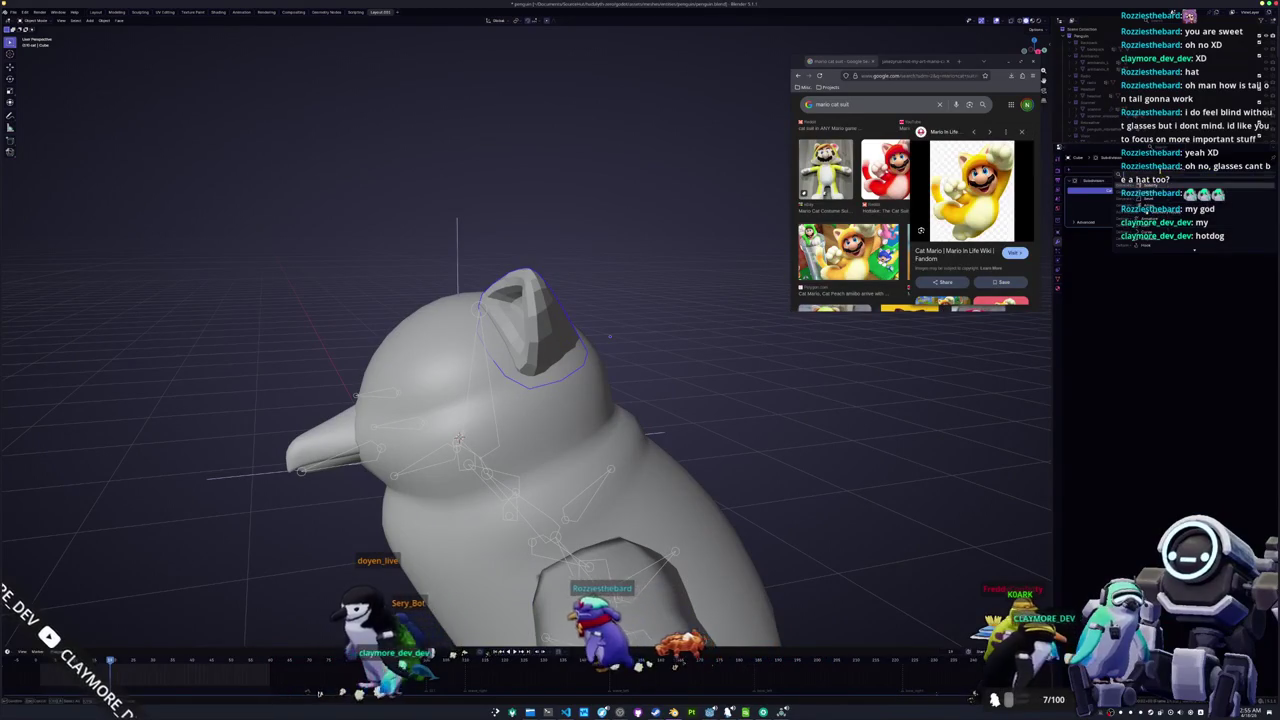
click(1194, 249)
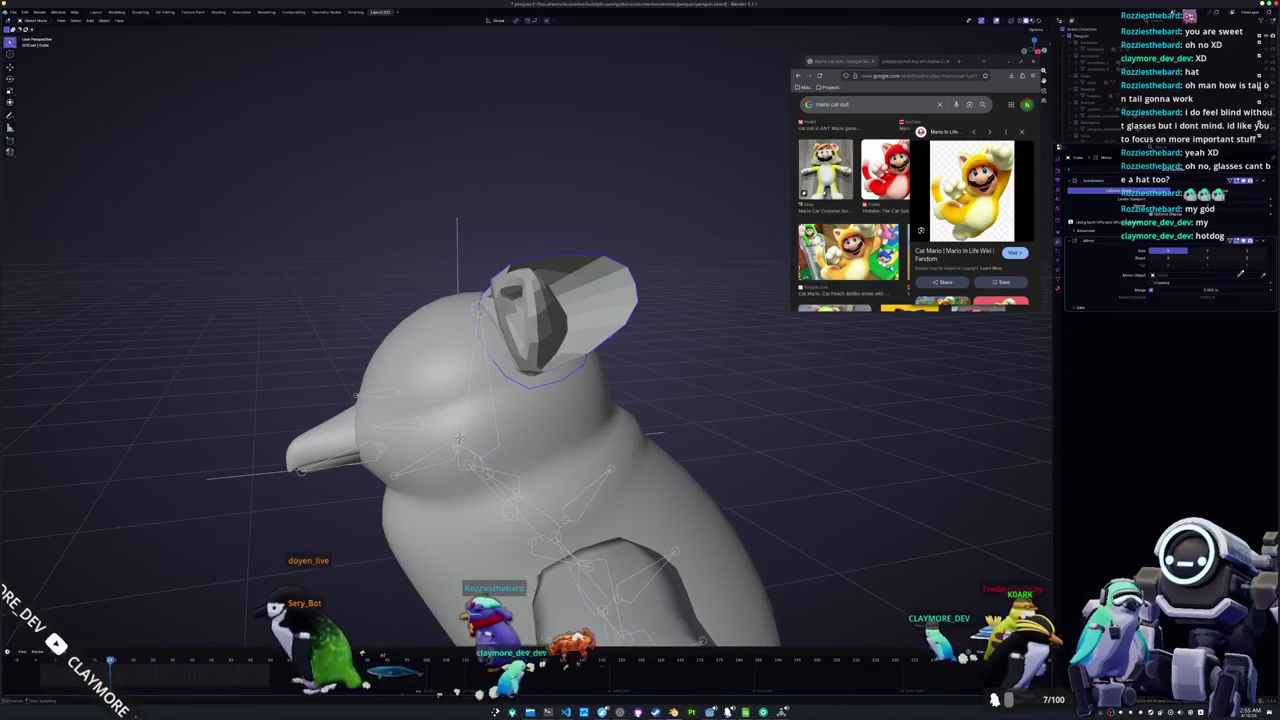
click(476, 319)
mouse_move(610, 313)
mouse_down()
mouse_move(669, 311)
mouse_move(573, 331)
mouse_move(607, 319)
mouse_up()
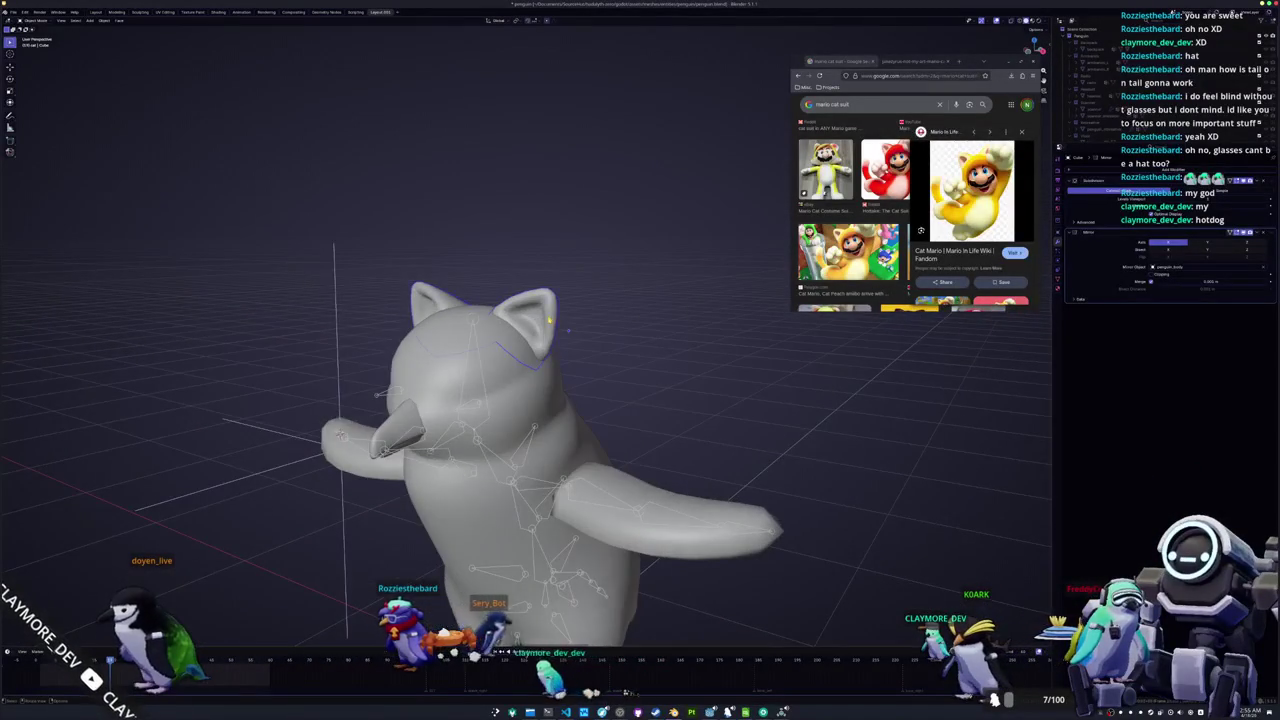
scroll(568, 331, up, 5)
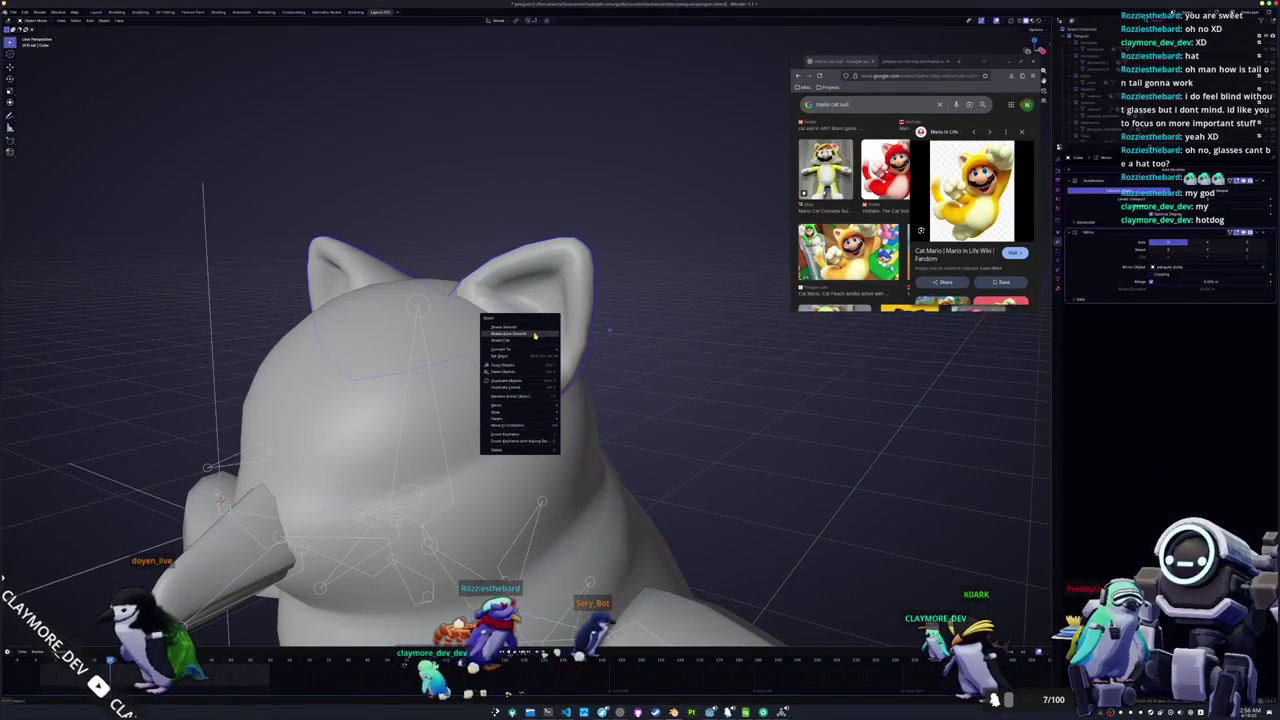
mouse_move(609, 330)
mouse_down()
mouse_move(638, 351)
mouse_move(608, 341)
mouse_move(636, 330)
mouse_move(633, 343)
mouse_up()
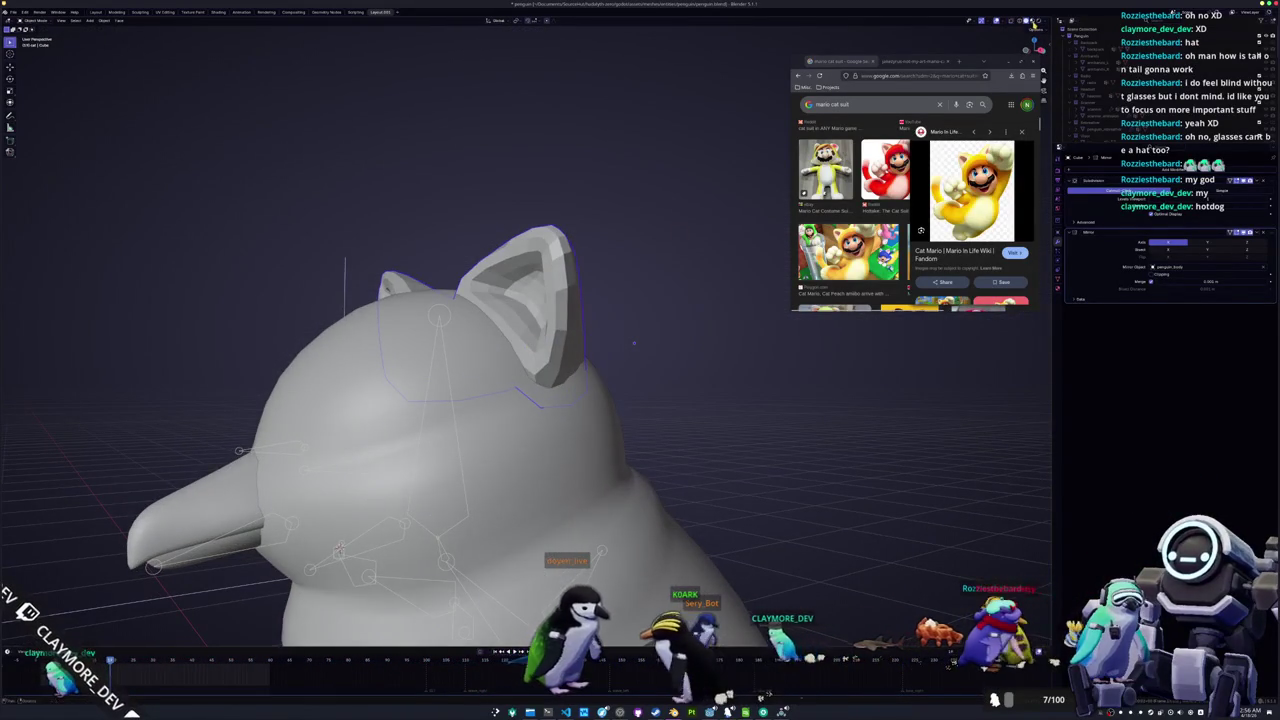
click(1033, 22)
drag(1030, 46, 649, 237)
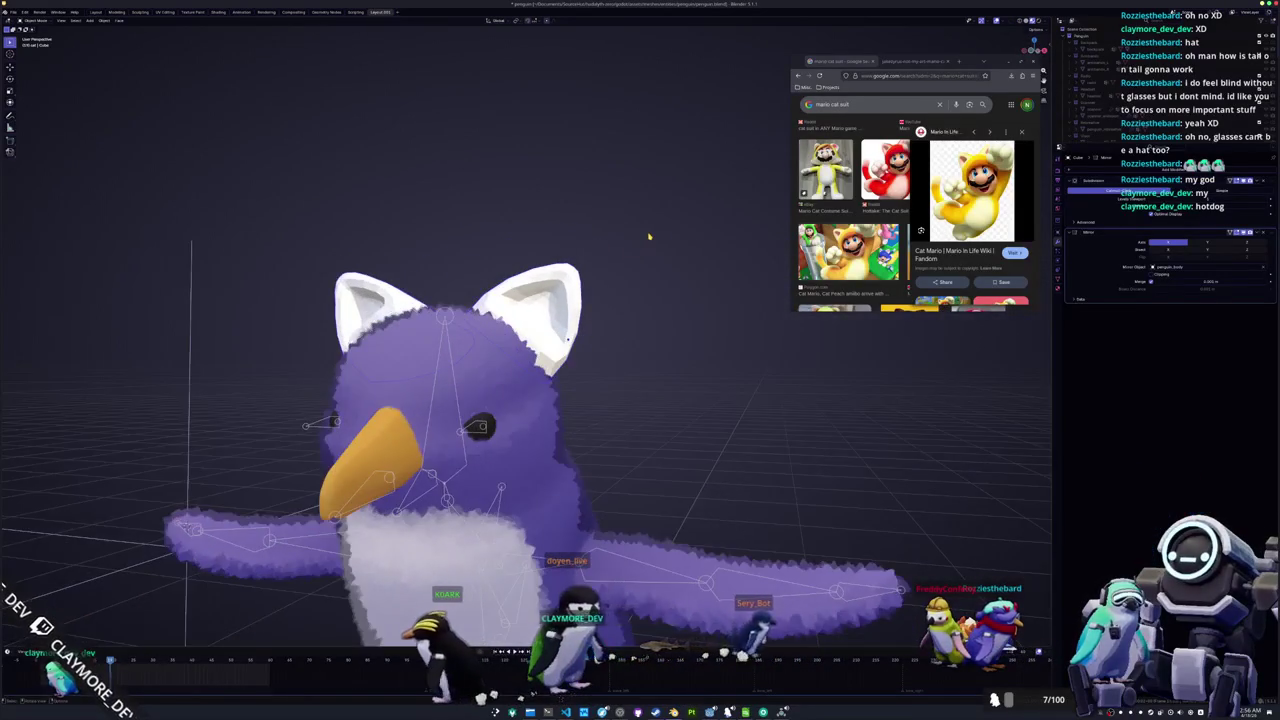
From the front view, move the ear down and inward, then switch to Solid shading with X-ray
key(KP_1)
scroll(655, 270, up, 3)
key(Tab)
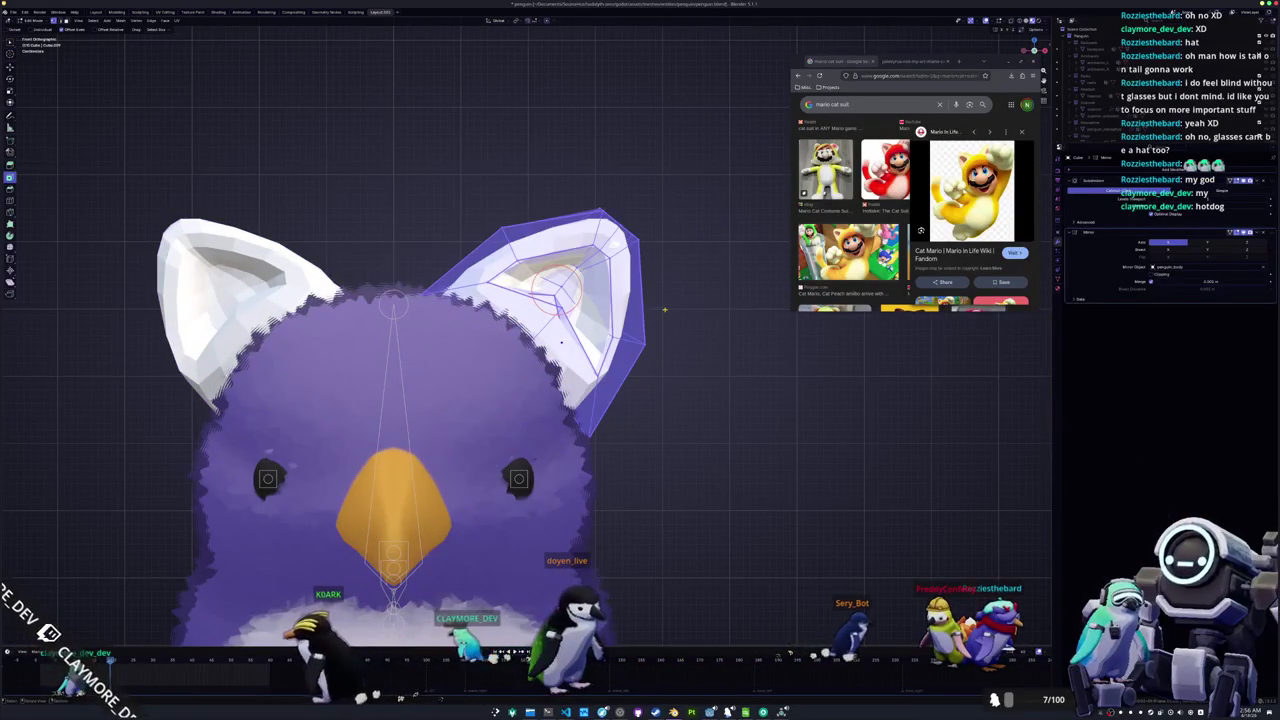
key(g)
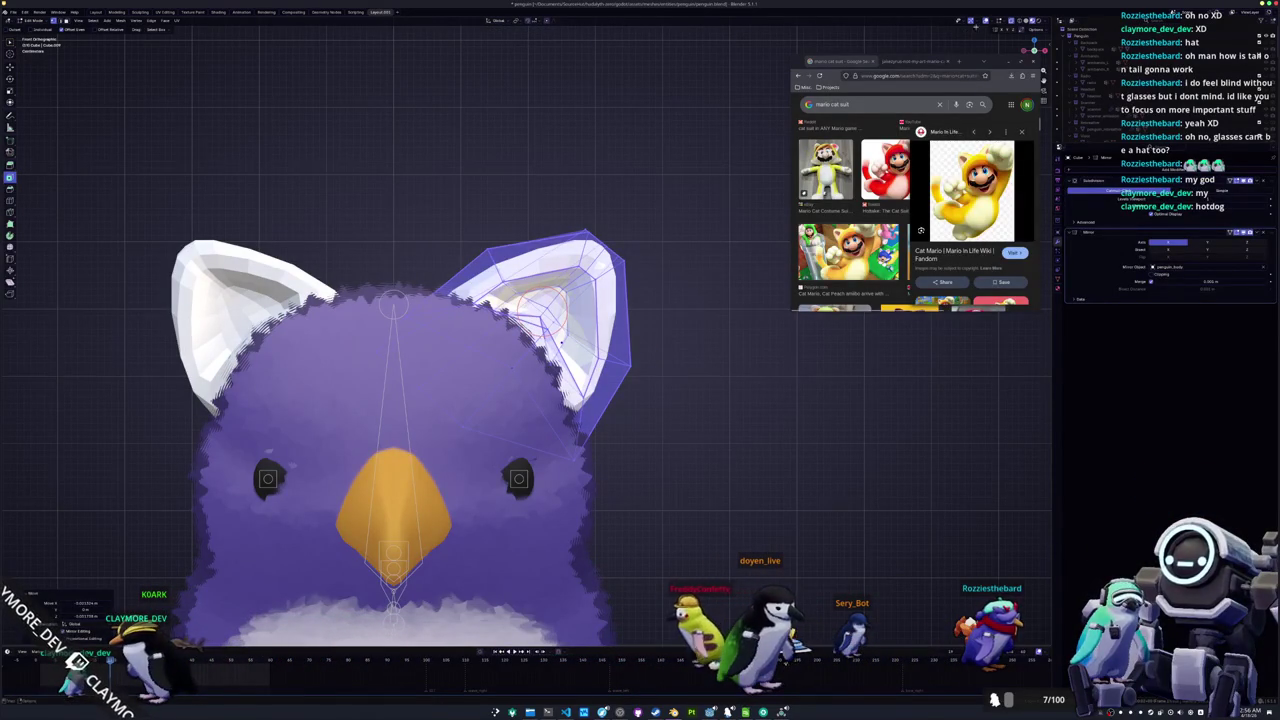
key(z)
key(alt+z)
key(alt+z)
mouse_move(376, 368)
mouse_down()
mouse_move(434, 368)
mouse_move(362, 325)
mouse_move(388, 347)
mouse_up()
key(alt+a)
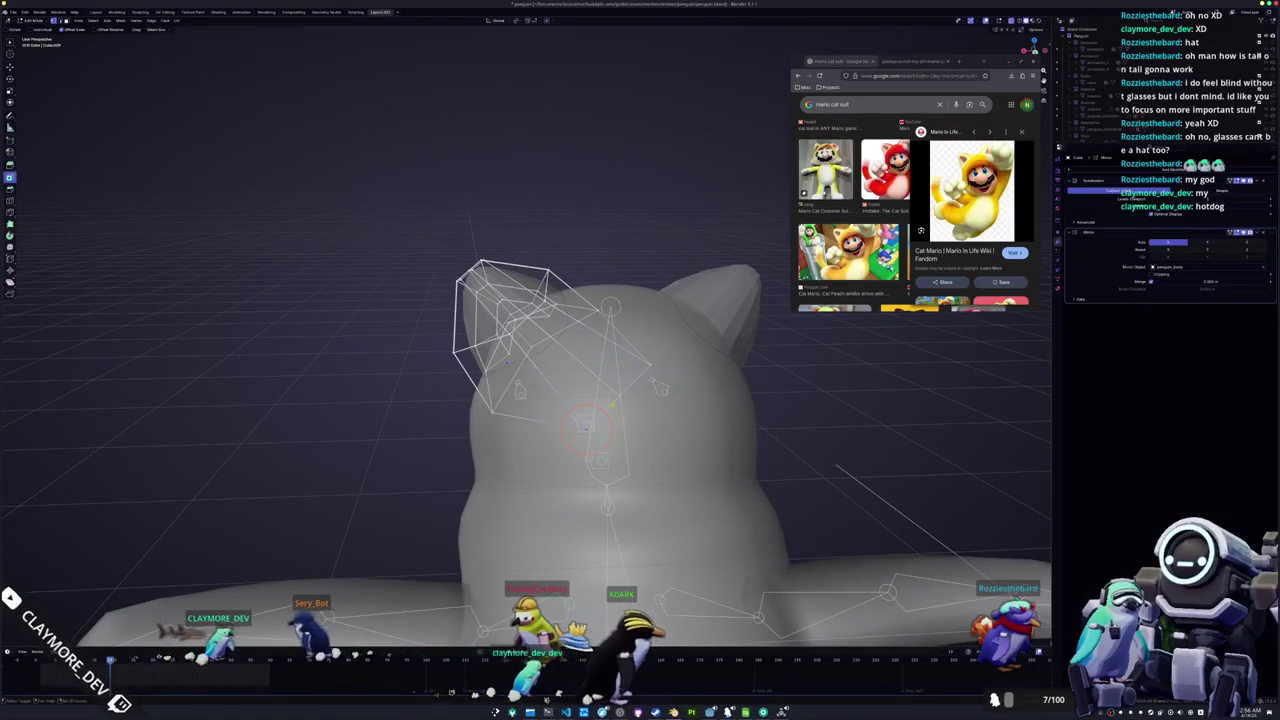
Reposition the ear mesh on the head, toggling Object Mode to check its placement
drag(388, 347, 388, 349)
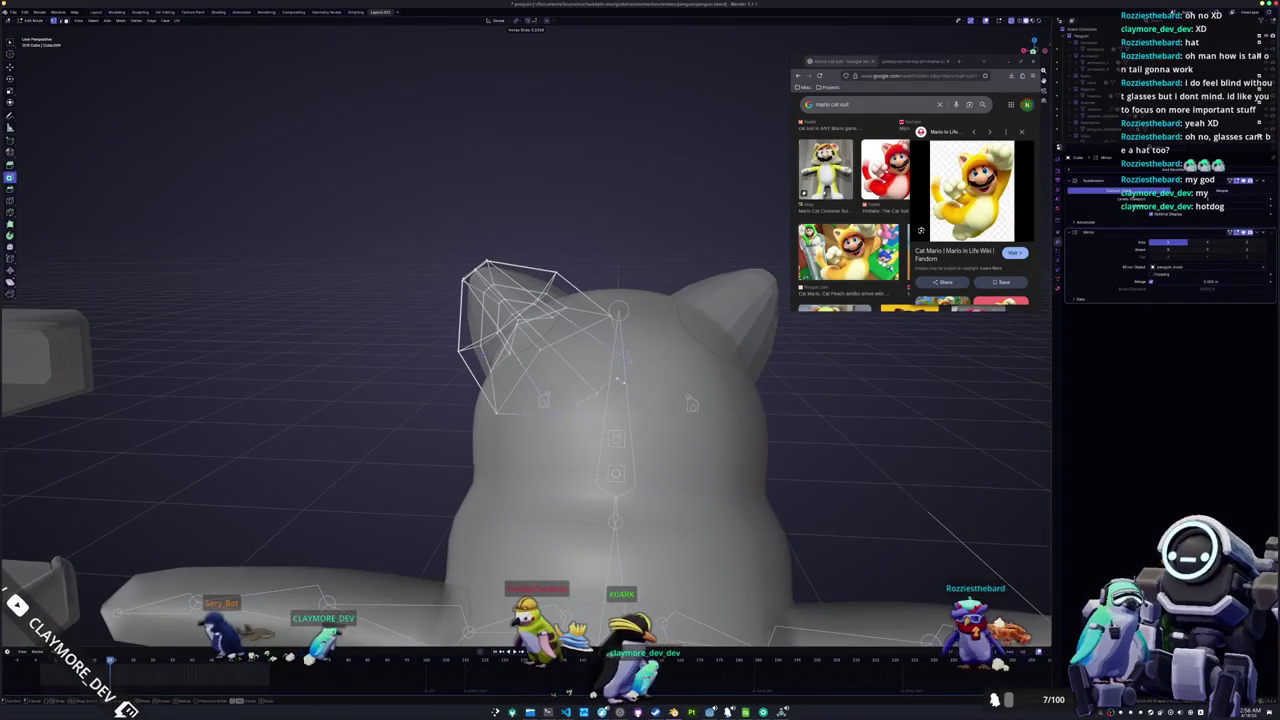
key(Tab)
mouse_move(617, 378)
mouse_down()
mouse_move(613, 400)
mouse_move(612, 352)
mouse_up()
key(Tab)
mouse_move(598, 352)
mouse_down()
mouse_move(606, 345)
mouse_move(580, 347)
mouse_up()
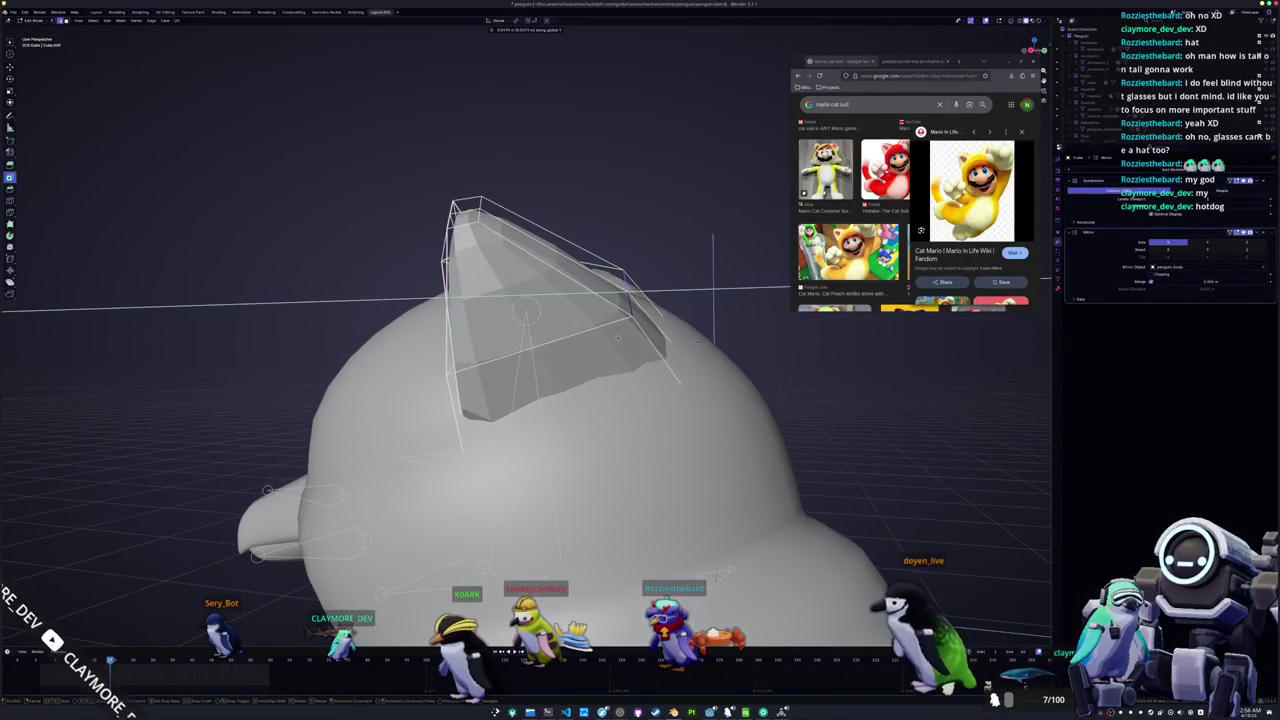
click(612, 337)
mouse_move(612, 337)
mouse_down()
mouse_move(582, 281)
mouse_move(470, 340)
mouse_up()
key(g)
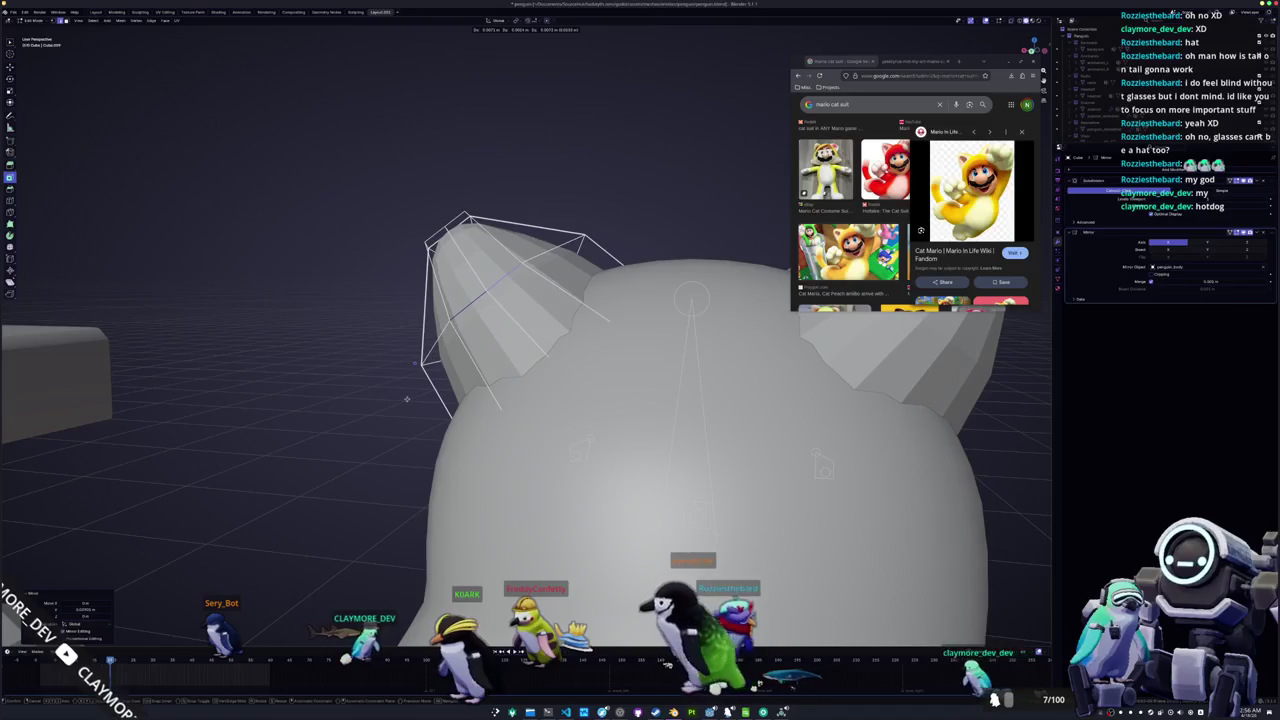
click(406, 401)
key(Tab)
mouse_move(386, 417)
mouse_down()
mouse_move(558, 459)
mouse_move(478, 410)
mouse_up()
Rescale the ear and move it along X then Z, orbiting to inspect it on the furry penguin
key(Tab)
scroll(478, 410, down, 2)
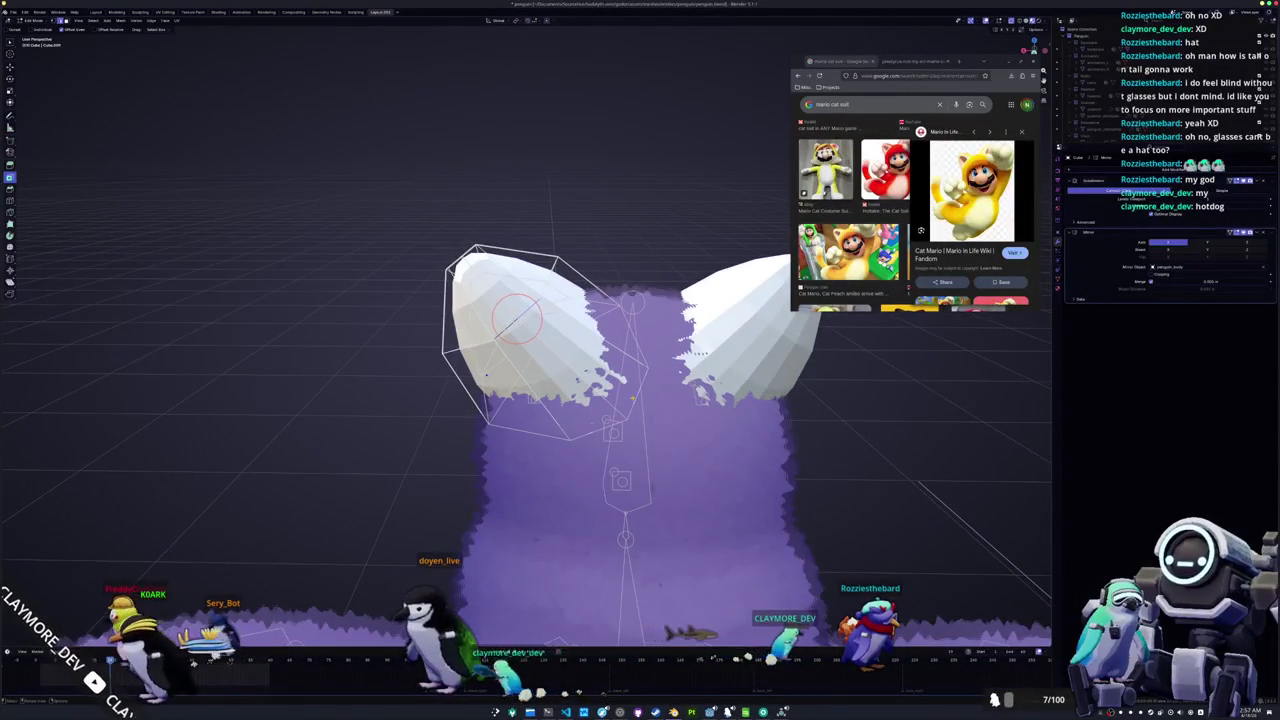
key(Return)
key(g)
key(x)
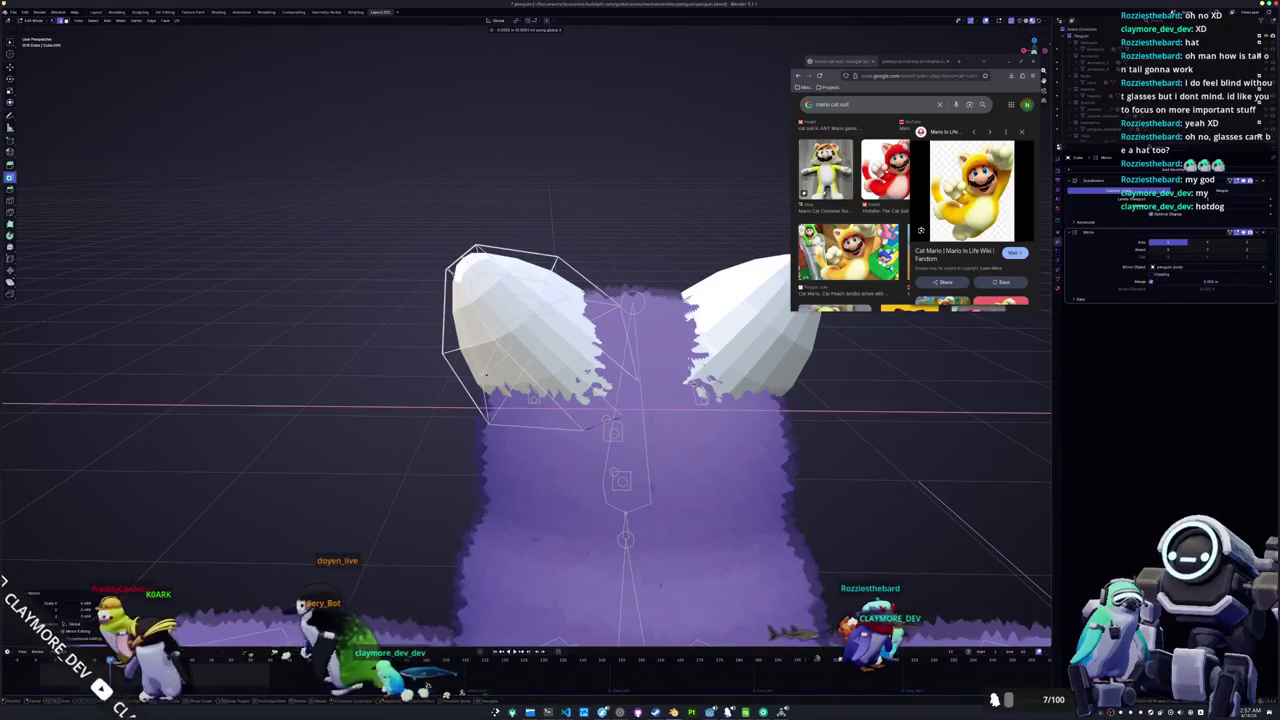
key(z)
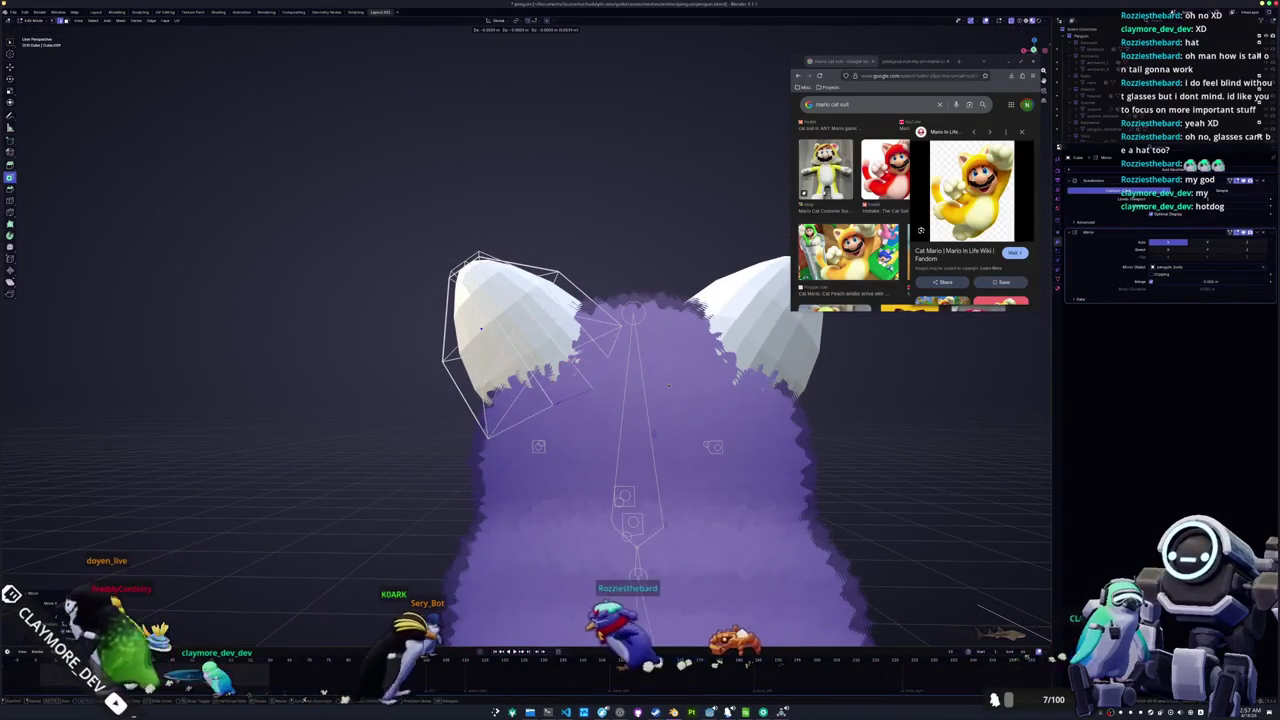
drag(671, 385, 594, 403)
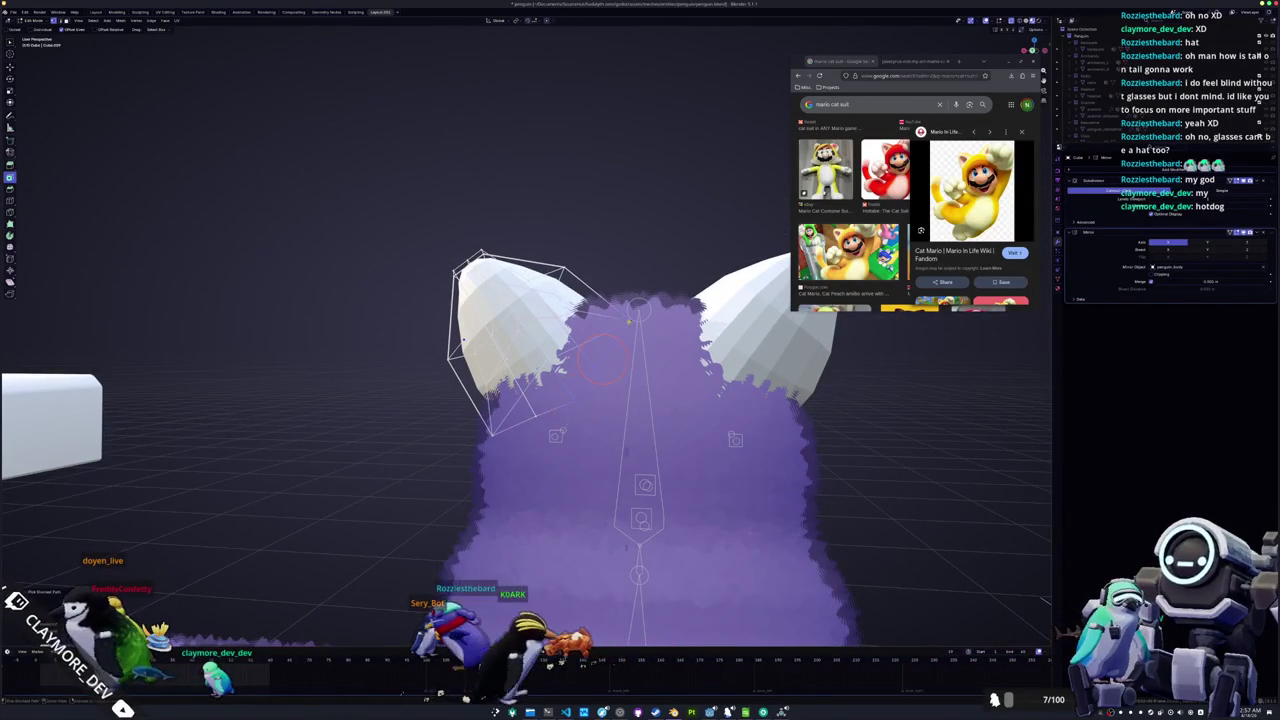
drag(465, 697, 518, 692)
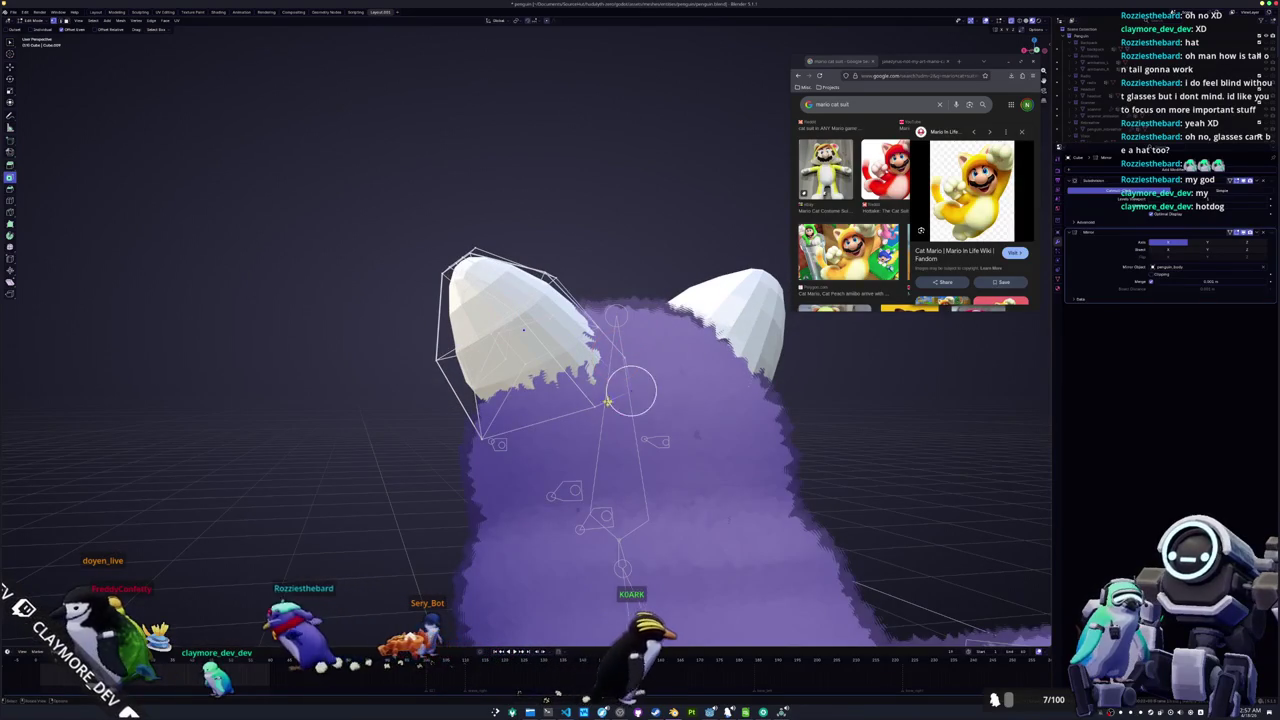
drag(636, 692, 676, 692)
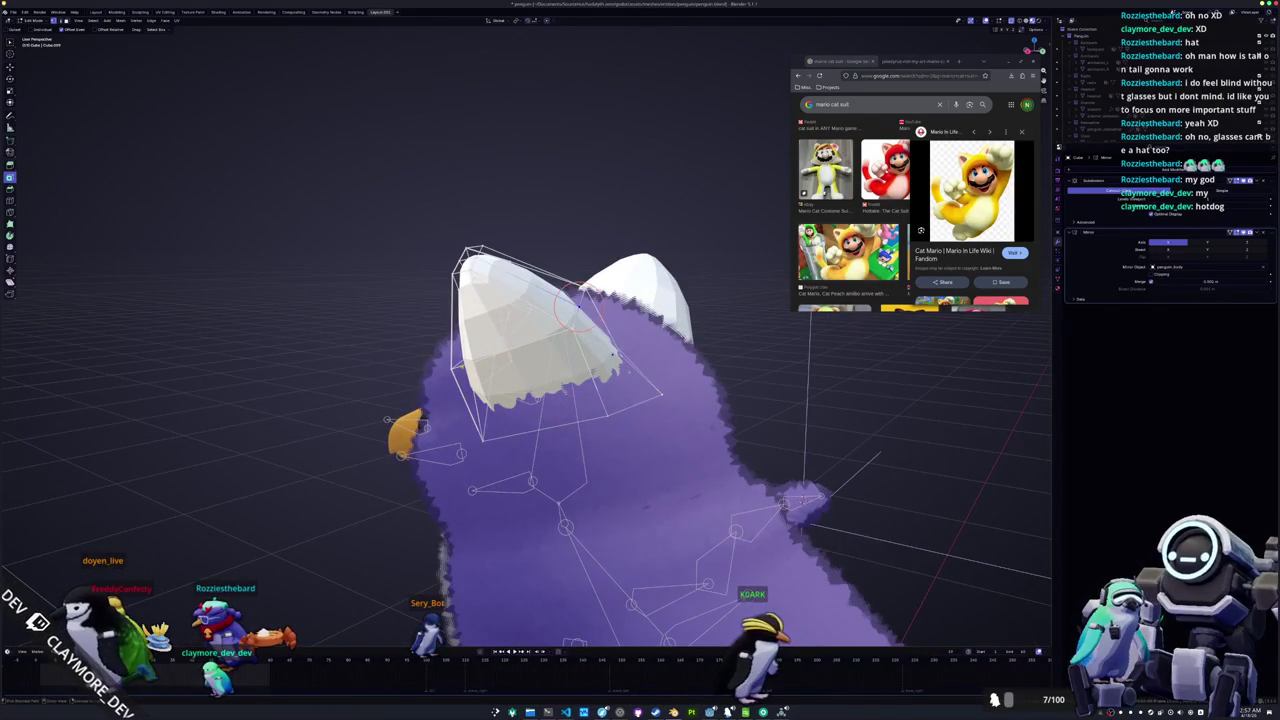
drag(676, 692, 700, 692)
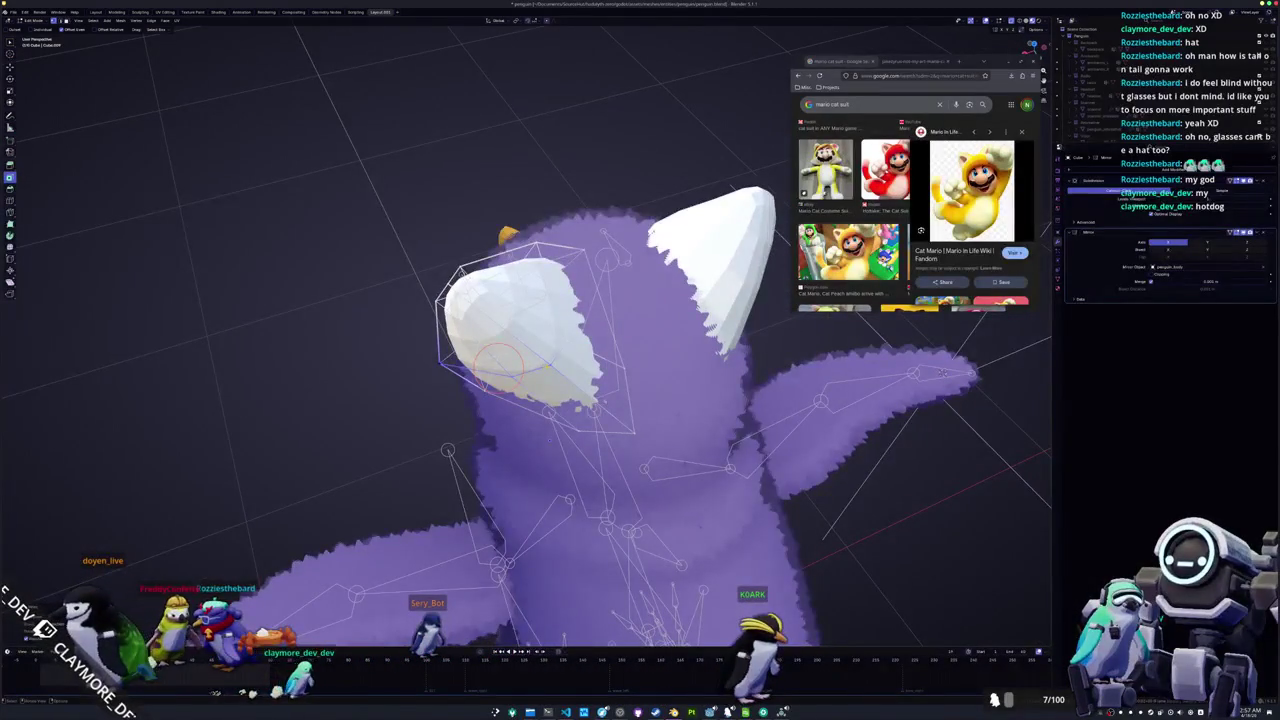
mouse_move(549, 365)
mouse_down()
mouse_move(548, 285)
mouse_move(570, 282)
mouse_up()
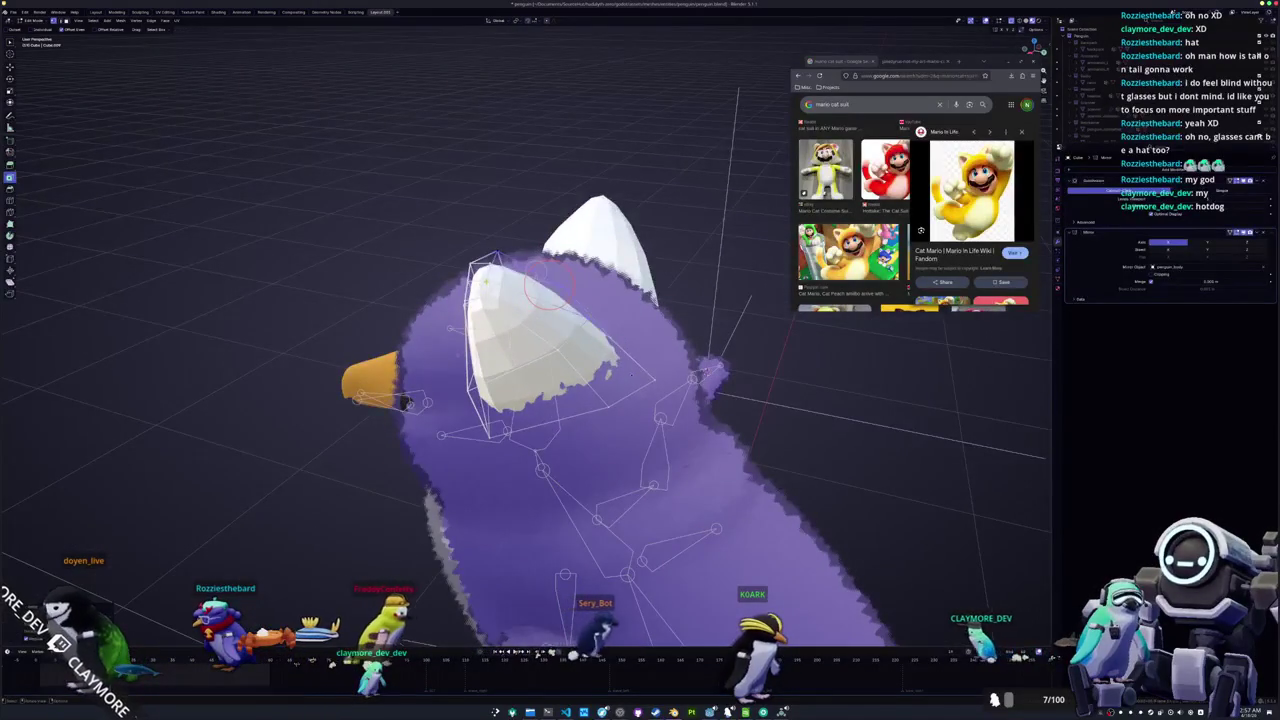
mouse_move(630, 372)
mouse_down()
mouse_move(697, 340)
mouse_move(672, 354)
mouse_move(680, 320)
mouse_move(663, 338)
mouse_move(697, 337)
mouse_up()
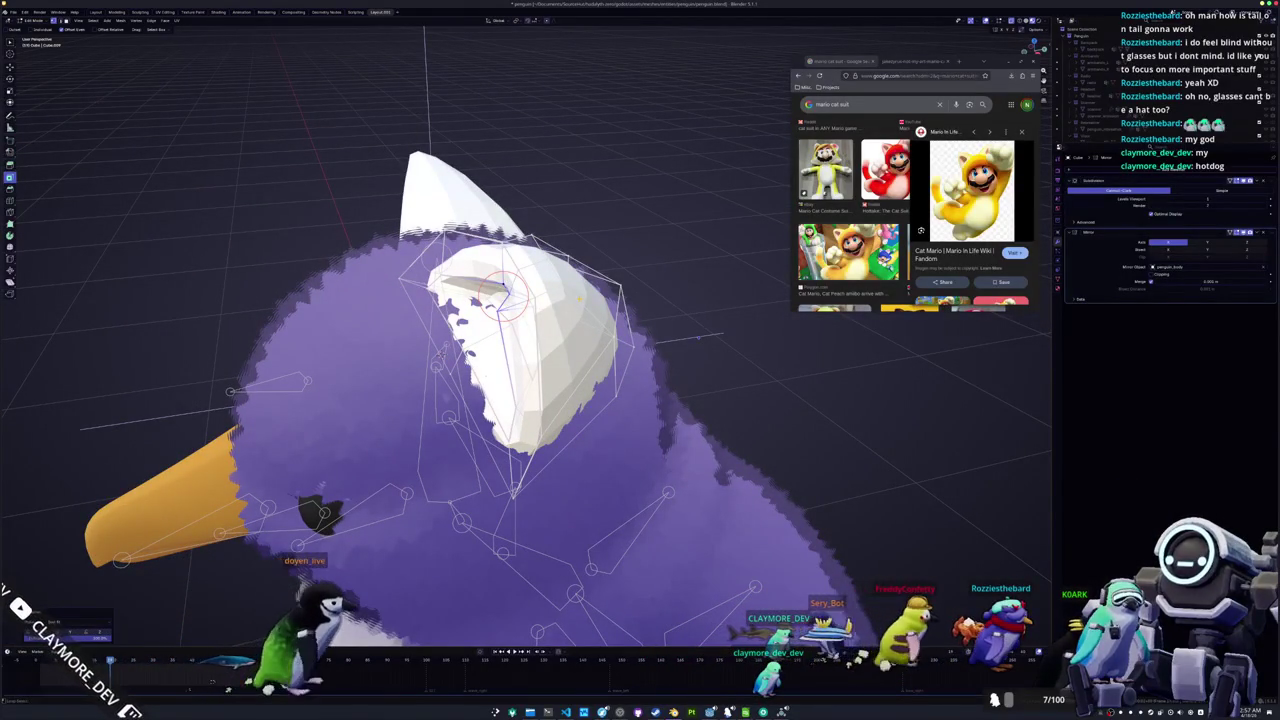
Shift the cat ear along the Y axis on the penguin's head
scroll(578, 298, up, 3)
mouse_move(578, 300)
mouse_down()
mouse_move(633, 268)
mouse_move(826, 359)
mouse_move(736, 325)
mouse_move(700, 330)
mouse_up()
mouse_move(601, 381)
mouse_down()
mouse_move(703, 377)
mouse_move(598, 277)
mouse_move(745, 366)
mouse_up()
key(g)
key(y)
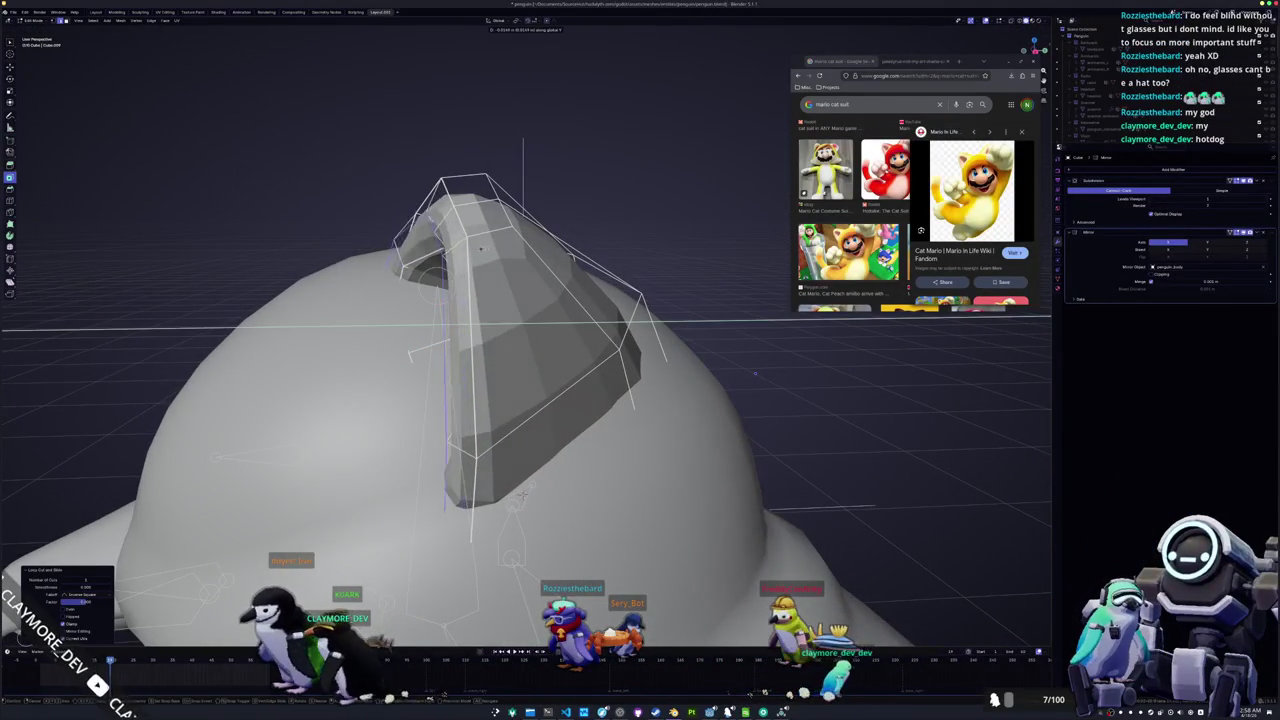
click(478, 253)
mouse_move(478, 253)
mouse_down()
mouse_move(415, 283)
mouse_move(470, 300)
mouse_move(405, 312)
mouse_up()
key(Tab)
key(Tab)
Try moving the ear vertically along Z, then undo the move
drag(447, 371, 497, 328)
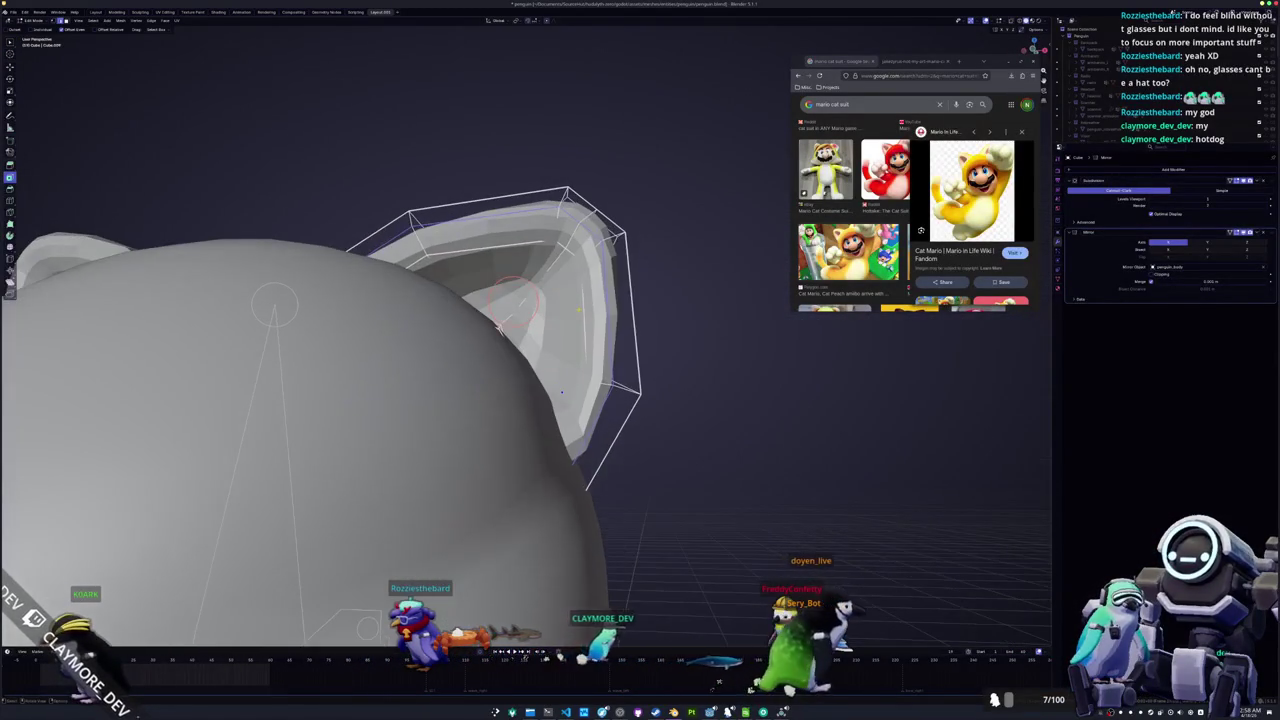
key(KP_1)
mouse_move(577, 308)
mouse_down()
mouse_move(524, 383)
mouse_move(450, 372)
mouse_up()
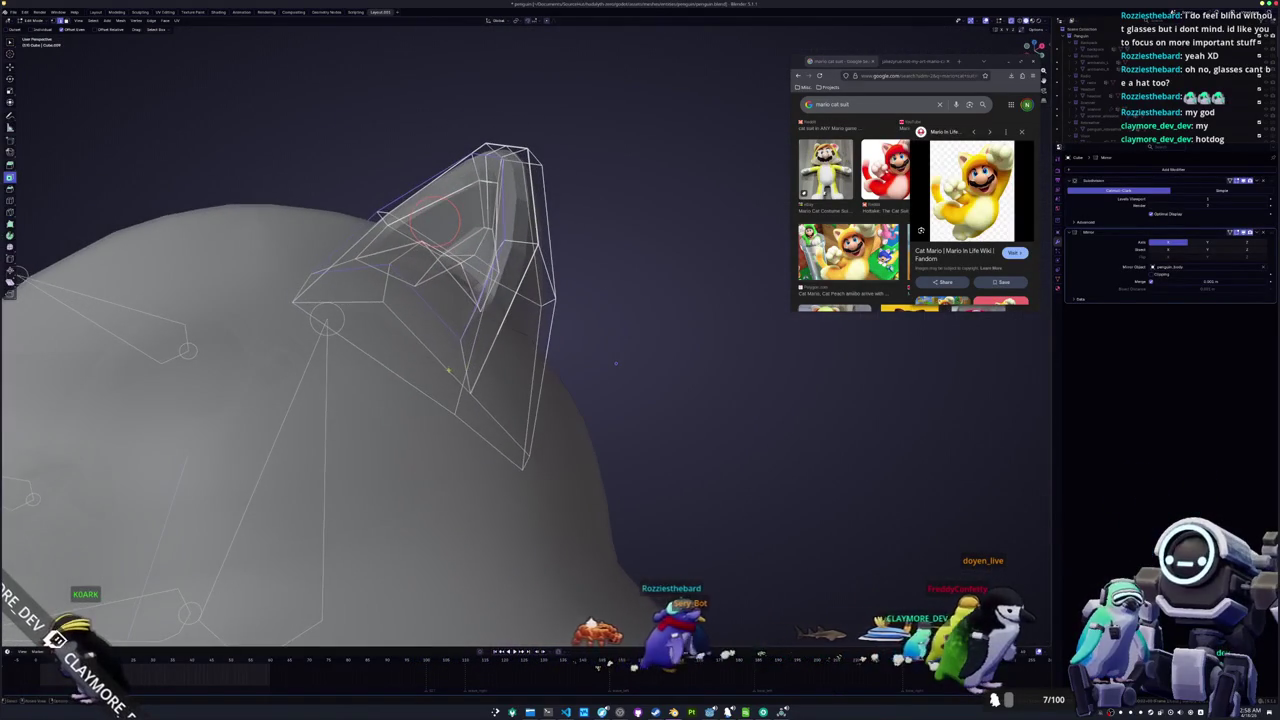
mouse_move(674, 361)
mouse_down()
mouse_move(508, 378)
mouse_move(523, 385)
mouse_up()
drag(520, 325, 503, 343)
key(g)
key(z)
click(538, 349)
key(Tab)
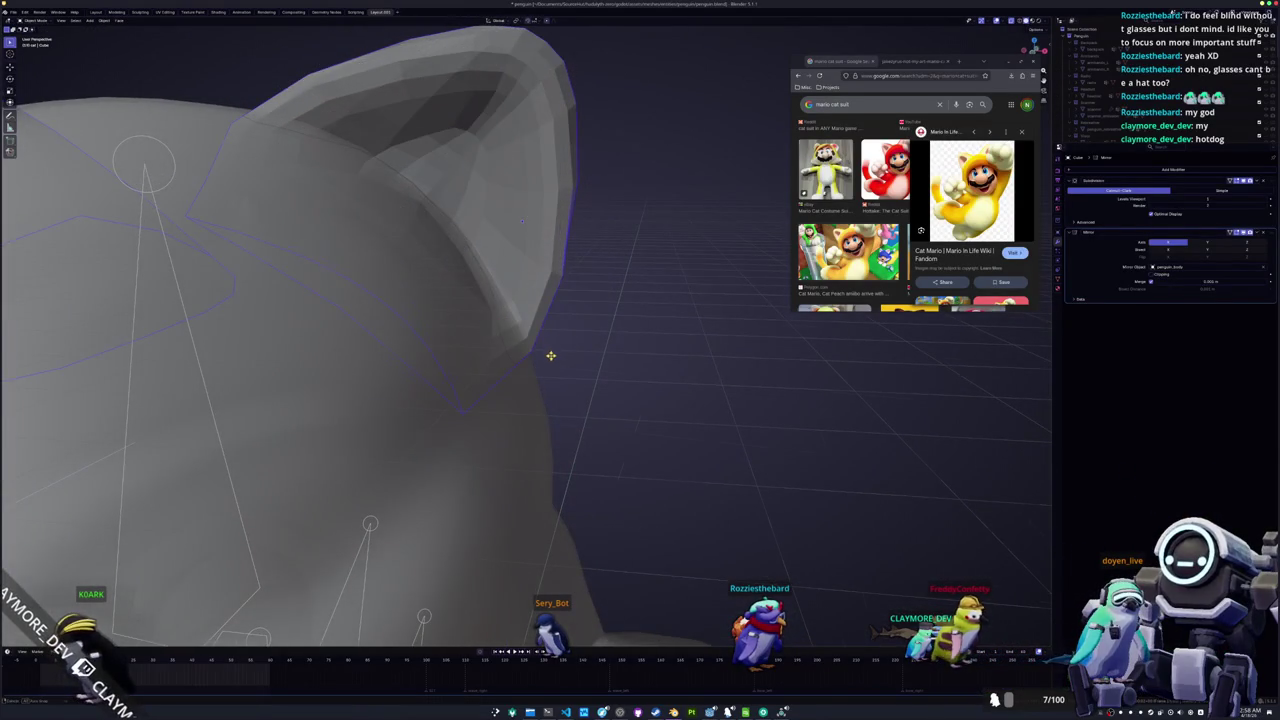
scroll(552, 355, down, 5)
key(ctrl+z)
drag(557, 214, 496, 205)
Crease the ear's tip vertex with Shift+E
key(Tab)
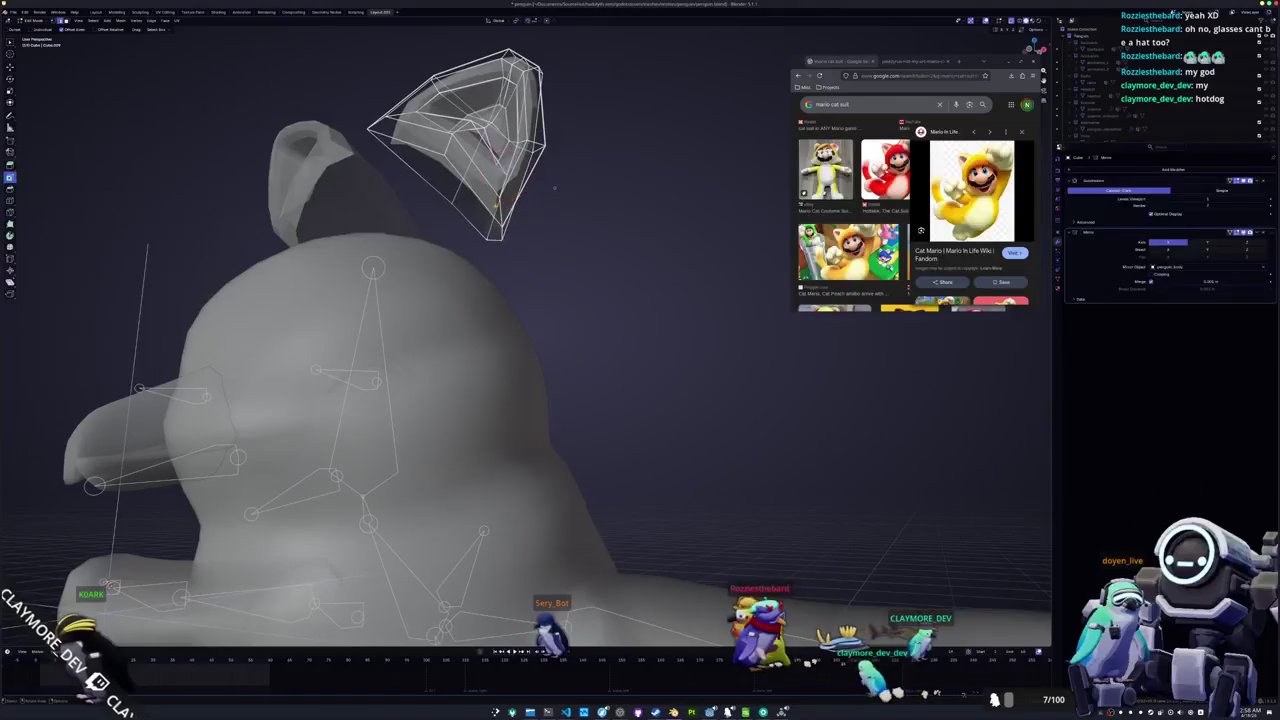
key(Tab)
scroll(600, 290, up, 2)
key(Tab)
scroll(572, 301, up, 3)
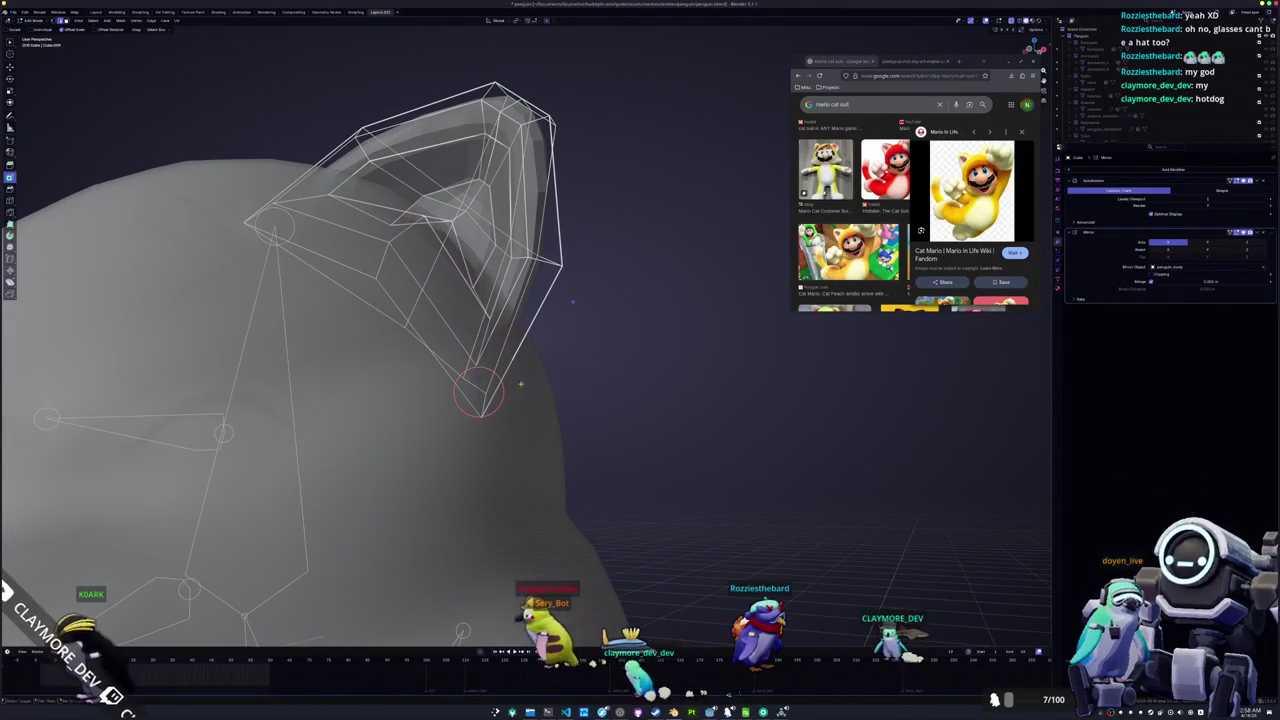
click(996, 347)
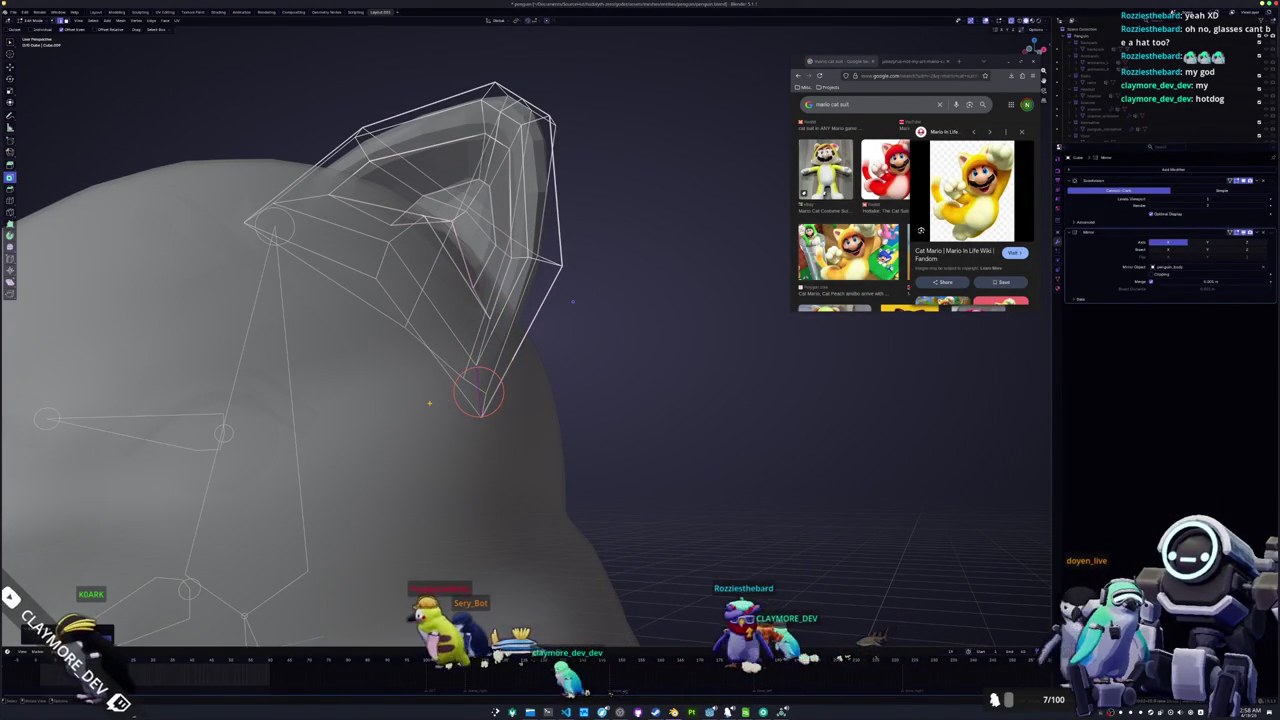
drag(572, 301, 450, 274)
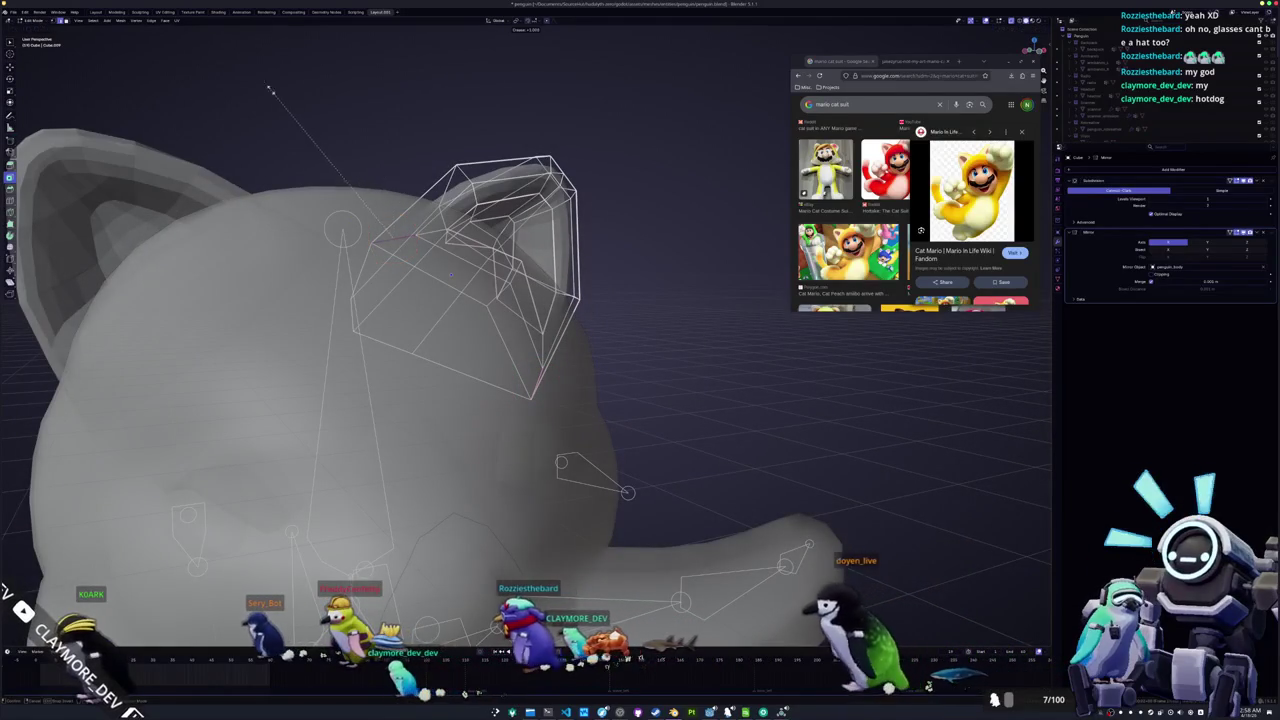
key(Tab)
Inspect the creased ear from several angles, then select the entire right ear mesh
mouse_move(508, 303)
mouse_down()
mouse_move(491, 323)
mouse_move(523, 346)
mouse_move(491, 348)
mouse_move(606, 397)
mouse_move(492, 523)
mouse_move(465, 481)
mouse_move(463, 309)
mouse_move(651, 313)
mouse_up()
key(Tab)
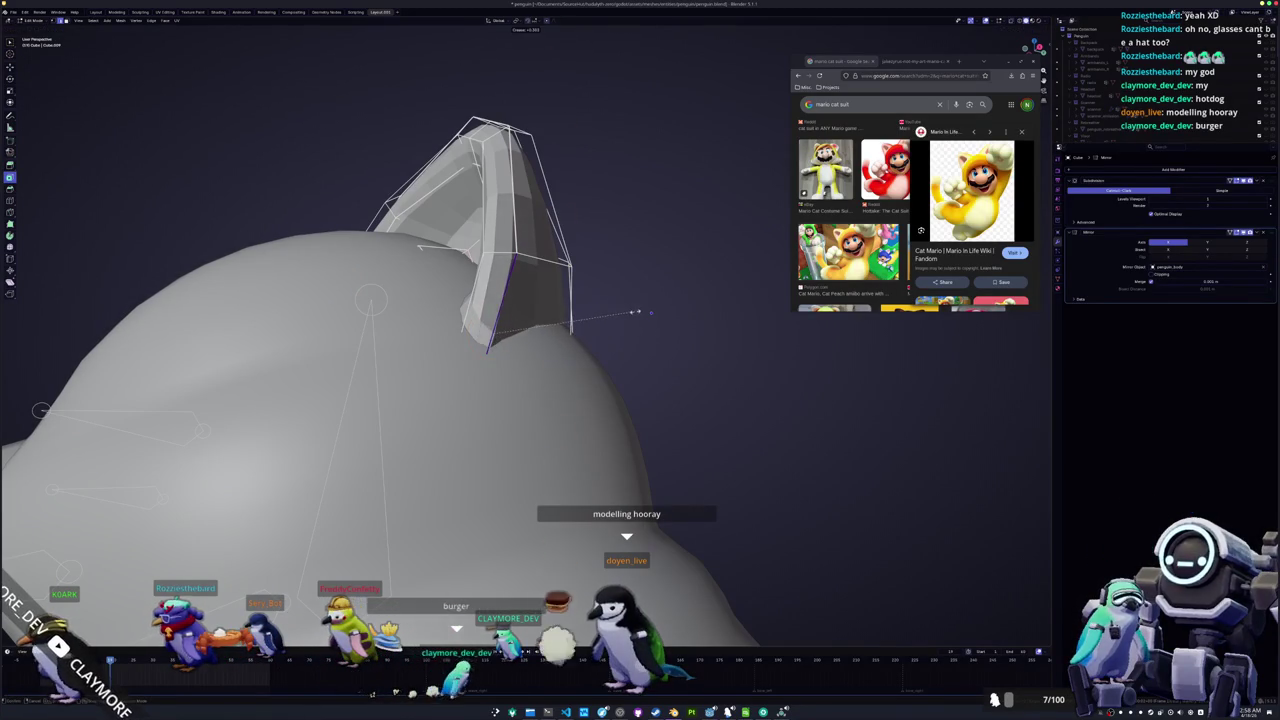
key(Tab)
mouse_move(651, 313)
mouse_down()
mouse_move(727, 318)
mouse_move(463, 323)
mouse_up()
key(Tab)
key(c)
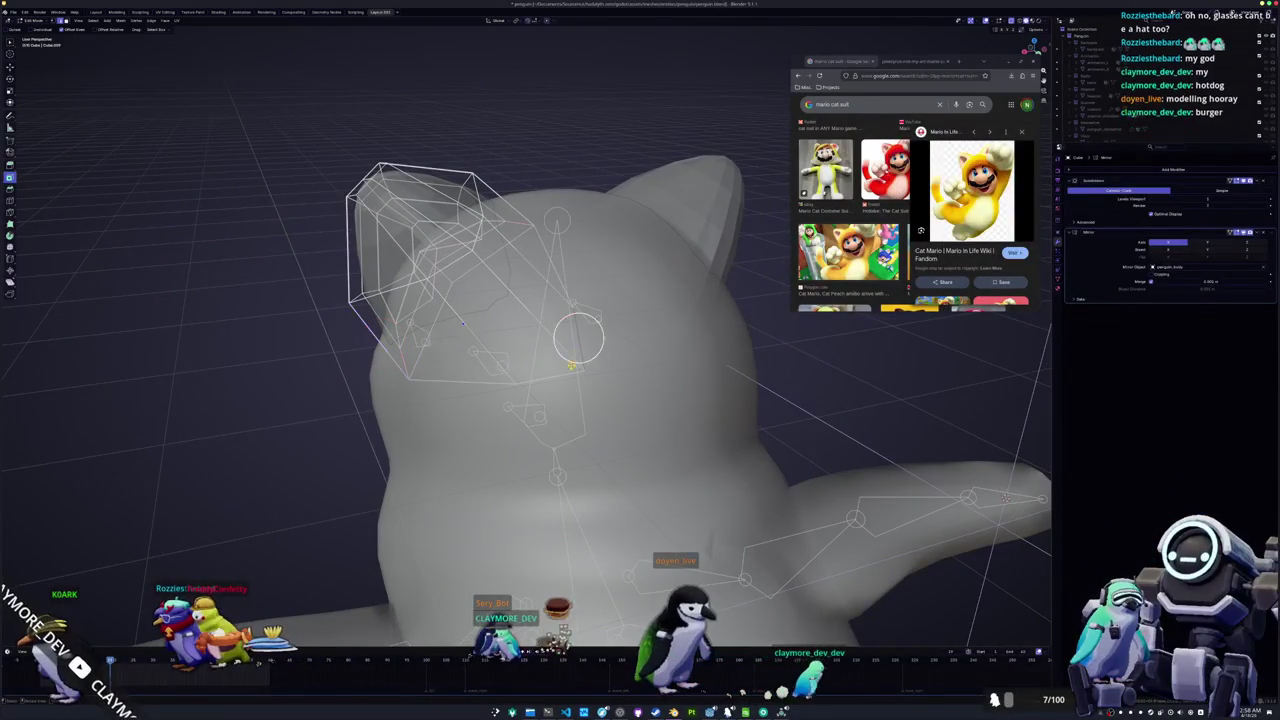
scroll(548, 370, up, 5)
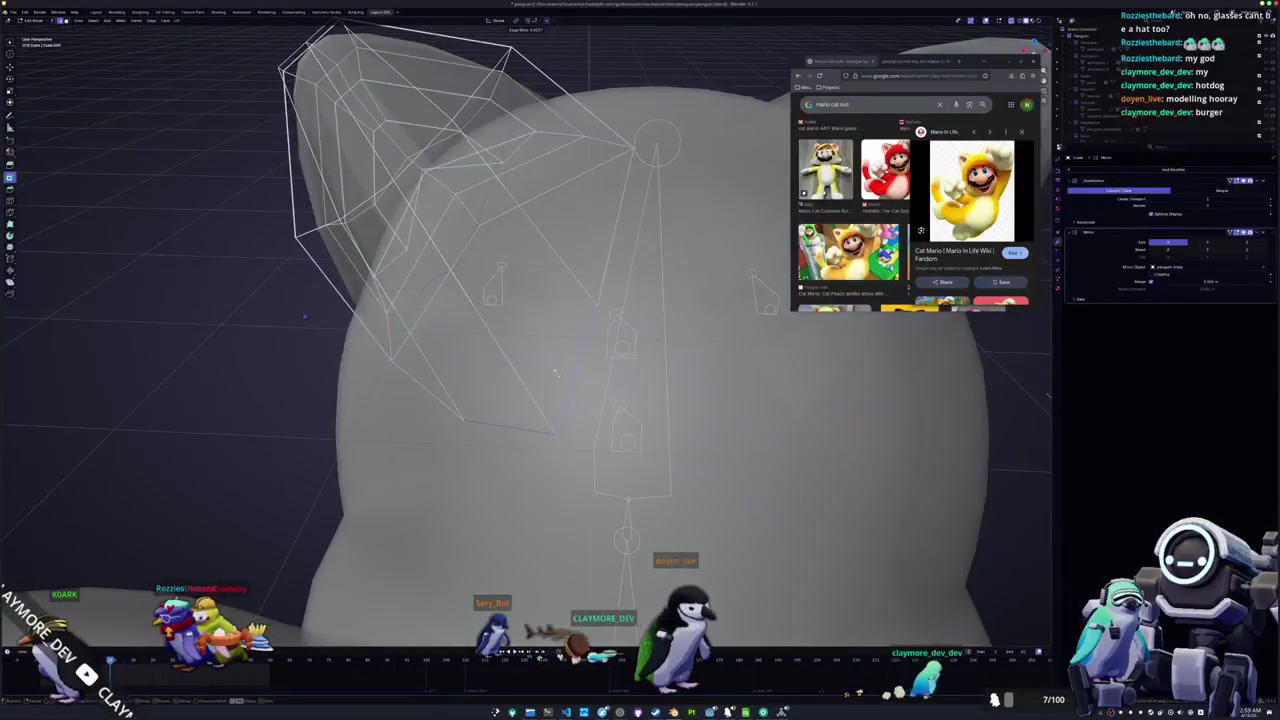
scroll(540, 388, down, 5)
key(Tab)
mouse_move(540, 388)
mouse_down()
mouse_move(494, 346)
mouse_move(670, 328)
mouse_up()
key(Tab)
key(a)
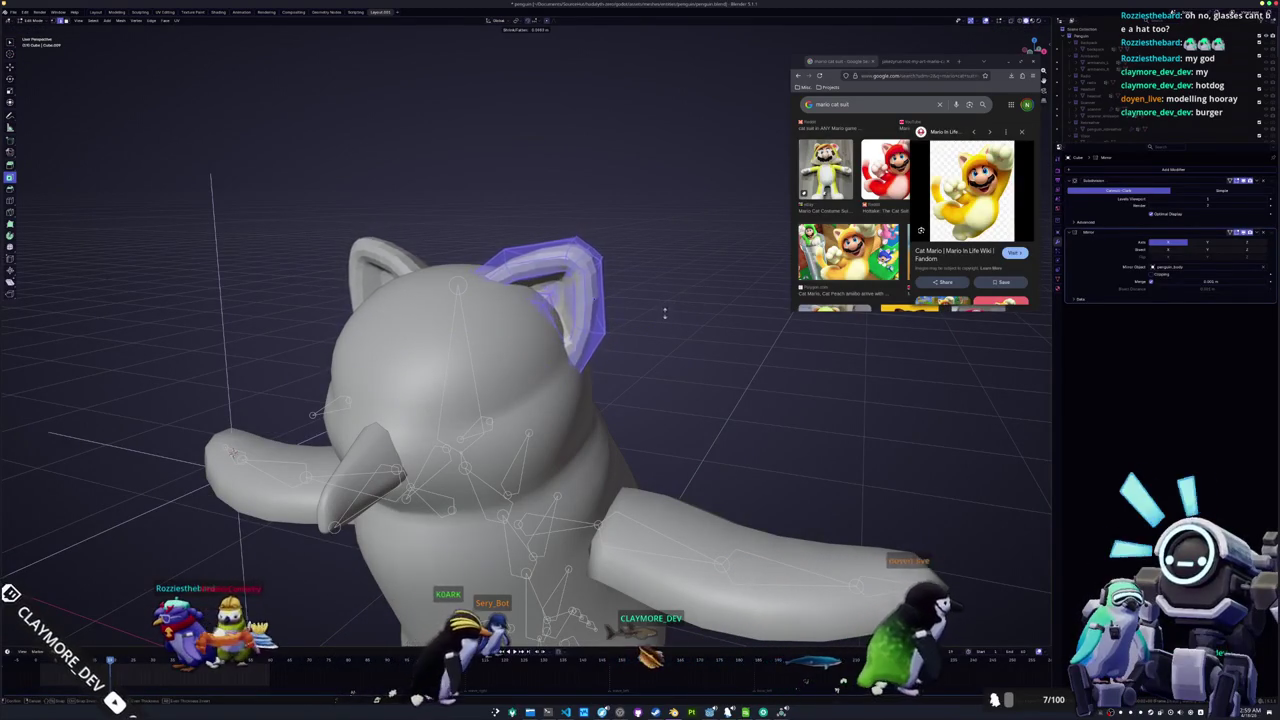
Finish the right ear's thickness change and show the penguin in Material Preview shading
click(670, 330)
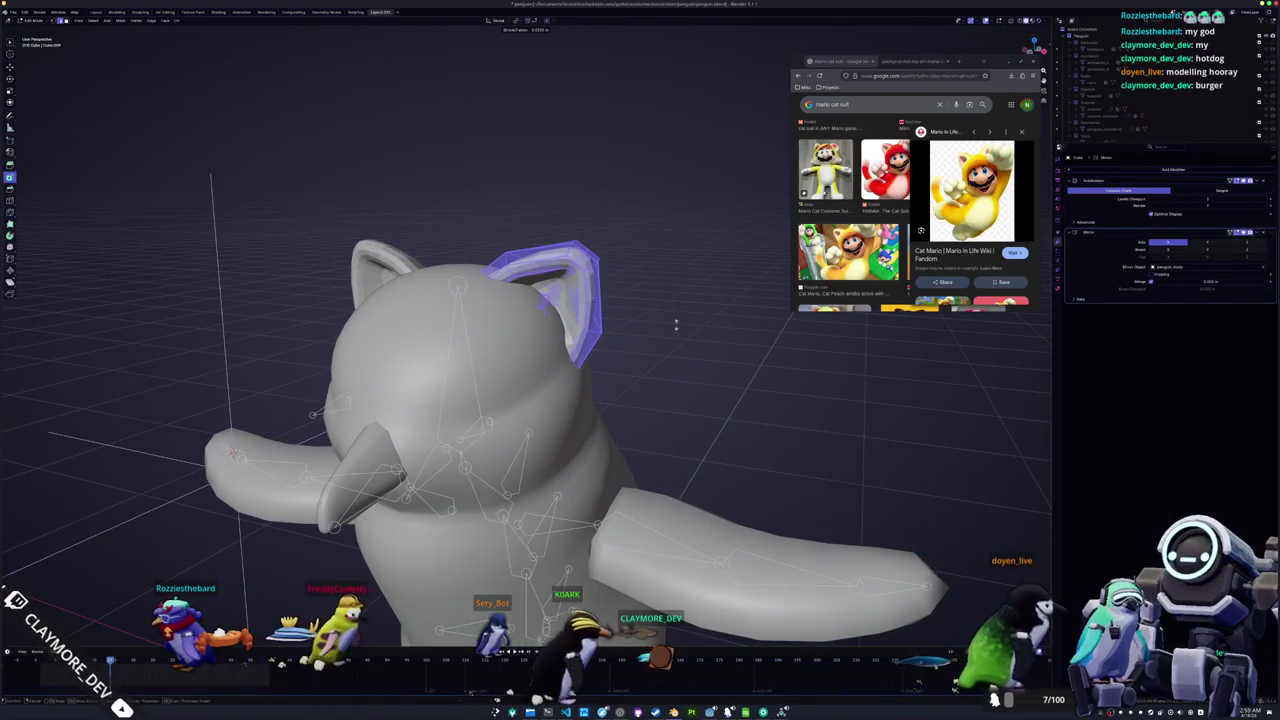
key(KP_1)
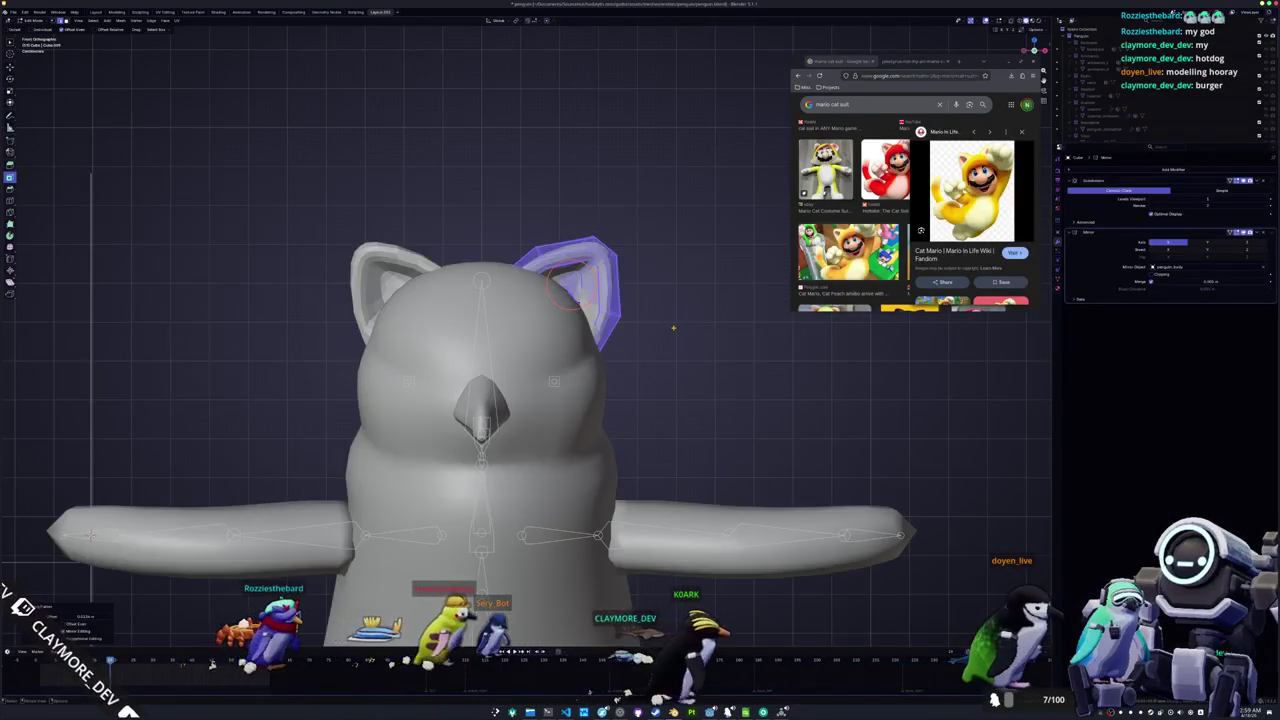
key(Tab)
click(1031, 21)
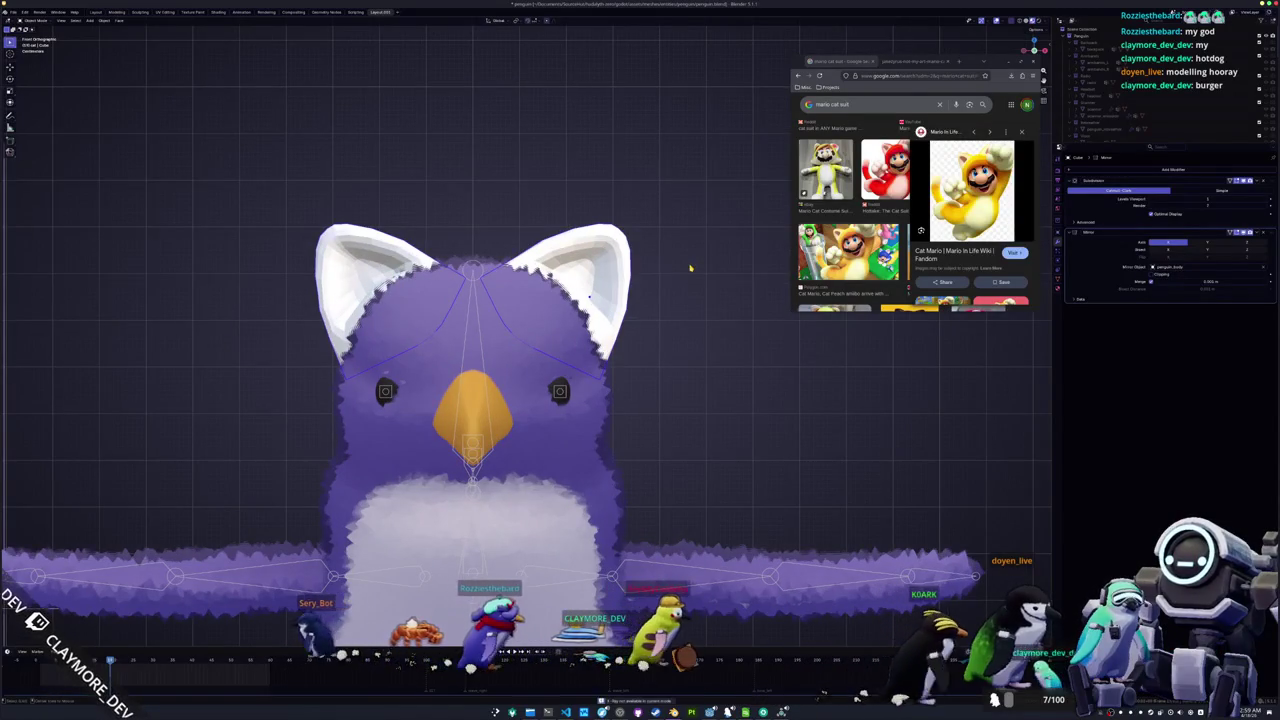
Edit the right ear mesh so it mirrors the left ear
key(Tab)
scroll(697, 268, up, 1)
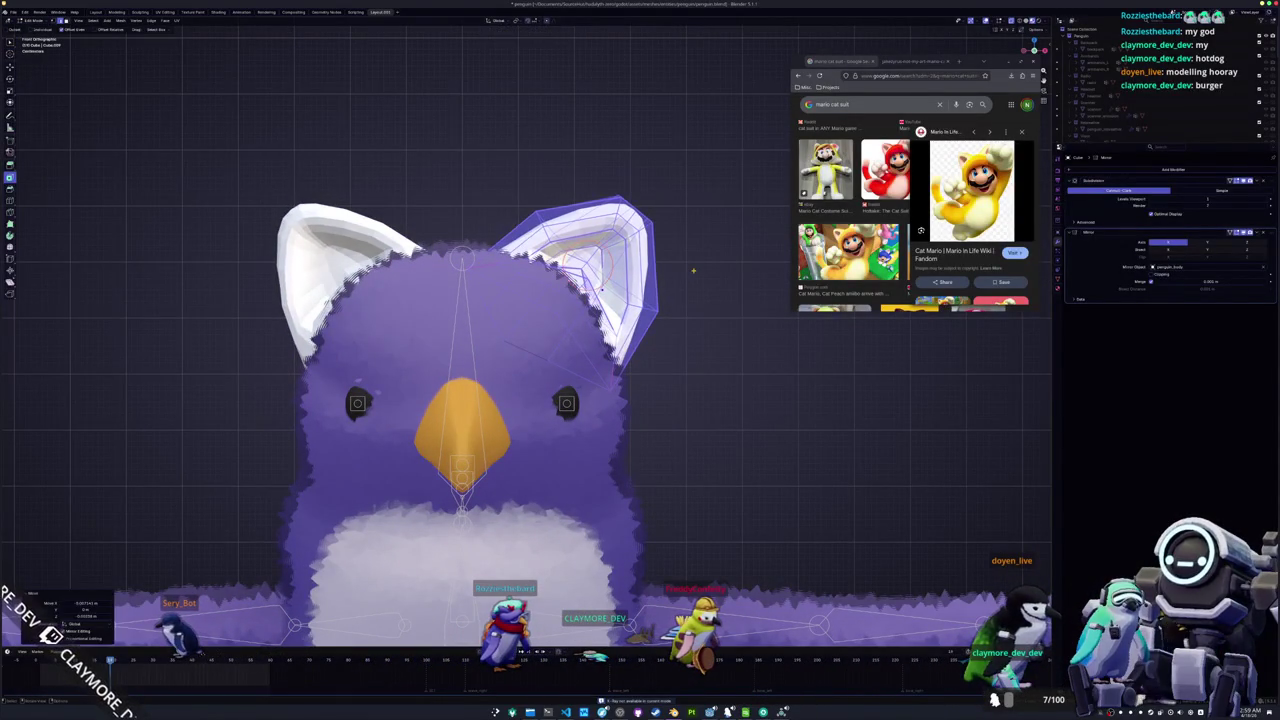
key(Tab)
scroll(692, 281, down, 3)
mouse_move(697, 286)
mouse_down()
mouse_move(560, 300)
mouse_move(540, 340)
mouse_move(500, 310)
mouse_move(481, 315)
mouse_move(620, 322)
mouse_move(589, 348)
mouse_up()
scroll(589, 348, up, 2)
key(Tab)
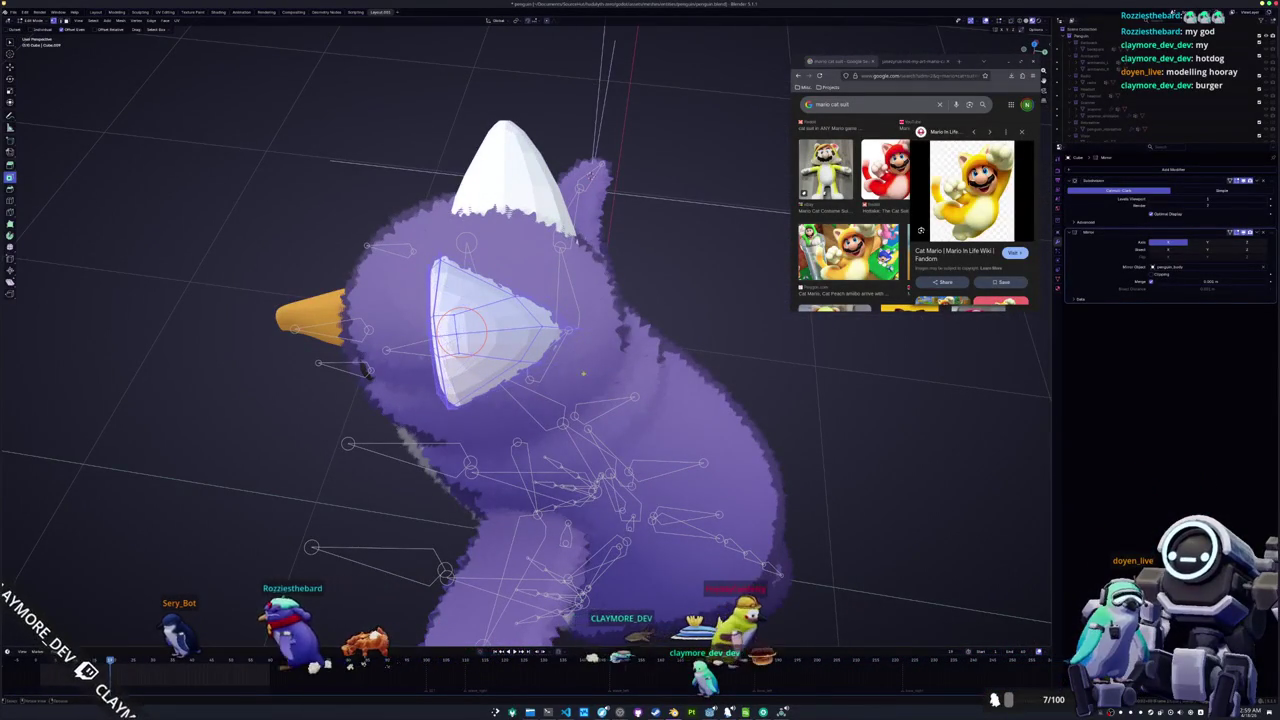
Return to solid shading and move the ear's inner faces to hollow the ear
click(1029, 21)
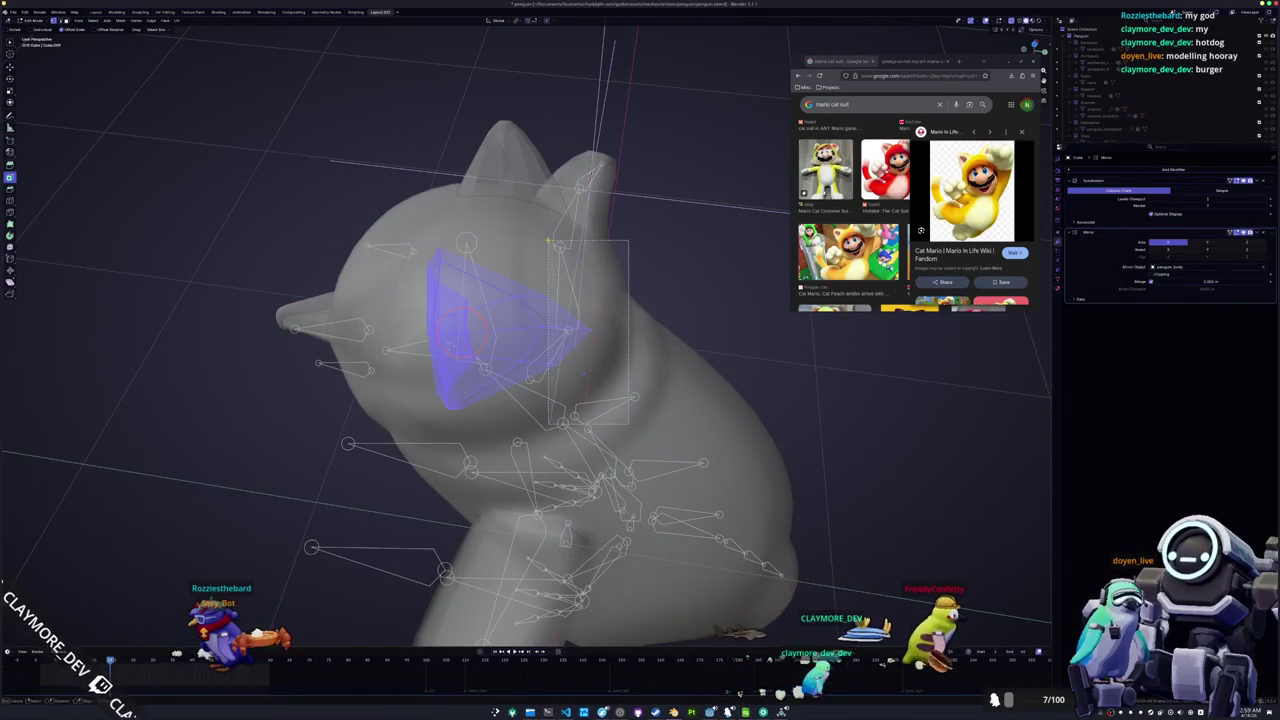
key(Tab)
mouse_move(545, 237)
mouse_down()
mouse_move(635, 299)
mouse_move(617, 329)
mouse_up()
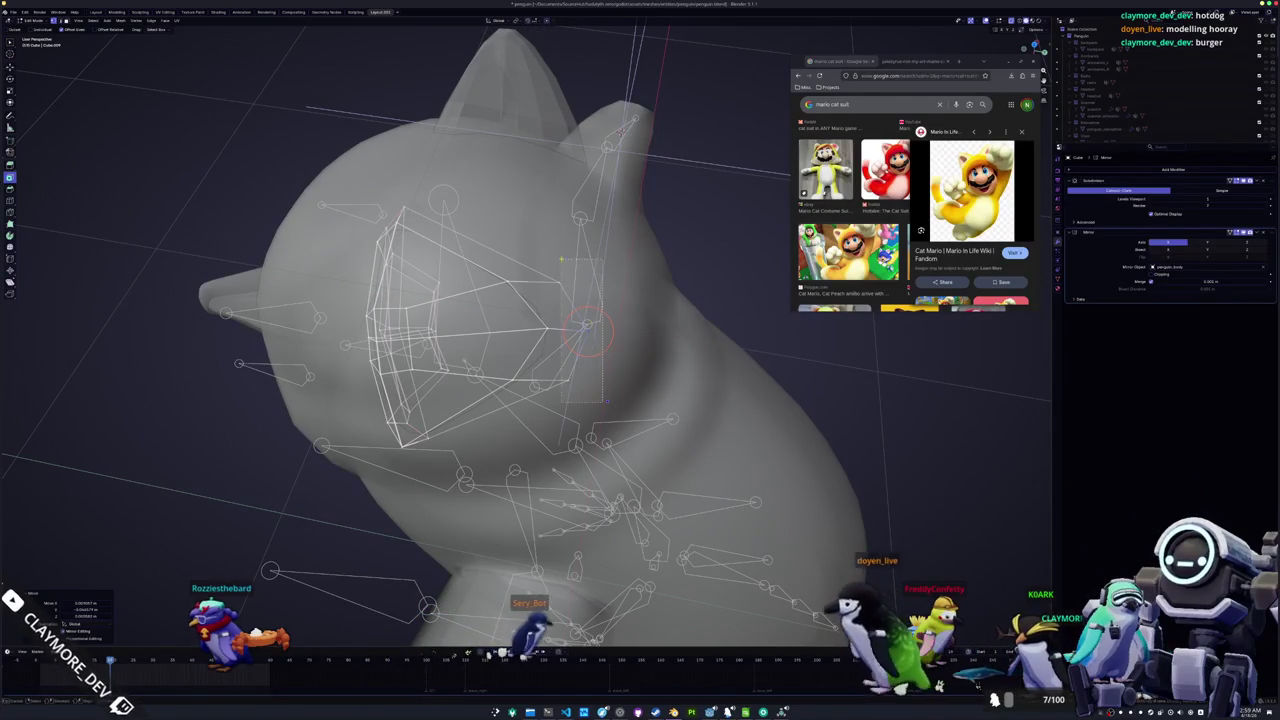
key(g)
mouse_move(499, 240)
mouse_down()
mouse_move(493, 260)
mouse_move(533, 300)
mouse_move(445, 293)
mouse_move(556, 311)
mouse_move(508, 314)
mouse_up()
click(473, 241)
key(Tab)
scroll(445, 293, up, 2)
Move the ear geometry along Z and return the model to Object Mode
key(Tab)
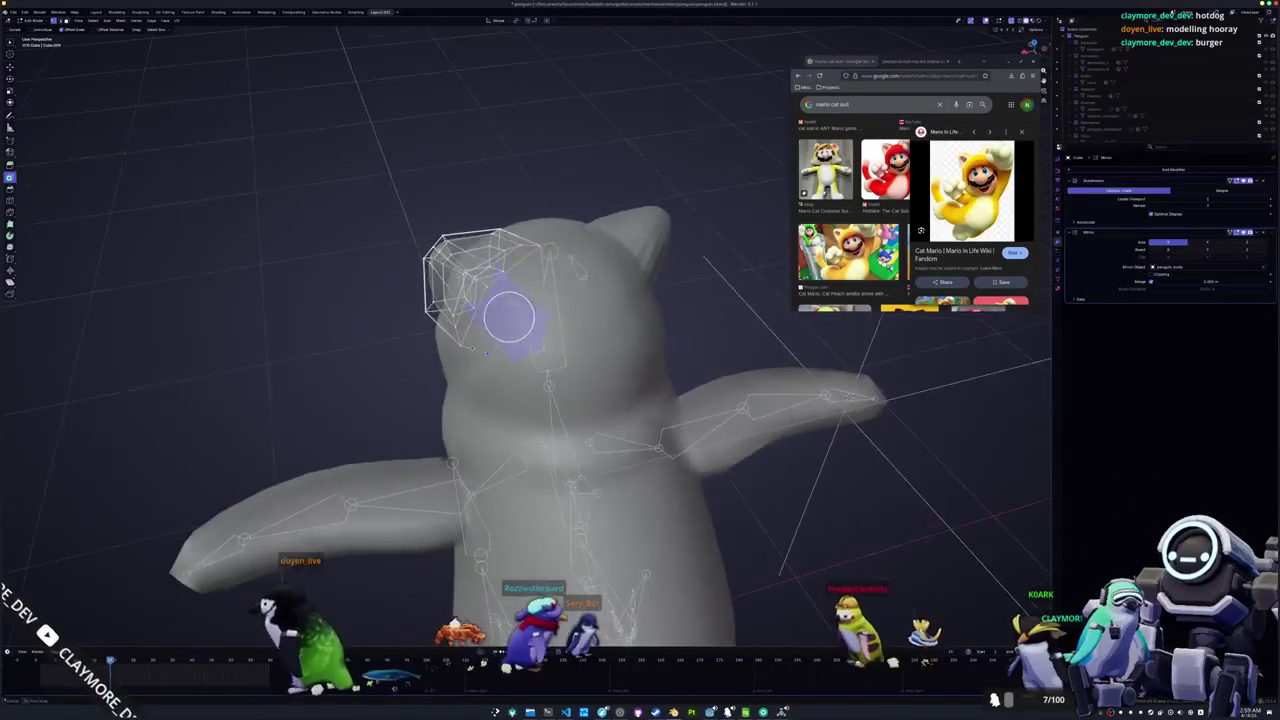
scroll(510, 330, up, 1)
scroll(525, 360, up, 1)
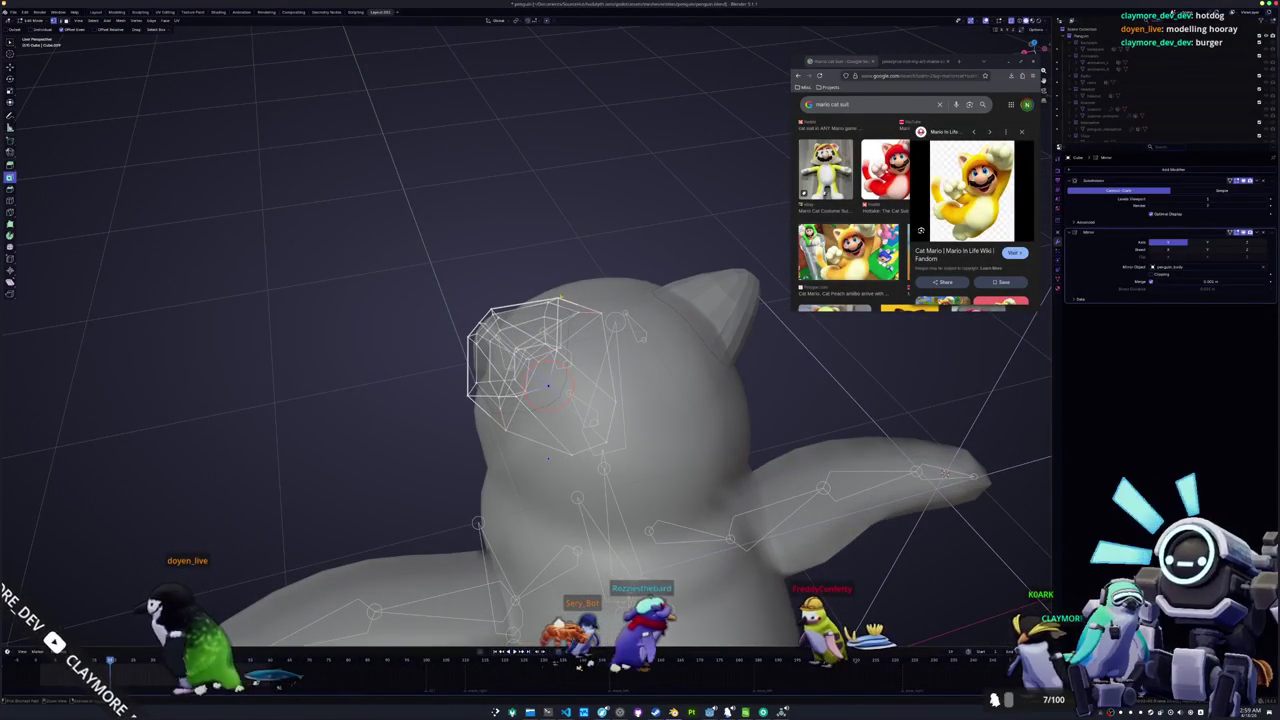
drag(614, 666, 614, 670)
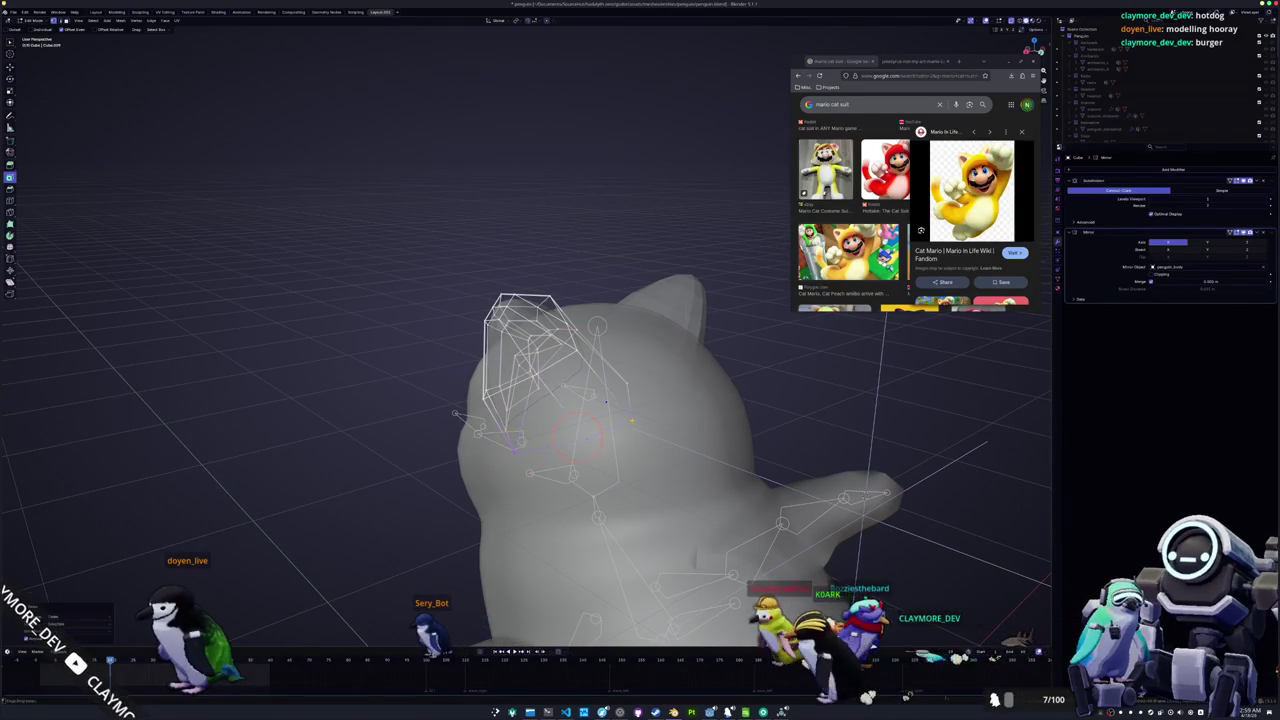
drag(868, 694, 865, 698)
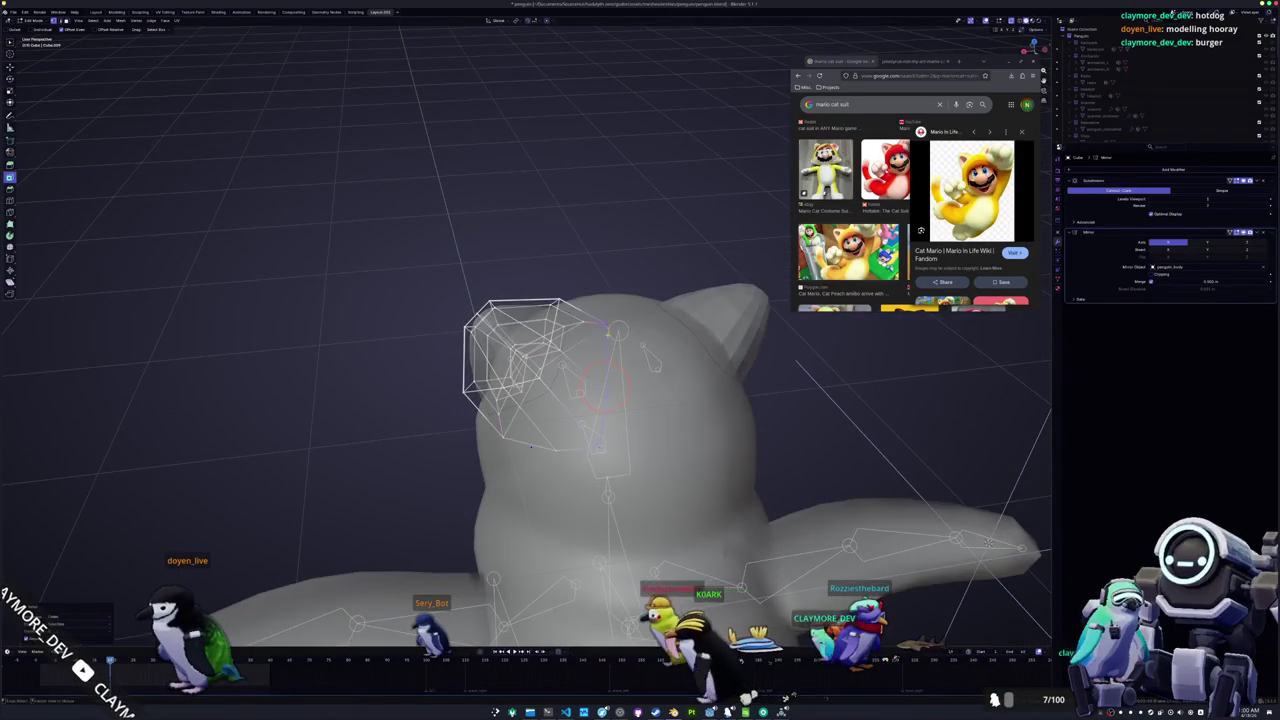
key(ctrl+Tab)
drag(606, 380, 607, 380)
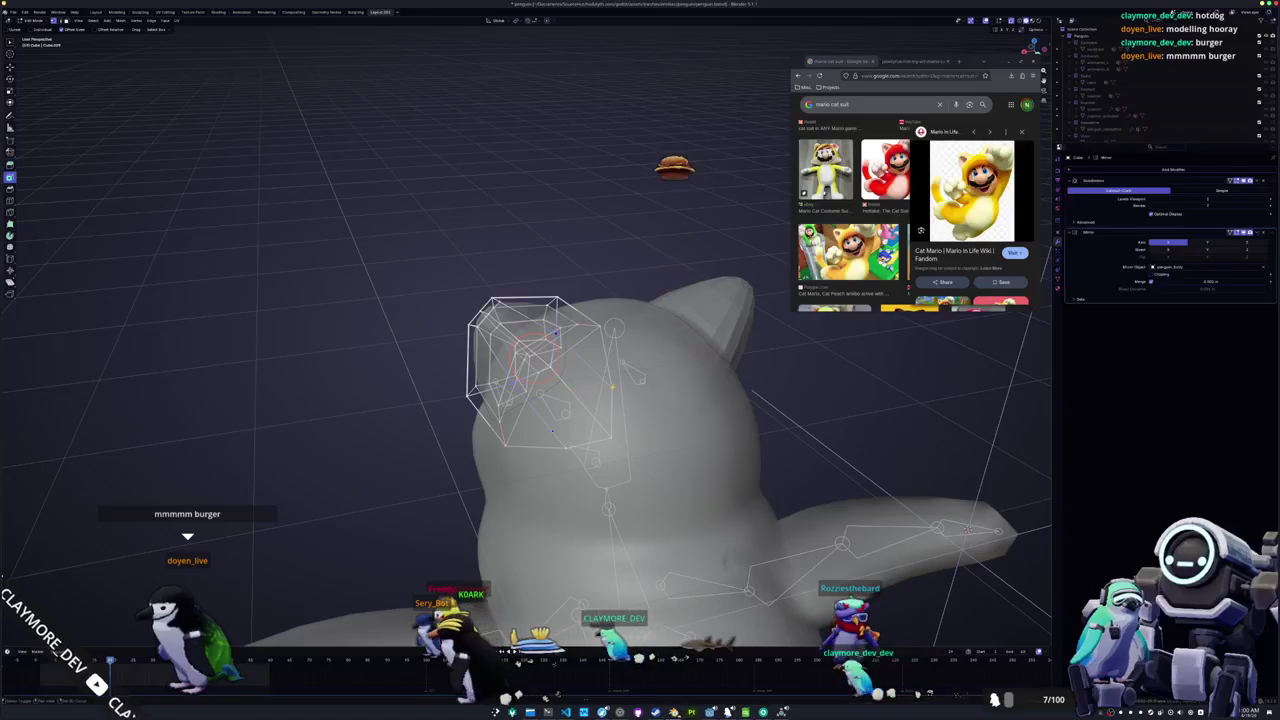
key(g)
key(z)
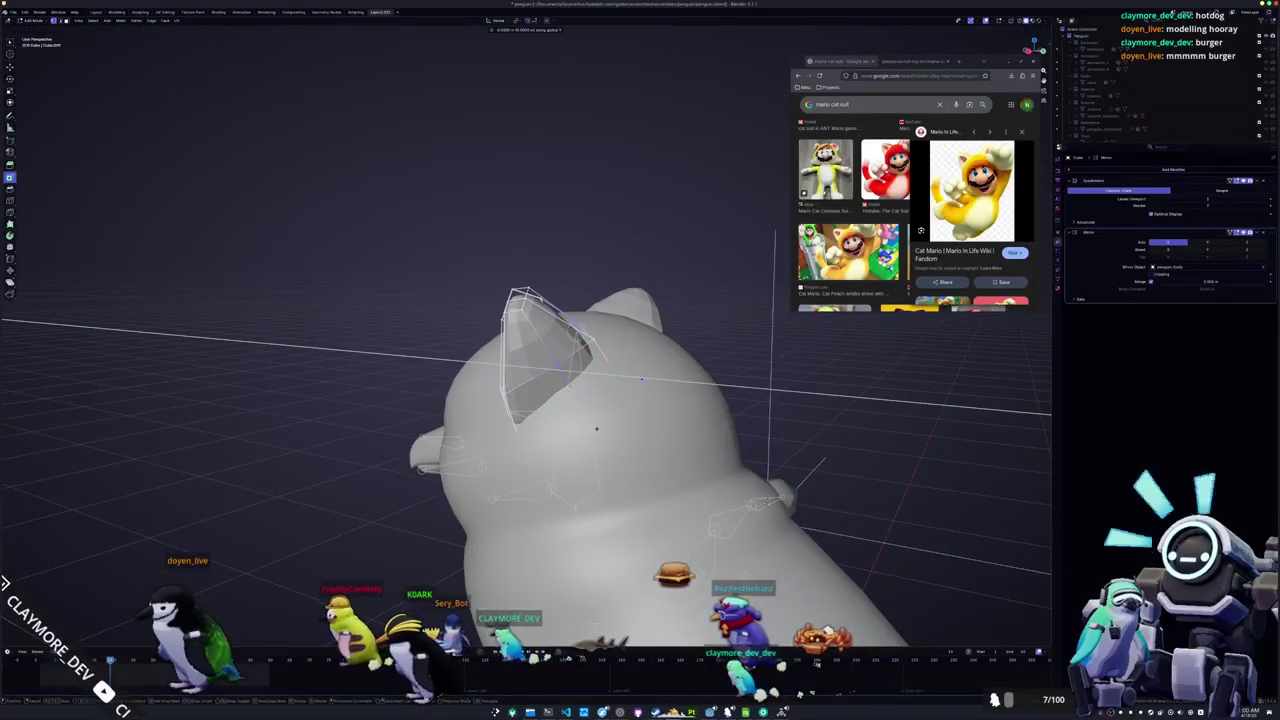
click(607, 432)
key(Tab)
mouse_move(607, 432)
mouse_down()
mouse_move(690, 407)
mouse_move(697, 386)
mouse_move(726, 380)
mouse_move(684, 297)
mouse_move(631, 306)
mouse_move(703, 297)
mouse_move(690, 300)
mouse_up()
Zoom out around the penguin and put its armature into Pose Mode with Ctrl+Tab
scroll(520, 370, down, 2)
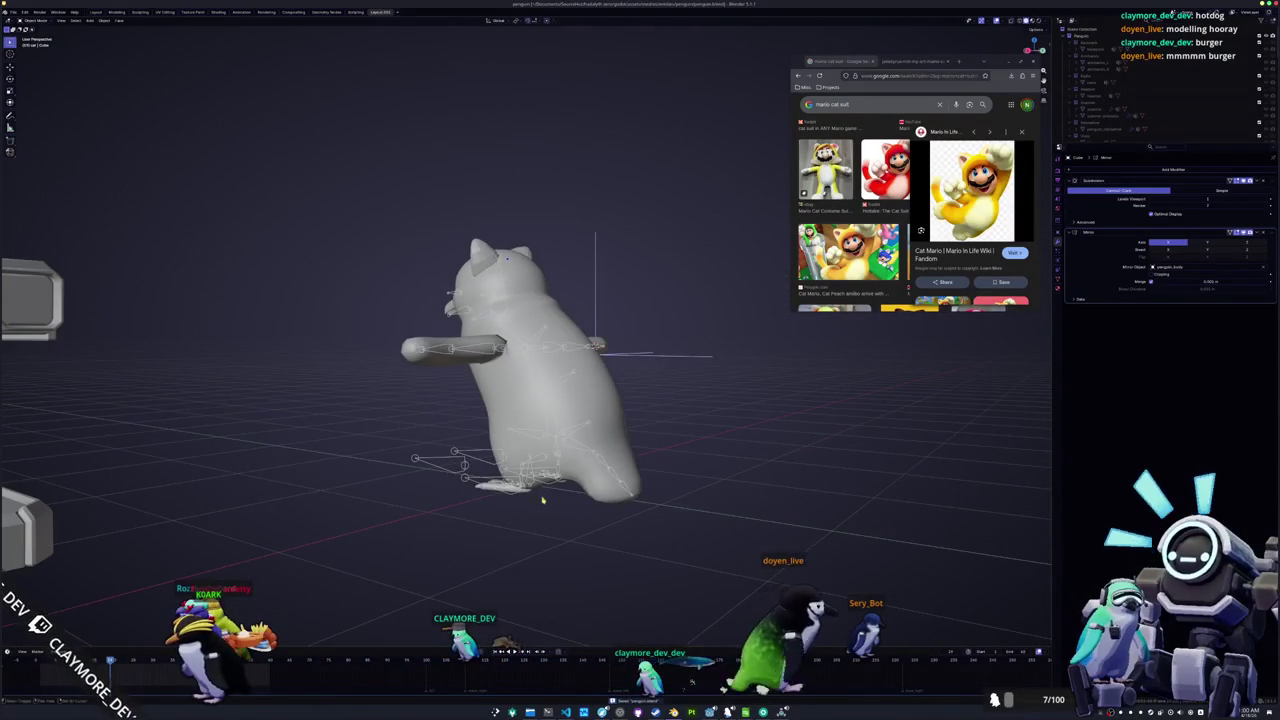
drag(542, 500, 540, 498)
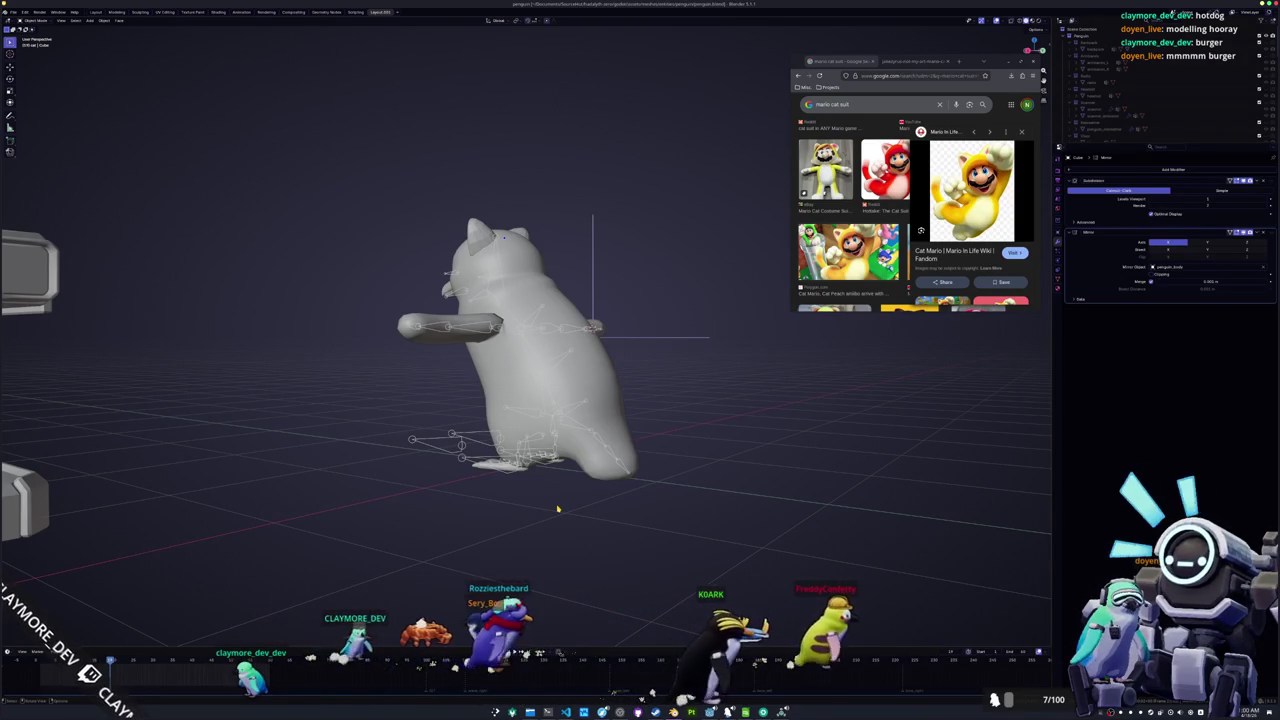
key(ctrl+Tab)
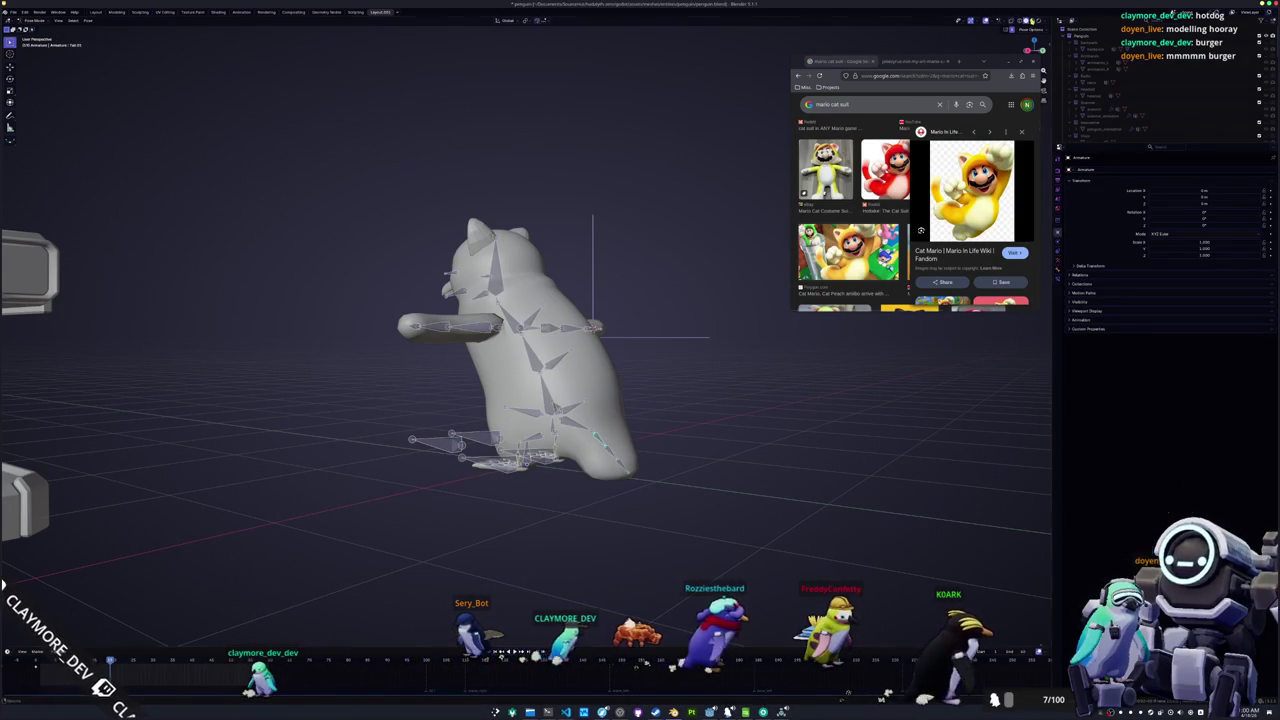
Show the penguin in Material Preview shading and scale a bone near its feet
click(1034, 20)
scroll(734, 441, up, 2)
drag(734, 441, 686, 349)
key(s)
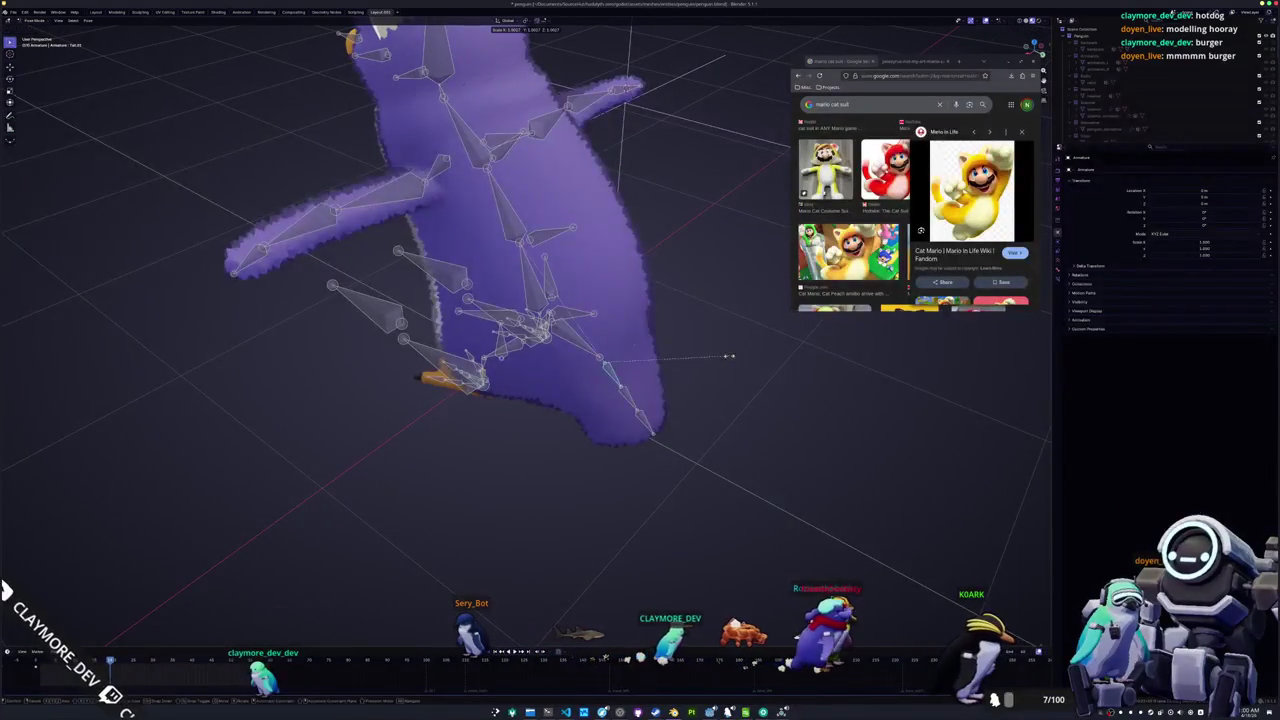
click(632, 352)
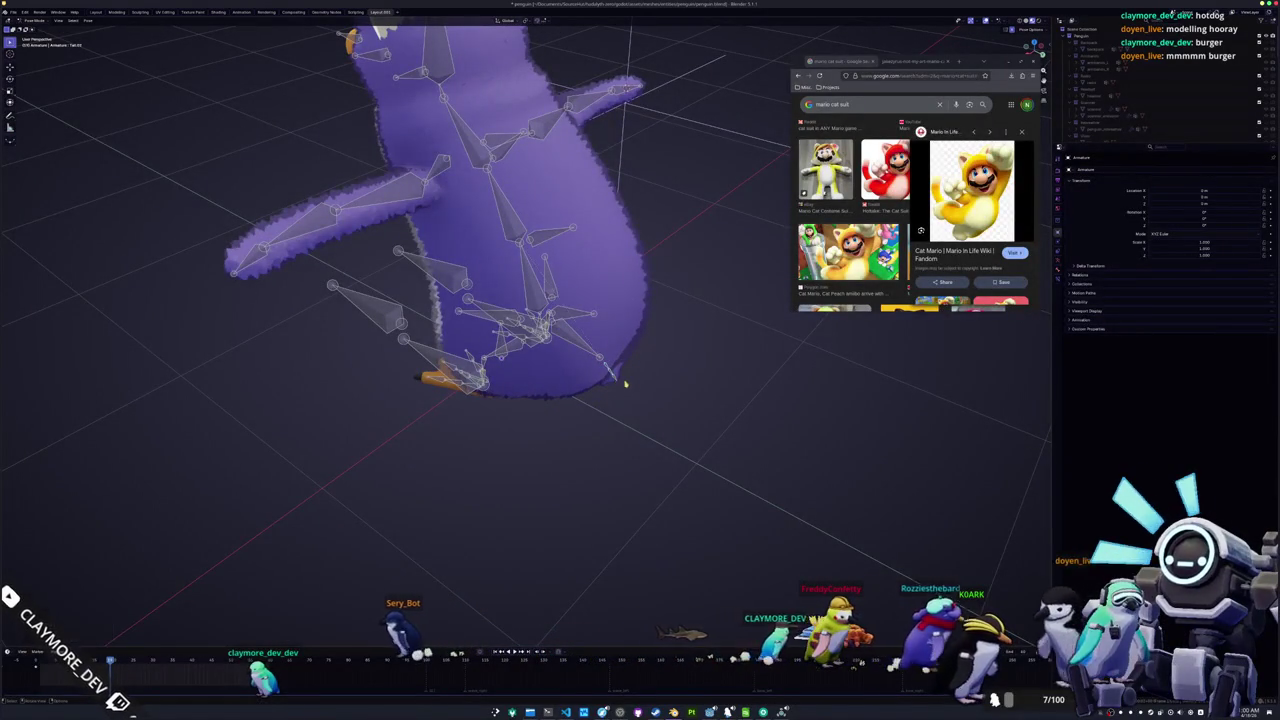
Shorten the tail bone by scaling it along its Y length twice
drag(614, 371, 596, 375)
key(s)
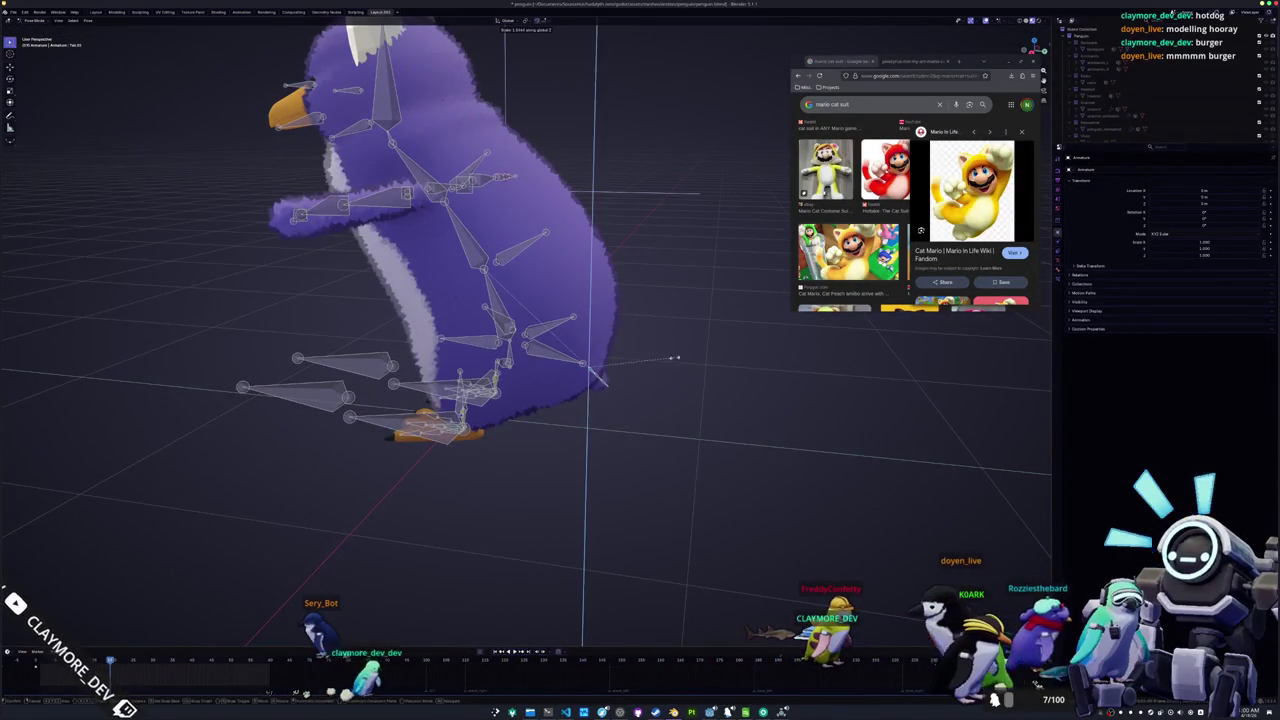
key(y)
key(y)
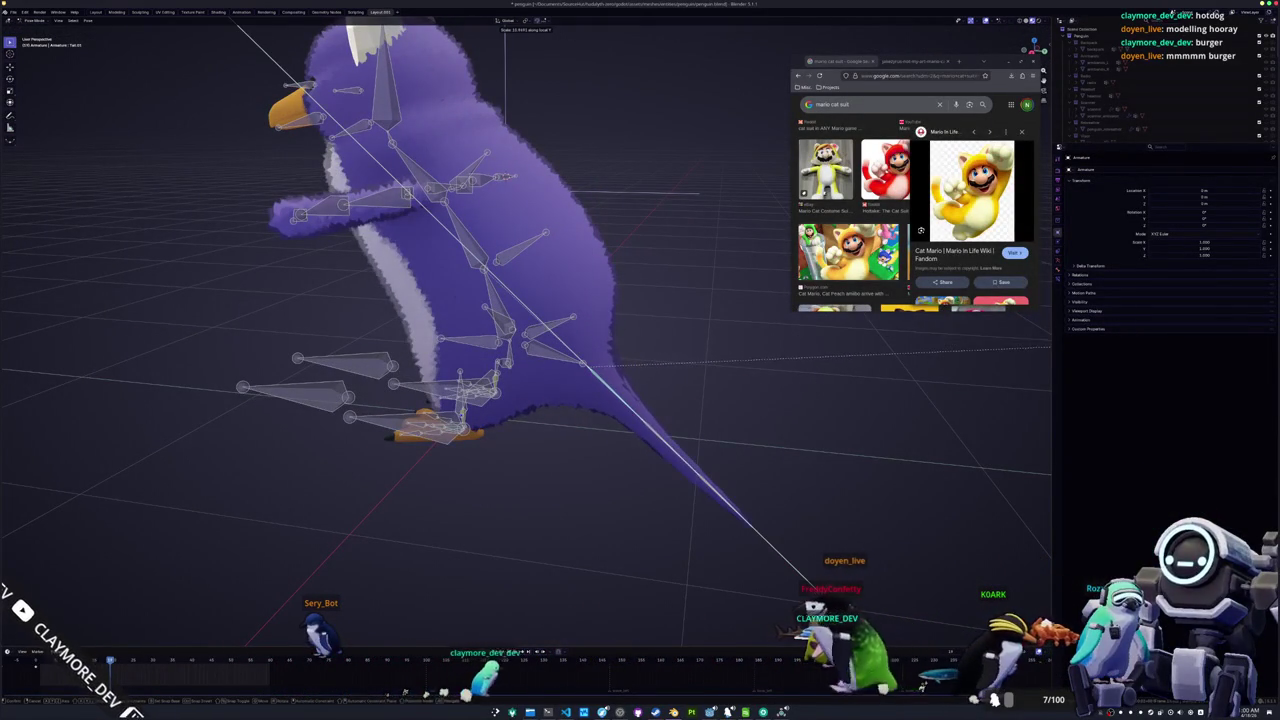
click(690, 391)
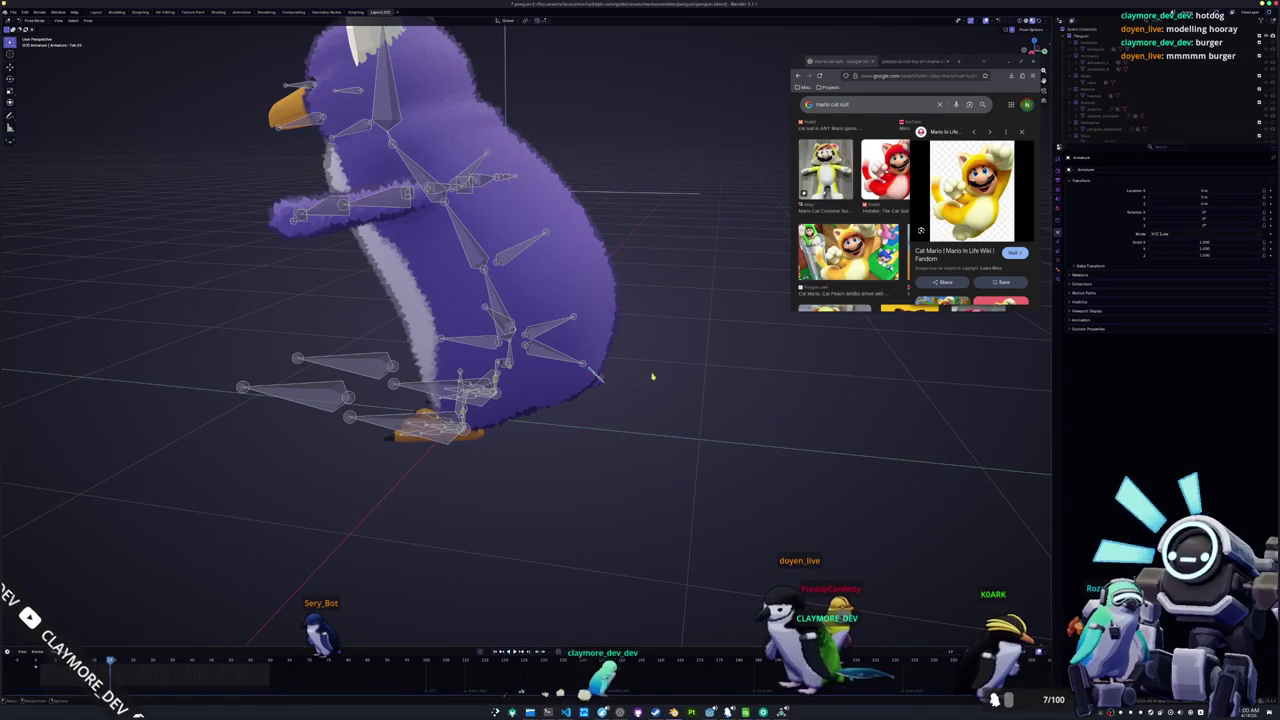
key(s)
key(y)
key(y)
click(112, 387)
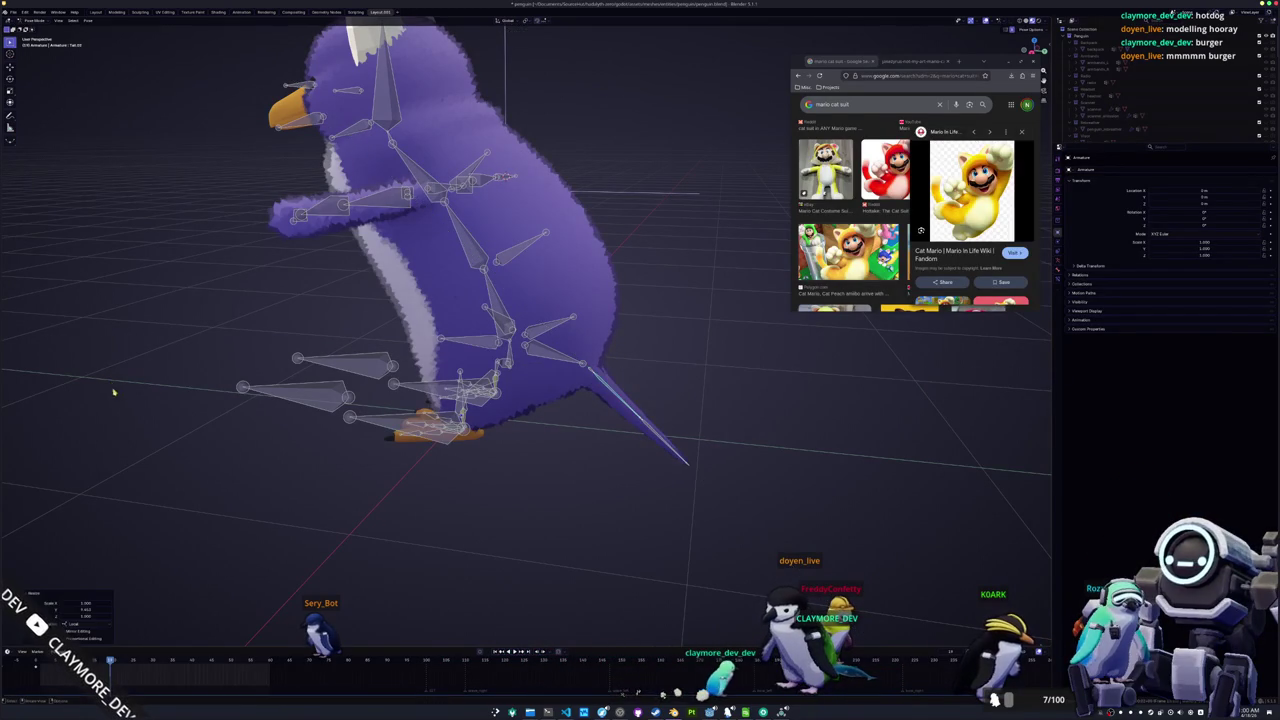
Widen the tail by scaling the tail bone with the Y axis excluded
key(KP_3)
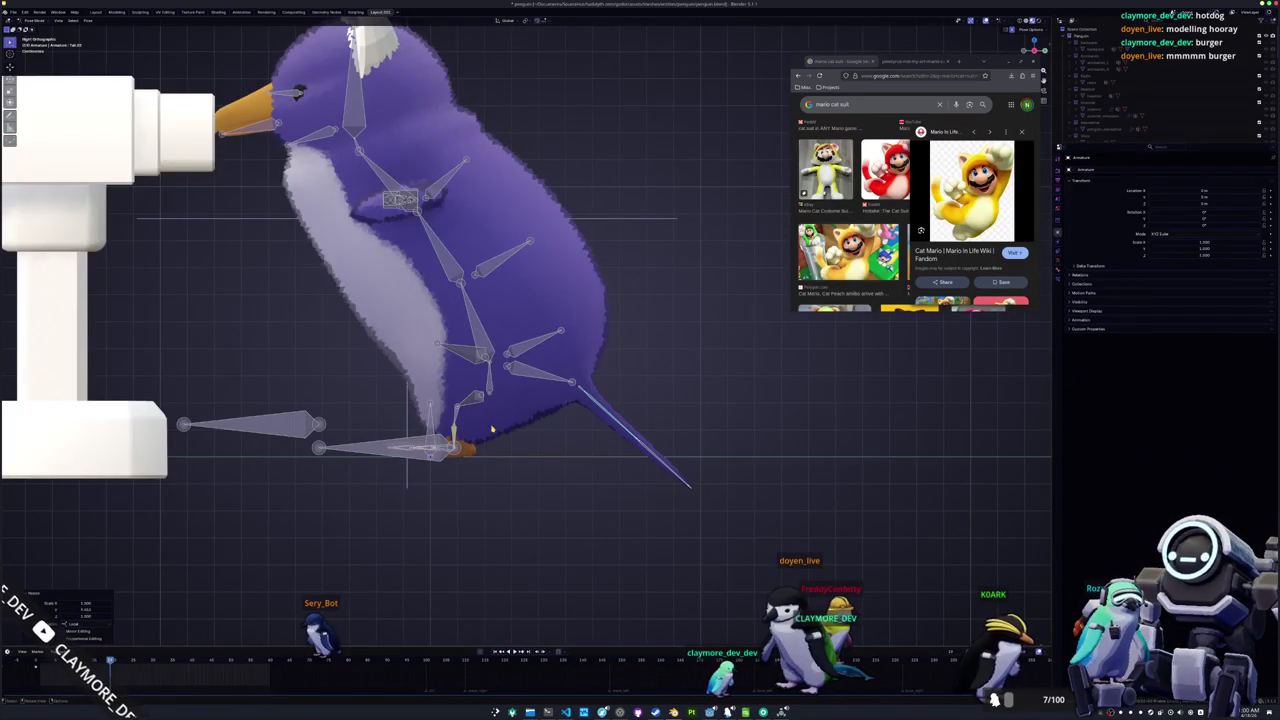
key(r)
mouse_move(710, 342)
mouse_down()
mouse_move(684, 398)
mouse_move(468, 401)
mouse_up()
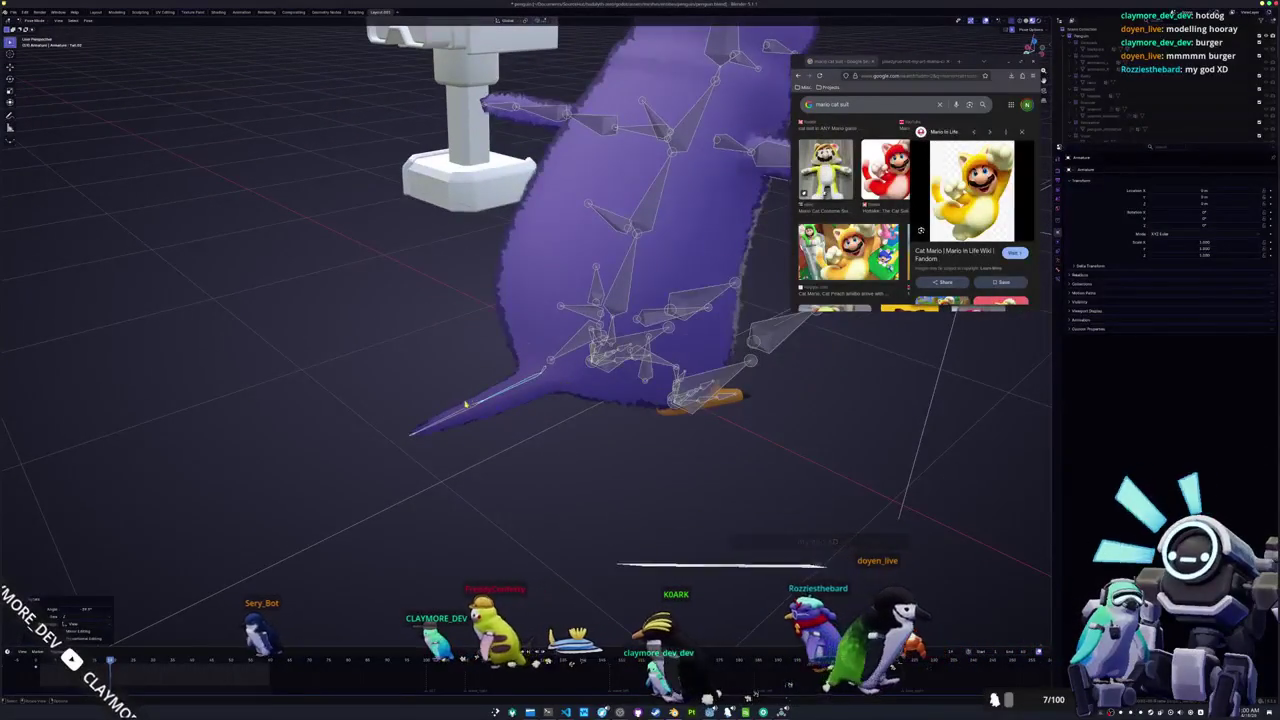
key(s)
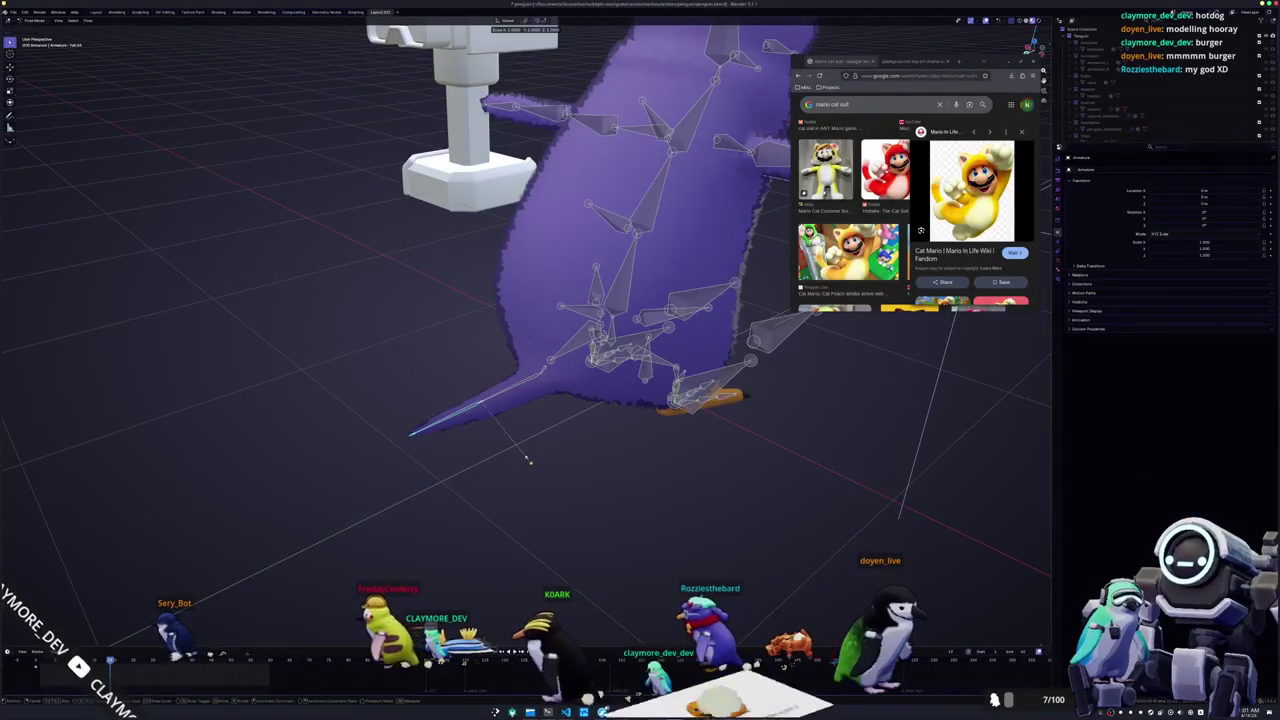
key(shift+x)
key(shift+y)
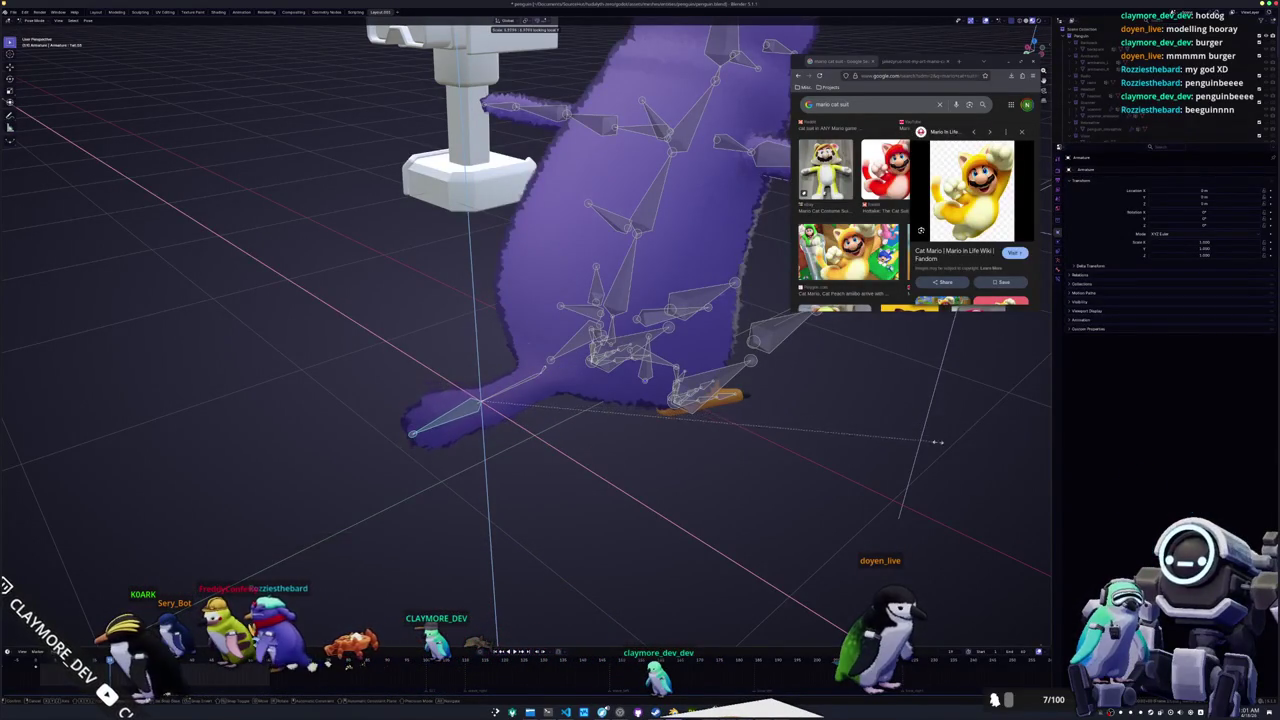
click(985, 445)
Rescale the tail bone on X and Z again, undoing and cancelling the downward-bent attempts
mouse_move(703, 497)
mouse_down()
mouse_move(663, 502)
mouse_move(563, 449)
mouse_move(587, 442)
mouse_up()
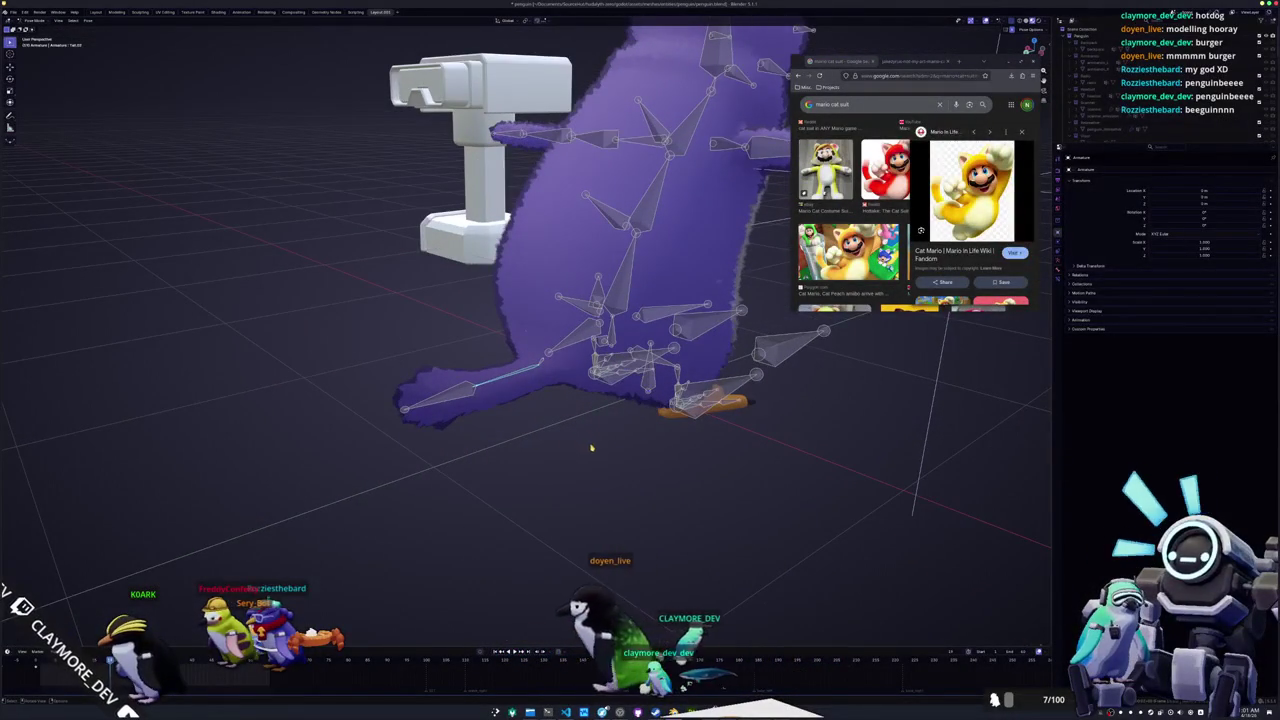
key(s)
key(shift+y)
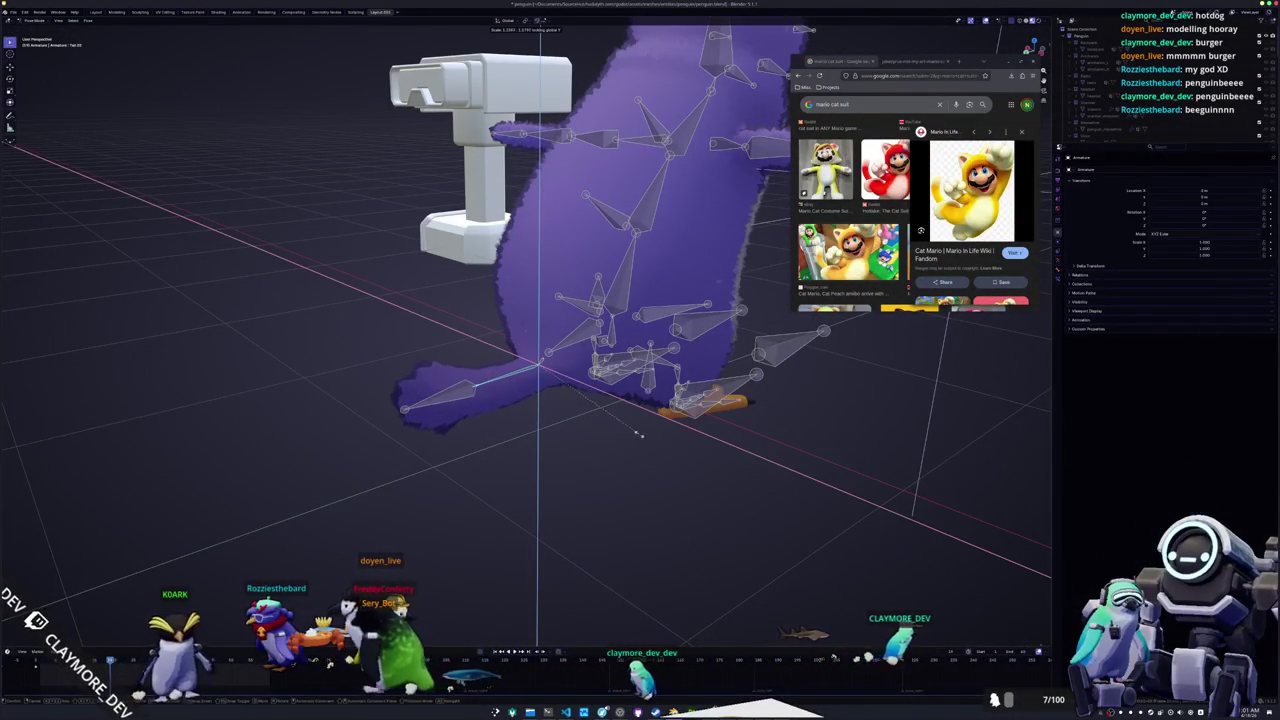
click(605, 447)
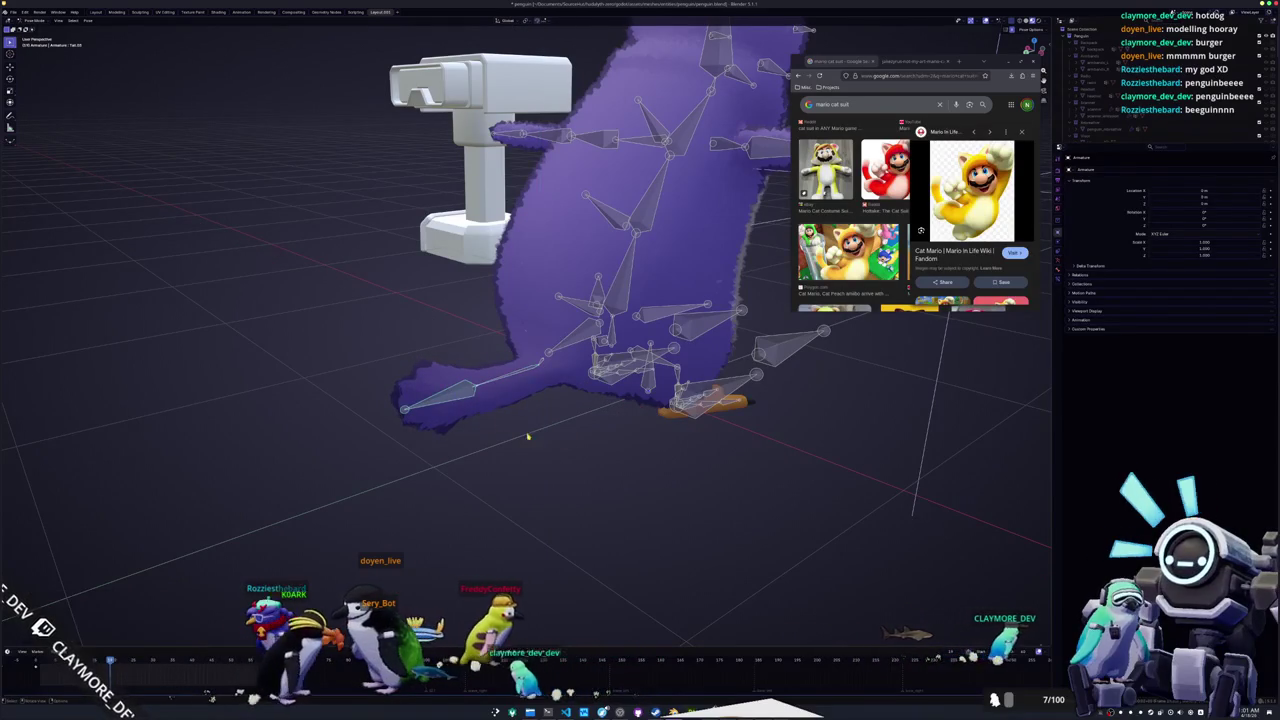
key(s)
key(shift+y)
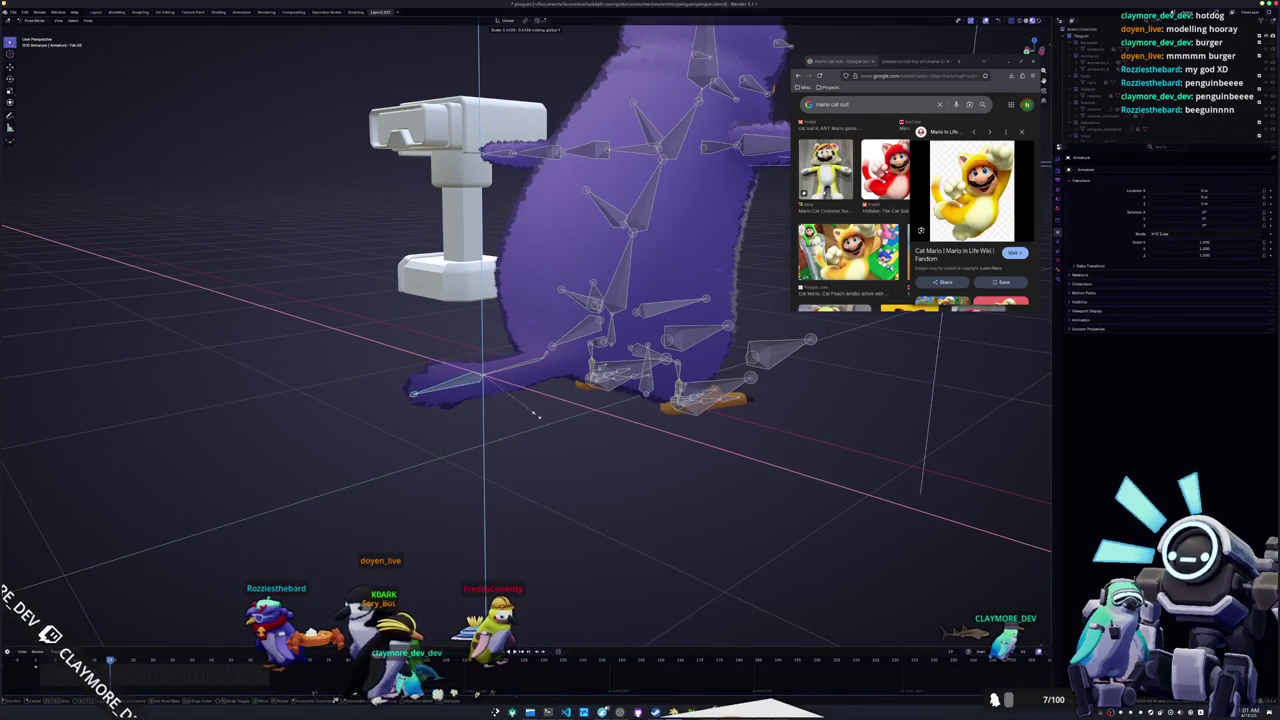
click(541, 438)
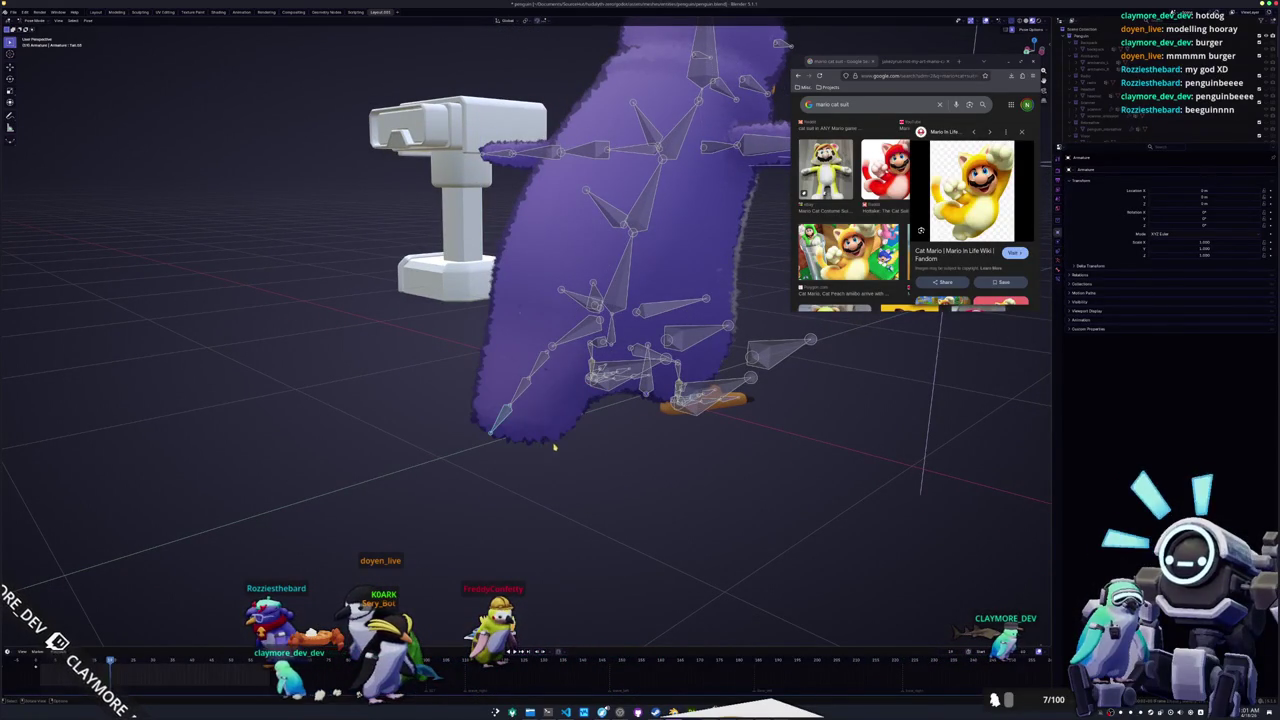
key(ctrl+z)
drag(543, 429, 510, 410)
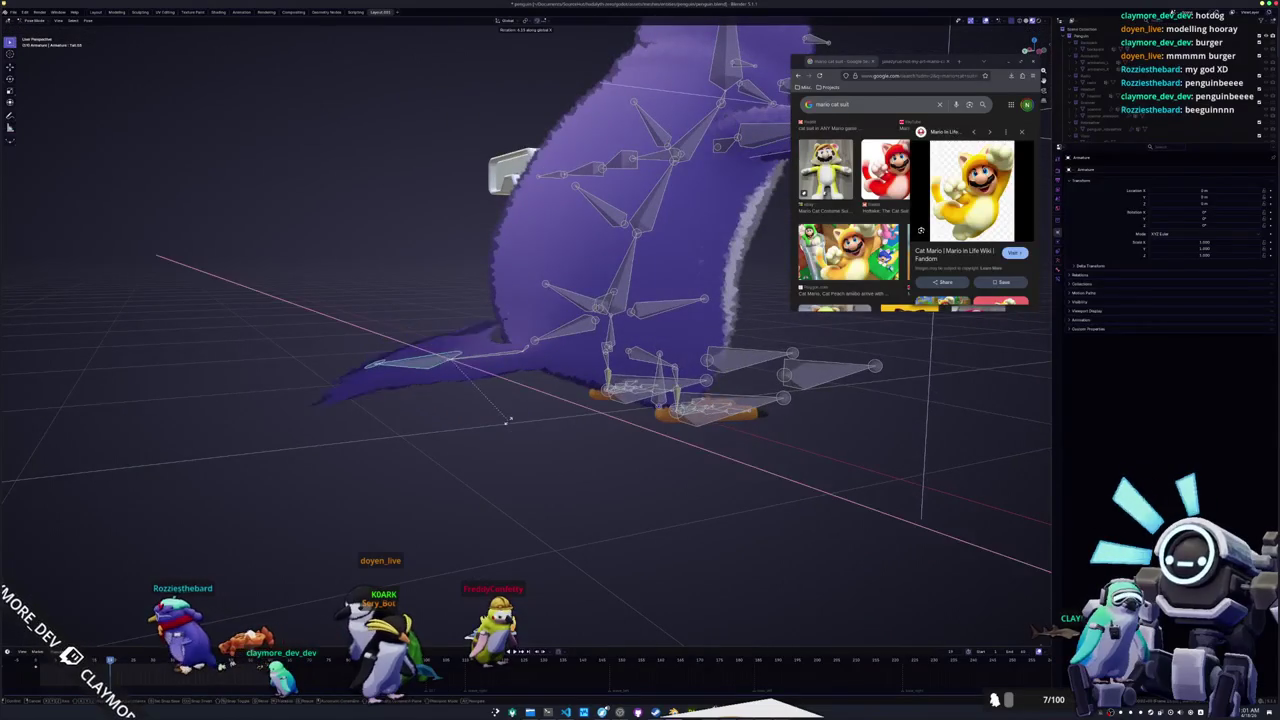
right_click(507, 426)
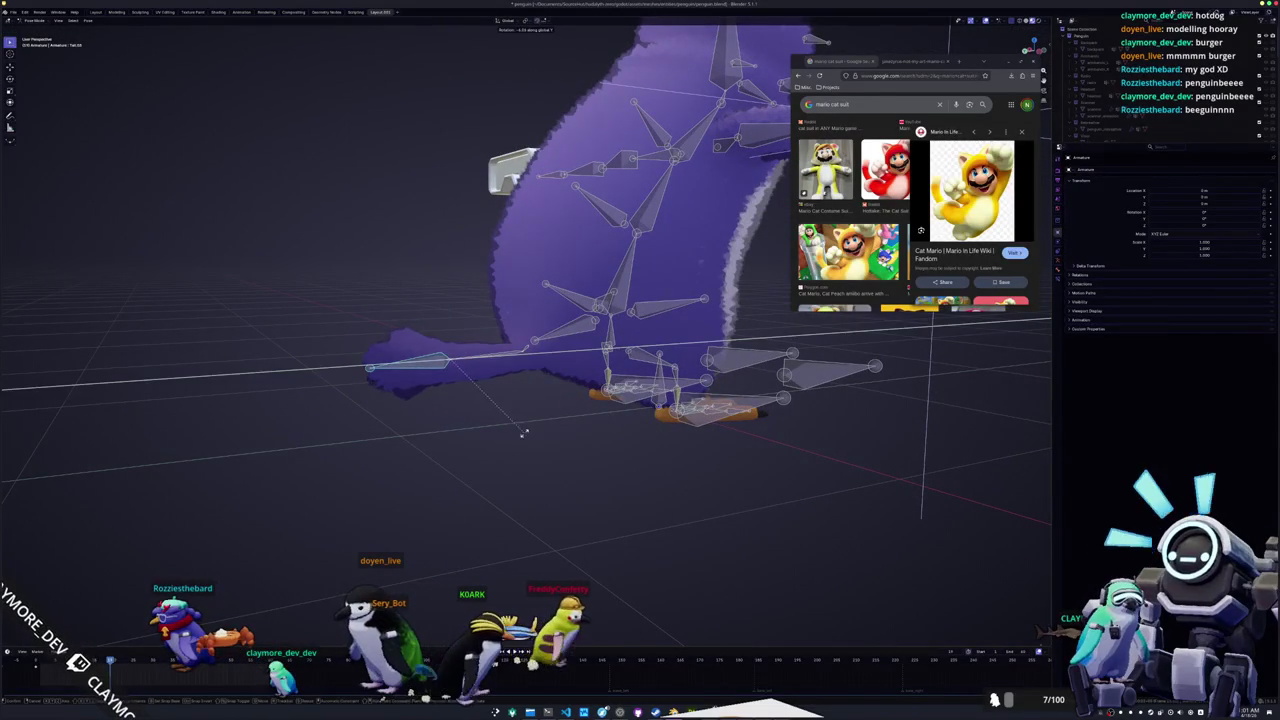
right_click(498, 463)
mouse_move(498, 463)
mouse_down()
mouse_move(611, 466)
mouse_move(609, 429)
mouse_move(600, 443)
mouse_move(629, 398)
mouse_move(595, 420)
mouse_move(599, 396)
mouse_move(650, 365)
mouse_up()
Tilt the tail bone downward by rotating it around X
click(676, 341)
key(r)
key(x)
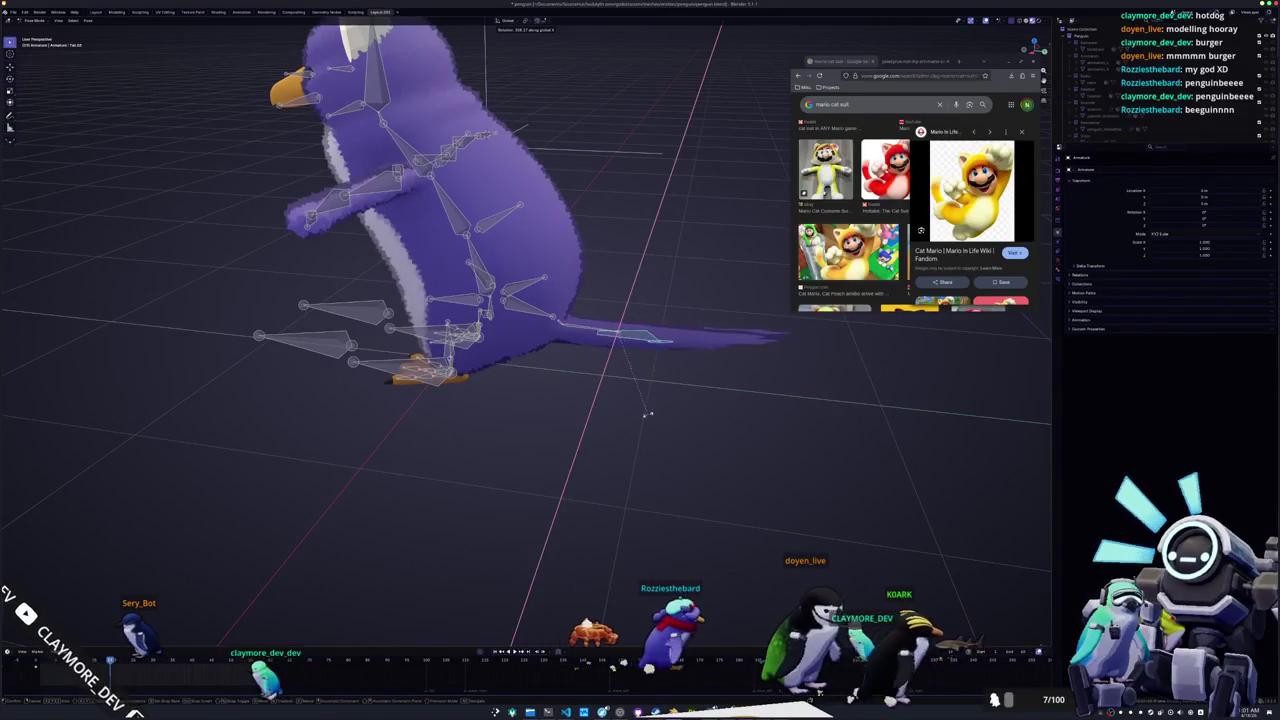
key(Escape)
scroll(661, 411, up, 3)
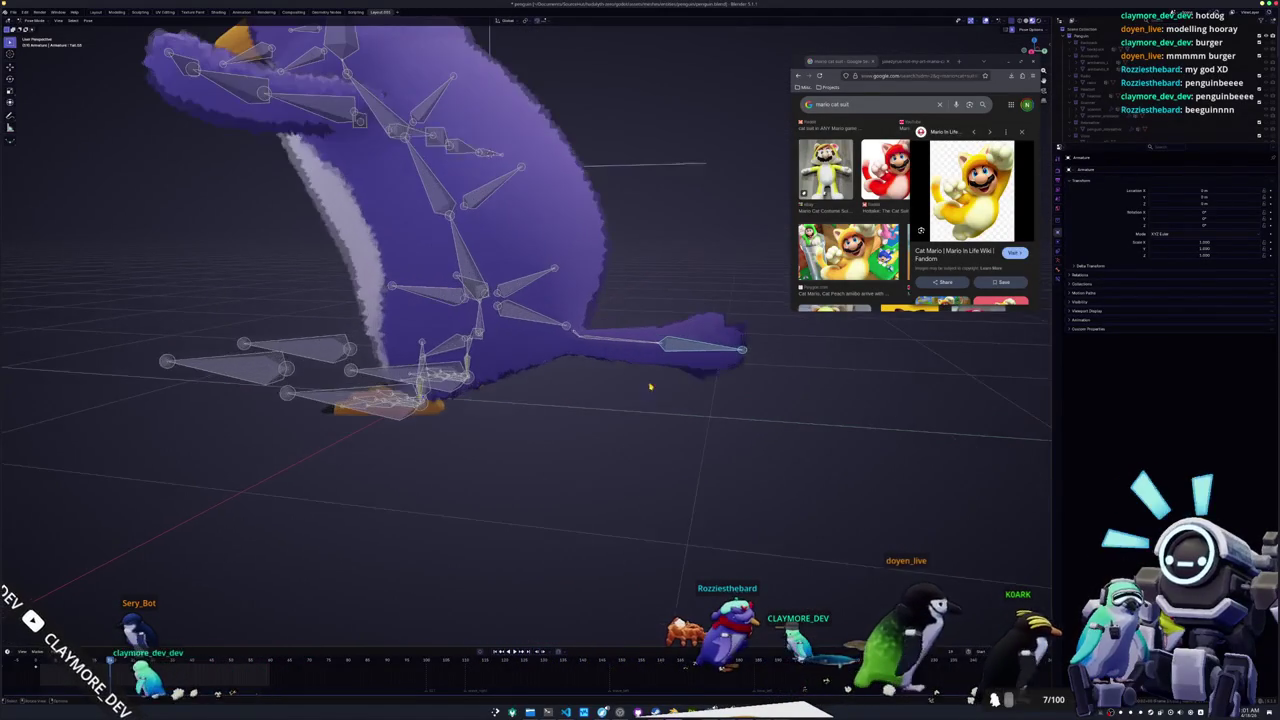
scroll(643, 347, up, 2)
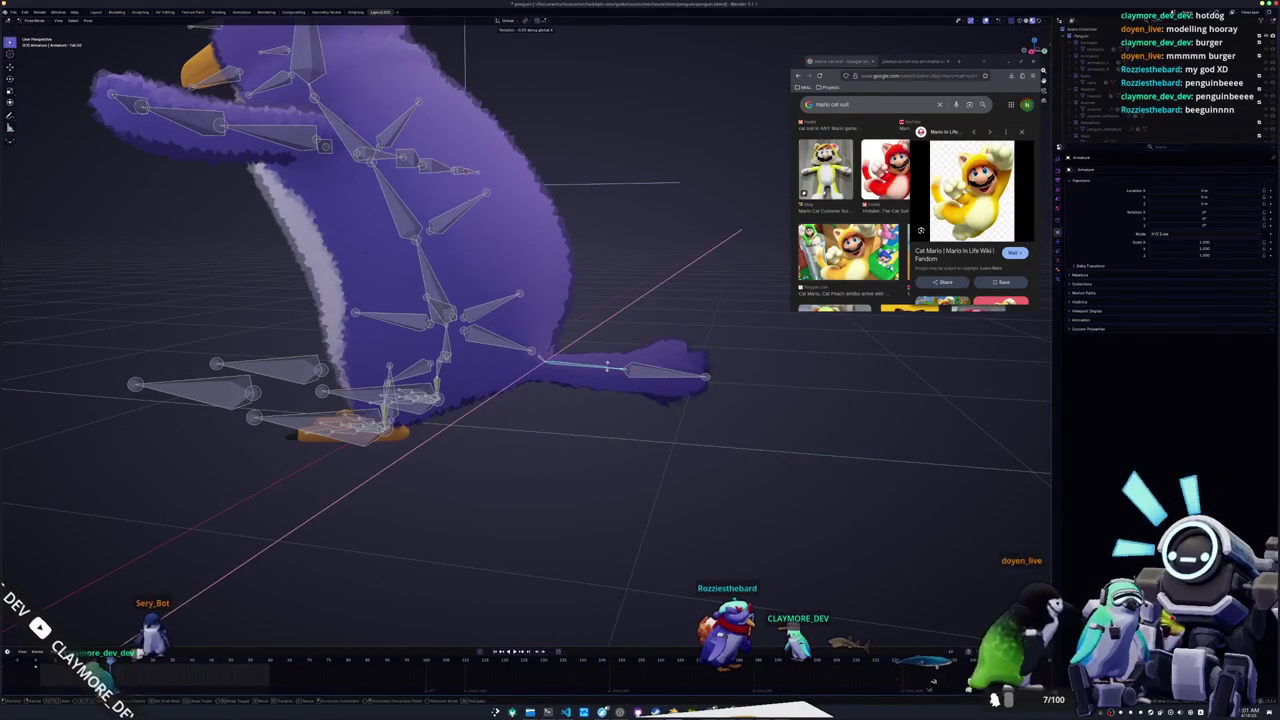
key(r)
key(x)
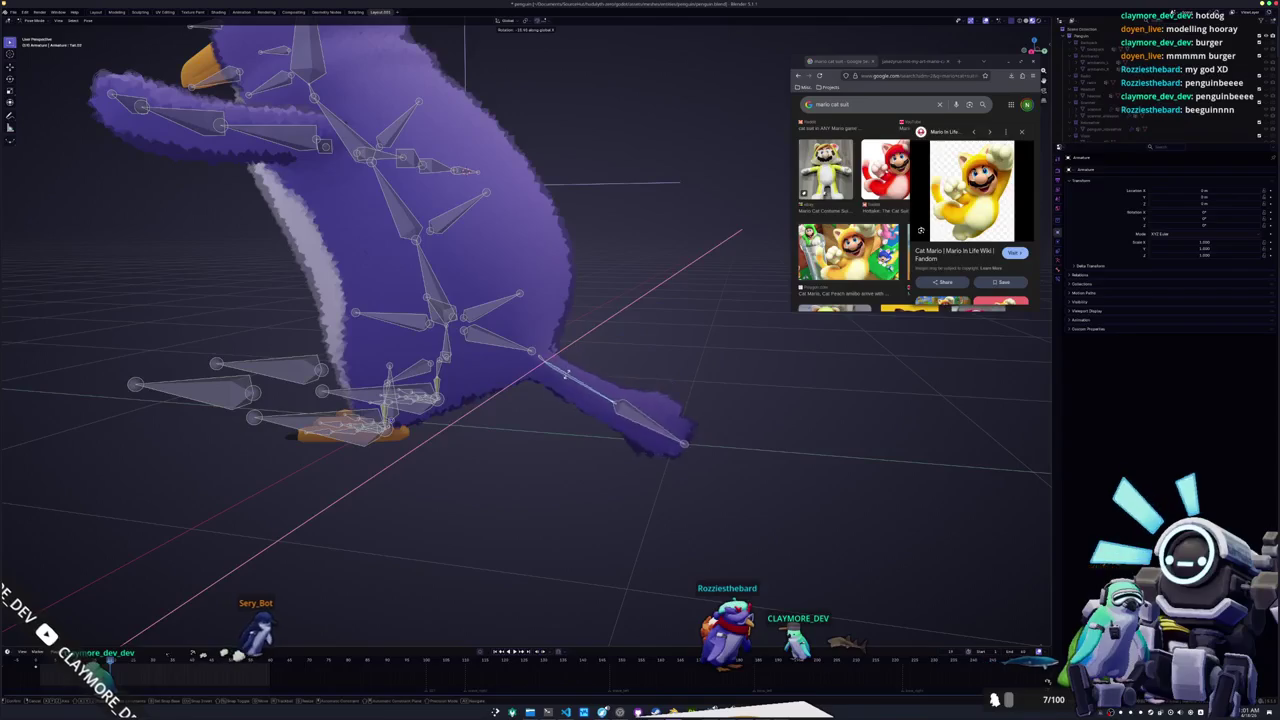
click(572, 371)
Rotate the tail sideways around Z and start bending the next tail bone down
drag(564, 416, 563, 449)
key(r)
key(z)
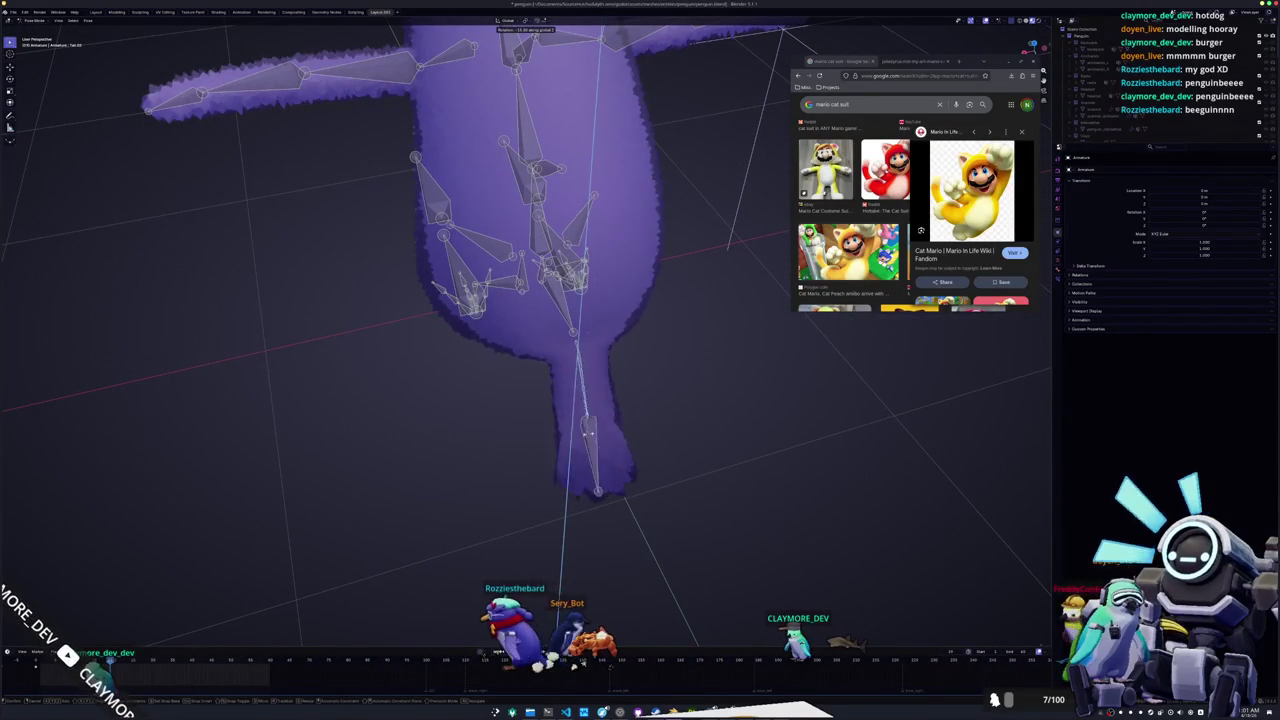
click(540, 451)
drag(540, 451, 547, 441)
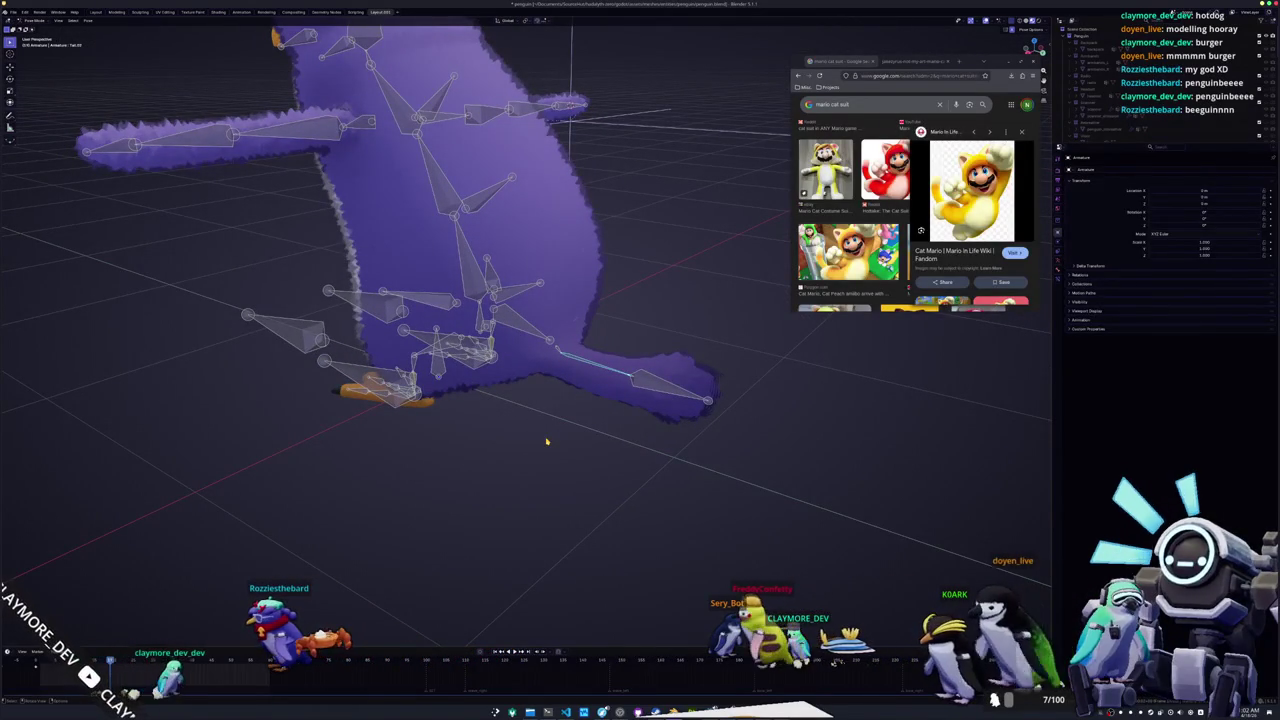
key(r)
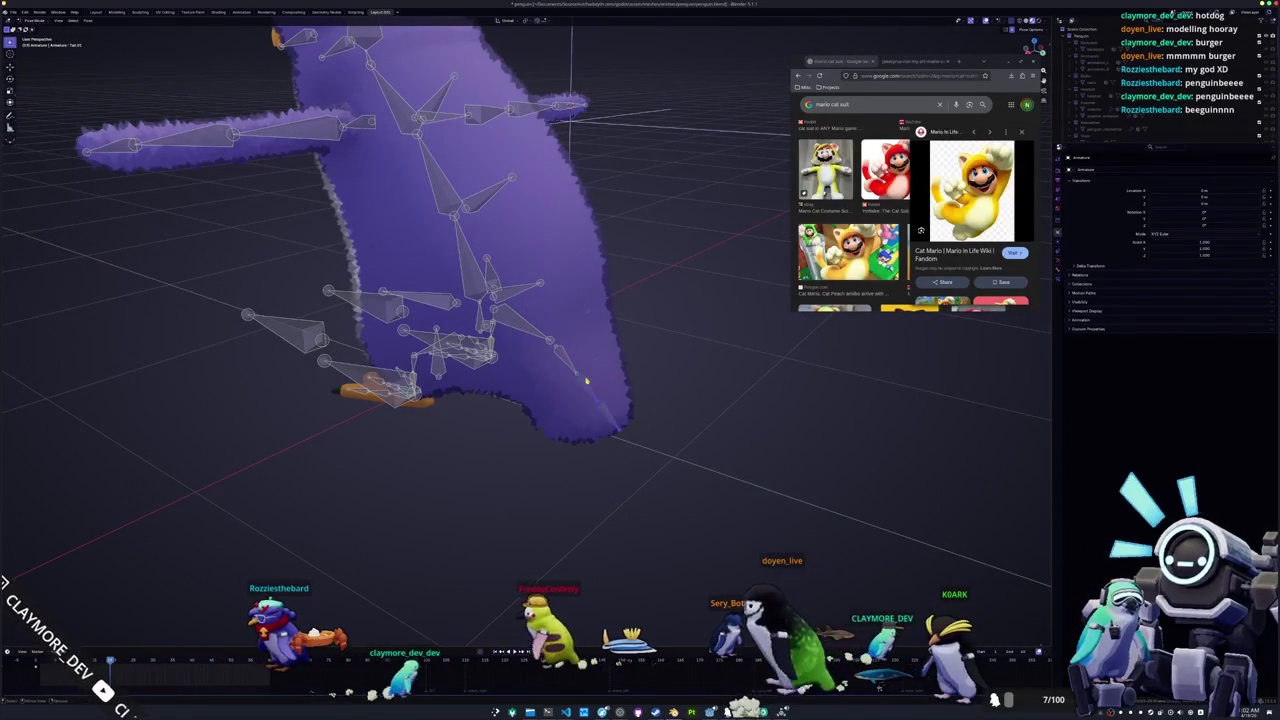
click(589, 390)
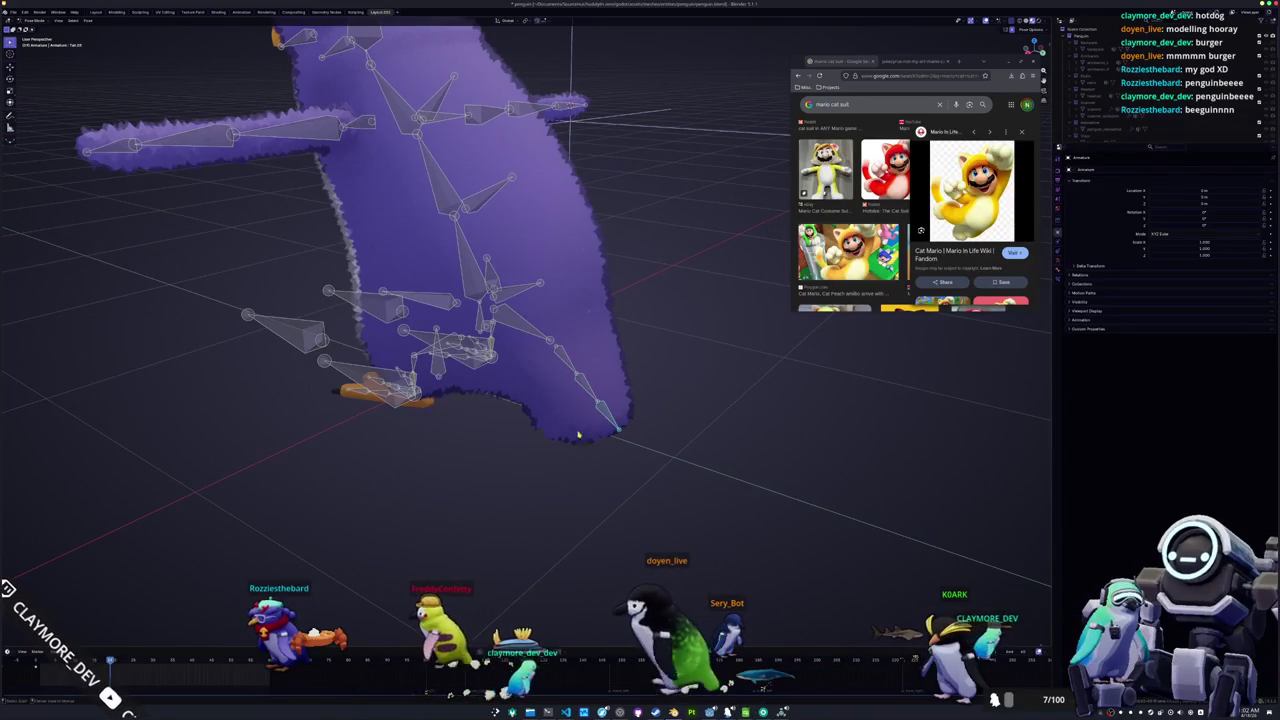
Leave pose mode and open an empty nano buffer in a terminal over Blender
mouse_move(505, 448)
mouse_down()
mouse_move(491, 429)
mouse_move(652, 455)
mouse_move(566, 438)
mouse_up()
key(Tab)
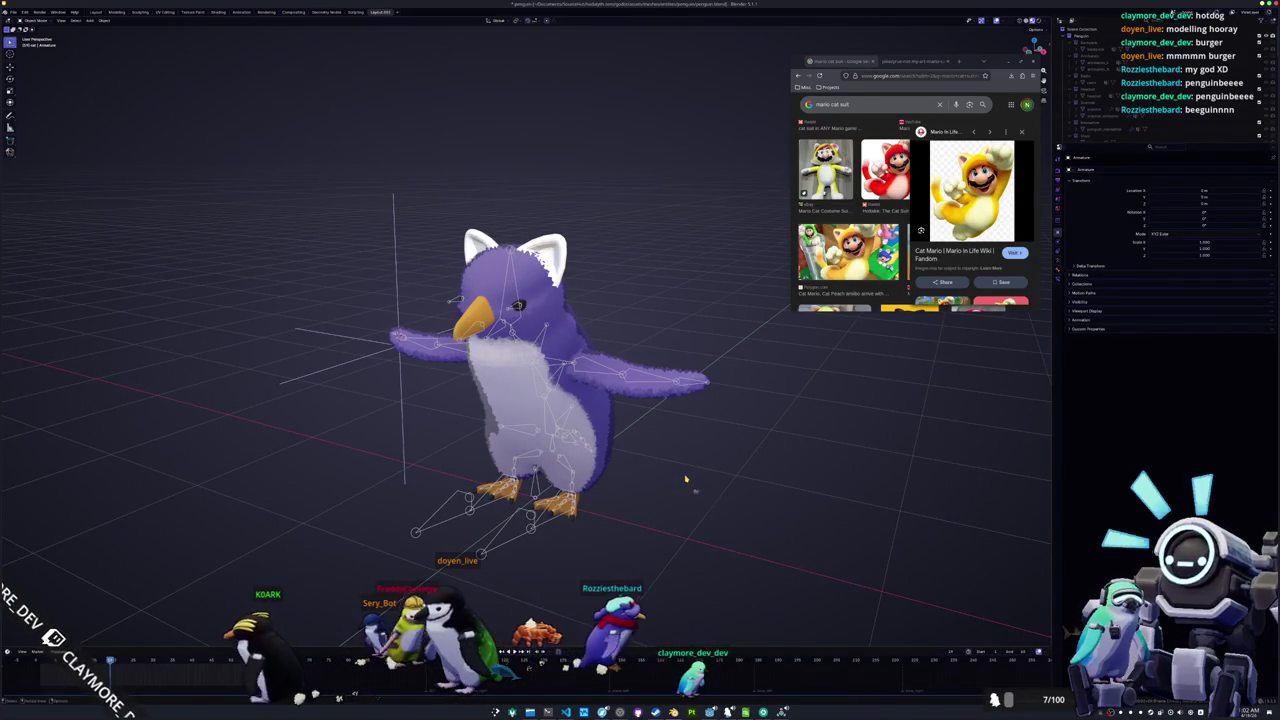
key(ctrl+alt+t)
key(Return)
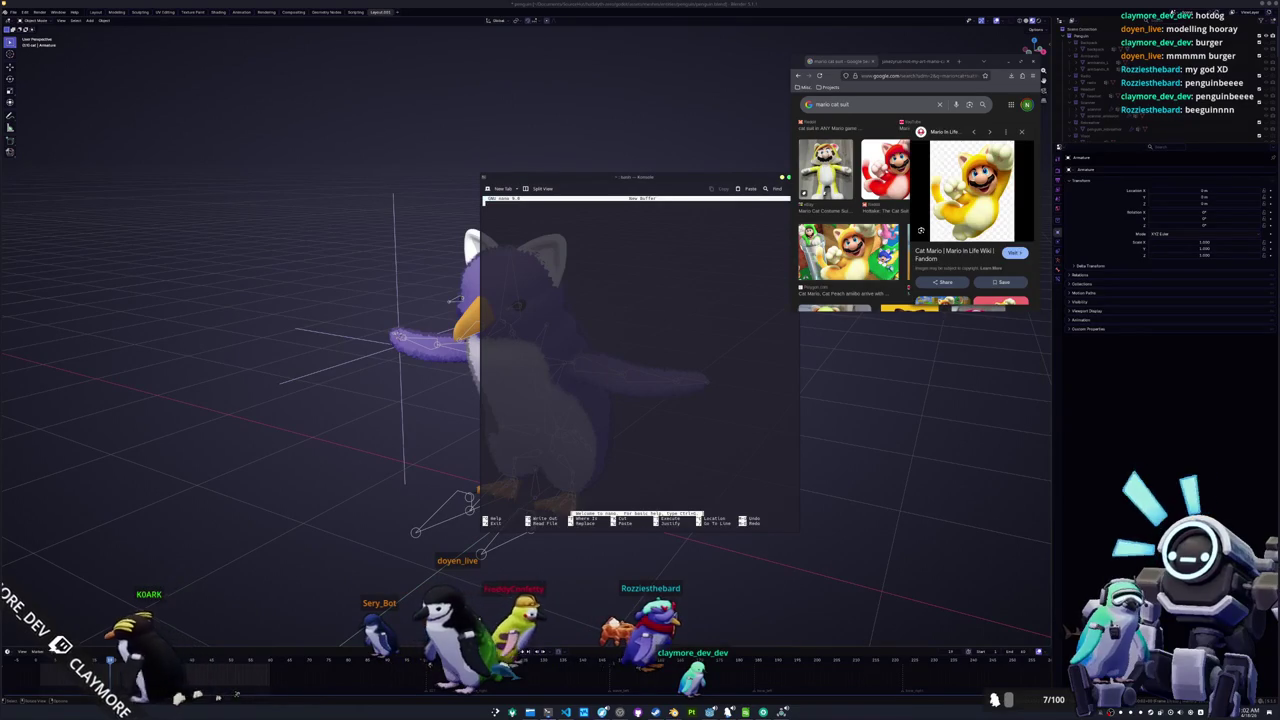
Enlarge the font and list 'Shell fur ears', 'Body and ear texture', 'Skin specific prop imports'
key(ctrl+plus)
key(ctrl+plus)
key(ctrl+plus)
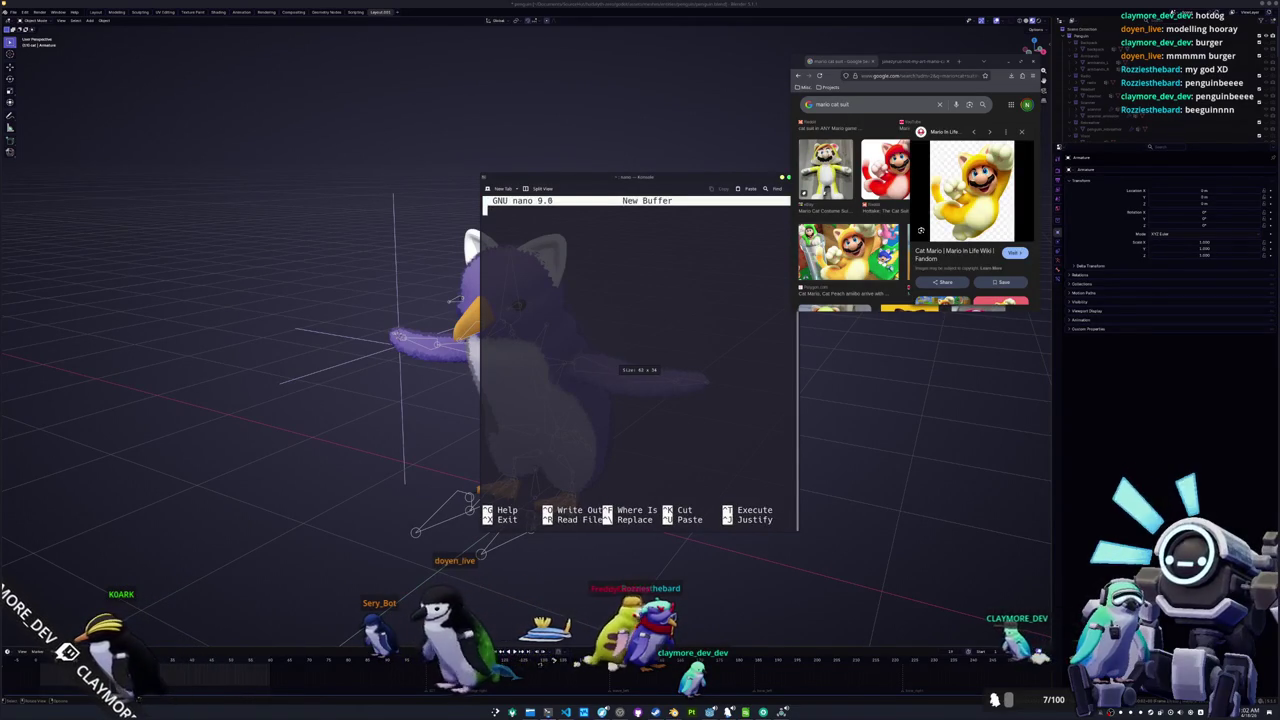
text(- Sh)
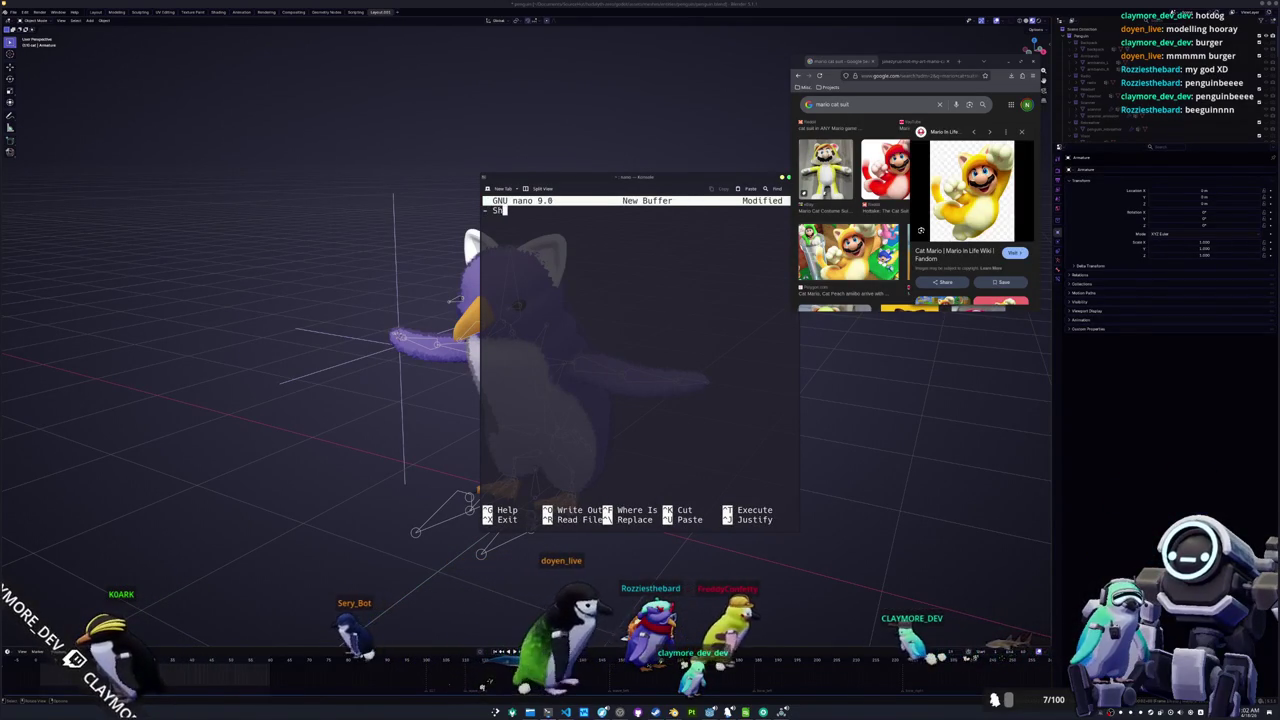
text(ell fur ears)
key(Return)
text(- Body and ear t)
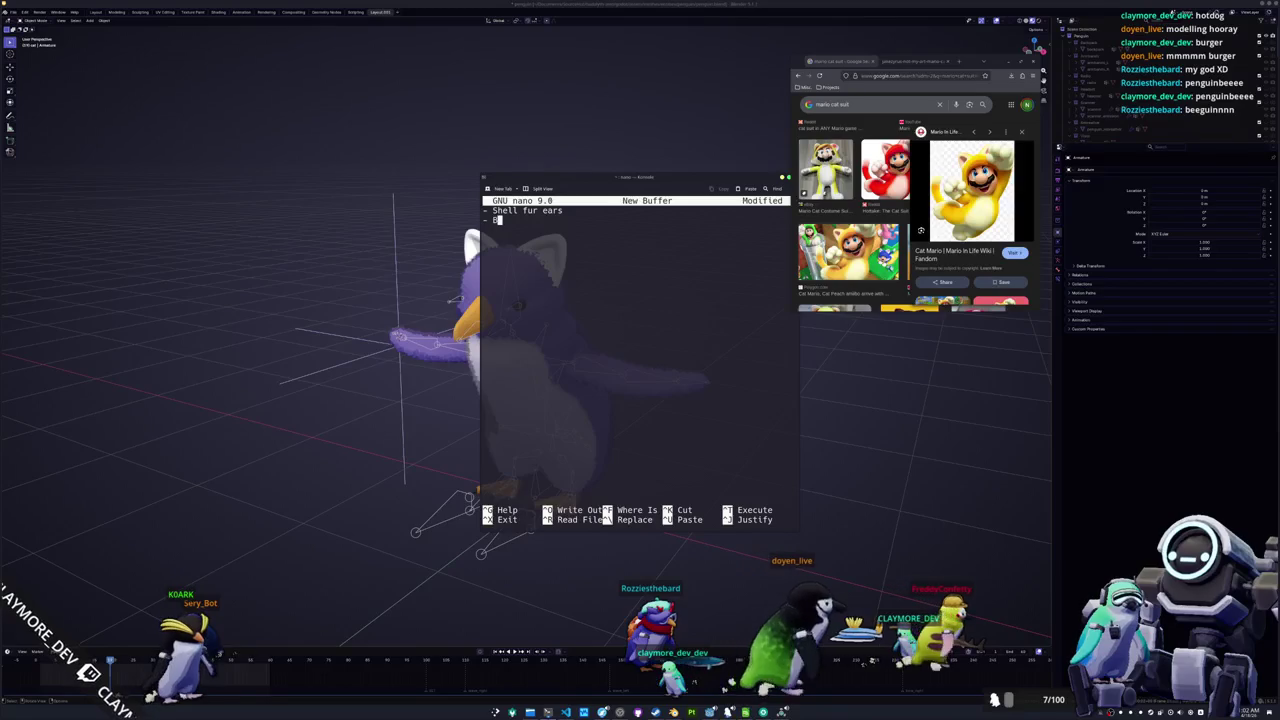
text(exture)
key(Return)
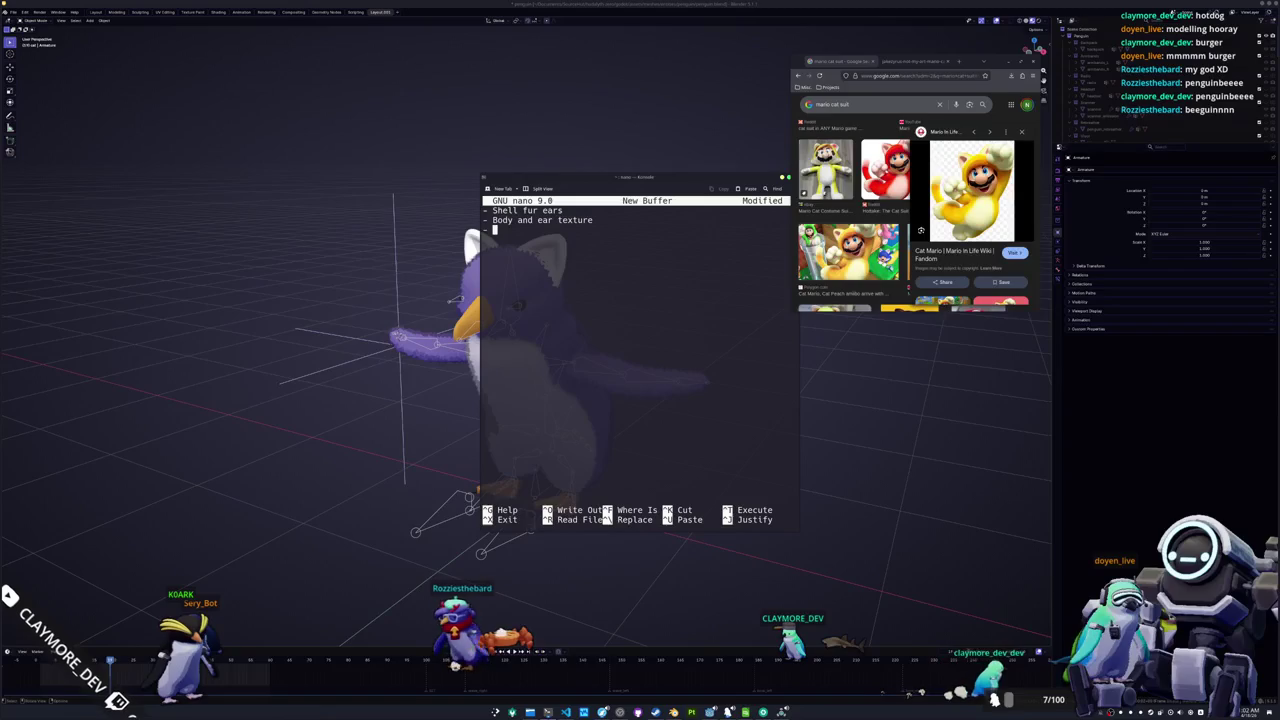
text(S)
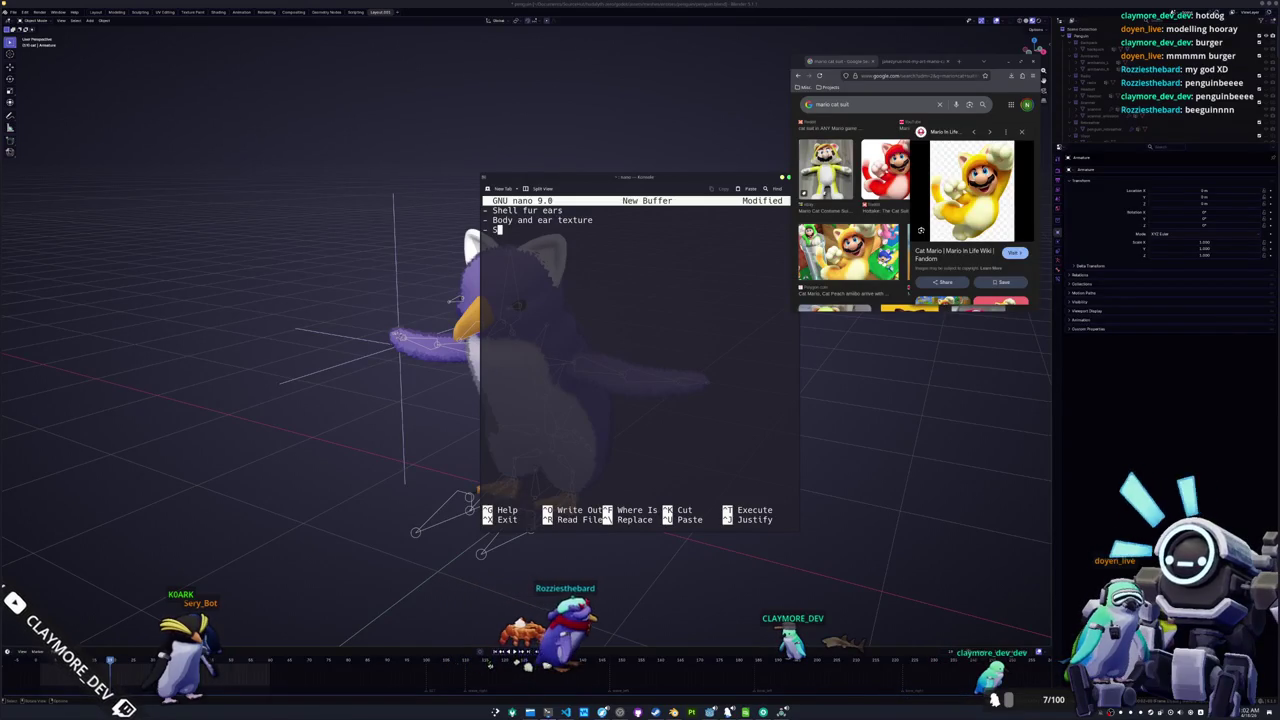
text(kin spec)
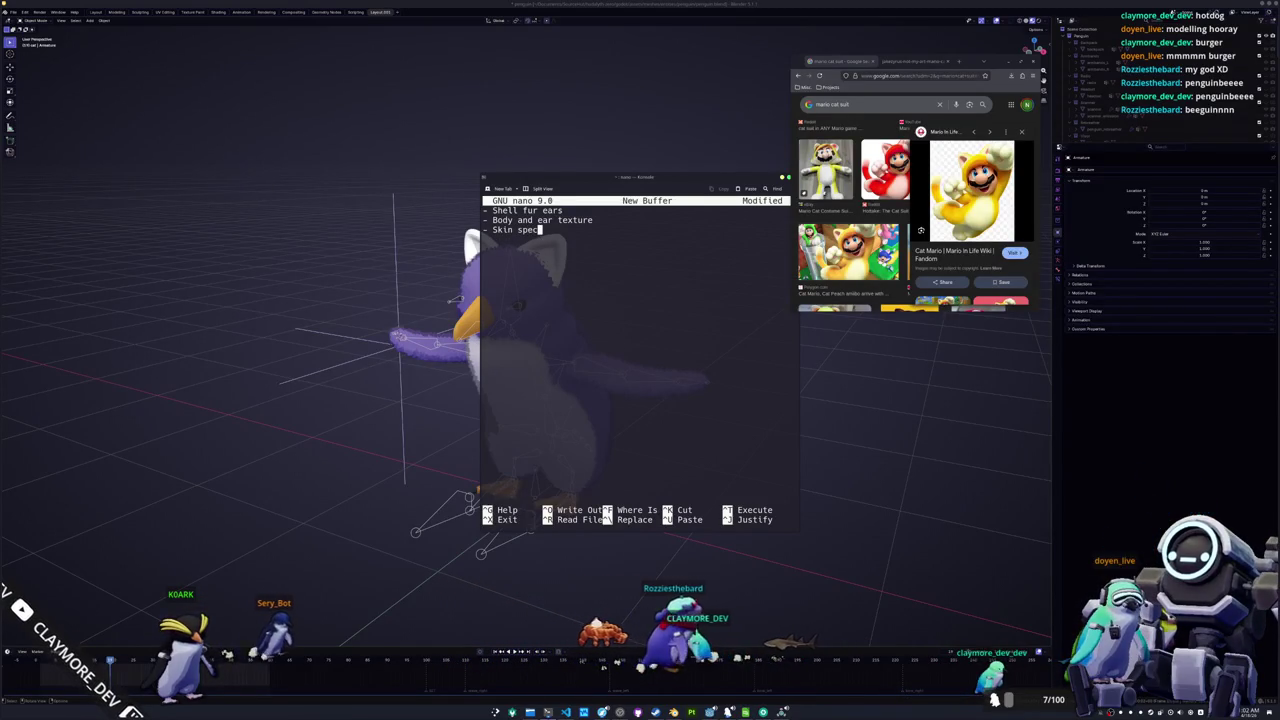
text(ific pro)
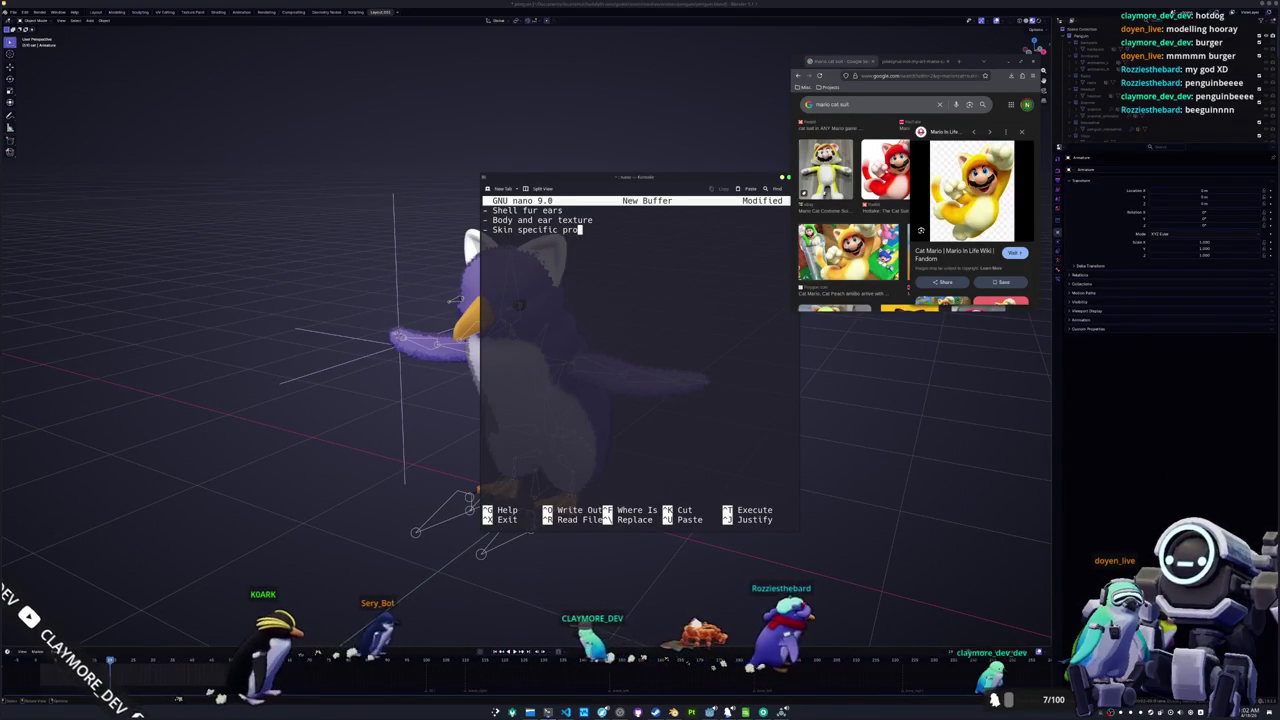
text(p imports)
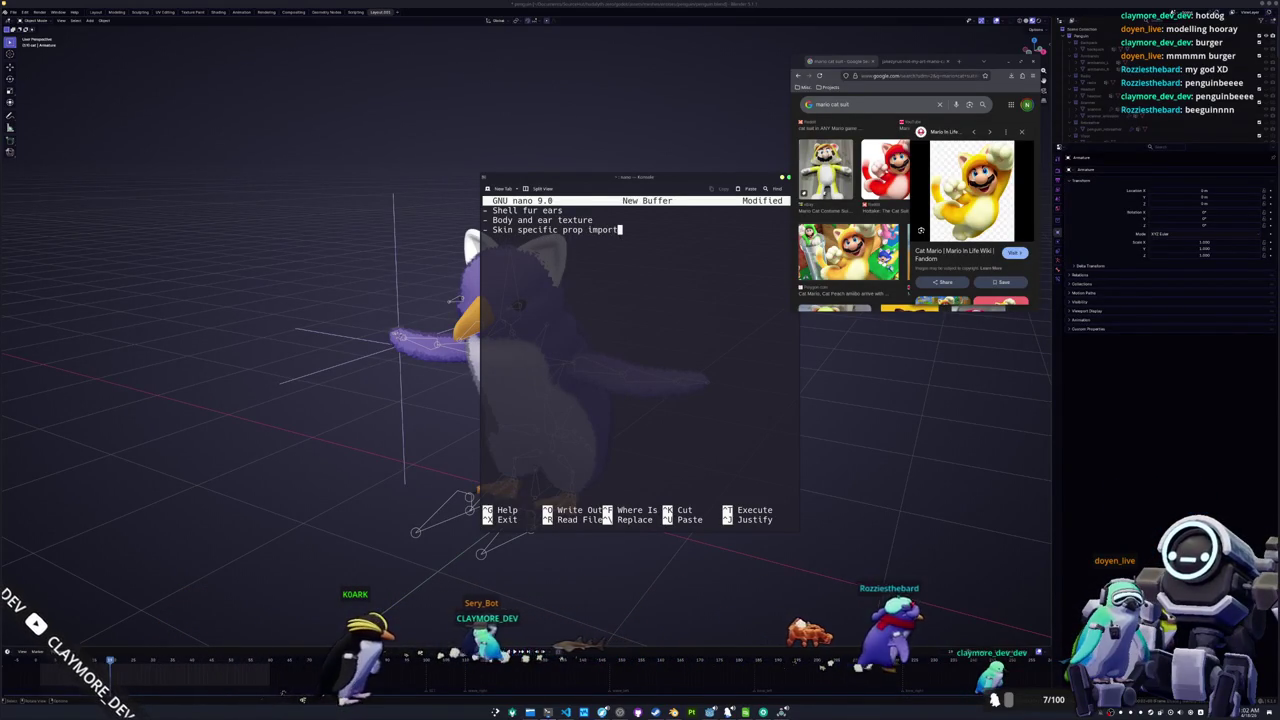
key(Return)
text(-)
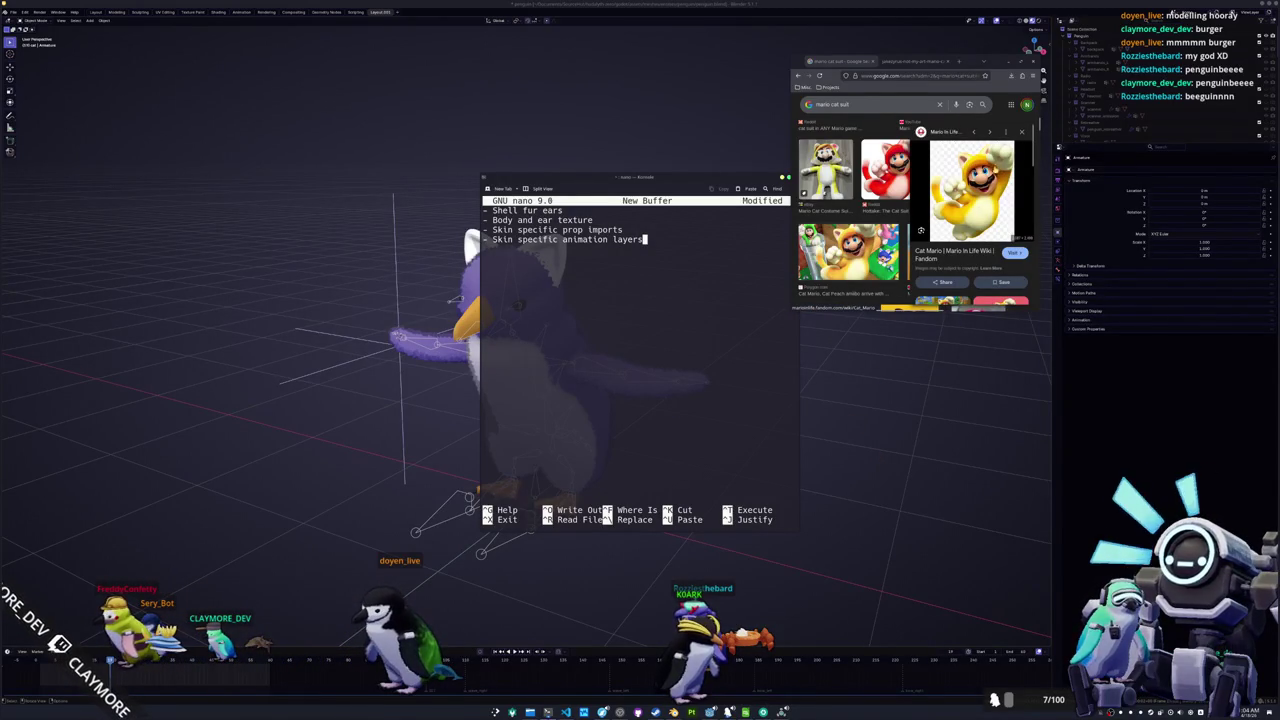
Hide the terminal with F12 to reveal the furry purple penguin in Blender
key(F12)
Apply all transforms to the penguin body mesh
click(590, 265)
scroll(600, 271, up, 3)
key(ctrl+a)
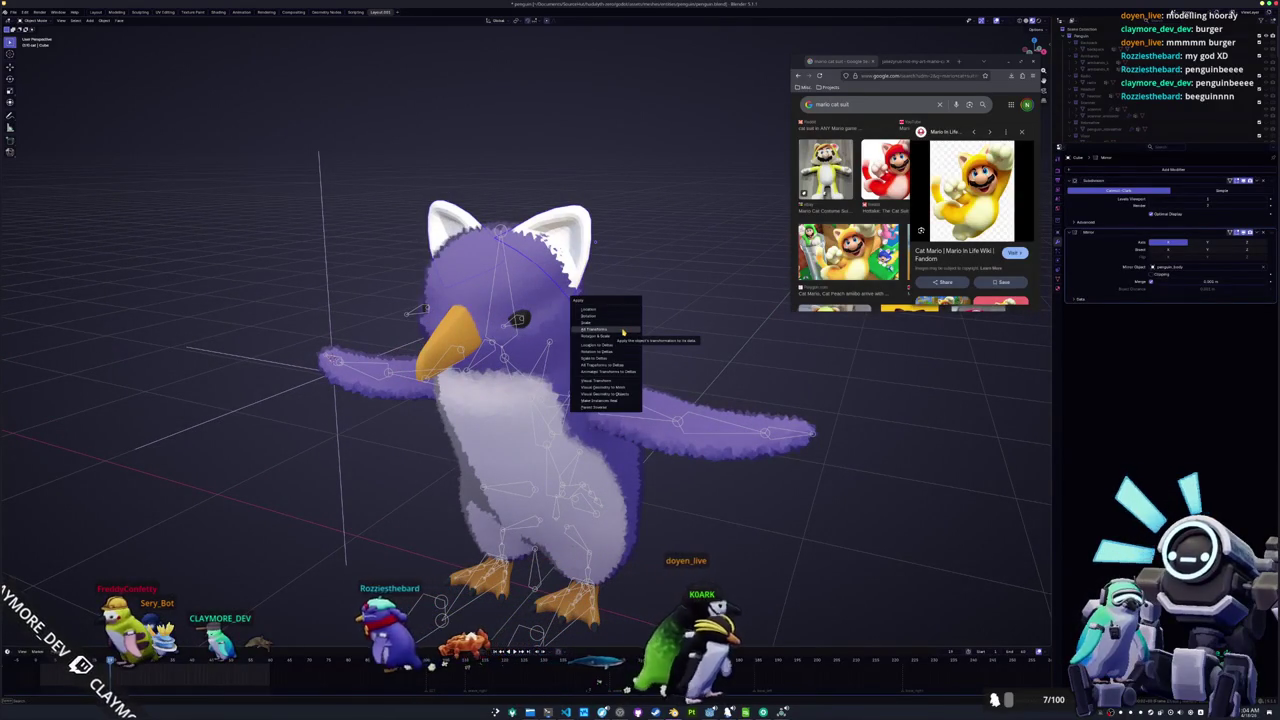
click(623, 331)
Look down on the penguin and toggle its mesh into Edit Mode and back
mouse_move(626, 329)
mouse_down()
mouse_move(640, 323)
mouse_move(646, 337)
mouse_move(612, 388)
mouse_move(740, 400)
mouse_move(784, 381)
mouse_move(400, 200)
mouse_up()
key(Tab)
scroll(613, 388, up, 3)
key(Tab)
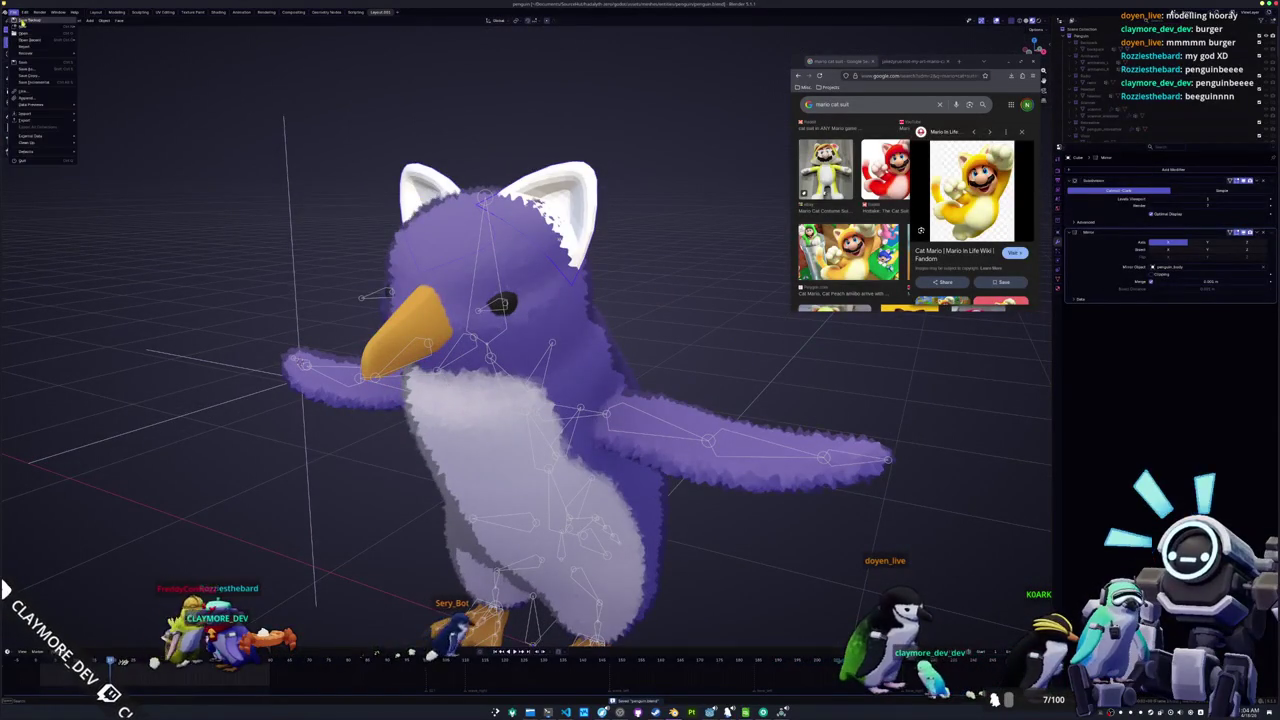
Show the Object Data properties, enlarge the Outliner and select the cat ears object
click(1057, 280)
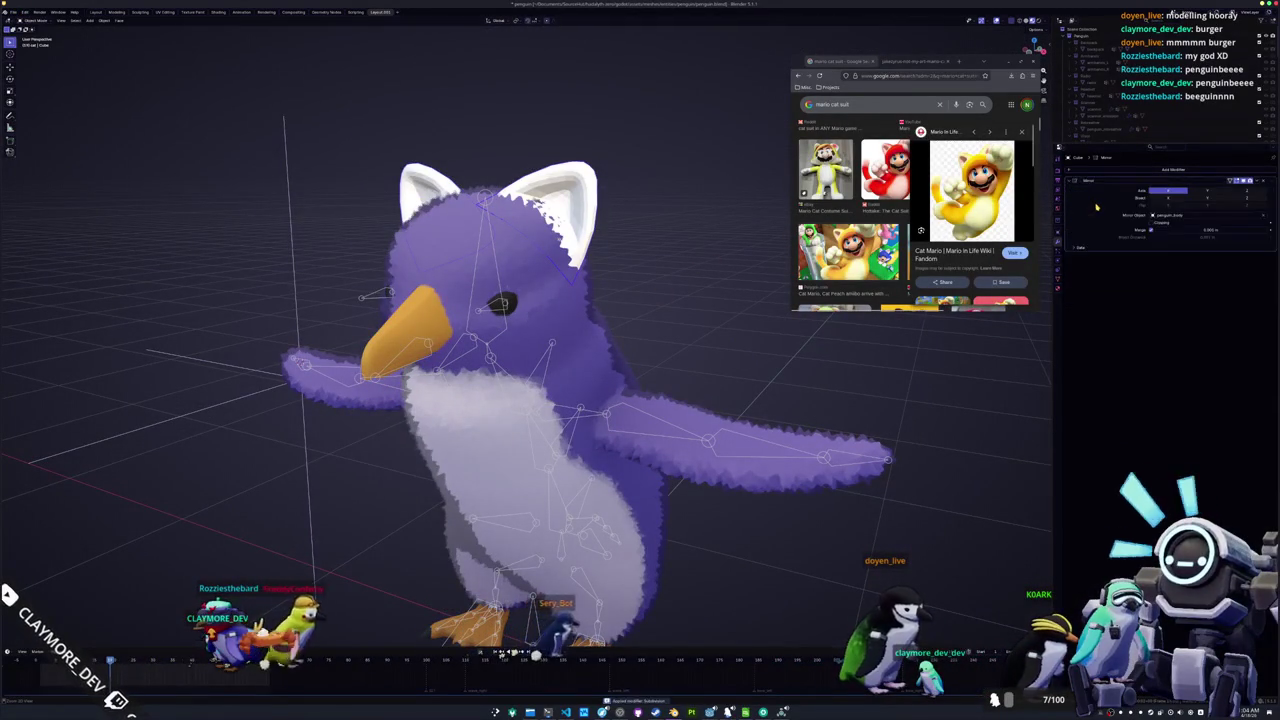
scroll(1097, 140, down, 3)
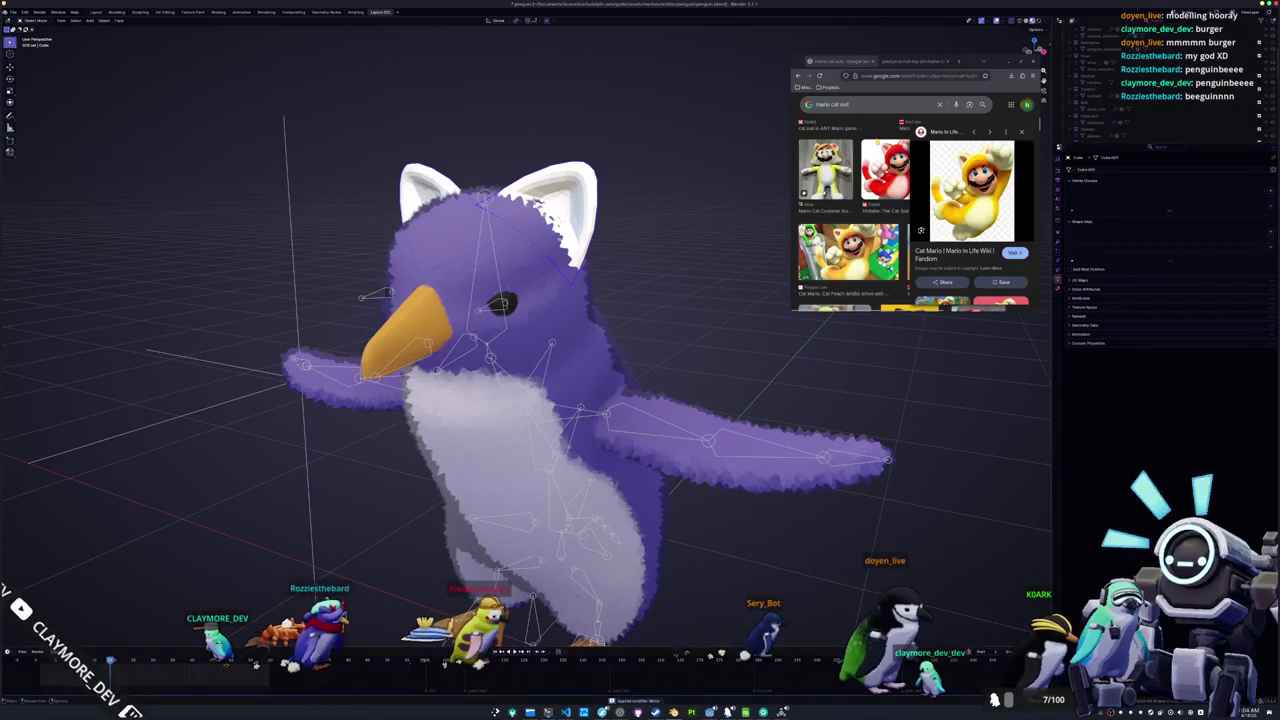
drag(1058, 146, 1058, 397)
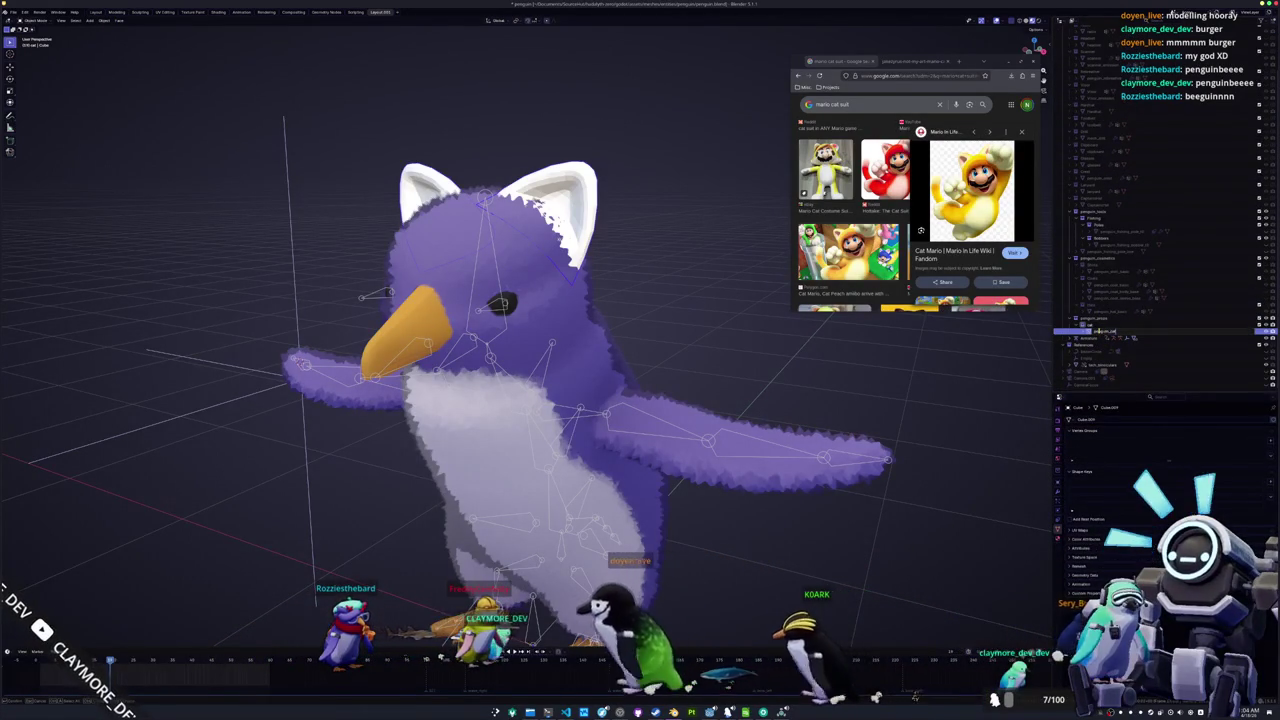
click(1100, 331)
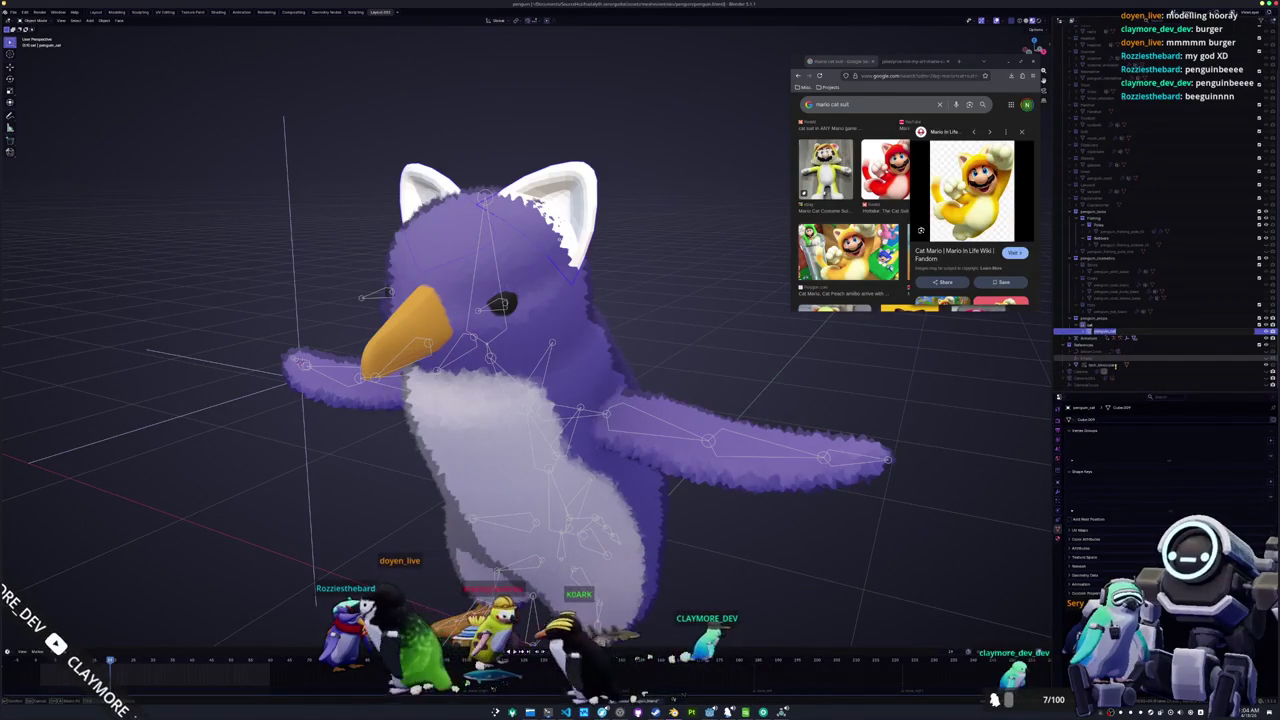
Rename the ears' mesh data to penguin_cat
double_click(1090, 419)
text(penguin_cat)
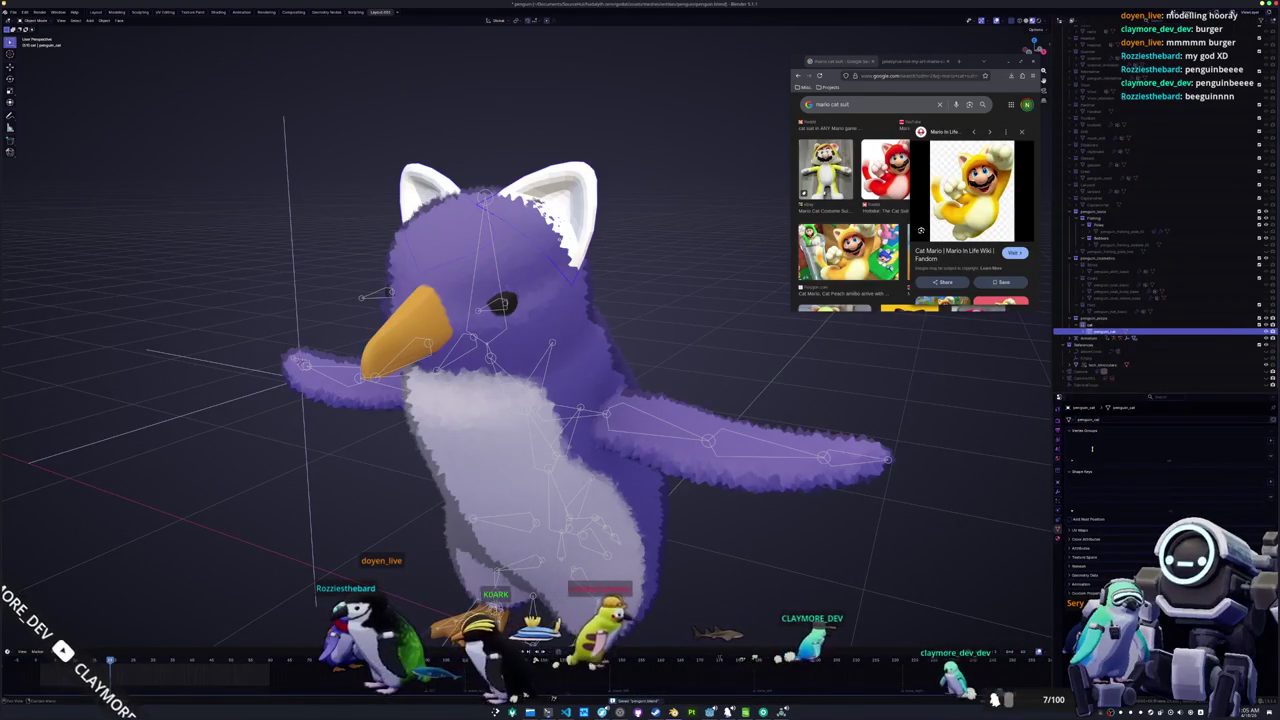
key(Return)
Give the cat ears a new material in the Material properties
click(1059, 538)
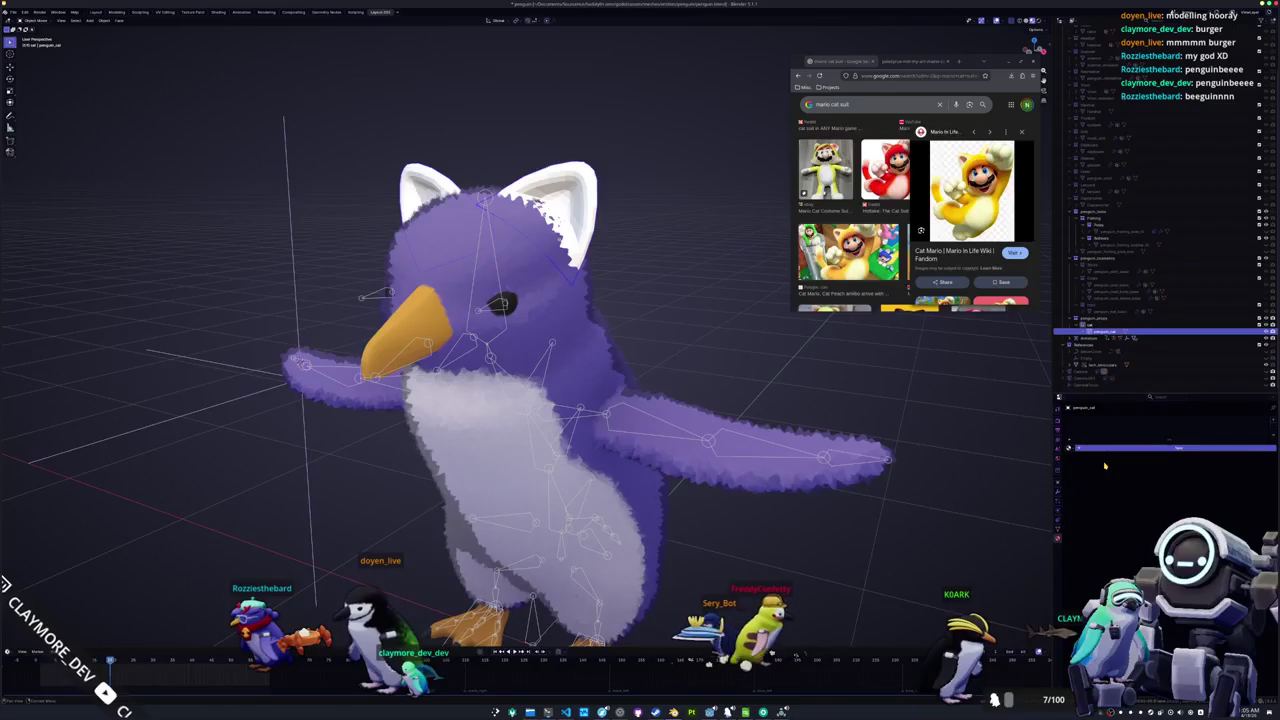
click(1105, 447)
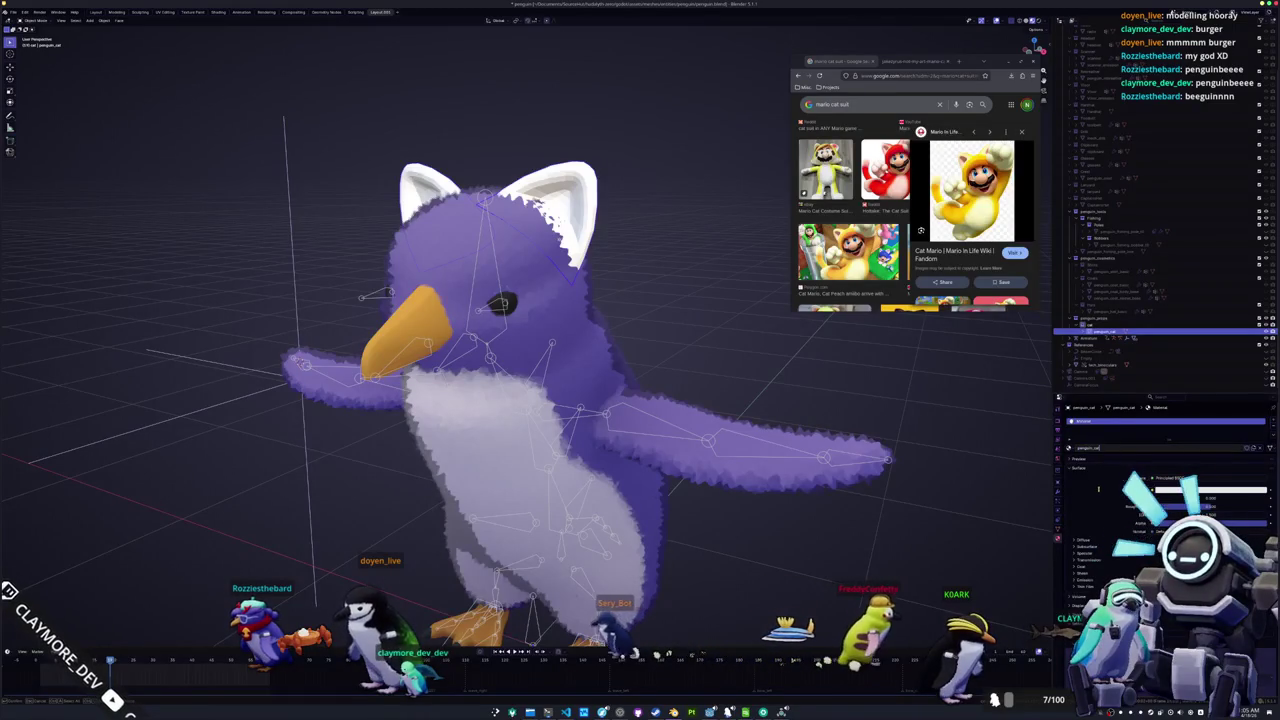
scroll(737, 346, down, 1)
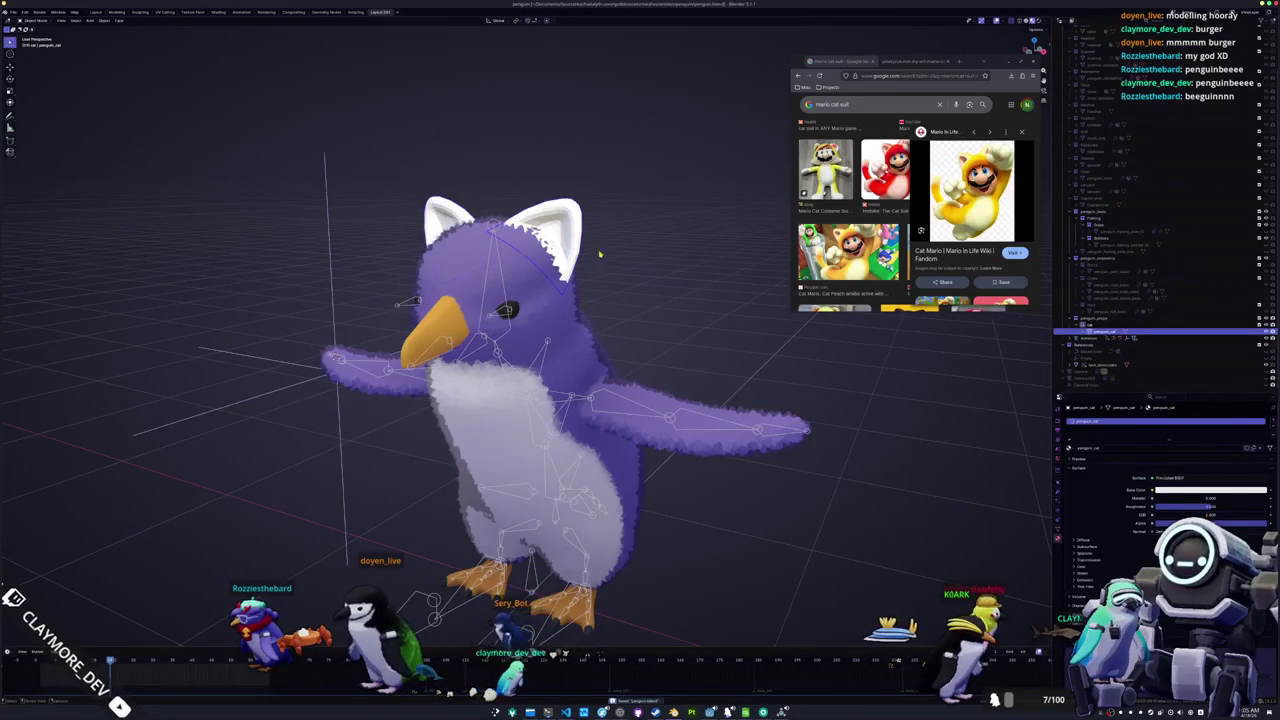
click(1058, 490)
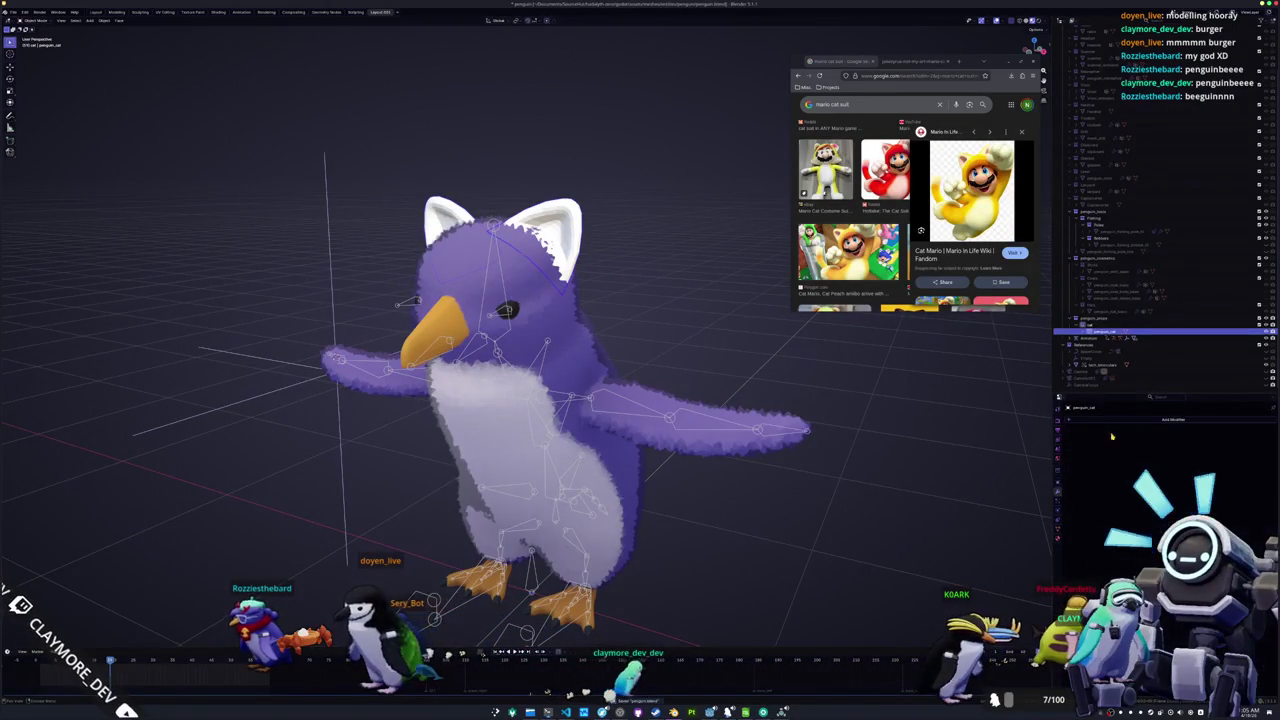
Add a Geometry Nodes modifier using the fur node group to the cat ears
click(1120, 421)
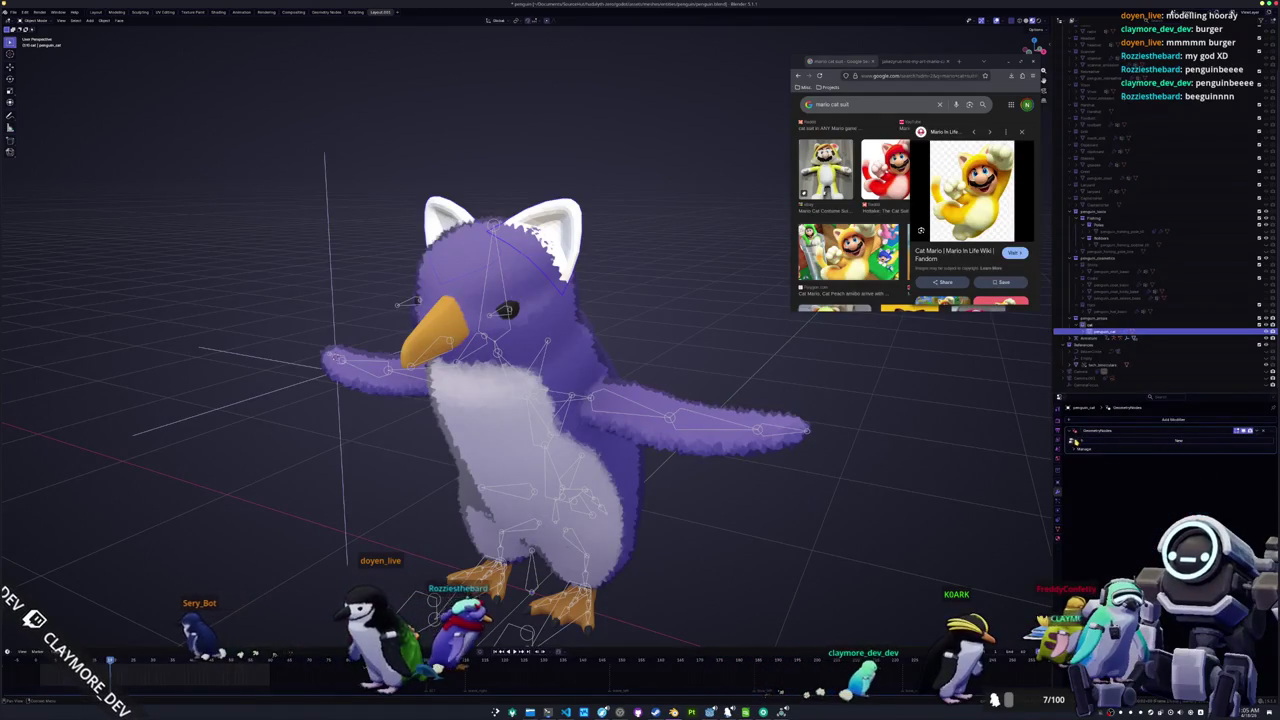
mouse_move(1085, 450)
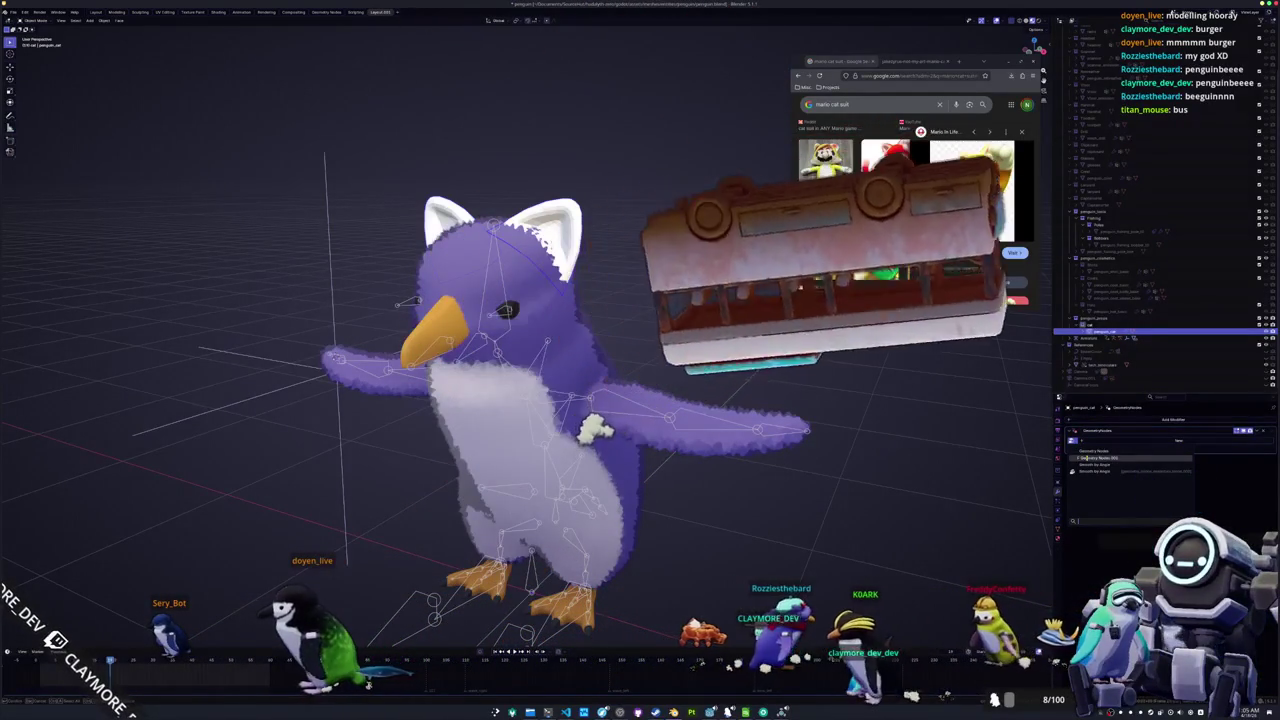
click(1085, 457)
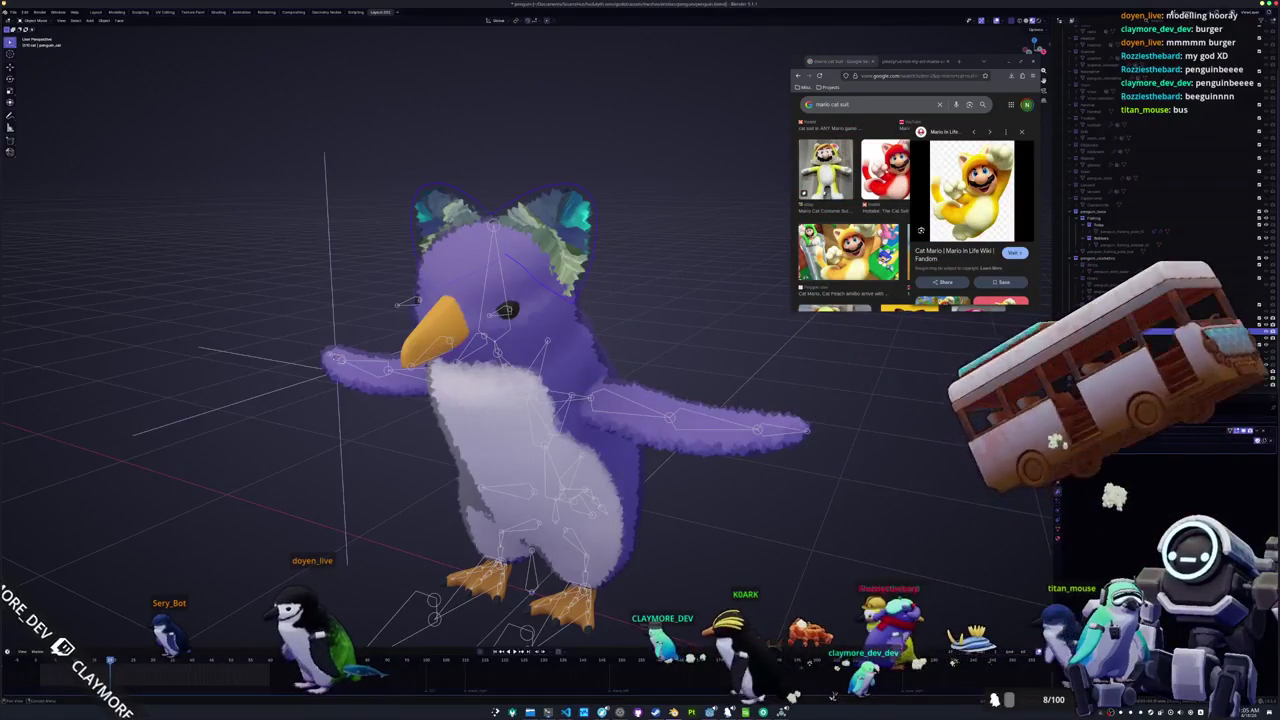
Orbit to rear and side views, then switch to the Geometry Nodes workspace
key(ctrl+KP_1)
key(KP_4)
key(KP_4)
key(KP_4)
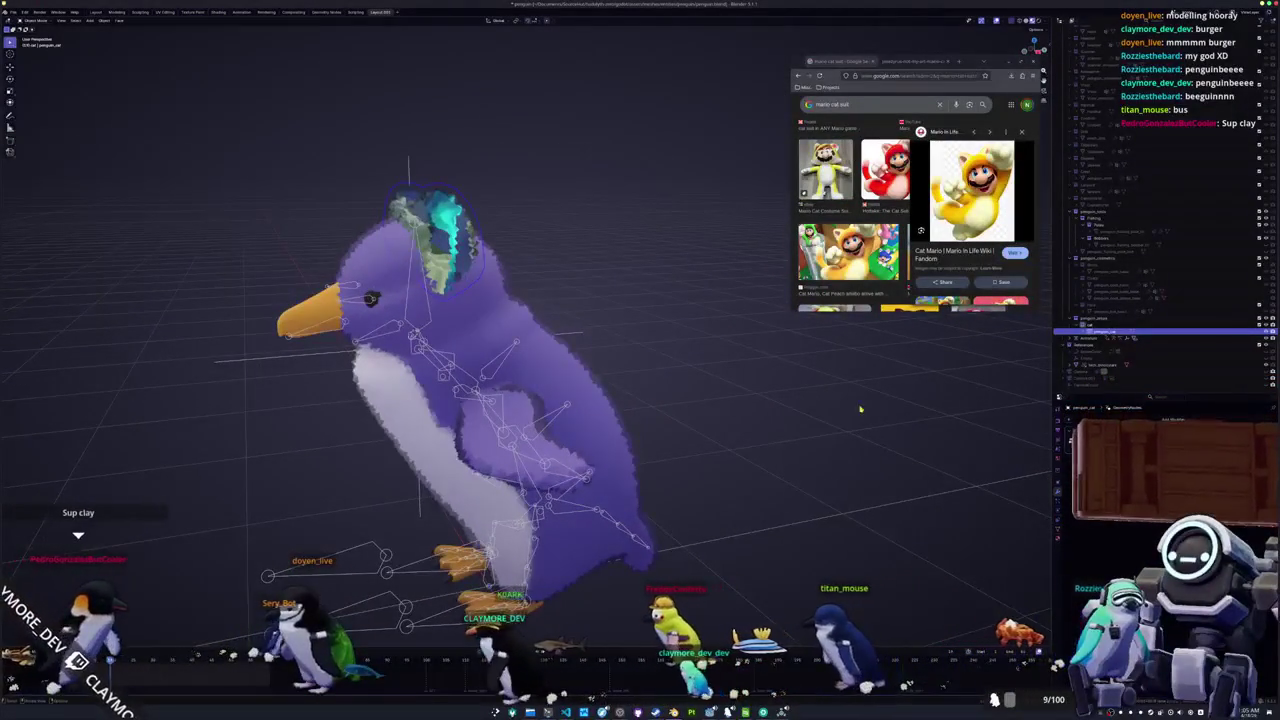
key(ctrl+Page_Up)
key(ctrl+Page_Up)
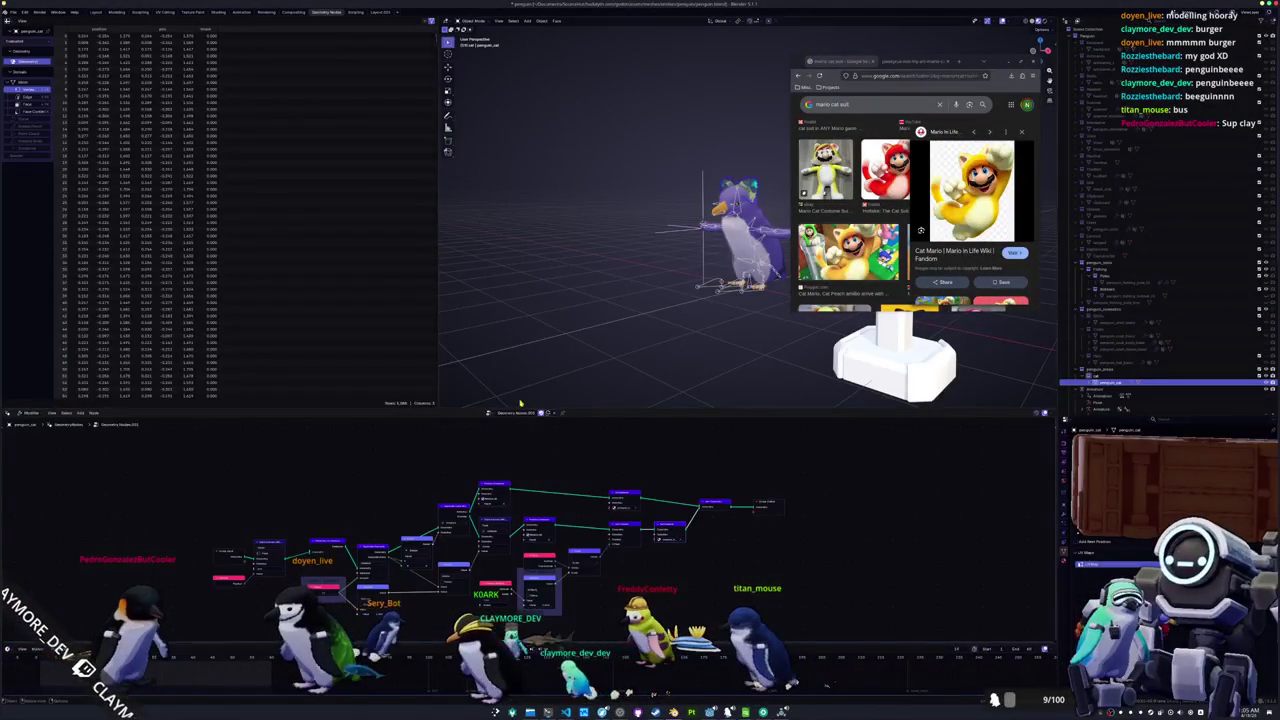
Swap the node group to Geometry Nodes and back to Geometry Nodes.001, frame the graph, open File menu
scroll(541, 502, up, 2)
click(489, 413)
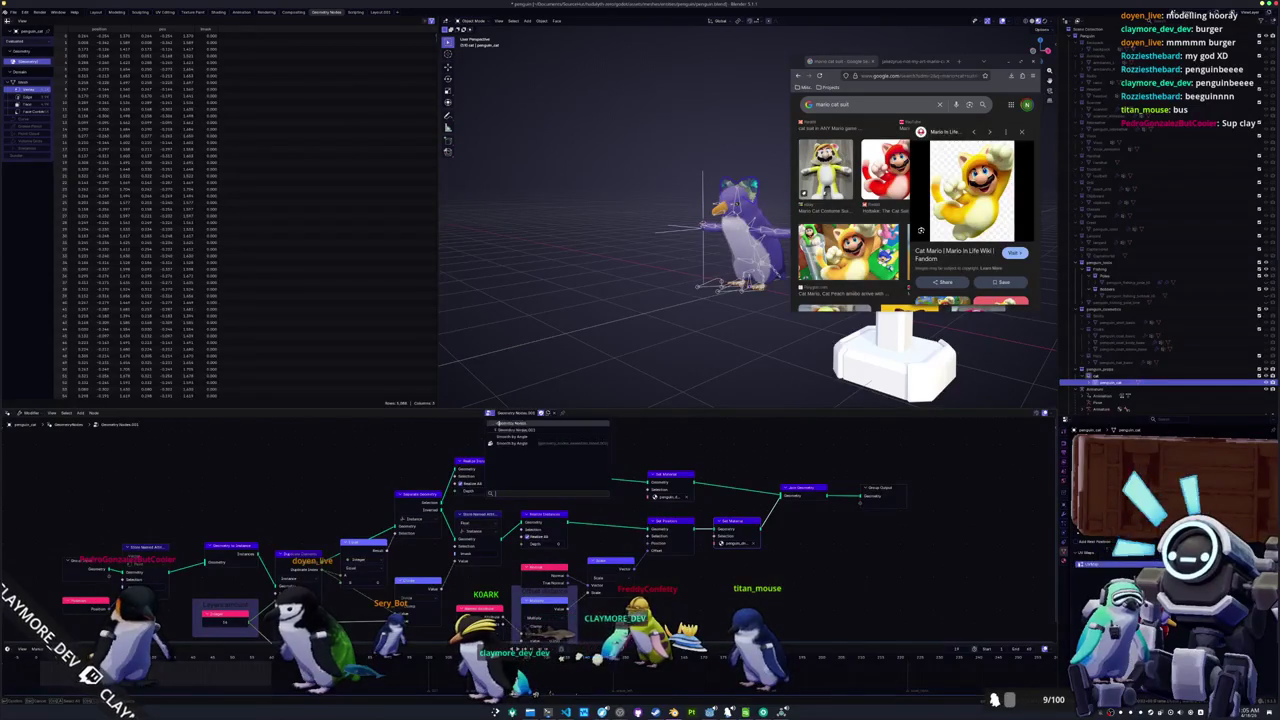
click(508, 424)
drag(510, 448, 481, 490)
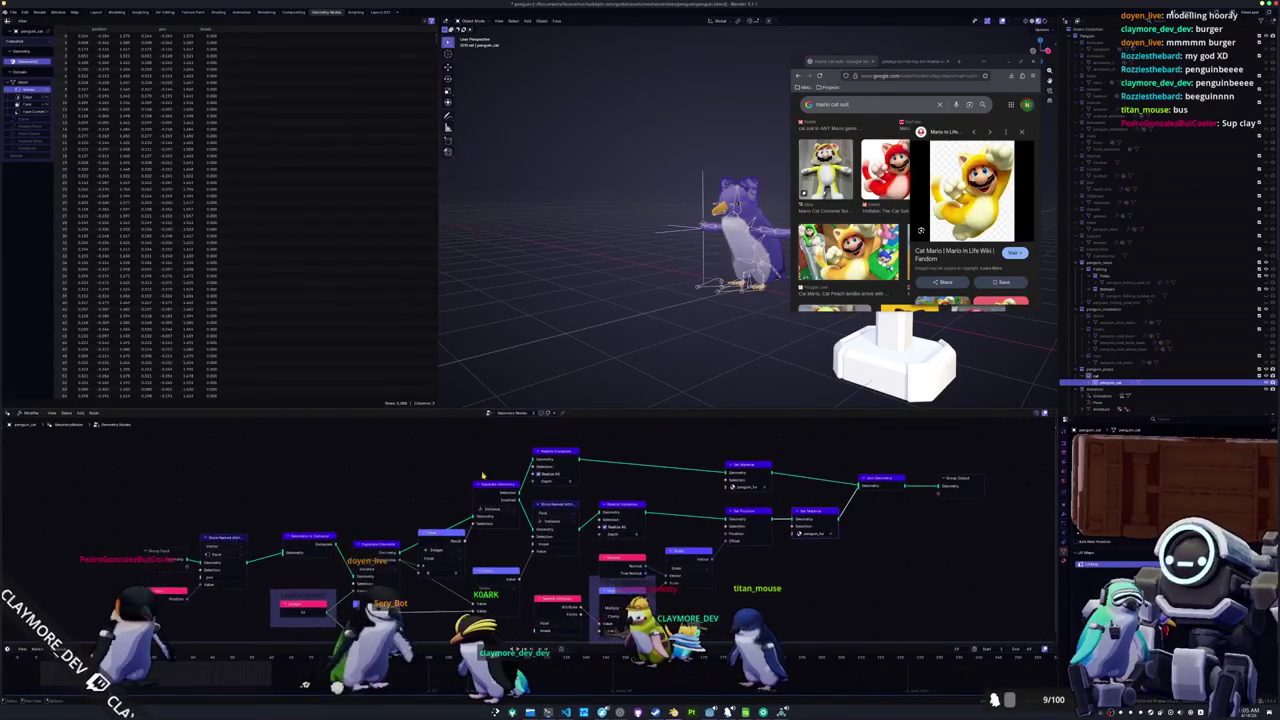
click(489, 414)
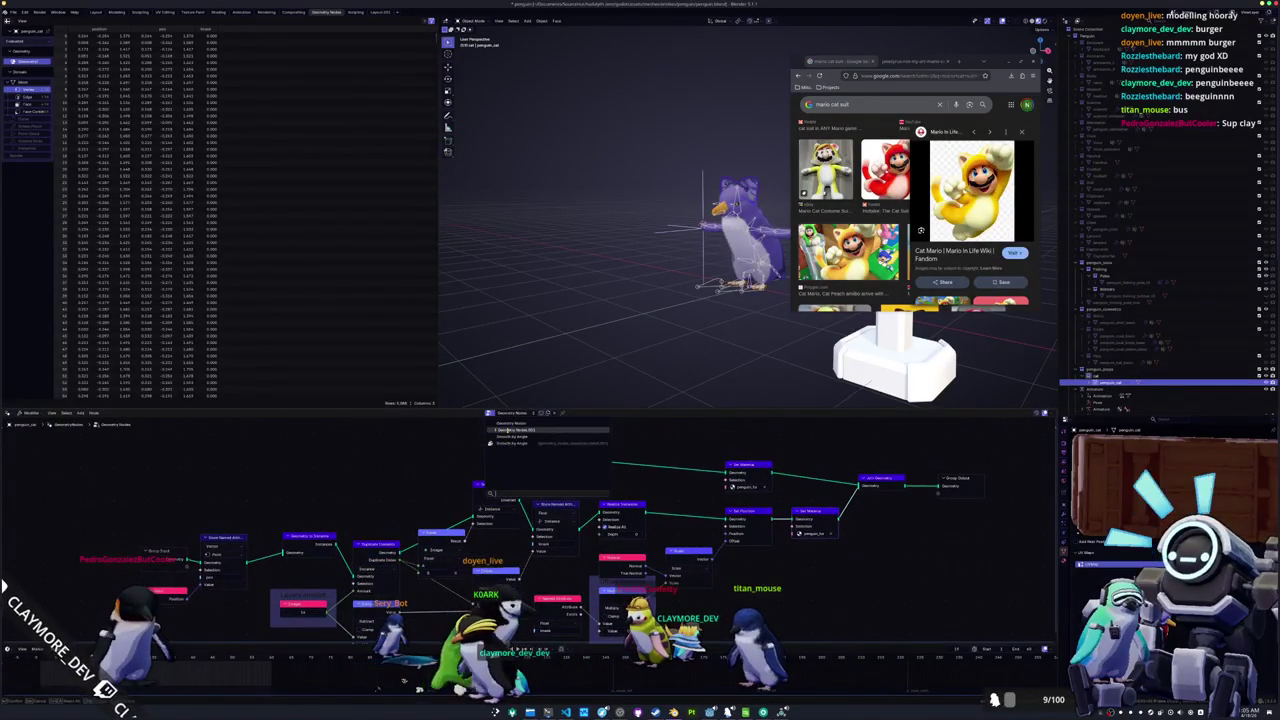
click(508, 430)
key(Home)
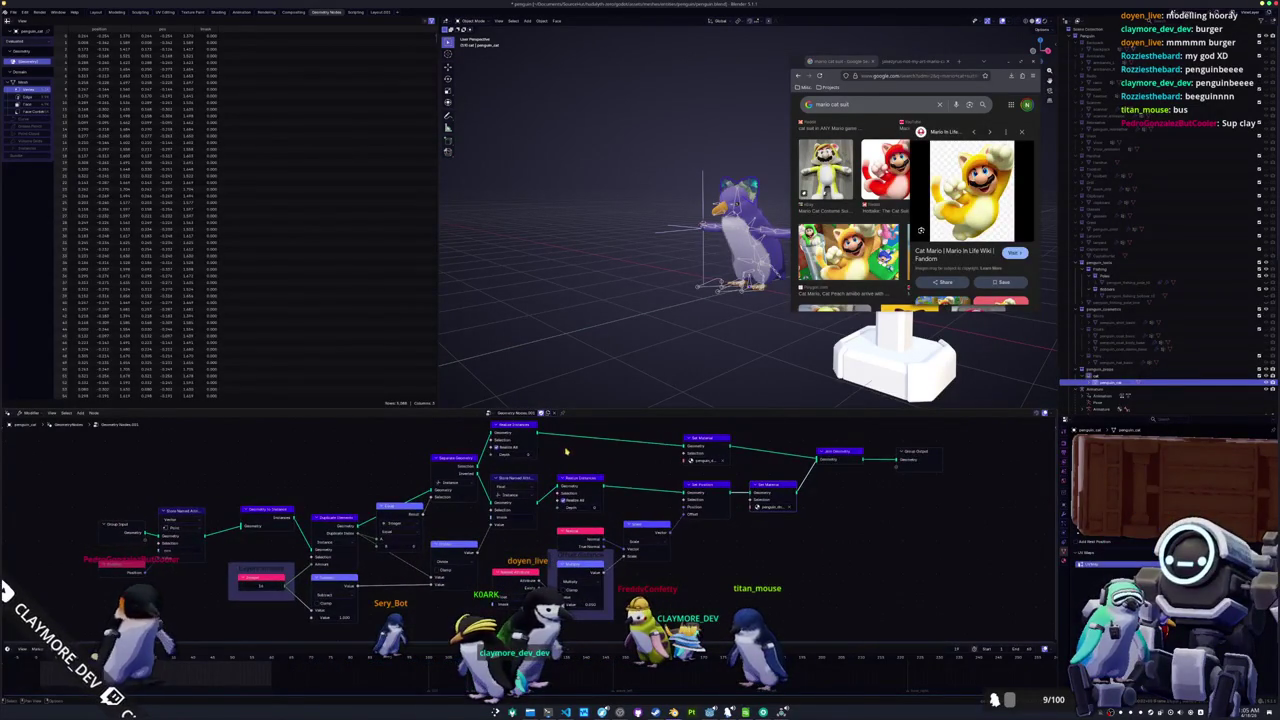
scroll(605, 264, up, 3)
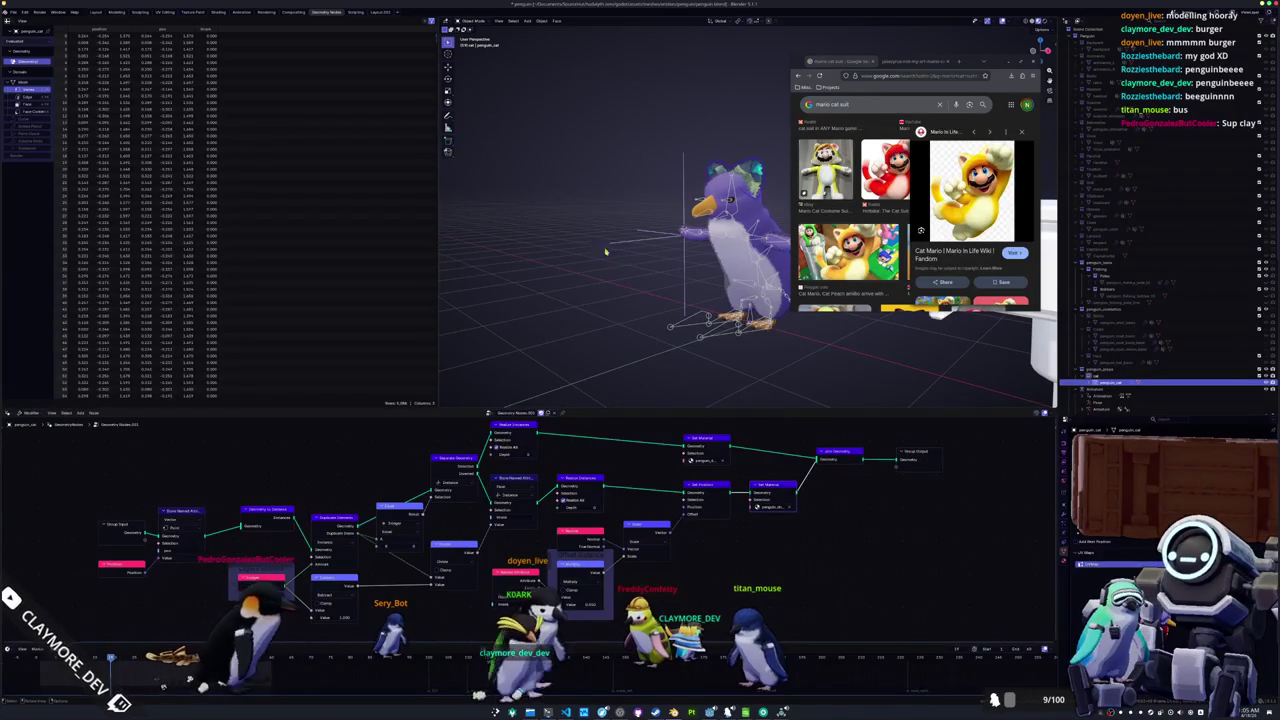
click(13, 12)
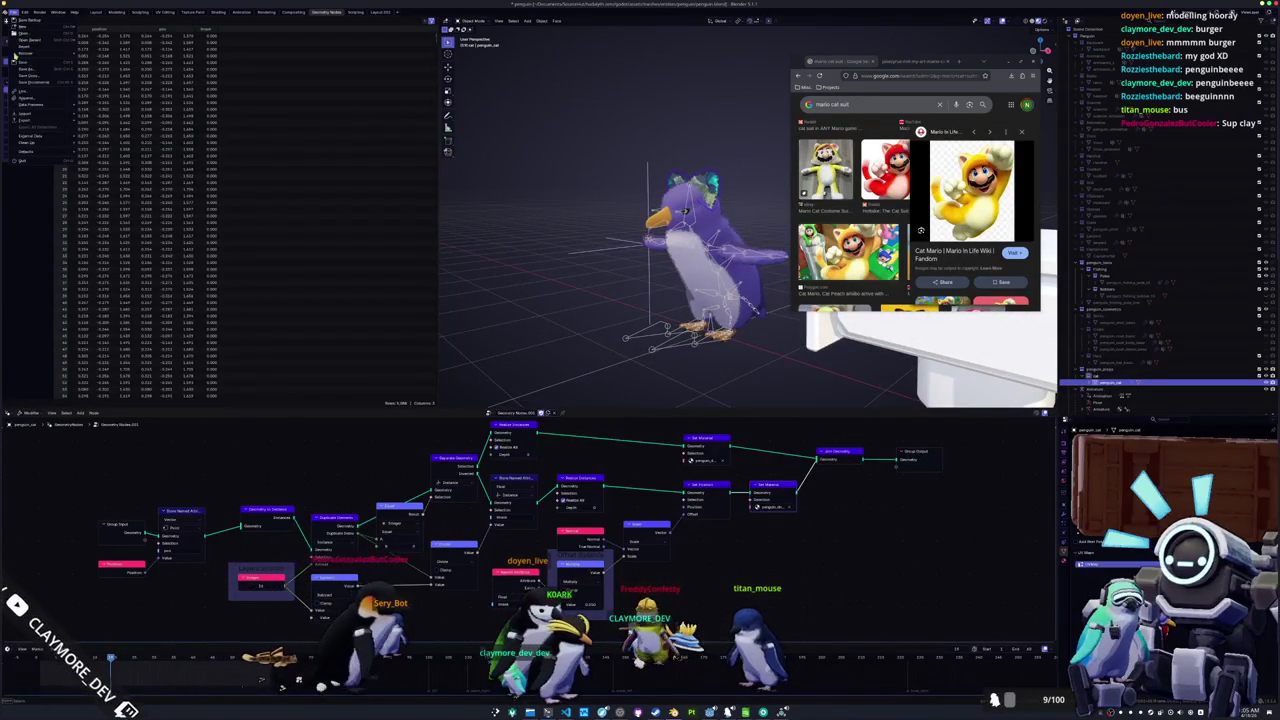
Start an Append and widen the file browser's recent folder list to read paths
click(34, 98)
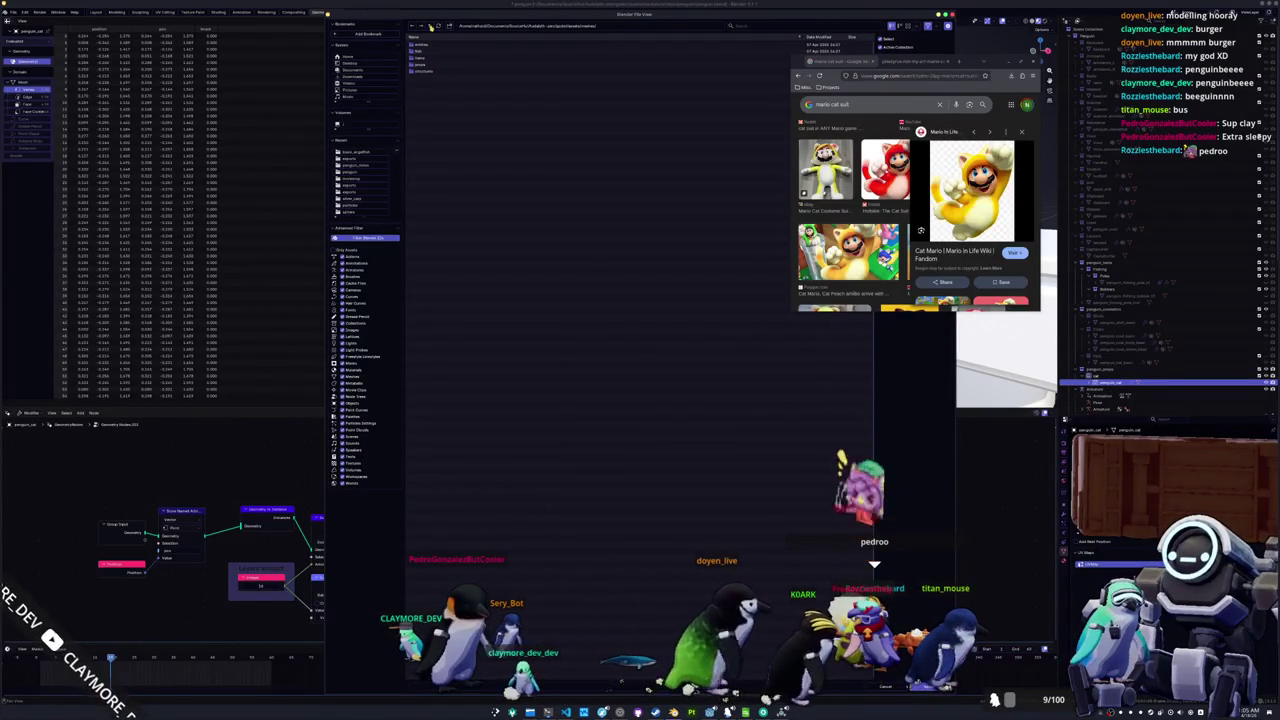
key(BackSpace)
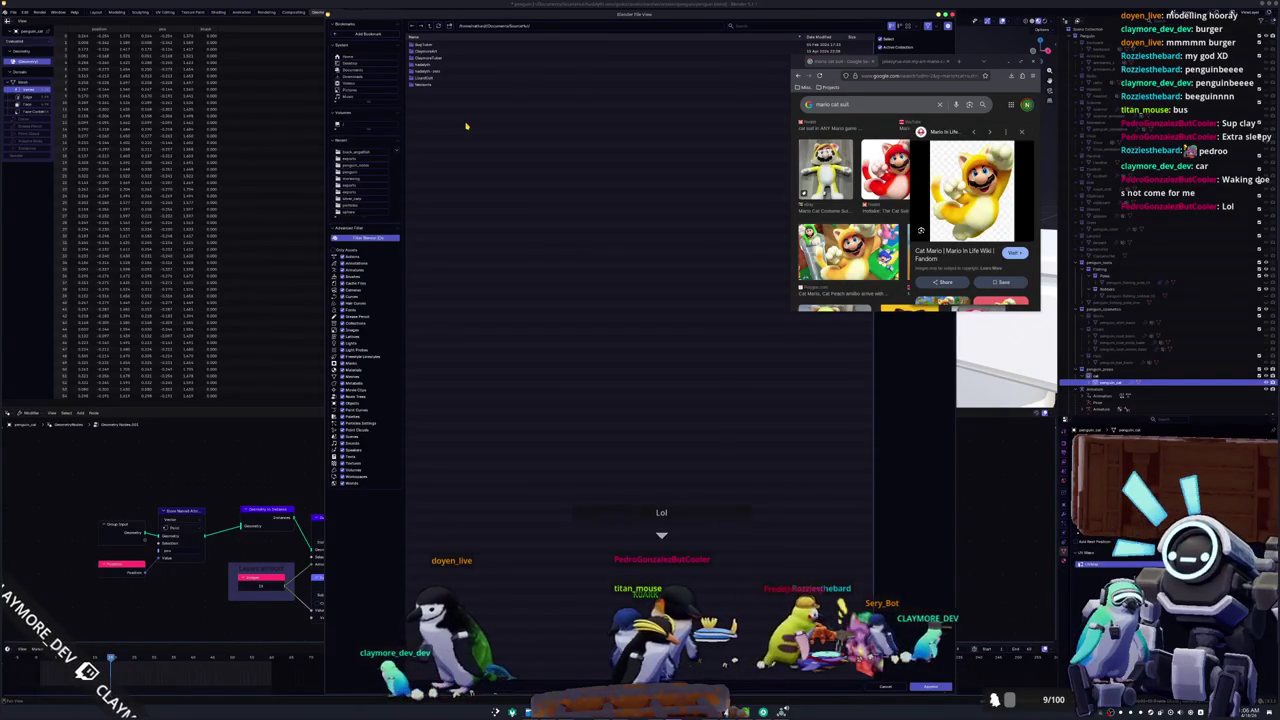
mouse_move(797, 62)
mouse_down()
mouse_move(973, 178)
mouse_move(1015, 235)
mouse_move(950, 344)
mouse_move(812, 697)
mouse_up()
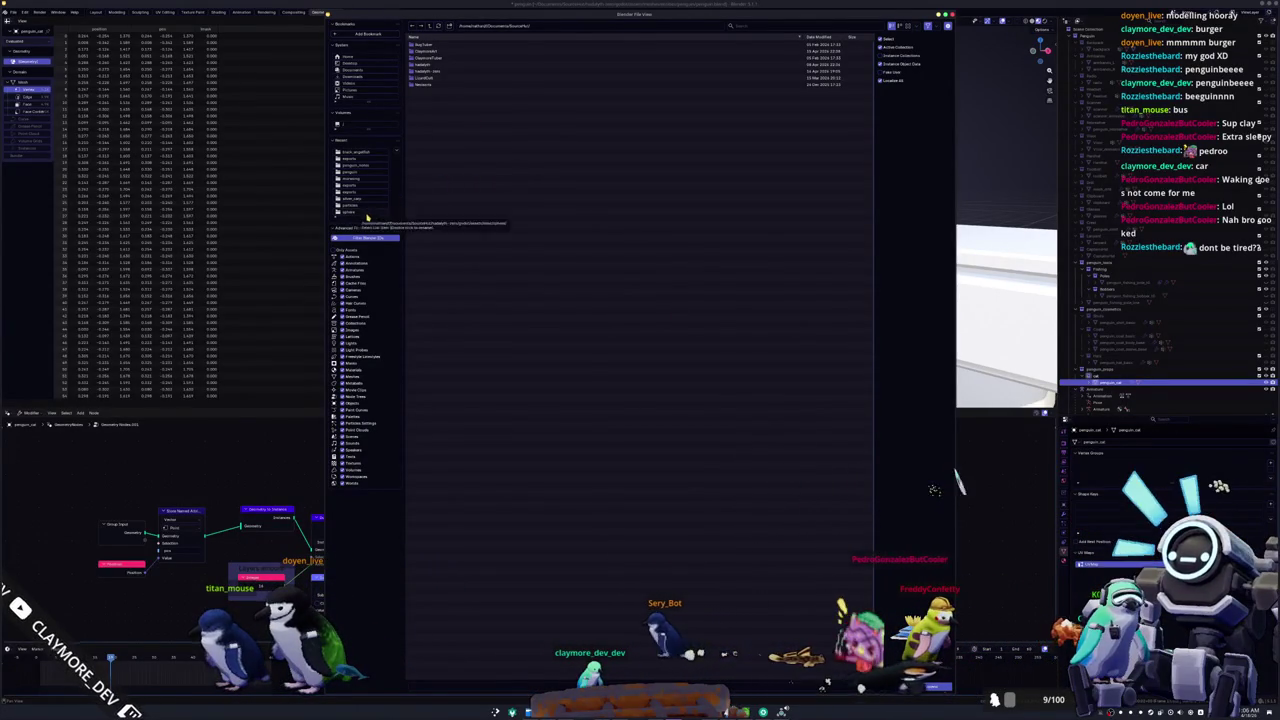
drag(365, 216, 356, 285)
drag(406, 237, 466, 238)
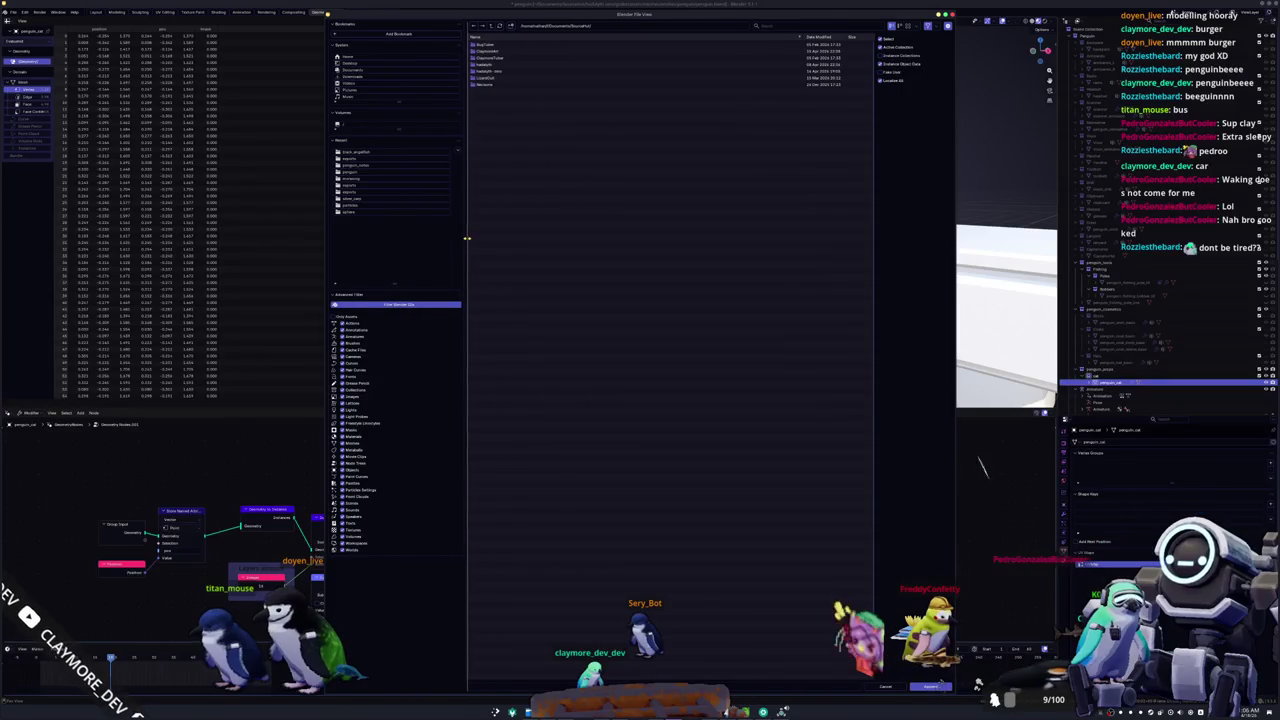
Append the Geometry Nodes node tree from the Claymoredevl garden blend file's NodeTree folder
click(480, 51)
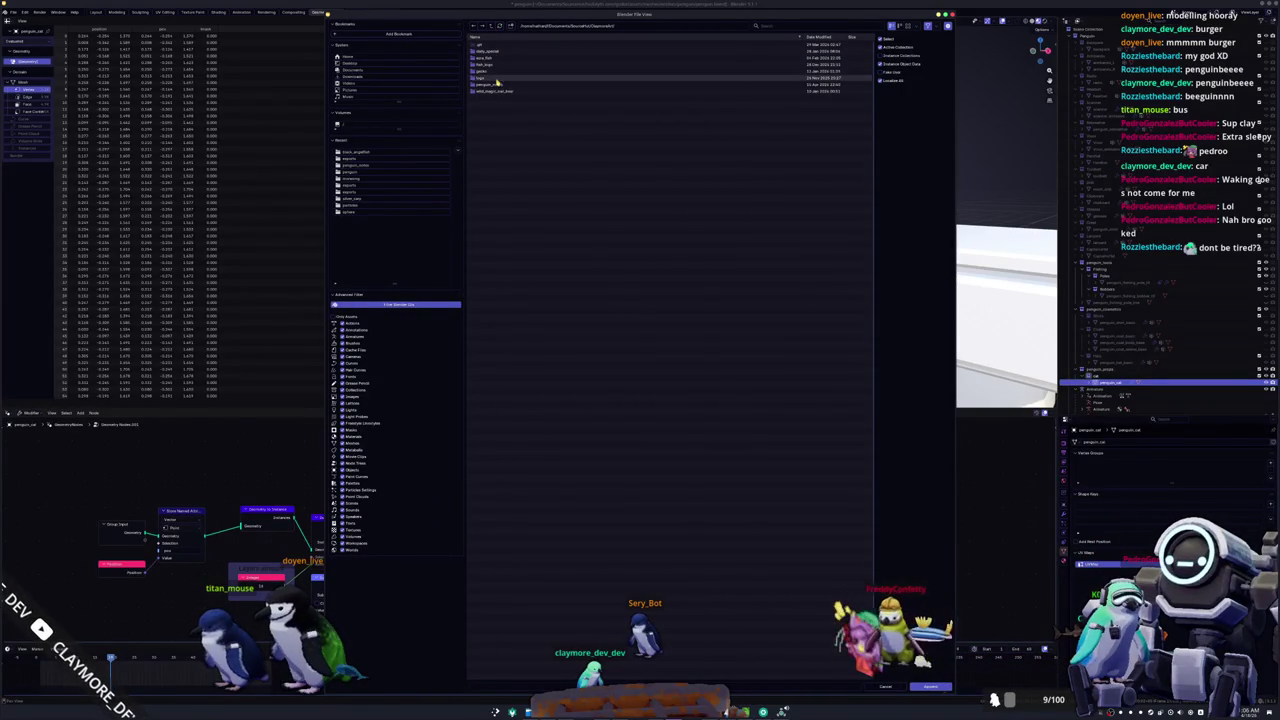
click(512, 71)
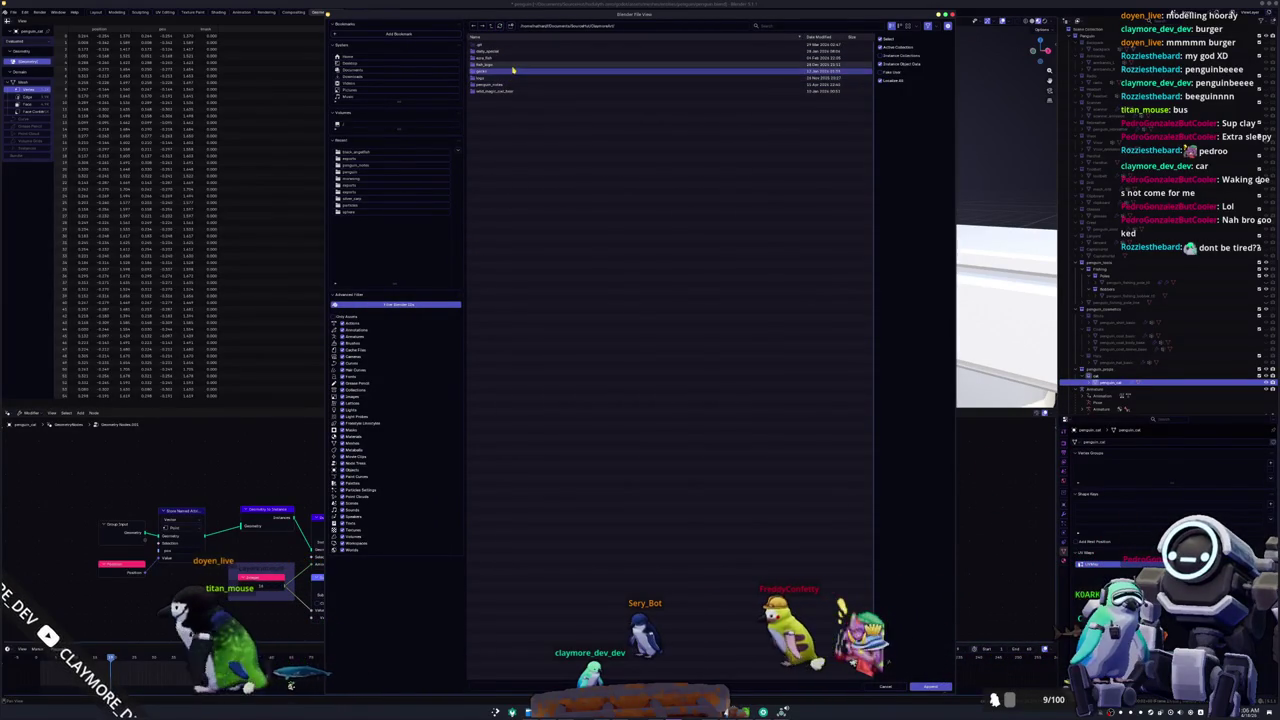
double_click(508, 77)
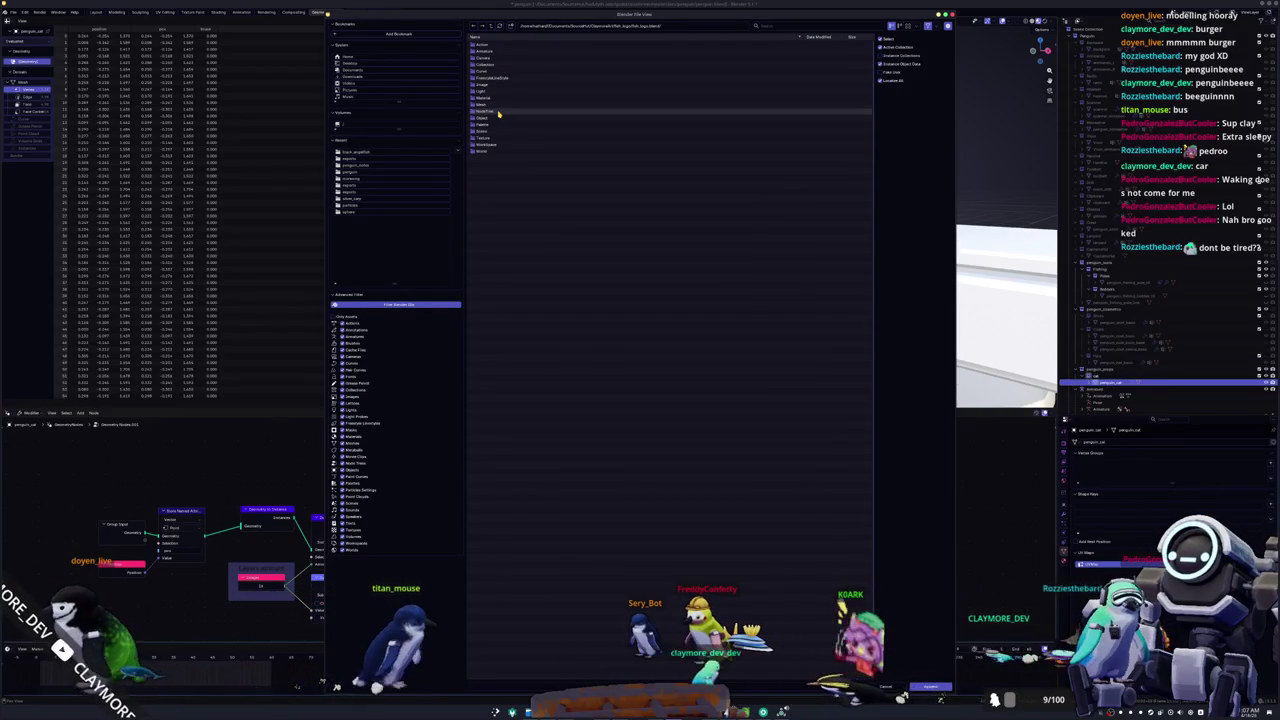
double_click(498, 112)
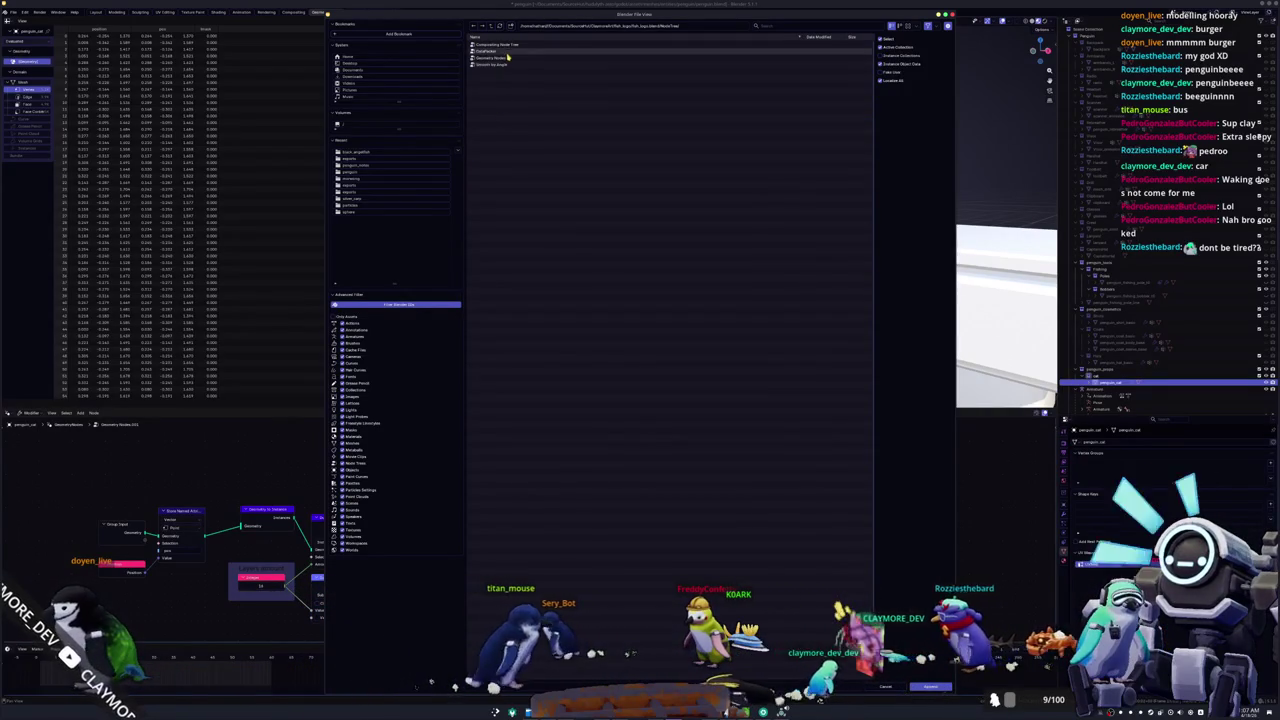
double_click(508, 58)
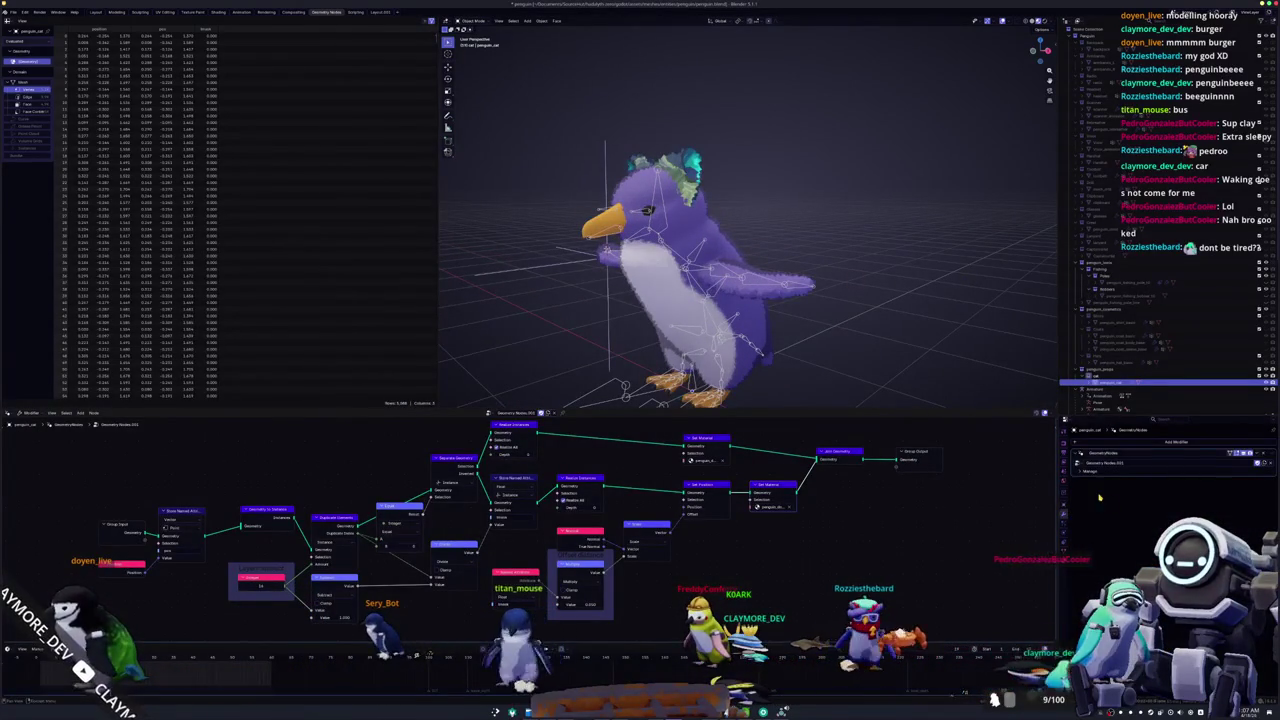
Enter Edit Mode on the penguin mesh in front orthographic view and begin a shrink/fatten
key(KP_1)
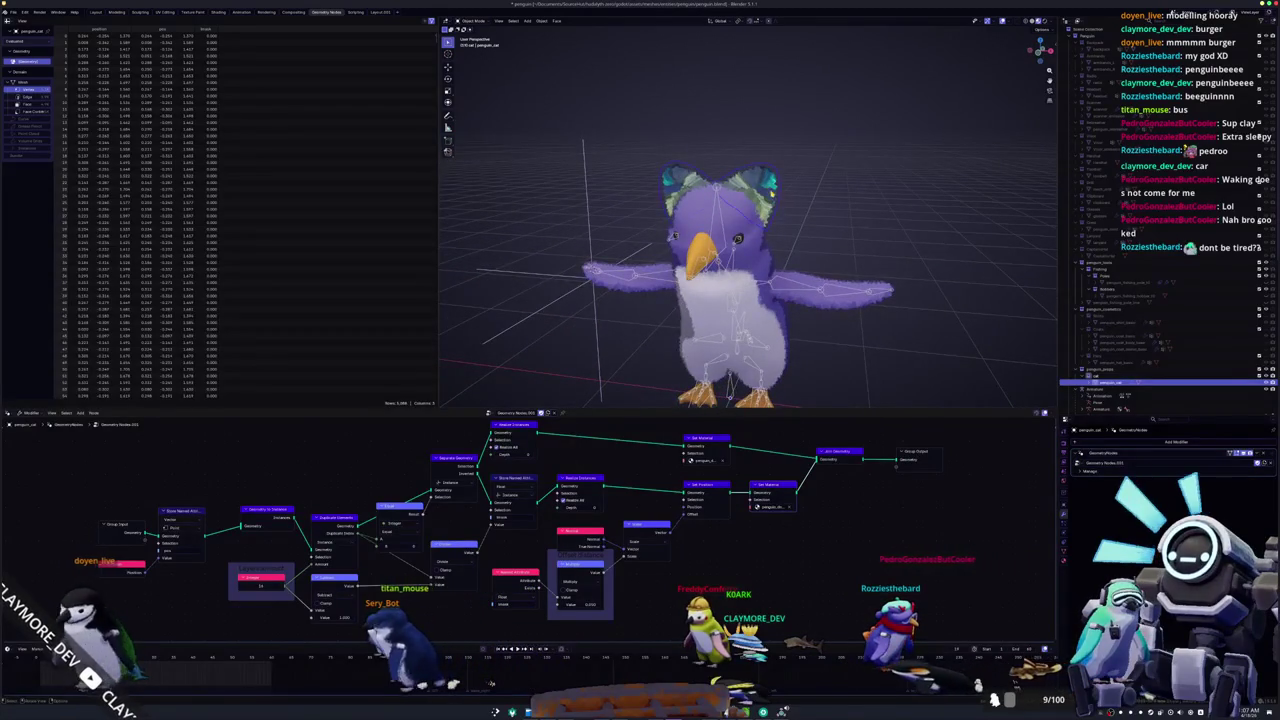
key(Tab)
scroll(876, 212, up, 3)
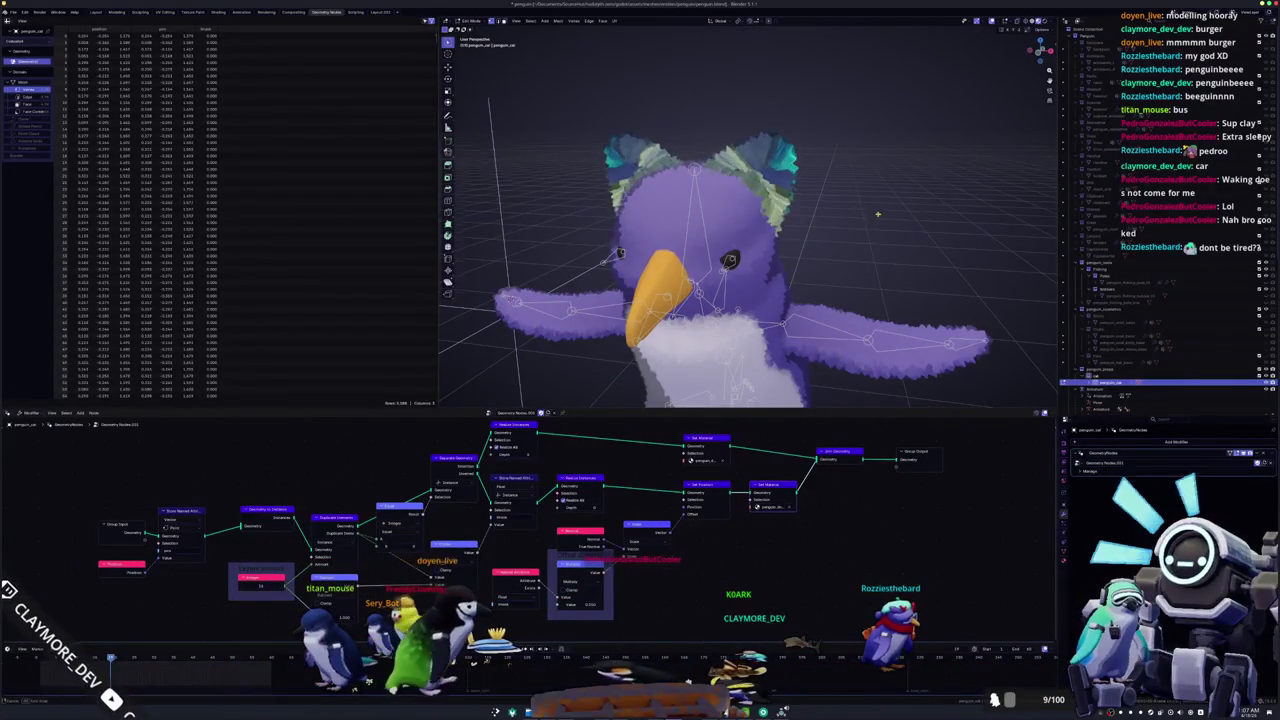
key(KP_1)
scroll(884, 209, up, 3)
key(alt+s)
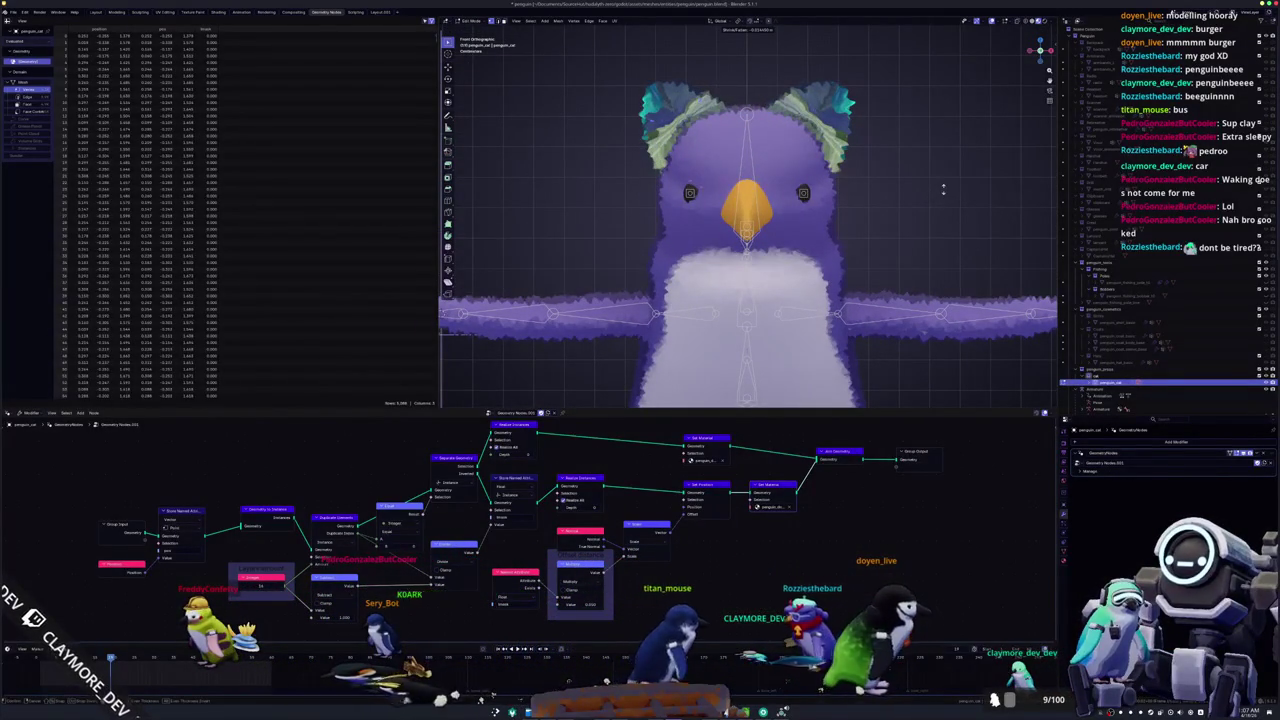
Hide the fur in edit mode, shrink/fatten the ear mesh, then show the fur again
key(Return)
click(1236, 452)
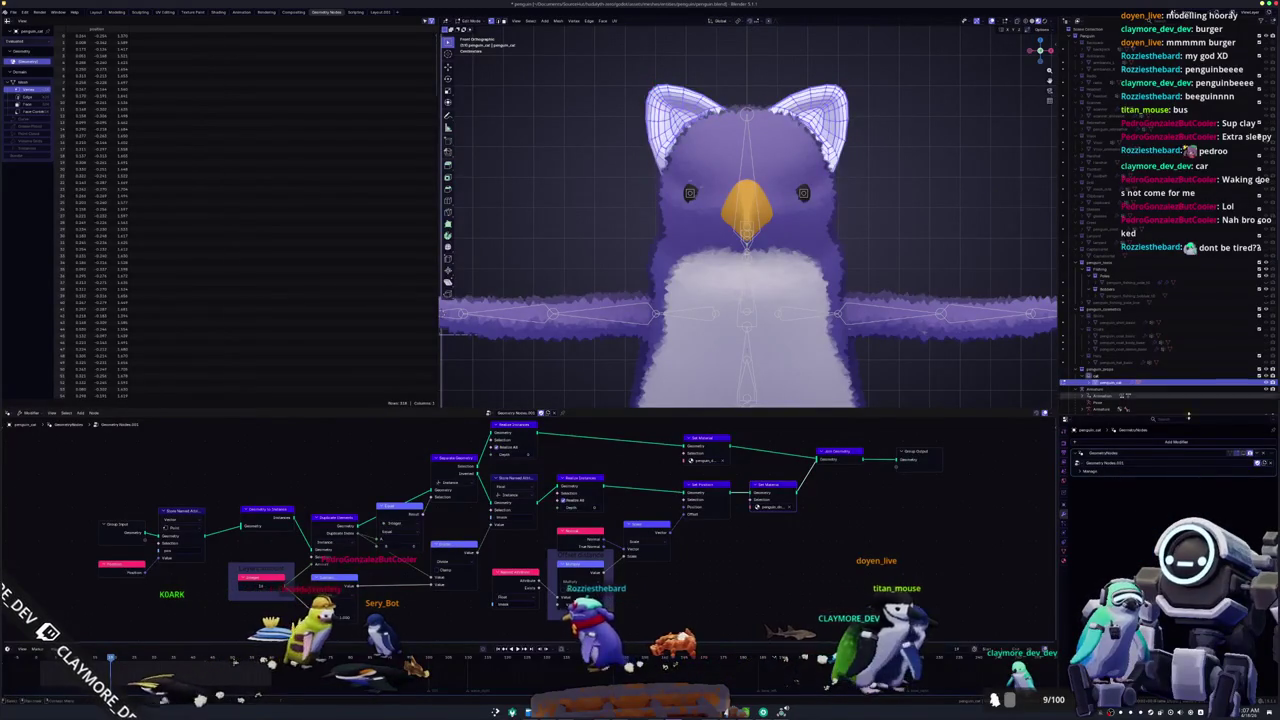
key(alt+s)
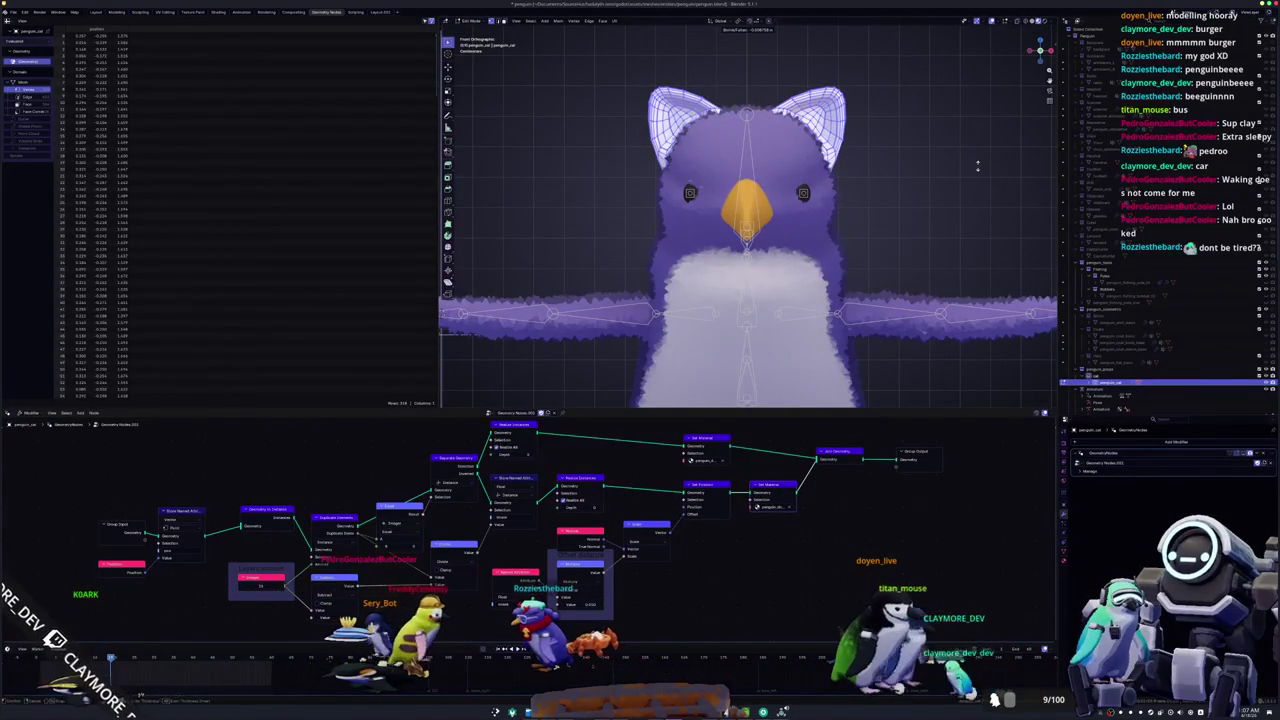
key(Tab)
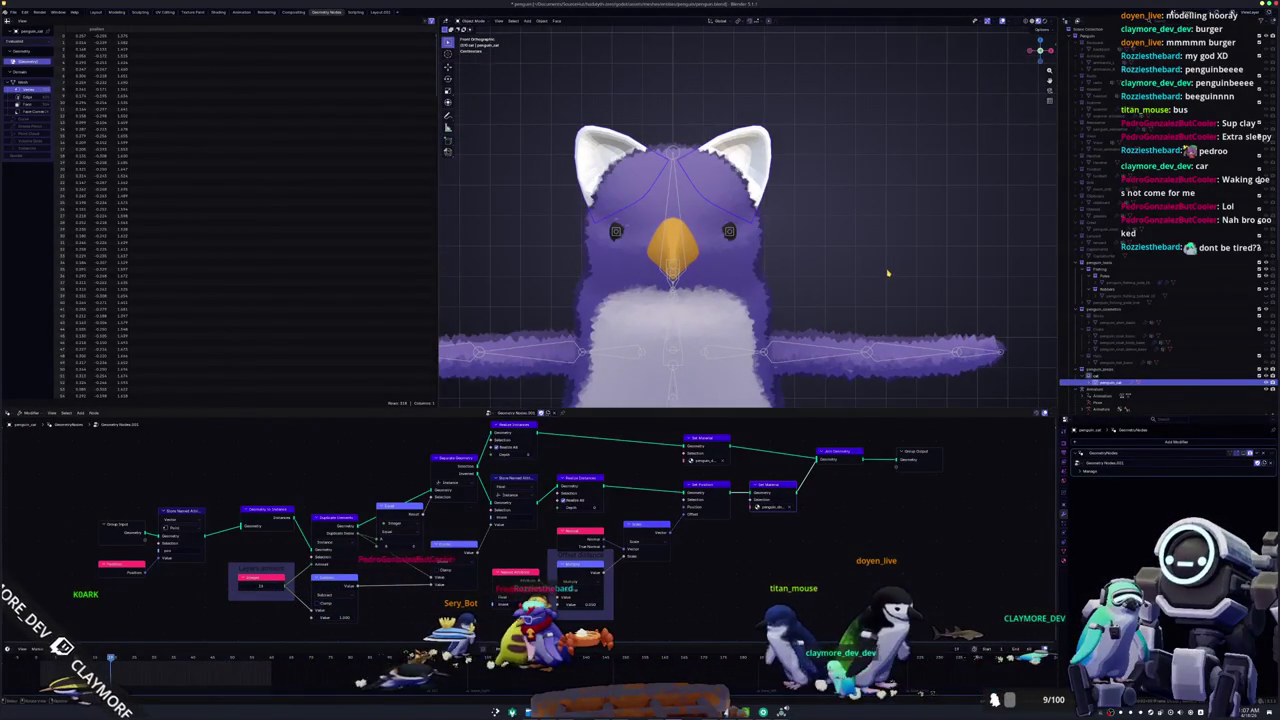
scroll(885, 268, up, 3)
click(1241, 455)
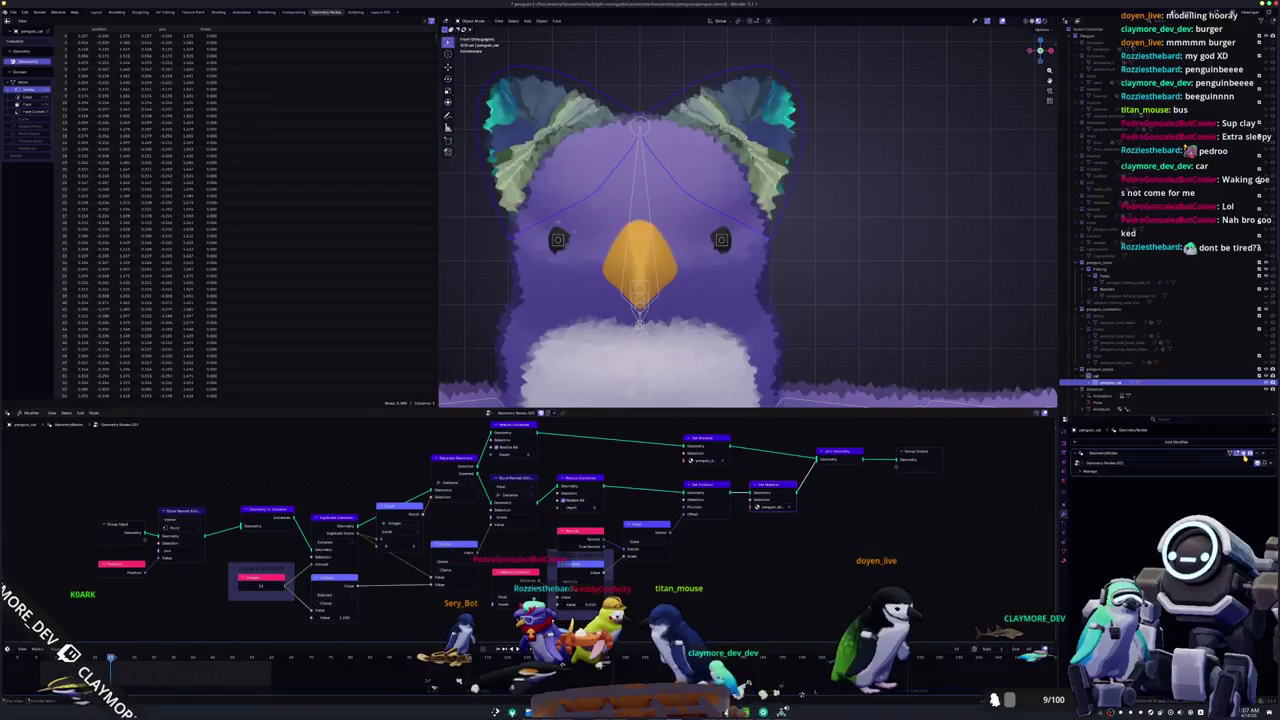
Orbit around the head to view the furry ear side-on
drag(836, 287, 826, 328)
scroll(752, 547, up, 3)
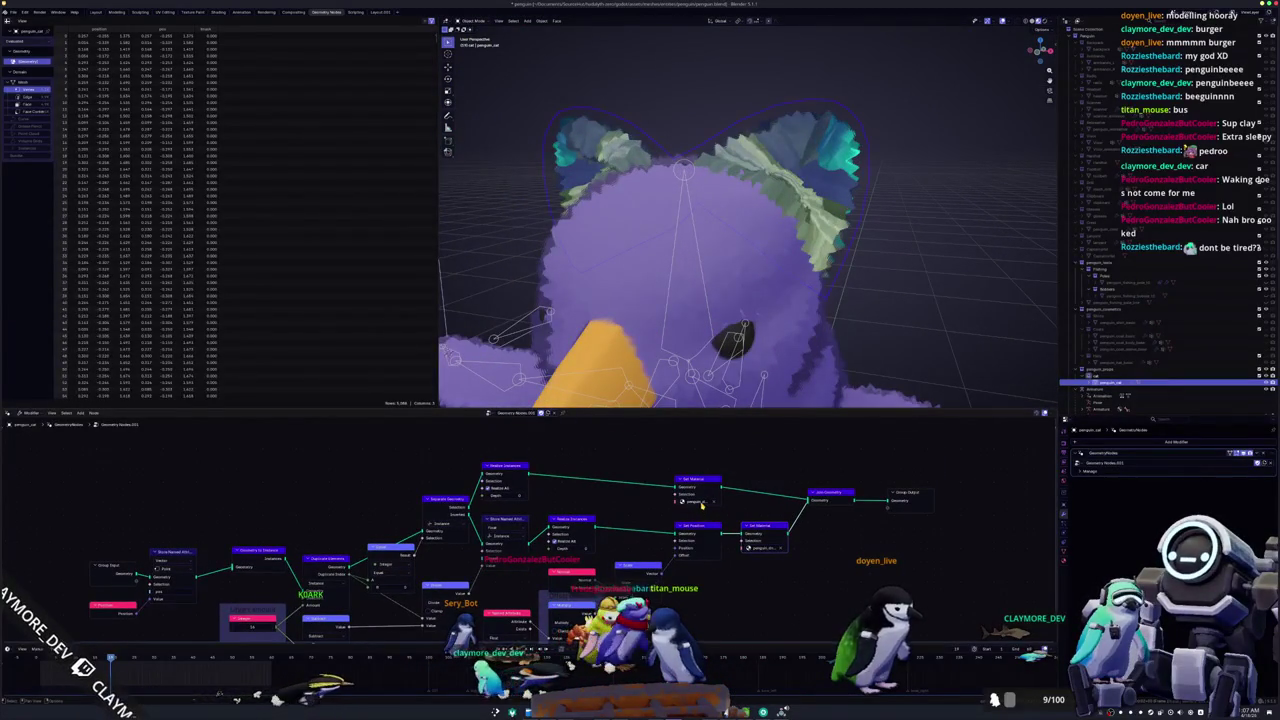
mouse_move(702, 506)
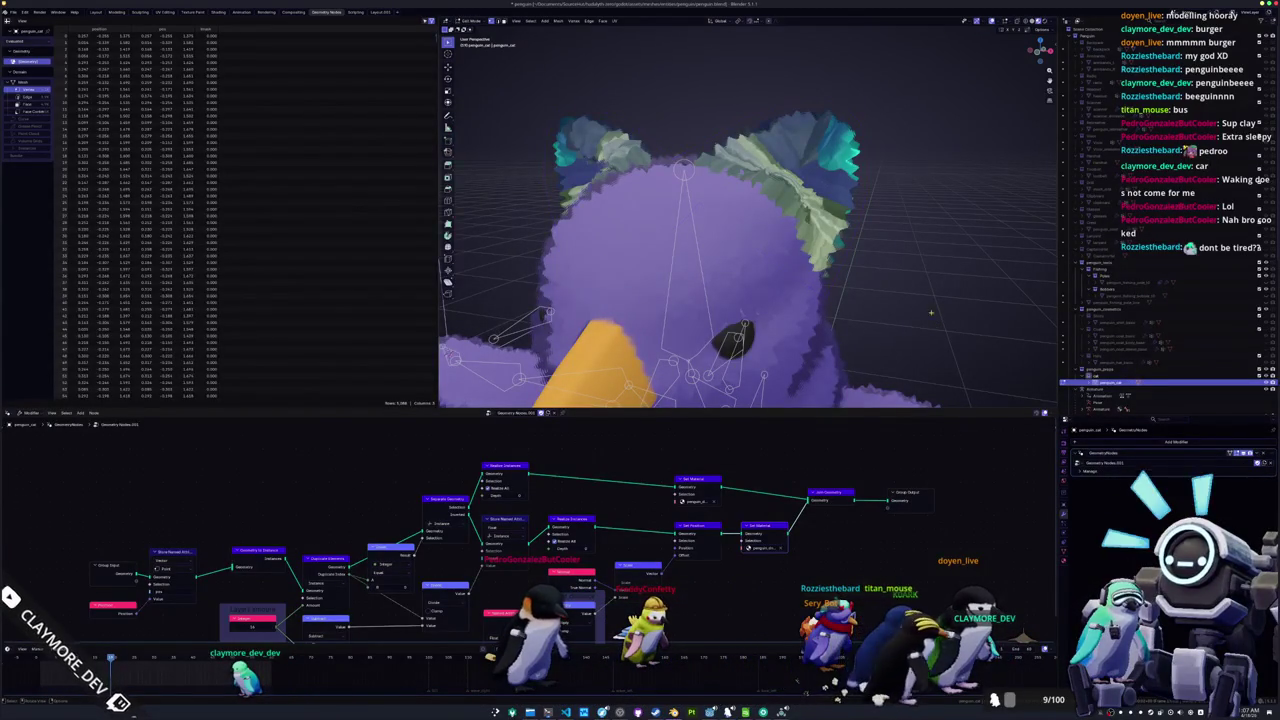
drag(750, 250, 650, 270)
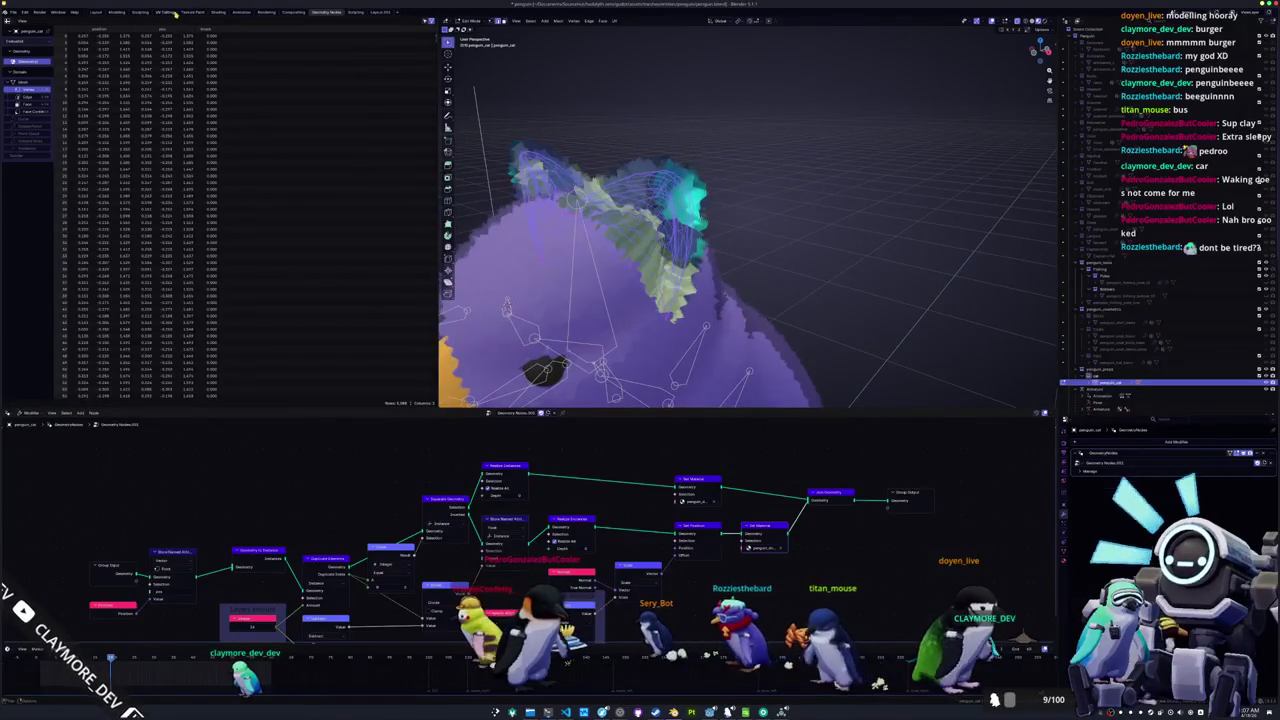
Switch to the UV Editing workspace, select the ears and display their Material properties
click(170, 13)
mouse_move(690, 420)
mouse_down()
mouse_move(720, 425)
mouse_move(878, 686)
mouse_up()
click(906, 530)
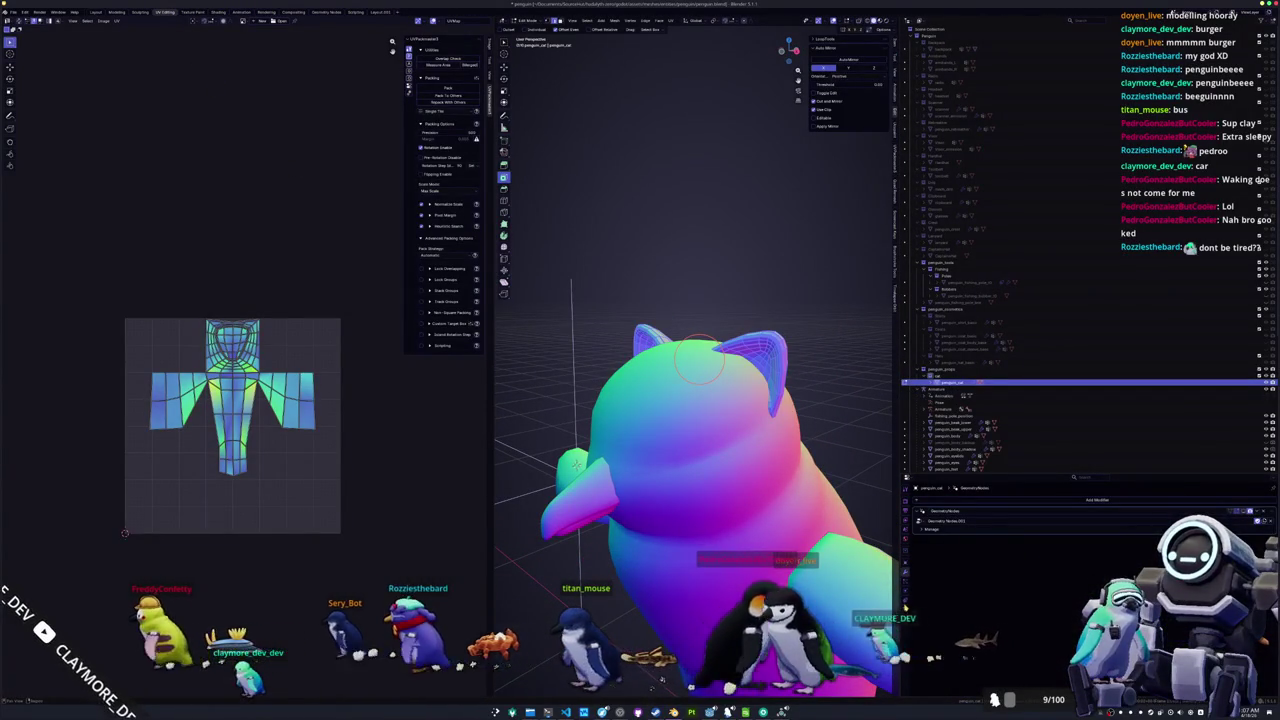
click(906, 586)
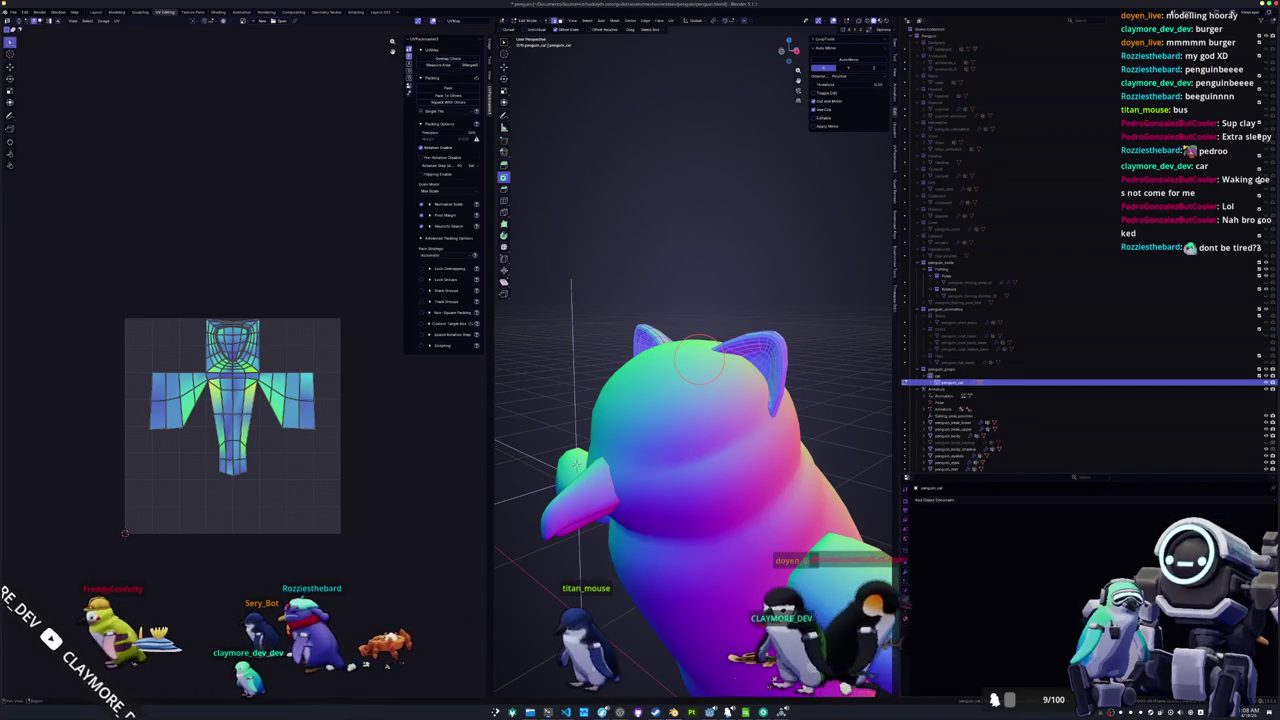
click(906, 606)
scroll(690, 360, up, 5)
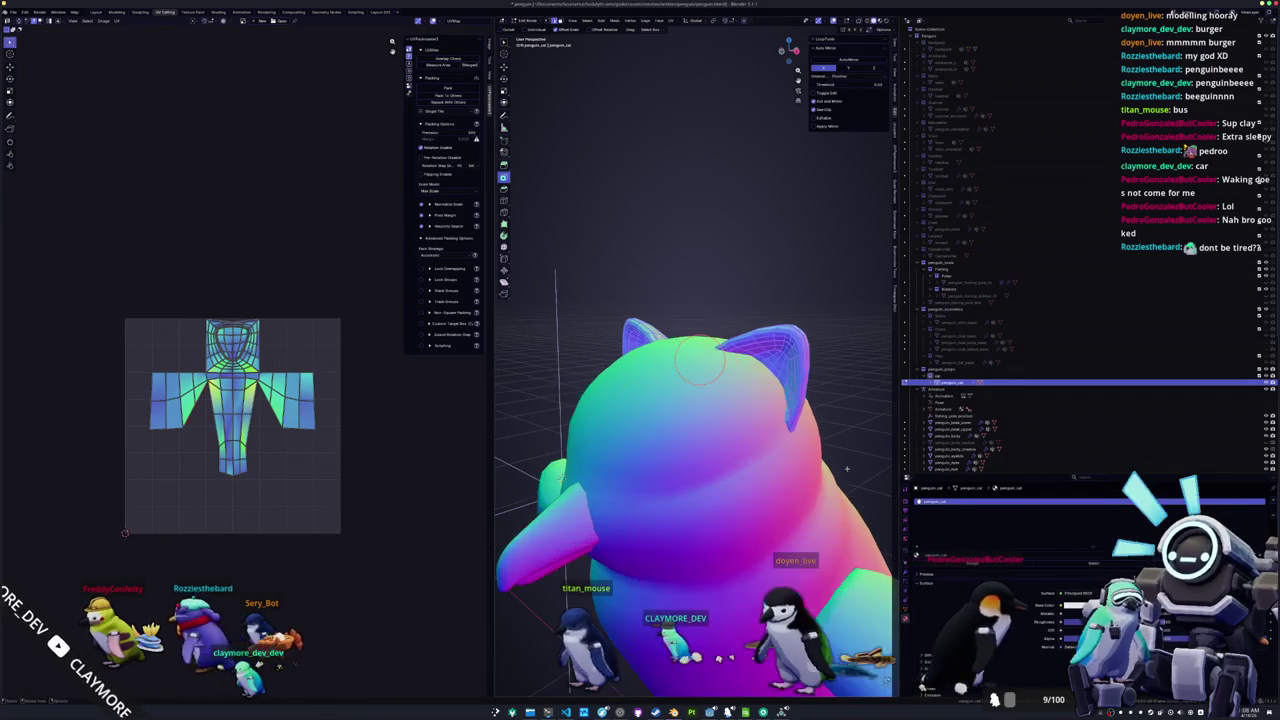